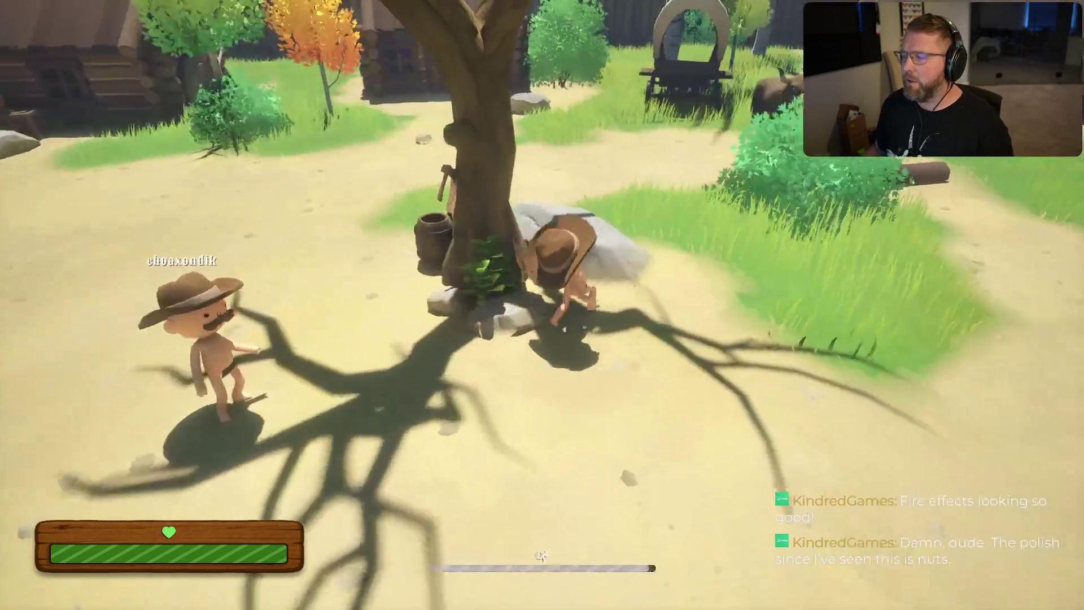
Step: Walk past the Undertaker and campfire into the General Store to its food counter
key(w)
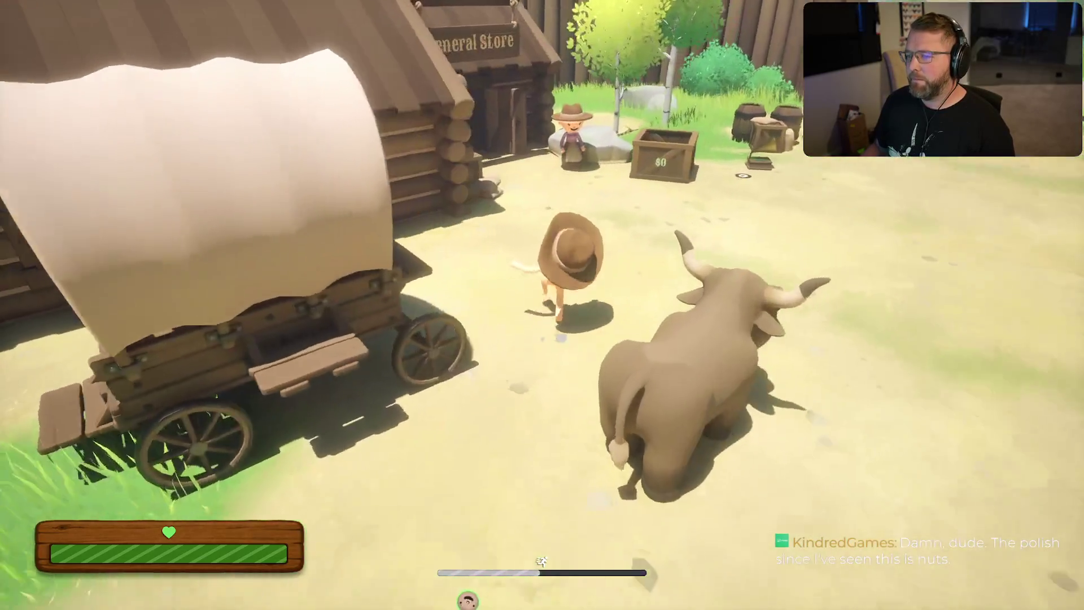
key(w)
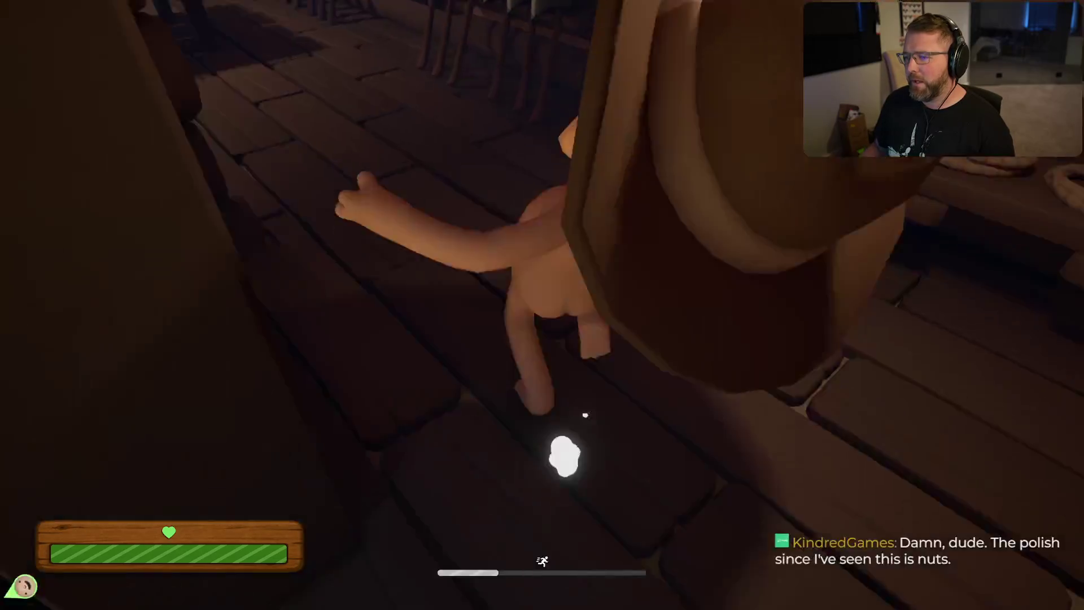
key(w)
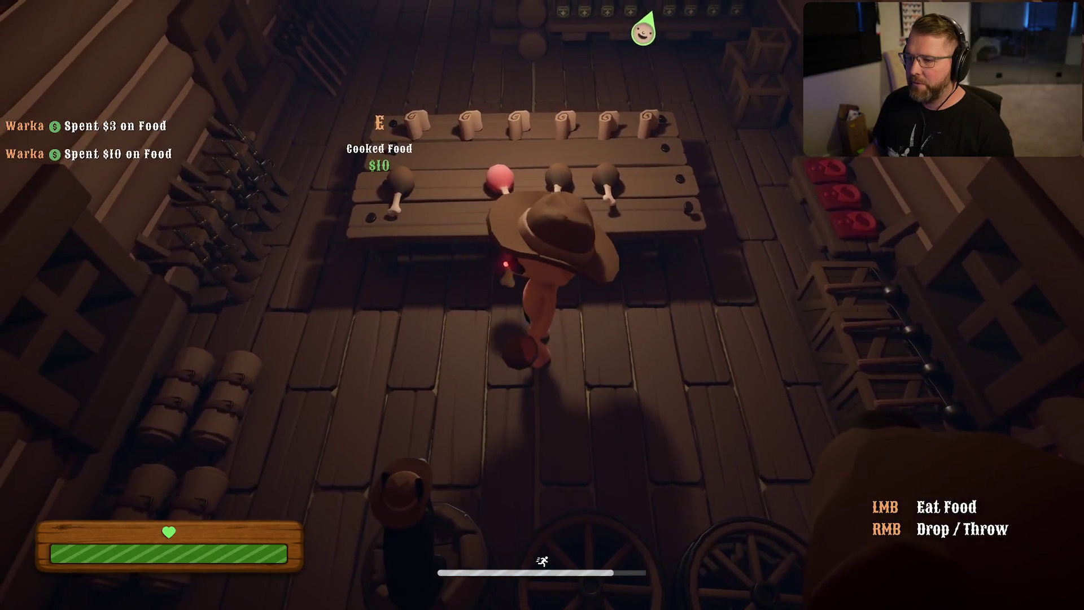
Step: Run out of the store, past the wagon and campfire into the village, then back toward the store
key(a)
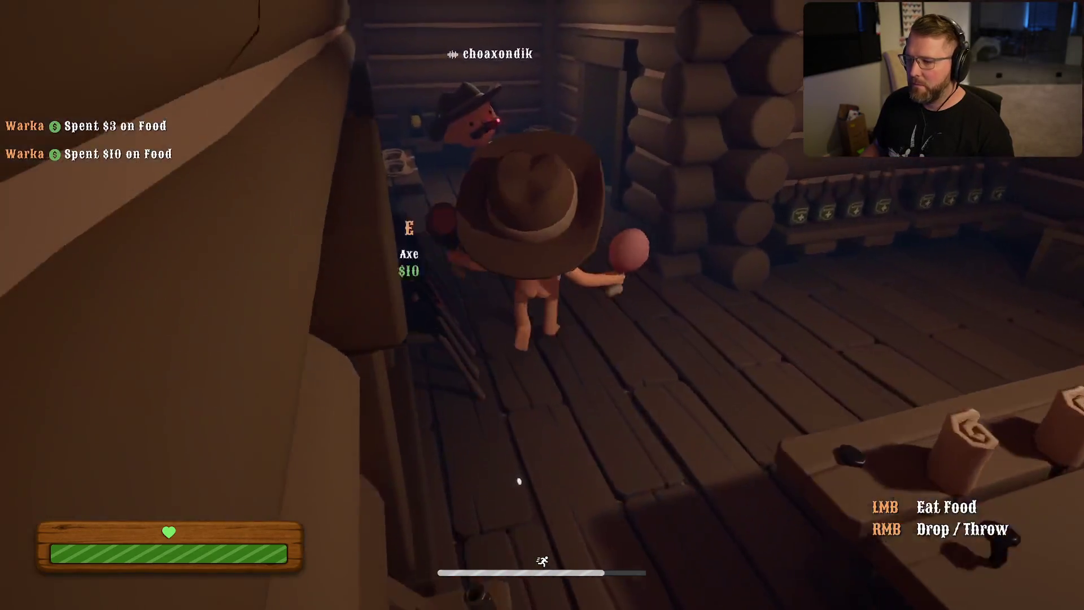
key(w)
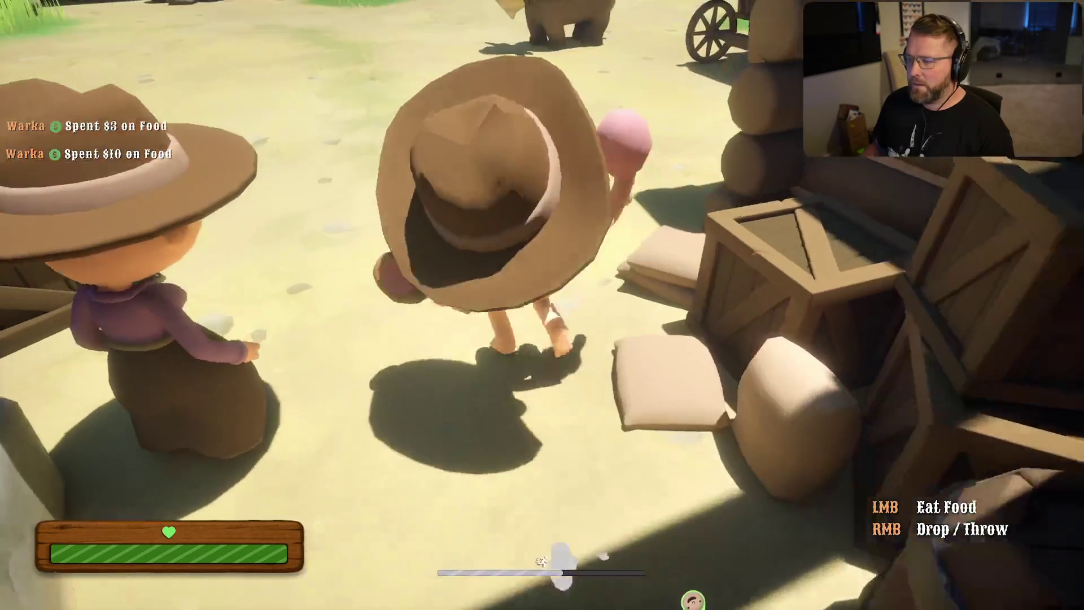
key(w)
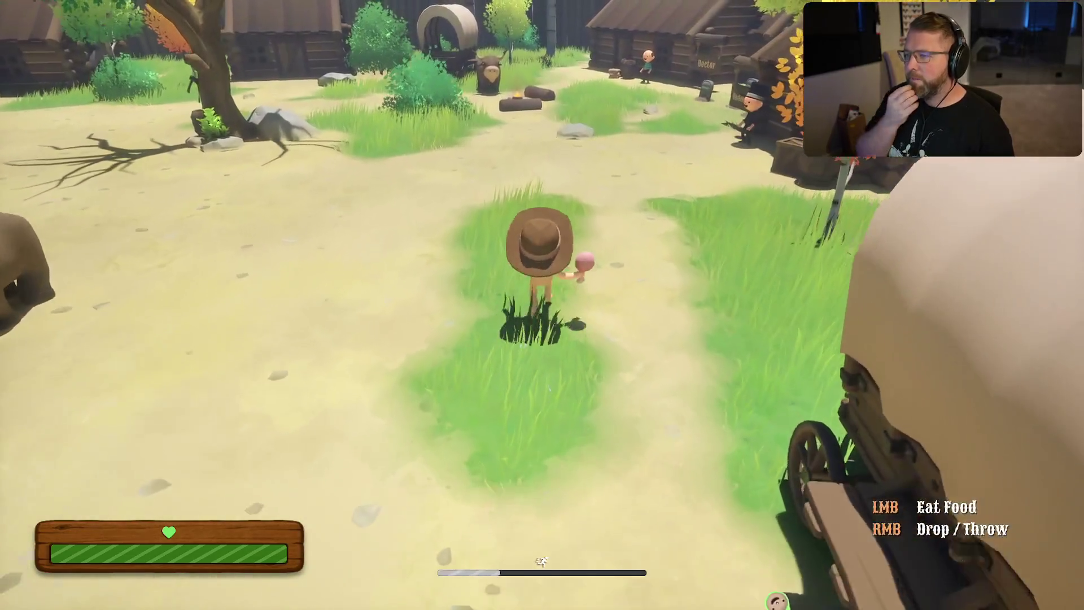
key(w)
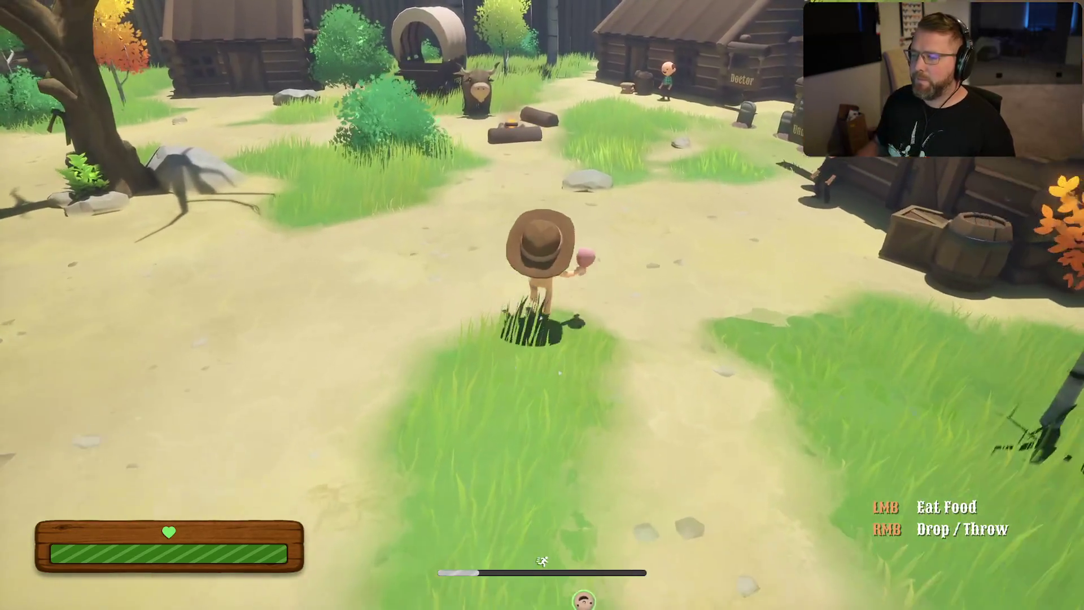
key(w)
key(w)
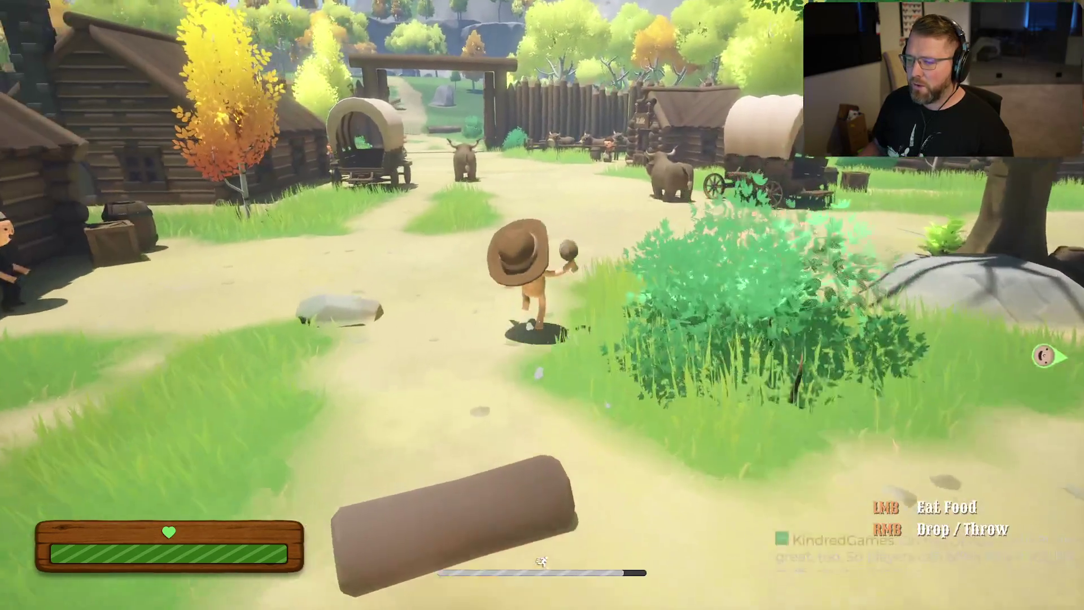
key(w)
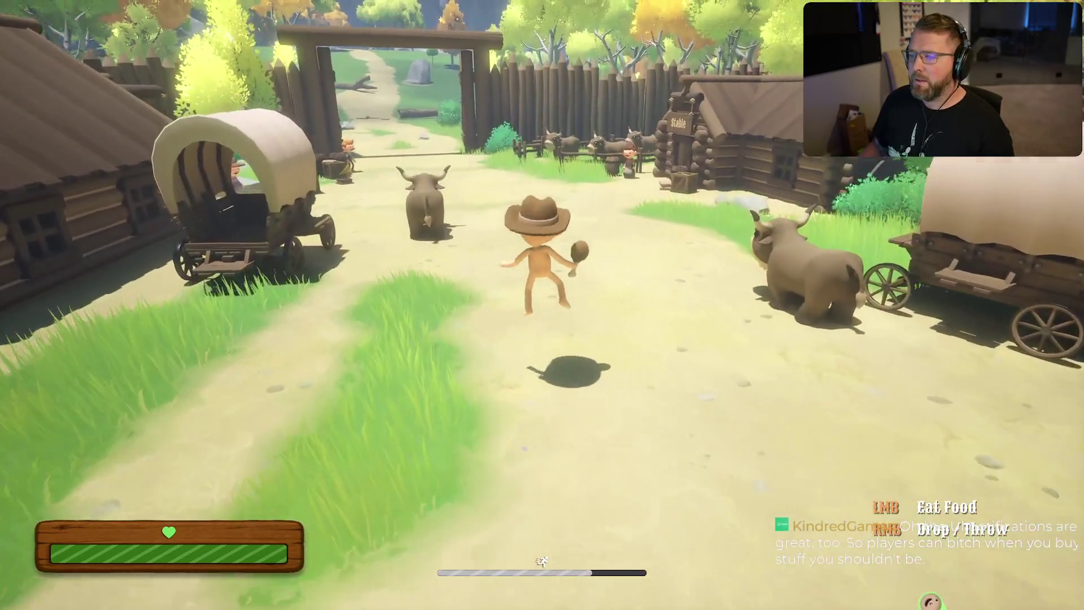
key(w)
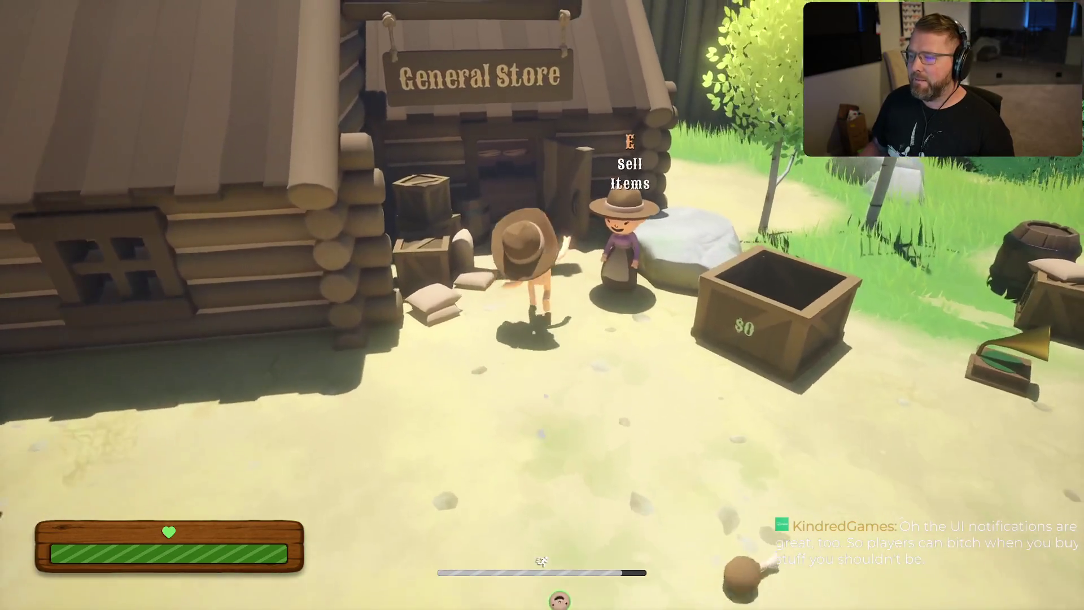
Step: Buy the $10 Lantern in the General Store and carry it out
key(w)
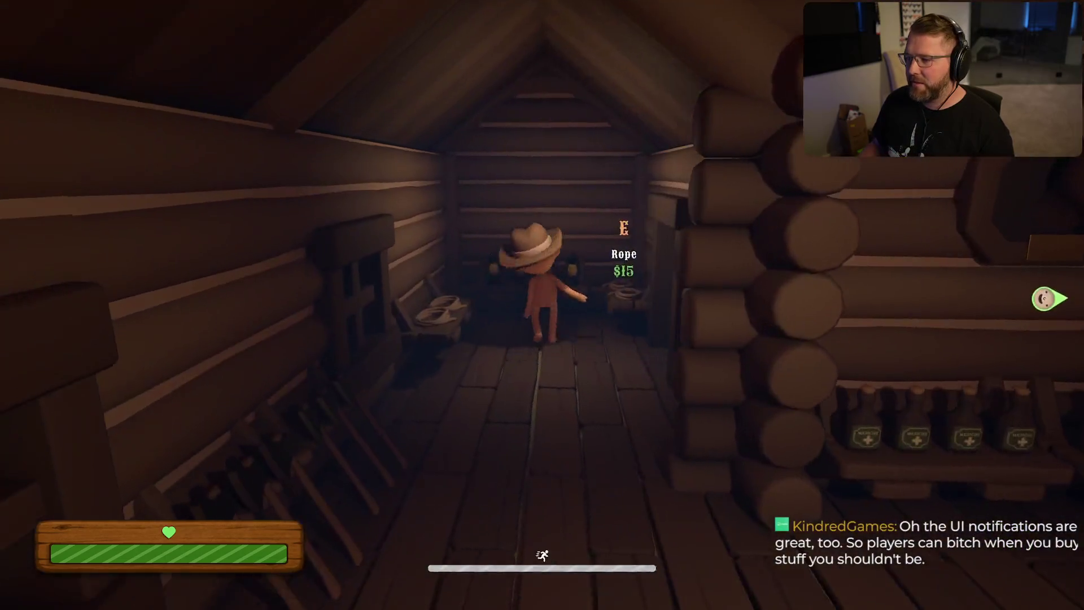
key(e)
key(w)
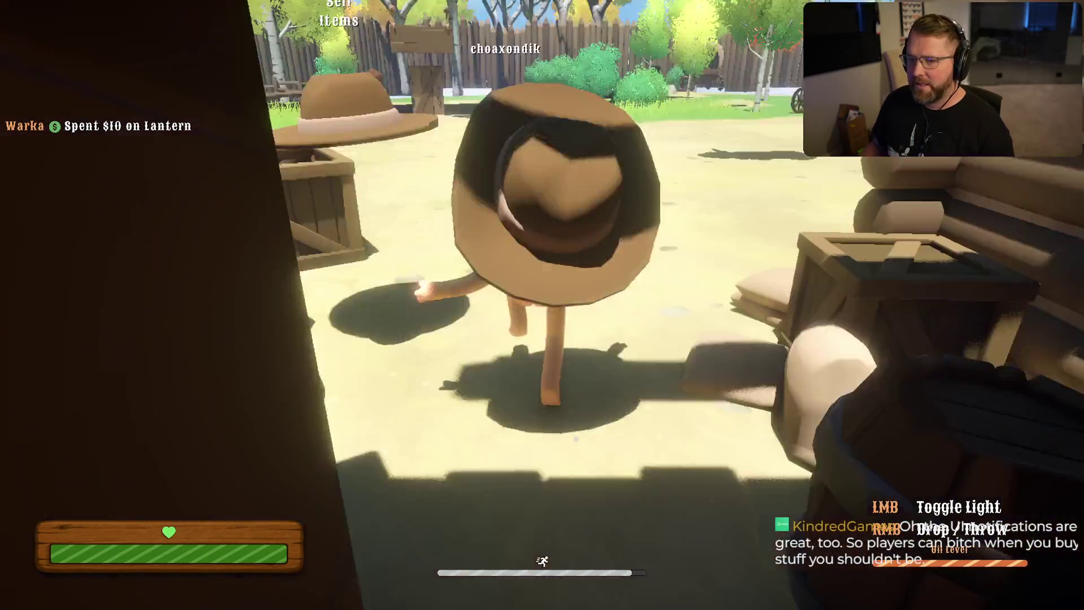
Step: Roam the yard toward the wagons, then return to the dropped lantern by the store
key(w)
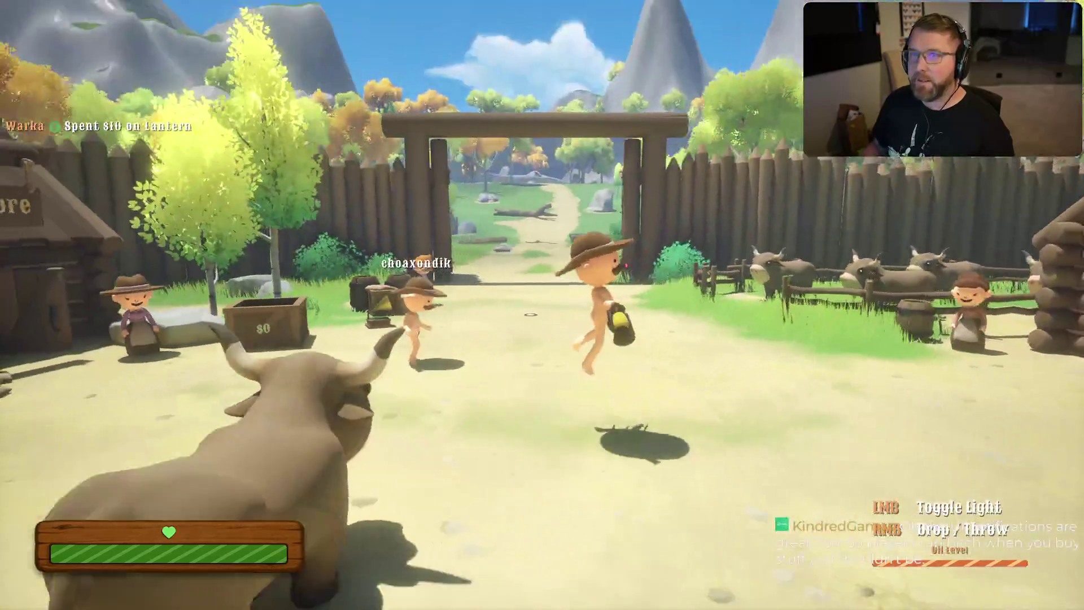
key(w)
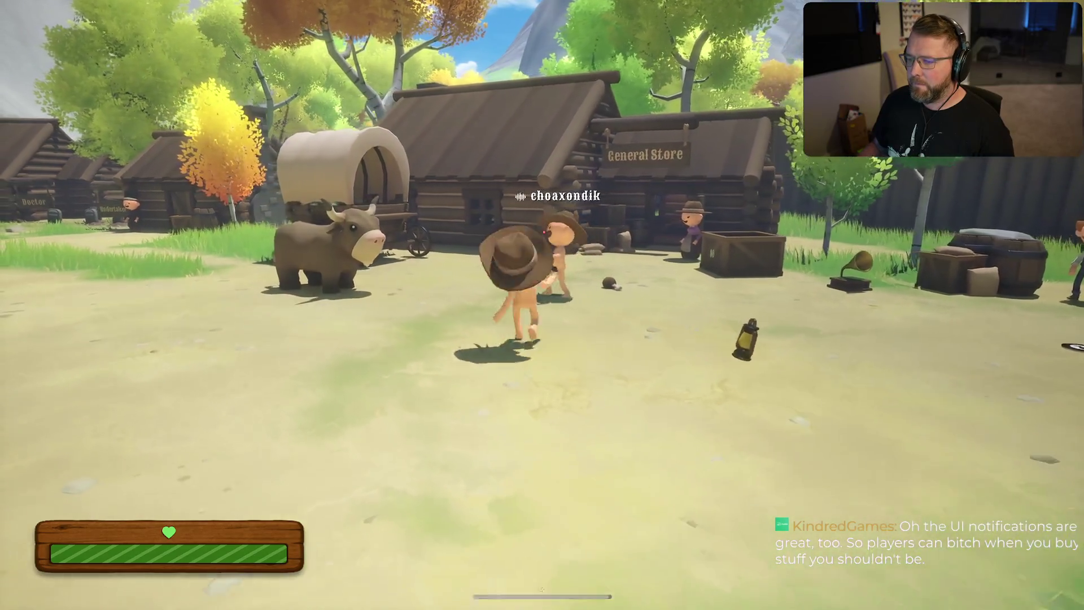
key(w)
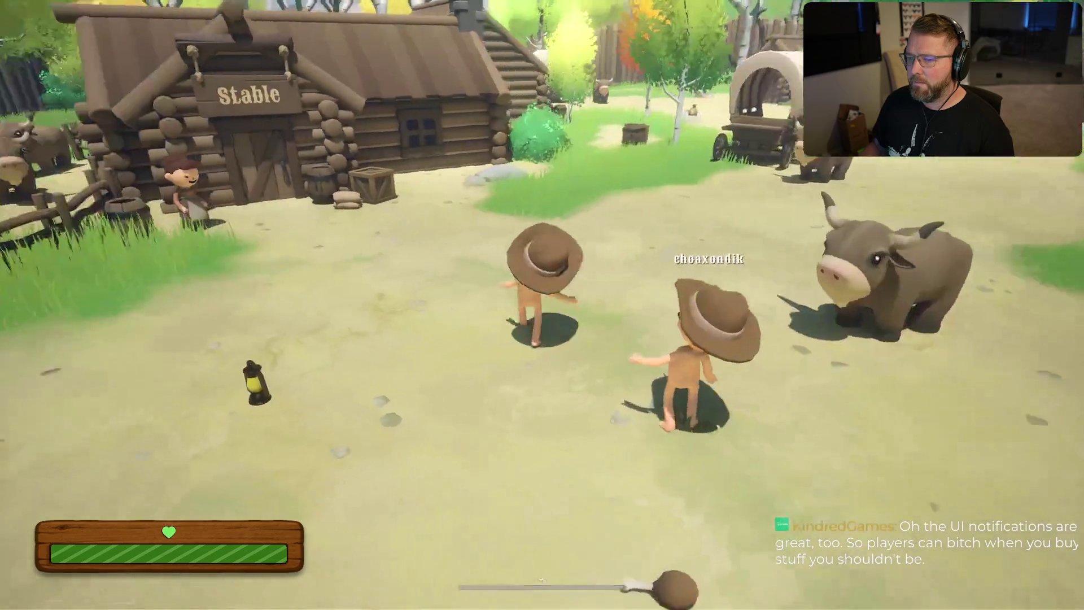
key(w)
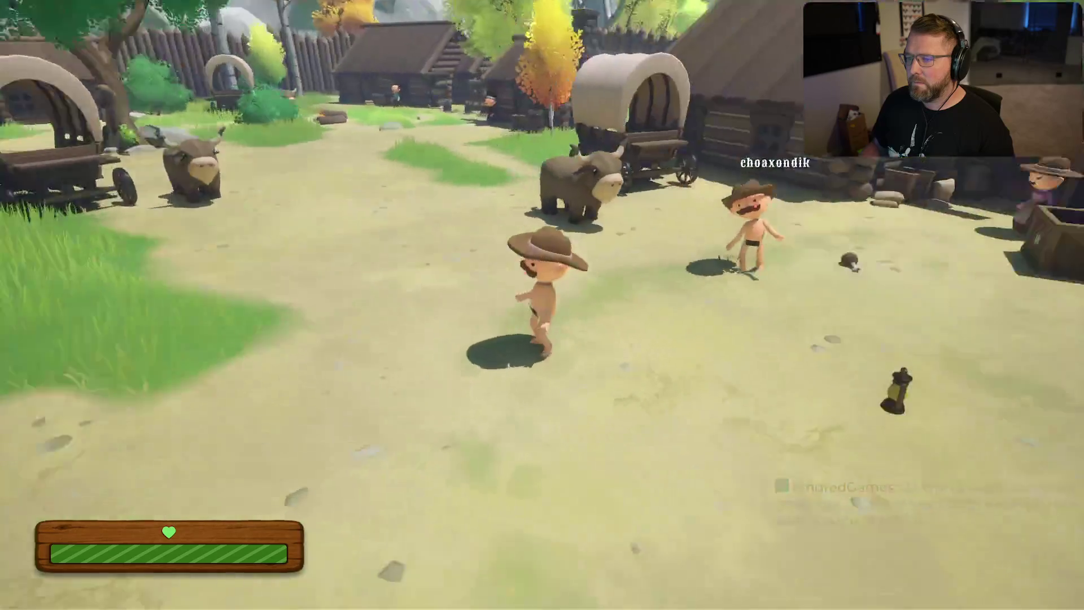
key(w)
key(w)
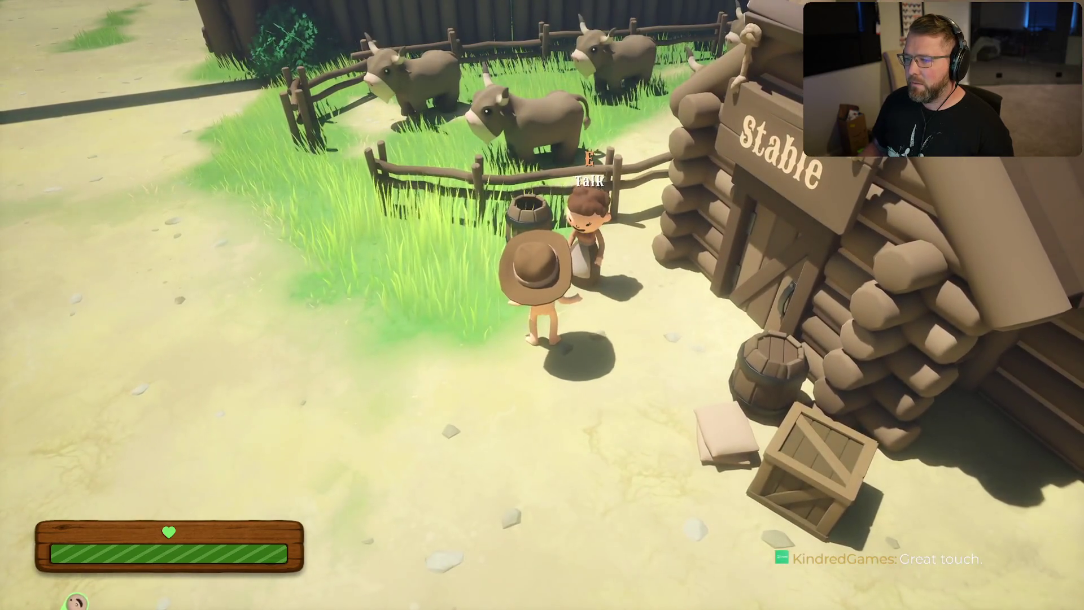
key(w)
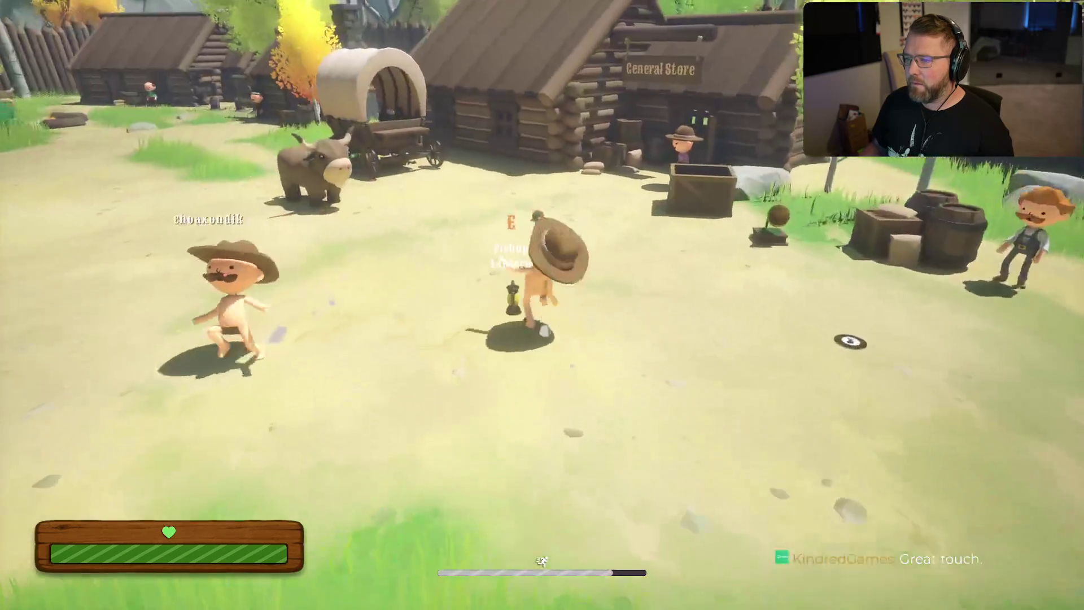
key(w)
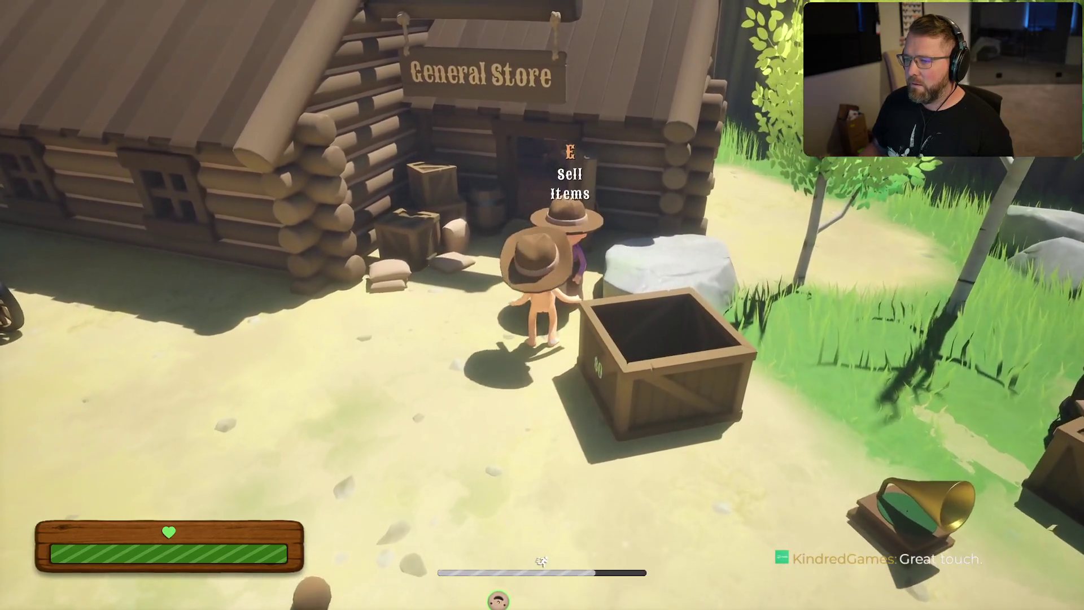
key(w)
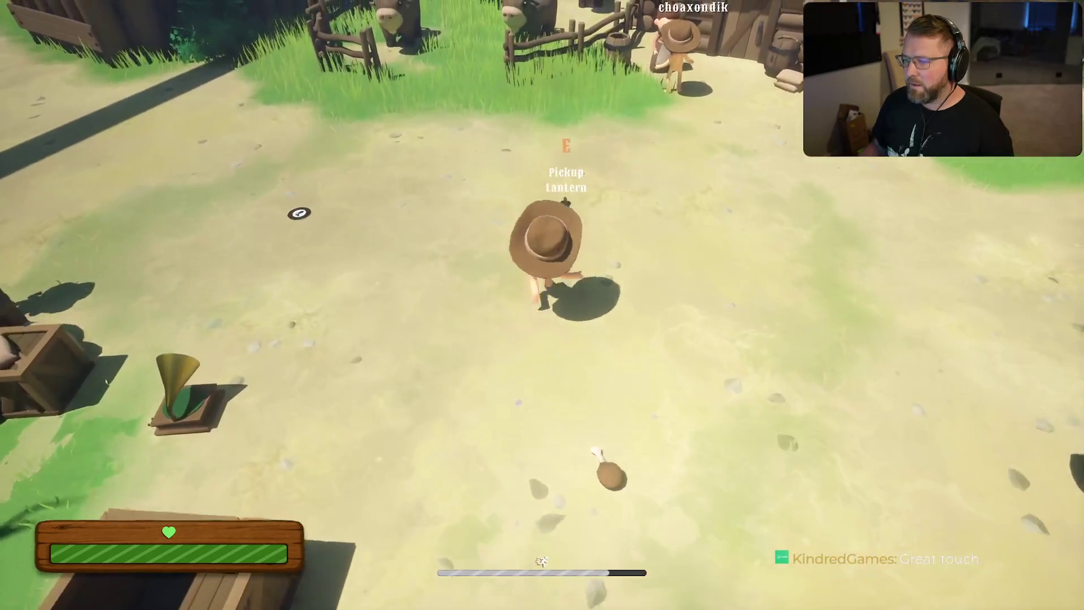
key(w)
key(w)
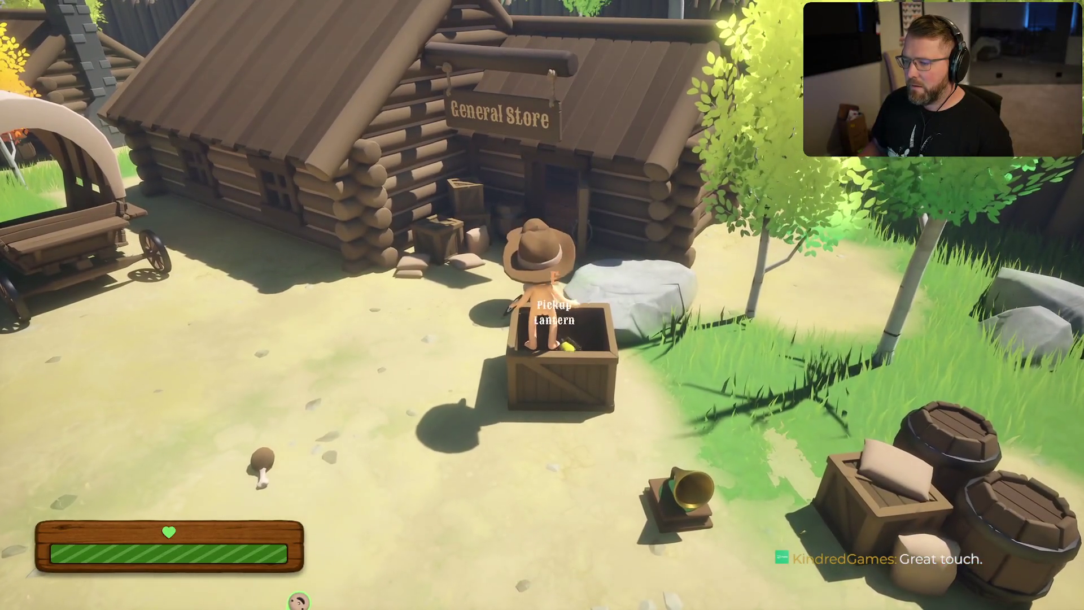
Step: Drop the gramophone into the sell crate and sell it for $15
key(w)
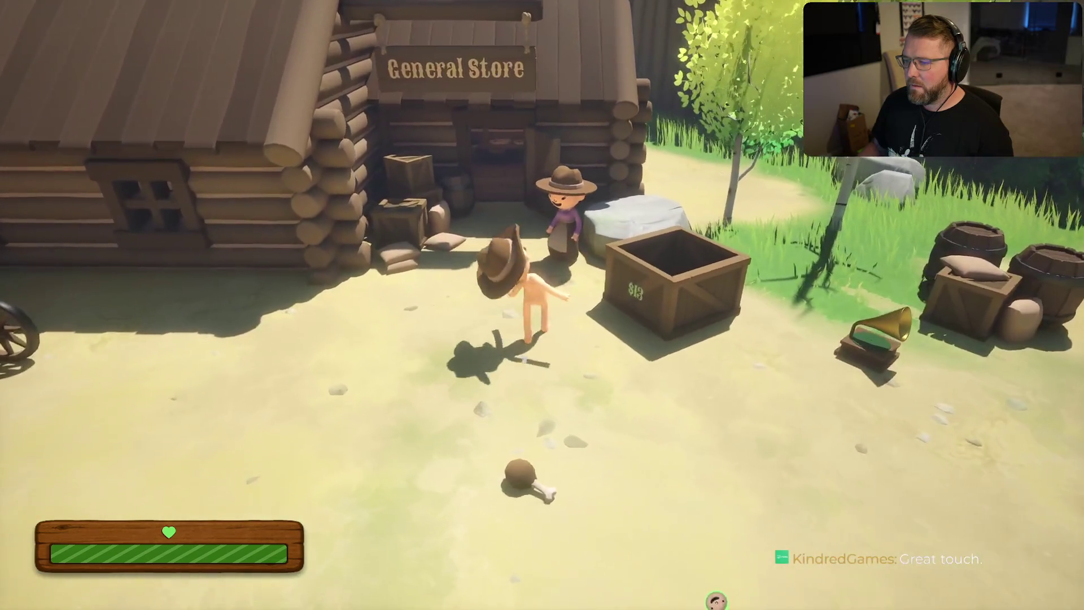
key(w)
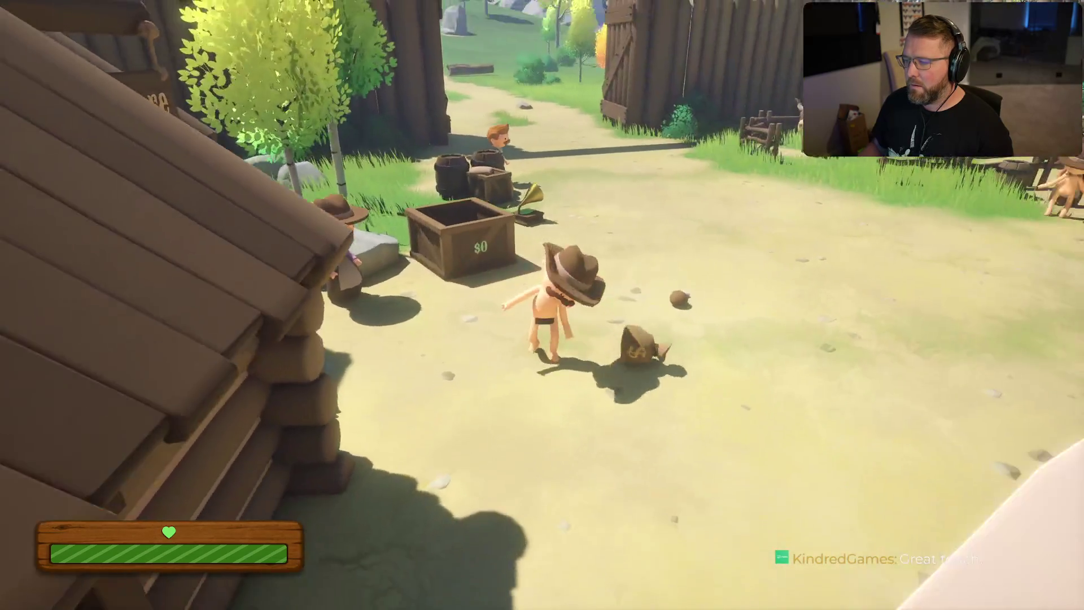
key(w)
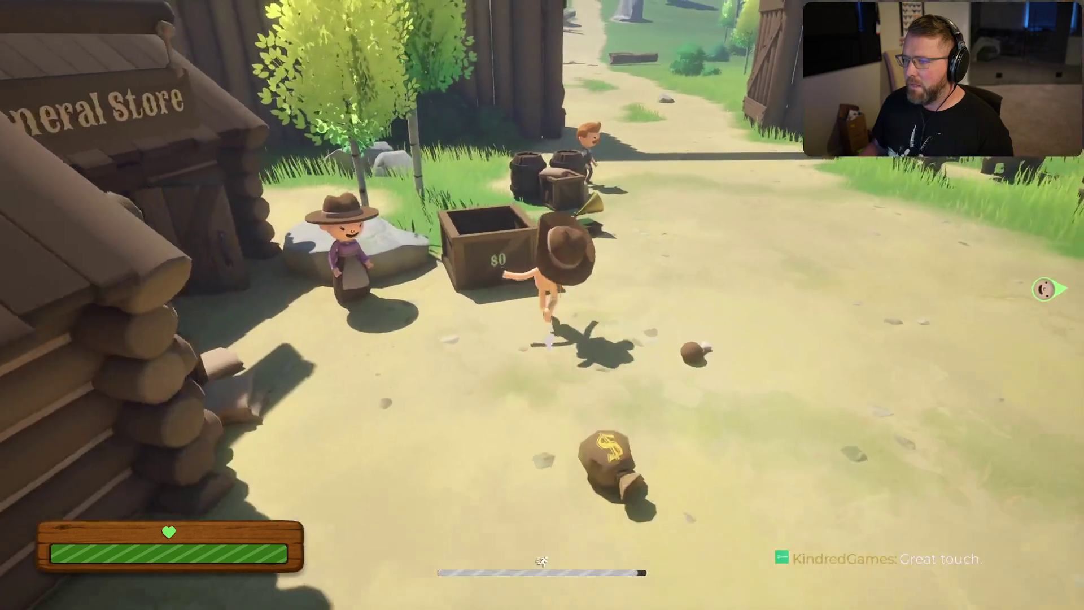
key(w)
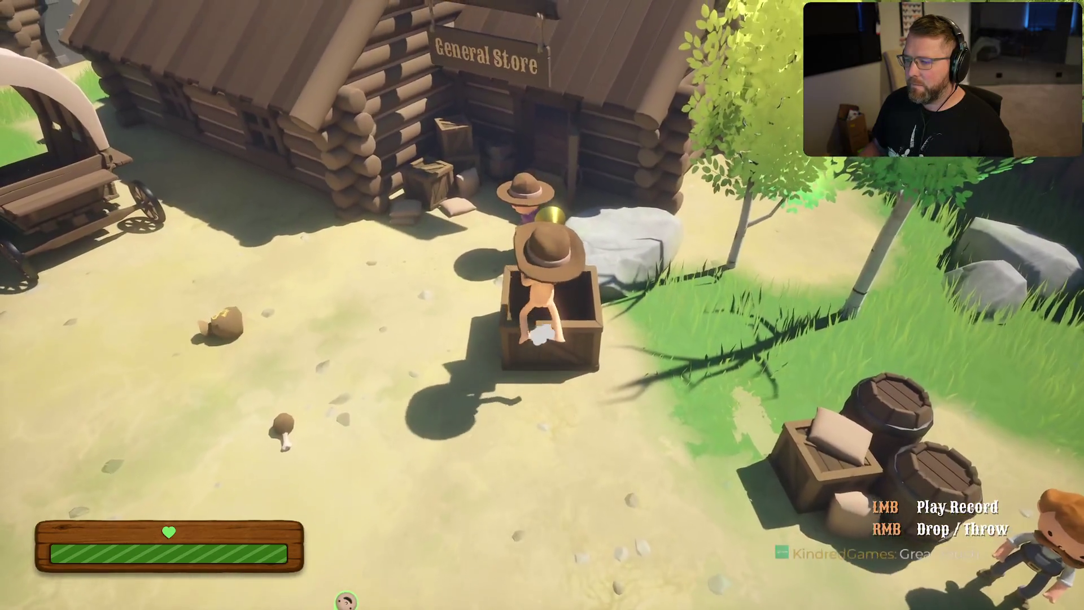
right_click(351, 599)
key(w)
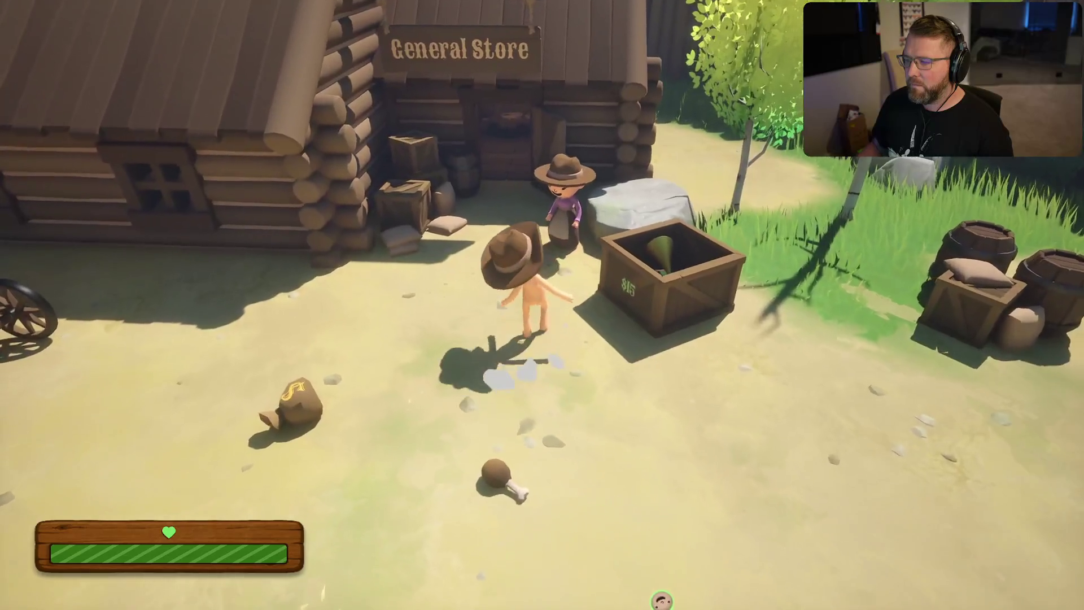
key(e)
Step: Pick up the money bag, head toward the stable, and pause the game
key(w)
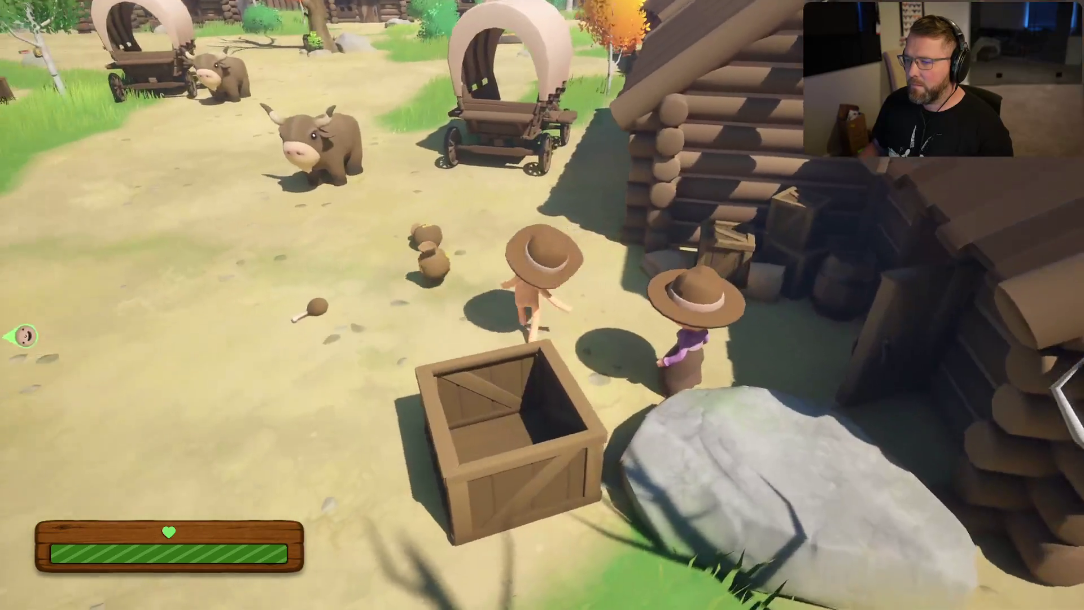
key(e)
key(w)
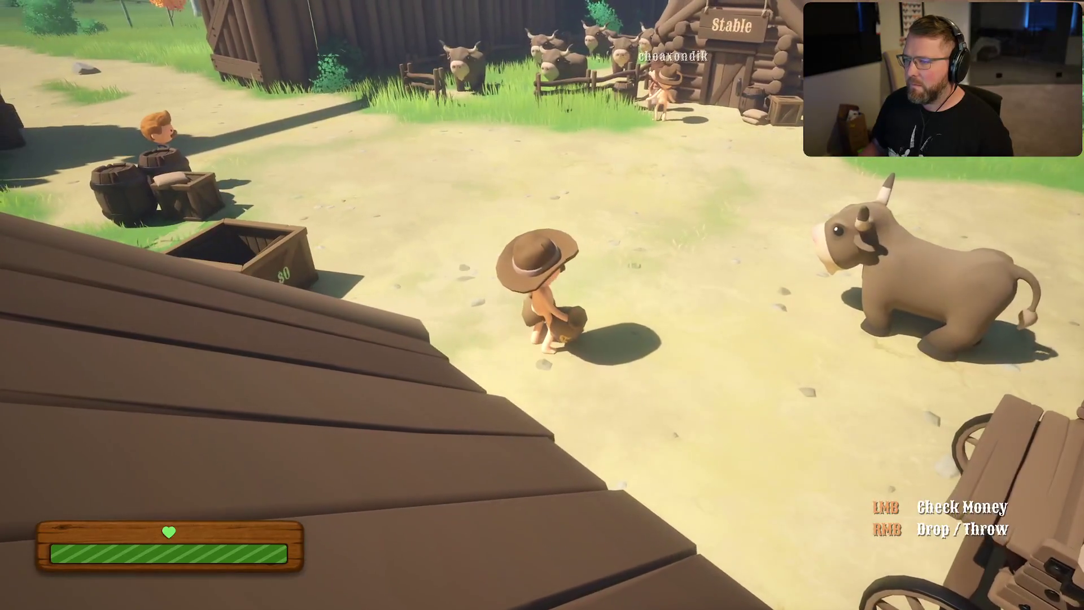
key(Escape)
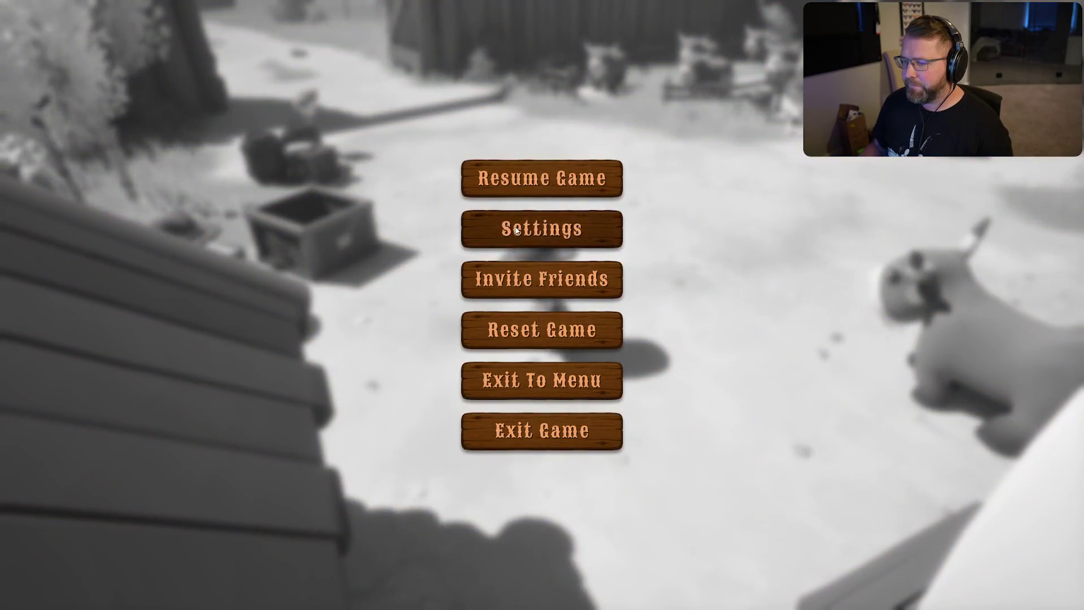
Step: Open the game settings, close them unchanged, and resume play
click(517, 229)
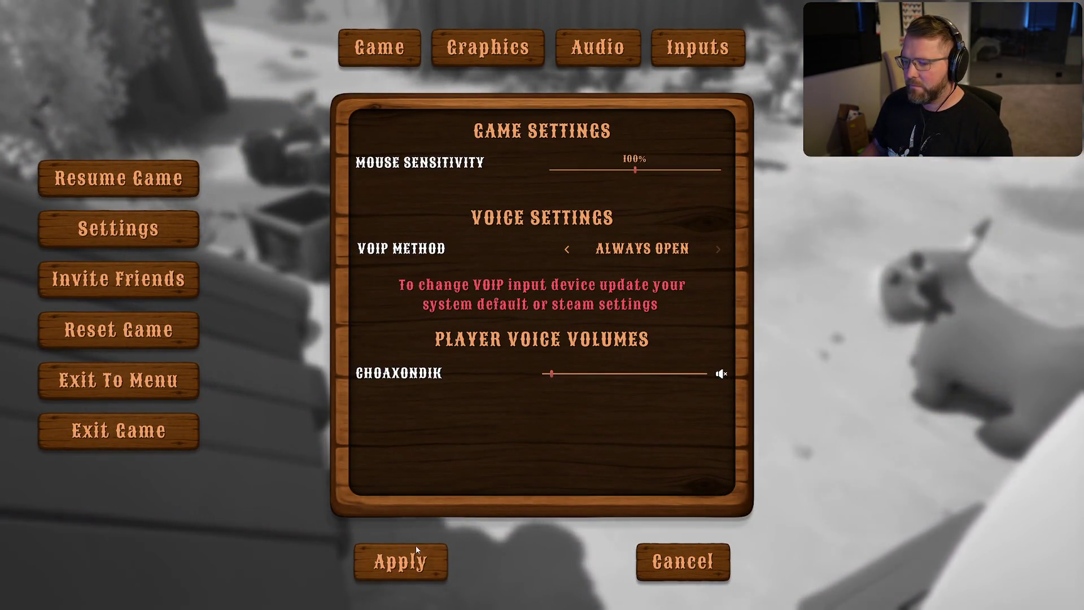
click(416, 545)
key(Escape)
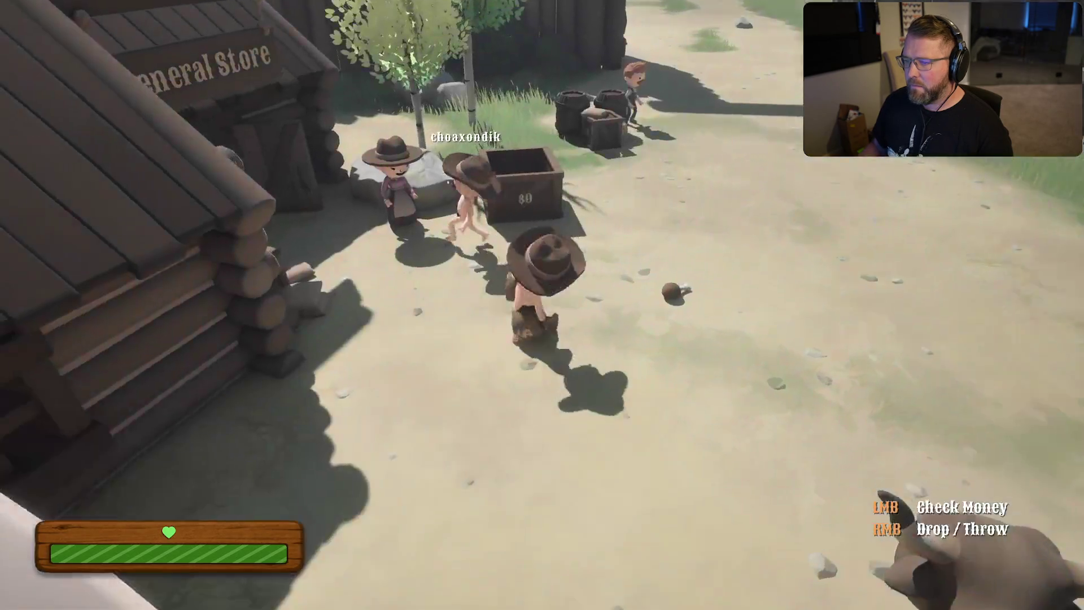
Step: Put the money bag into the crate beside the store and sell the crate's items
key(w)
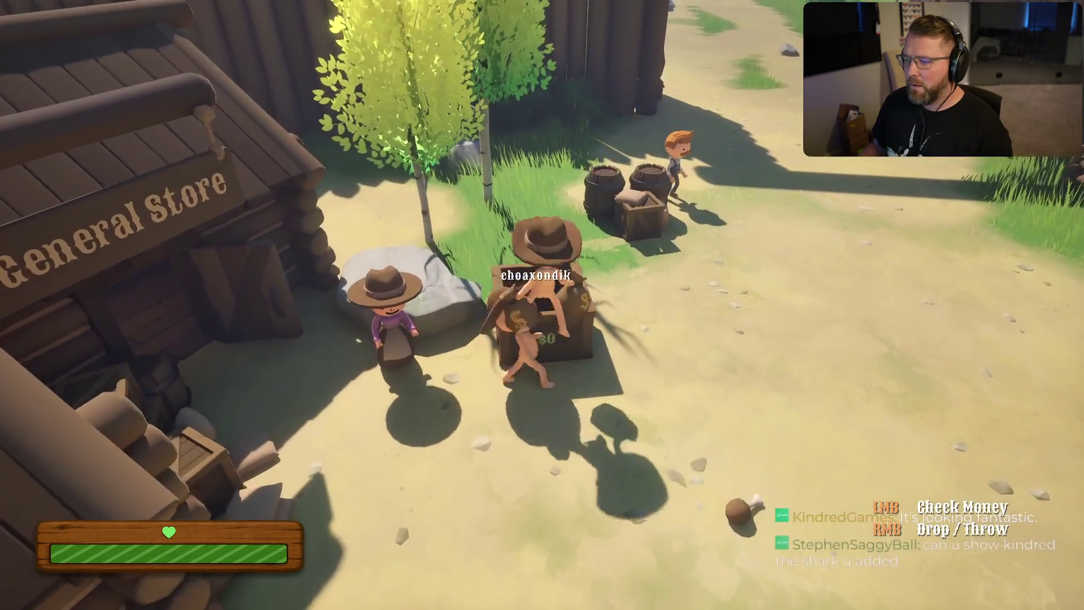
right_click(542, 305)
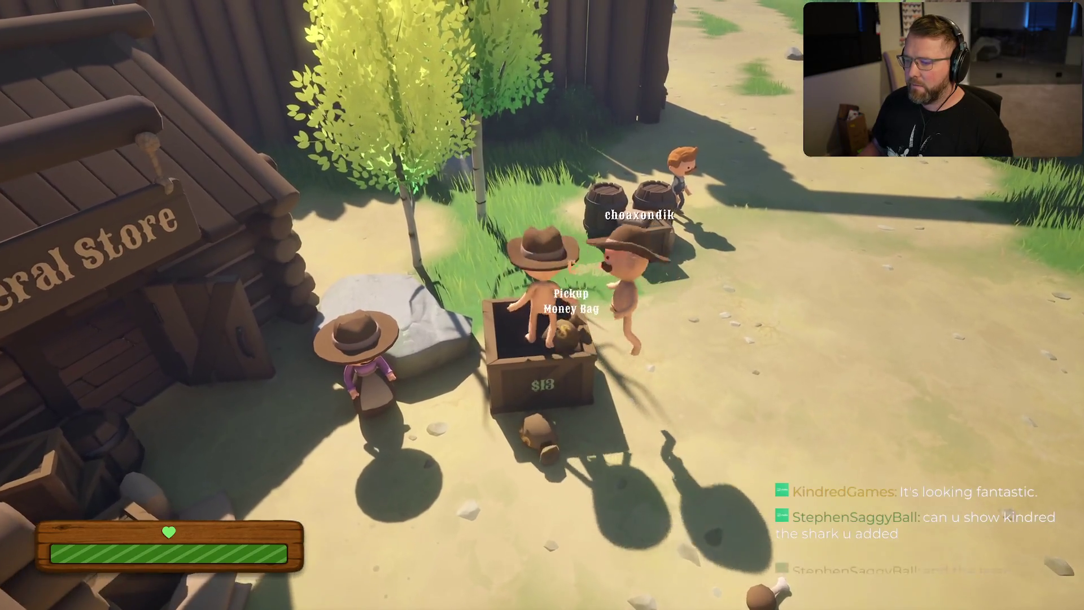
key(e)
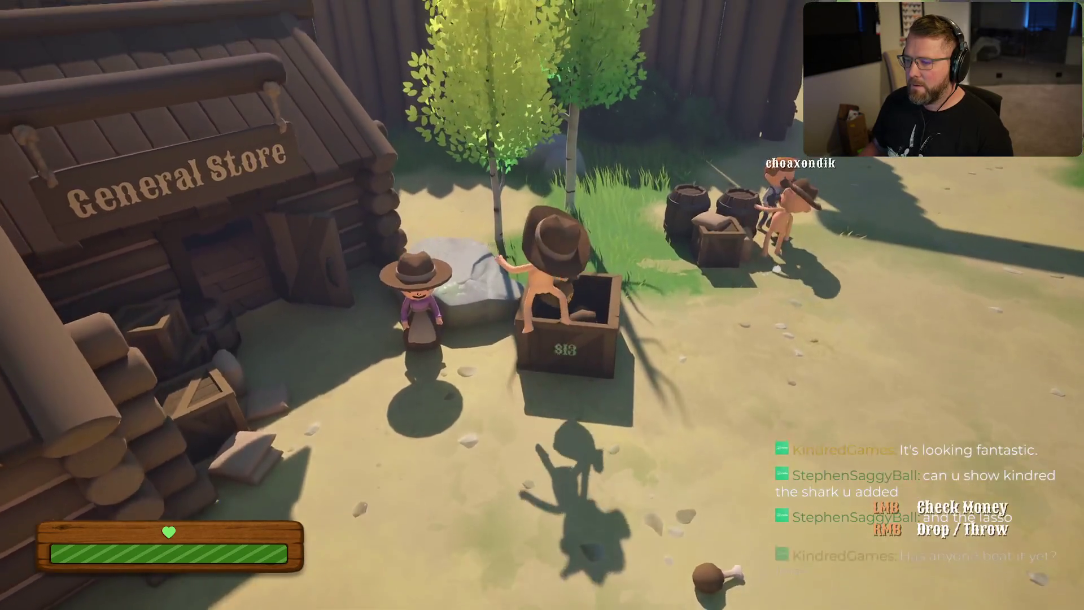
right_click(542, 304)
key(s)
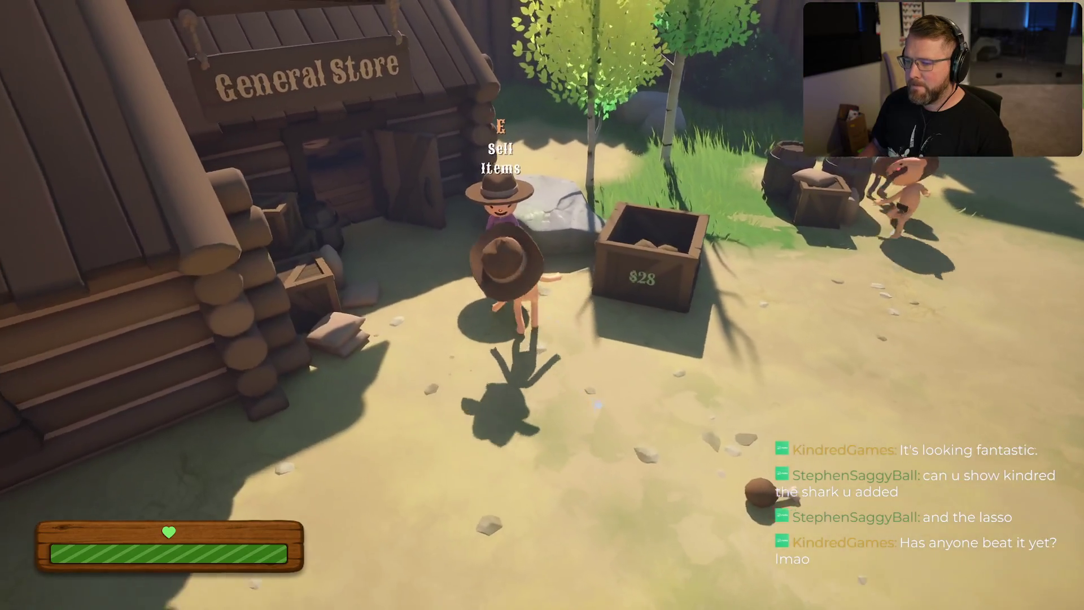
key(e)
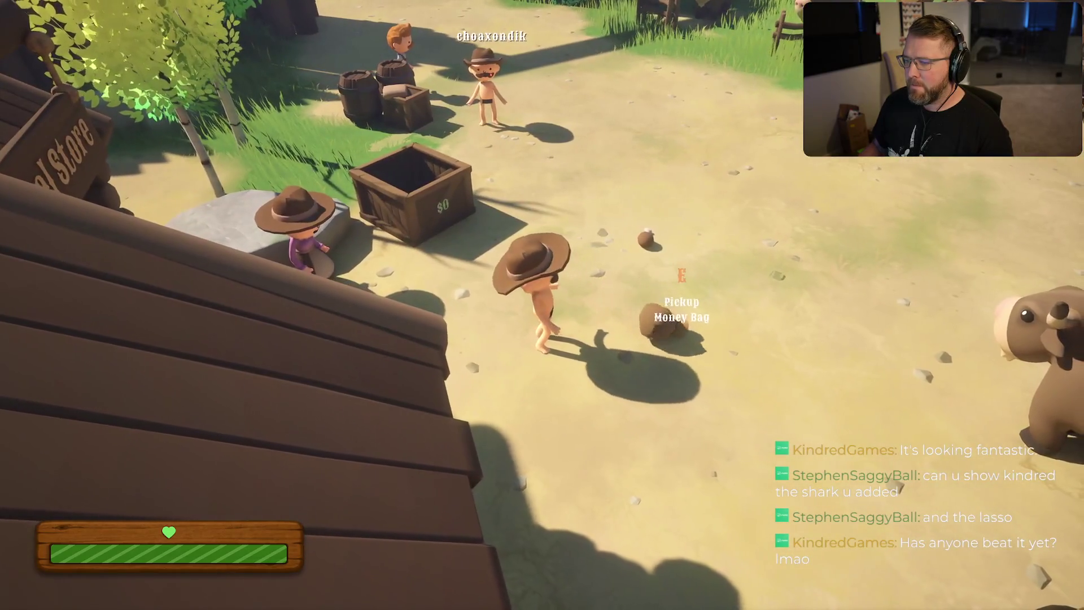
Step: Revisit the game settings from the pause menu, then return to play
key(Escape)
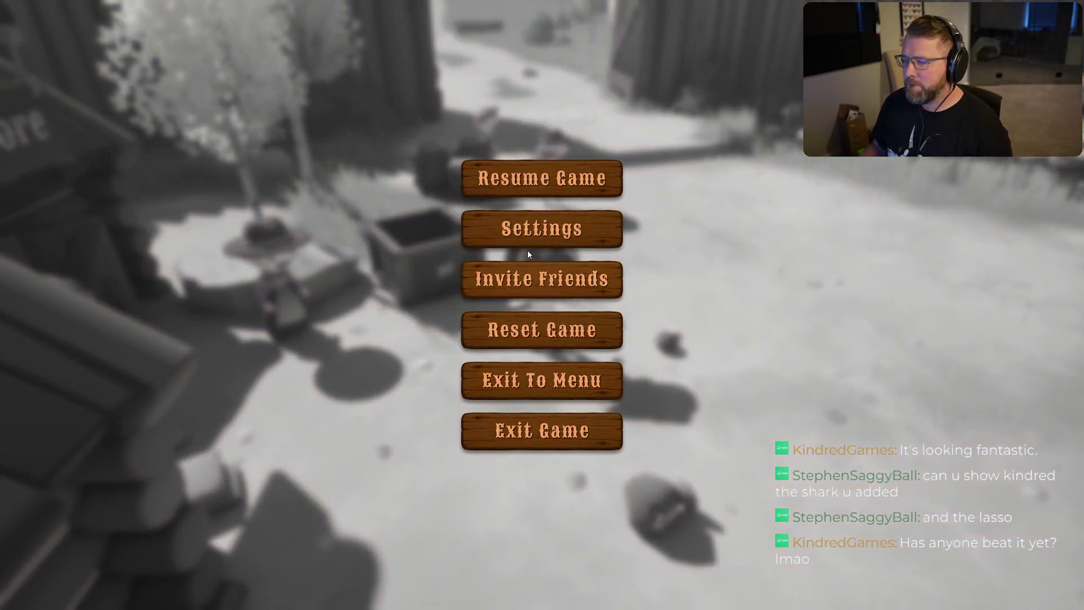
click(529, 237)
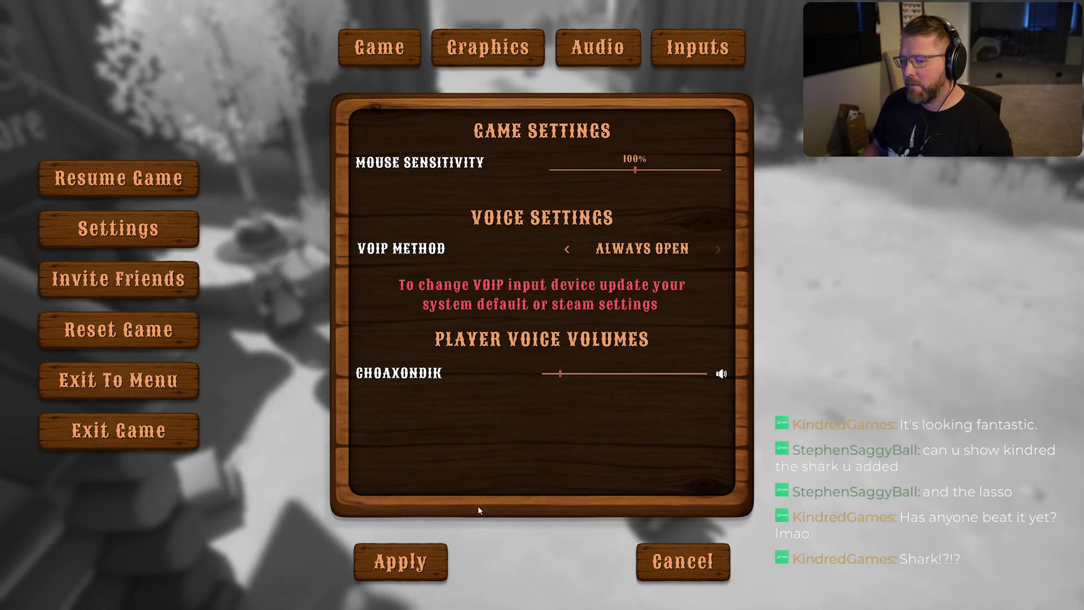
key(Escape)
key(Escape)
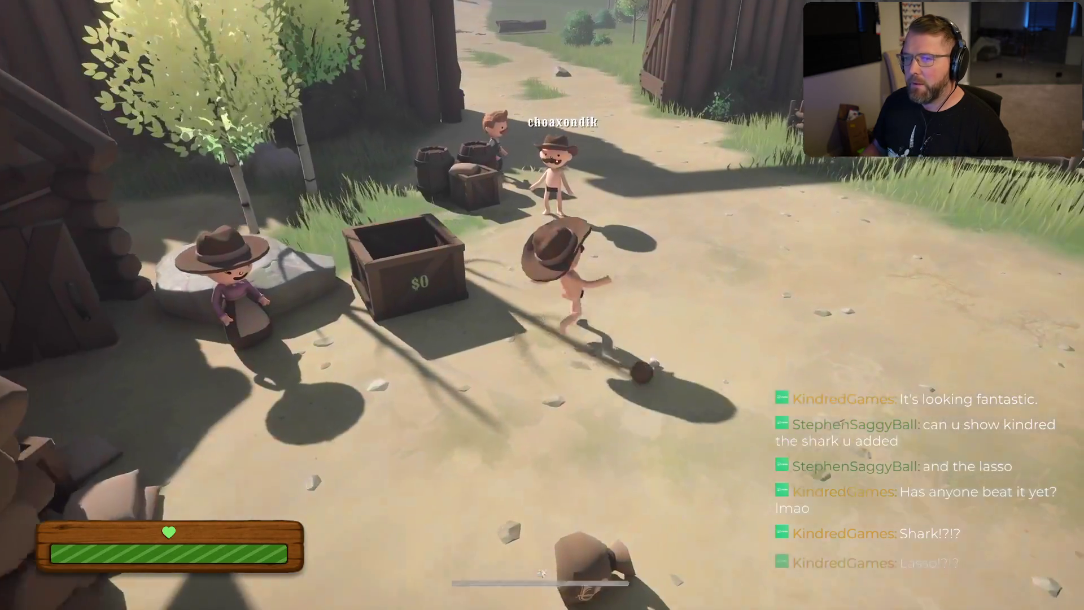
Step: Walk around the General Store from the crate, then sprint over to the cow
key(w)
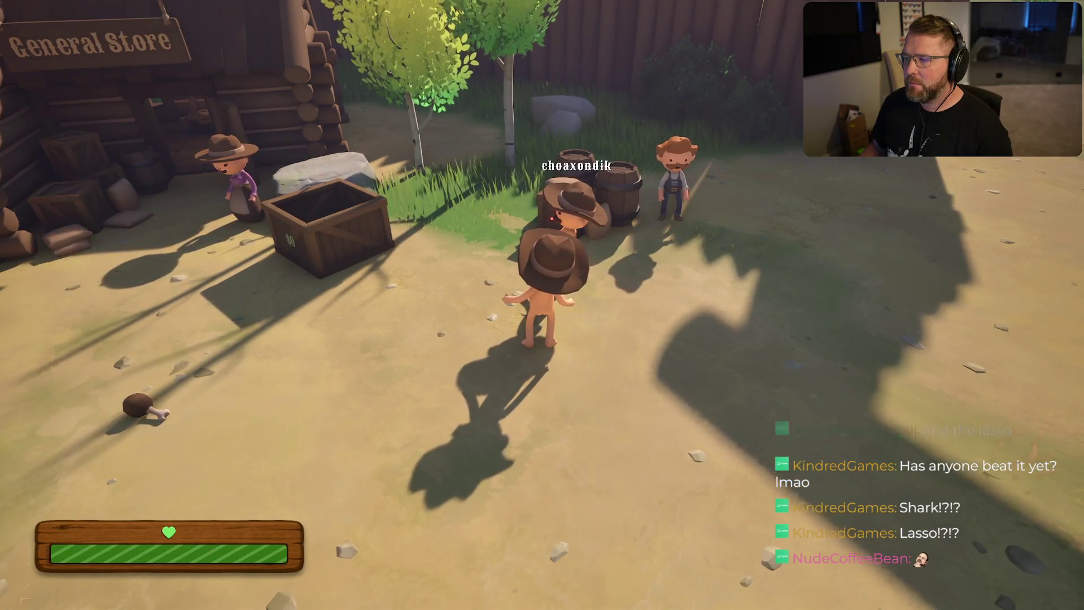
key(a)
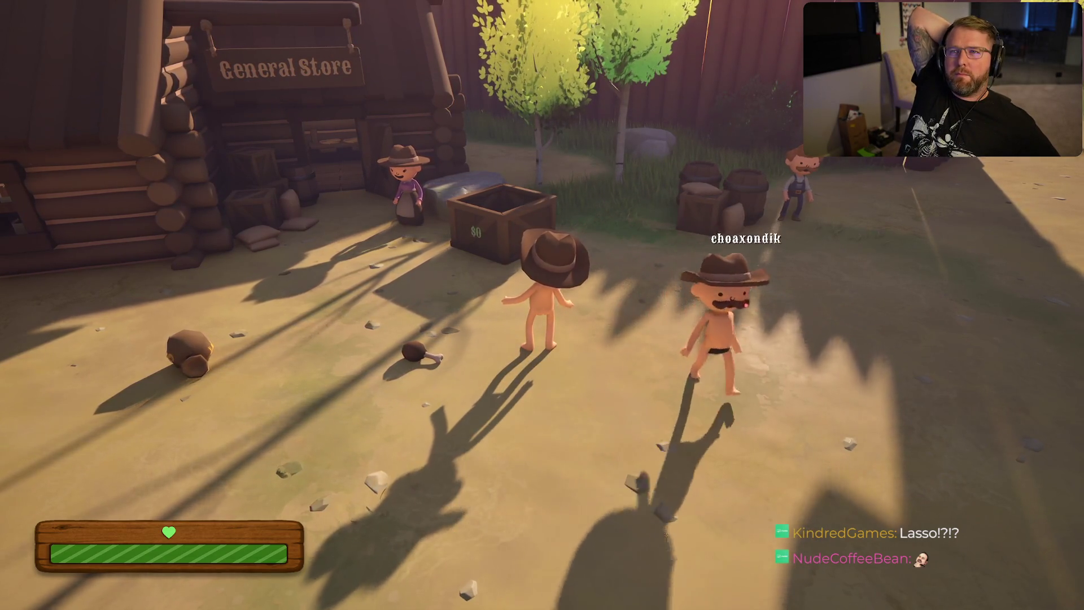
key(w)
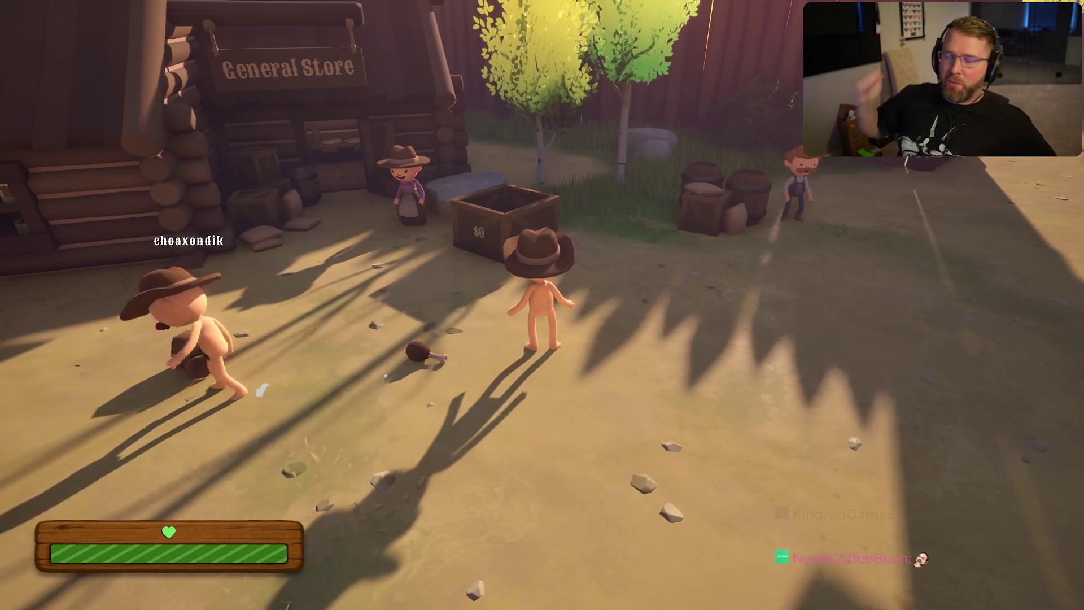
key(shift)
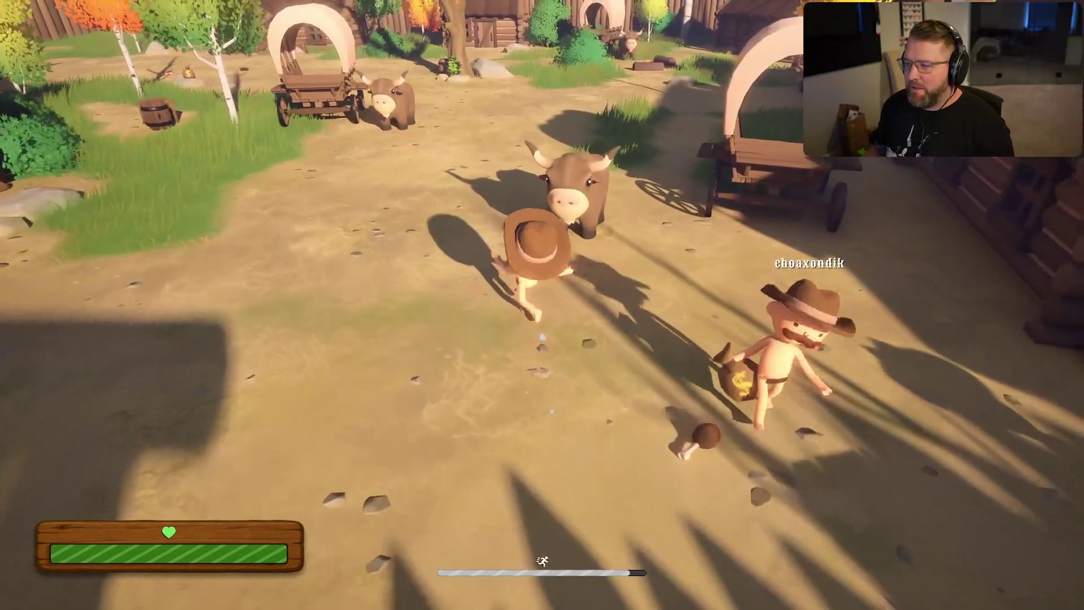
Step: Sprint past the other player, wagons and oxen toward the Undertaker's building and Stable
key(w)
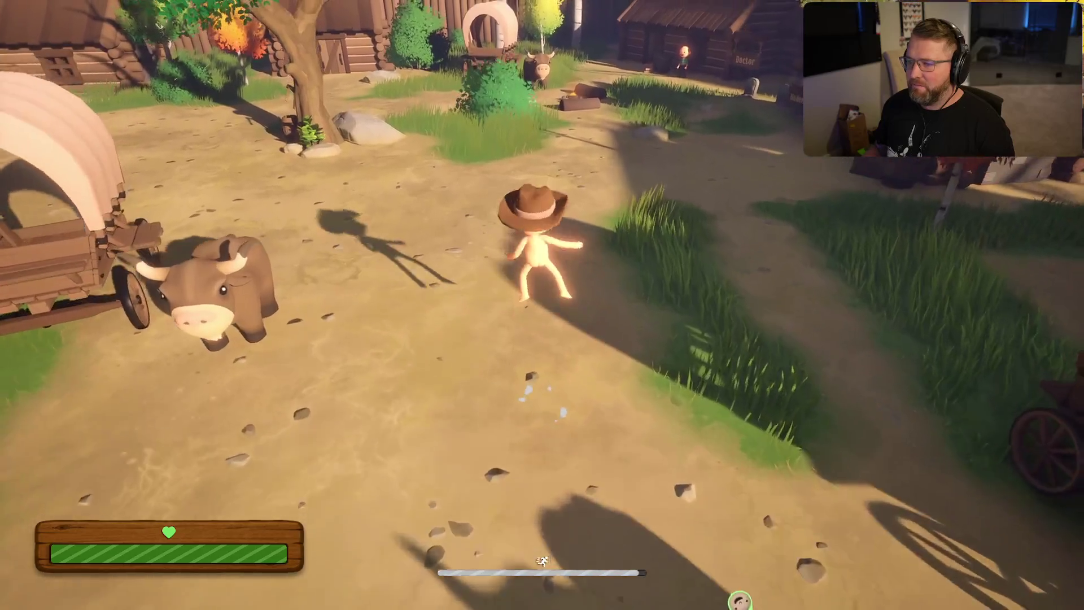
key(w)
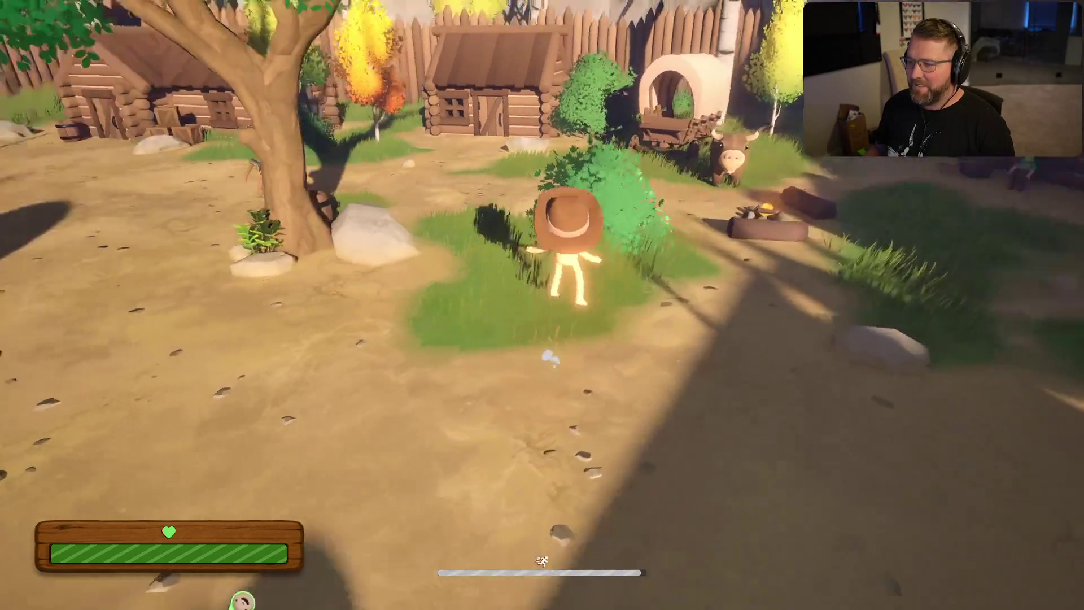
key(w)
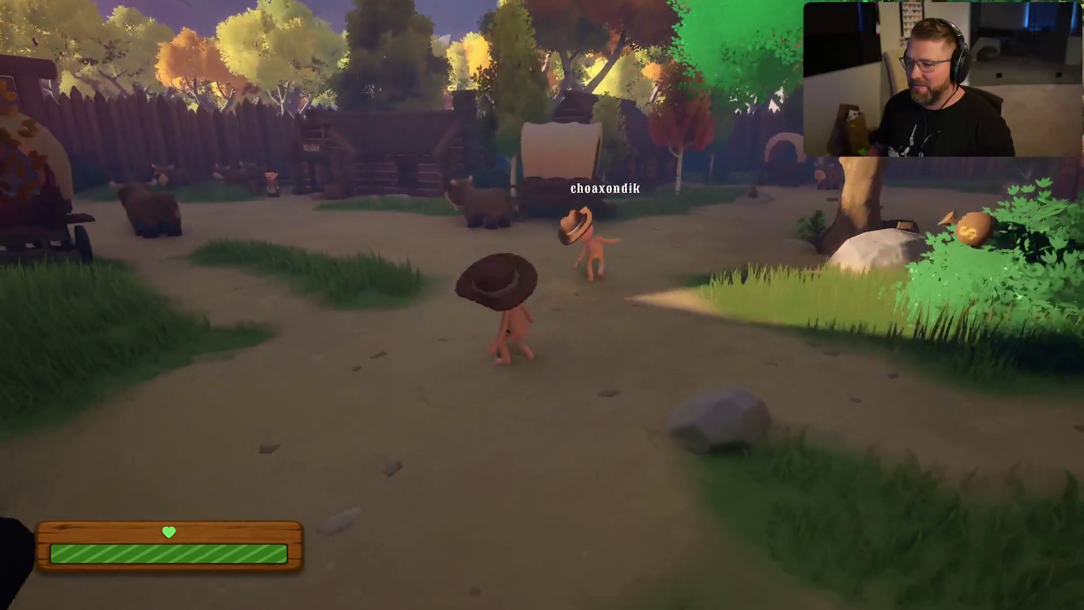
key(w)
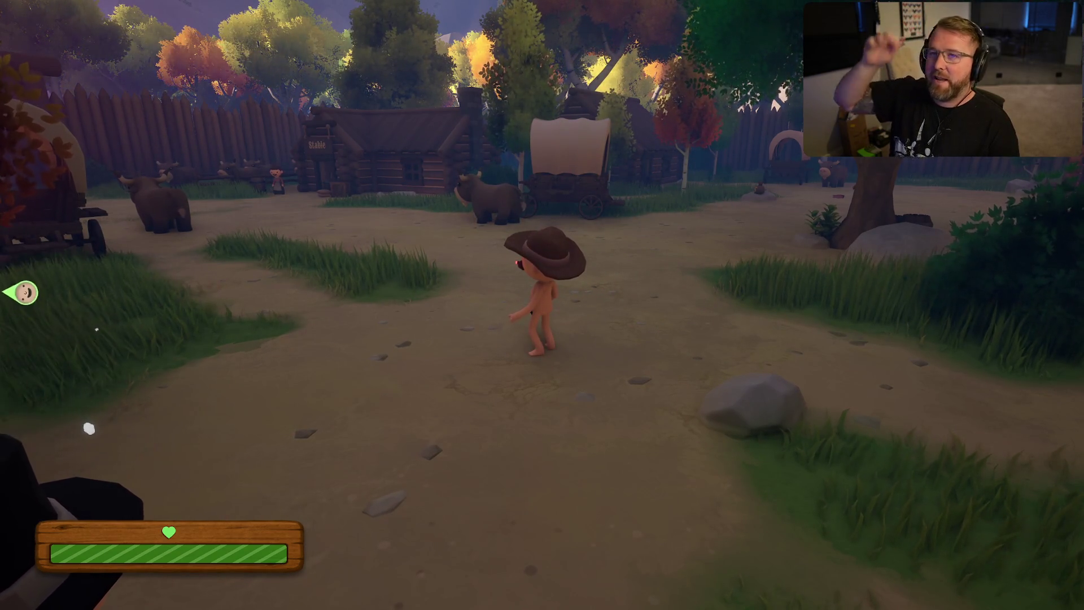
key(shift+w)
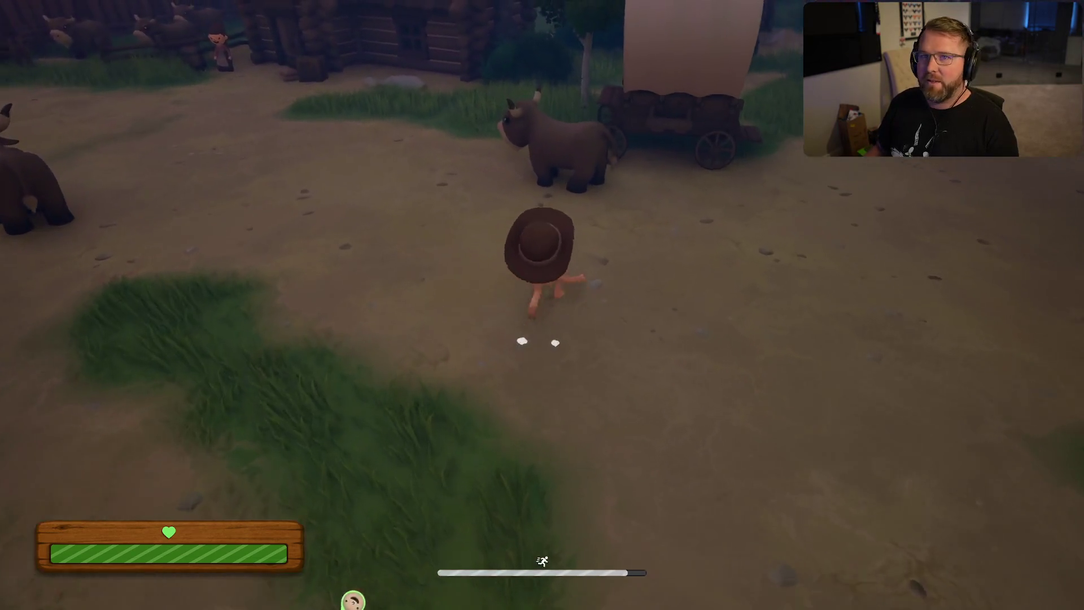
key(a)
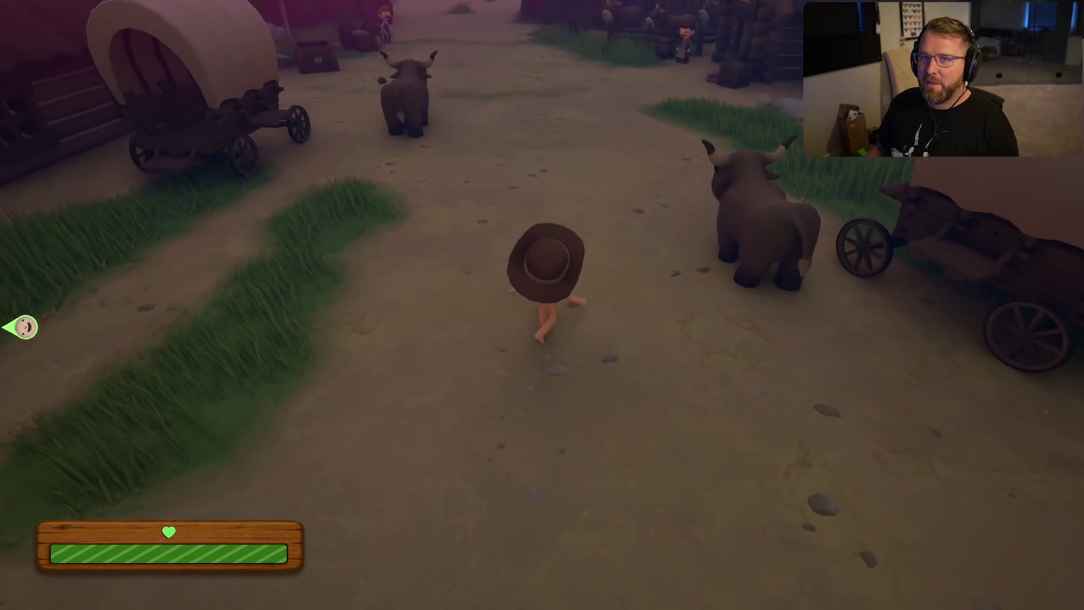
key(shift+w)
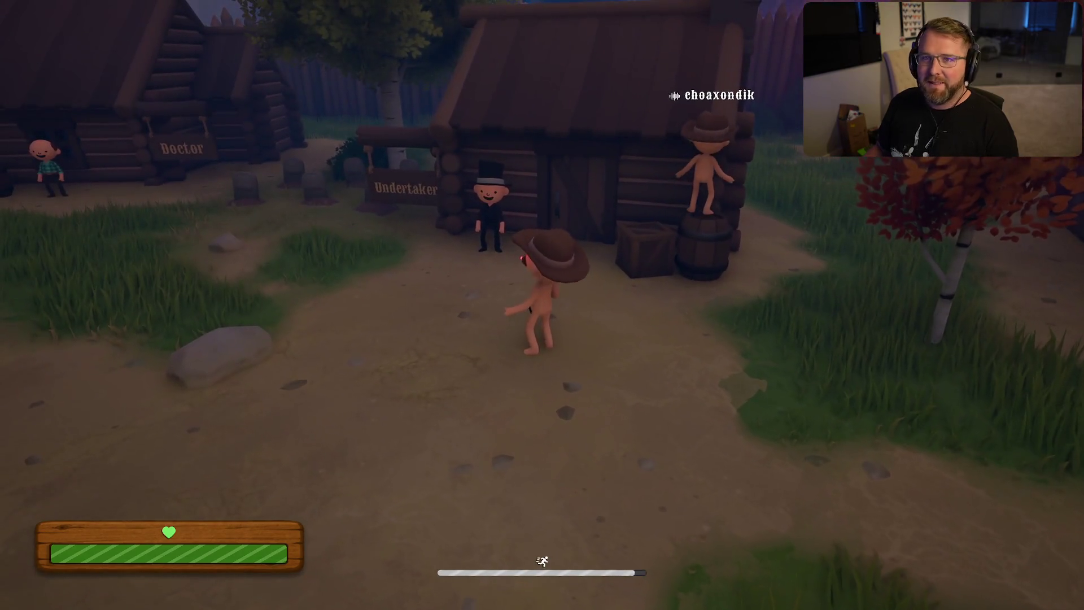
key(w)
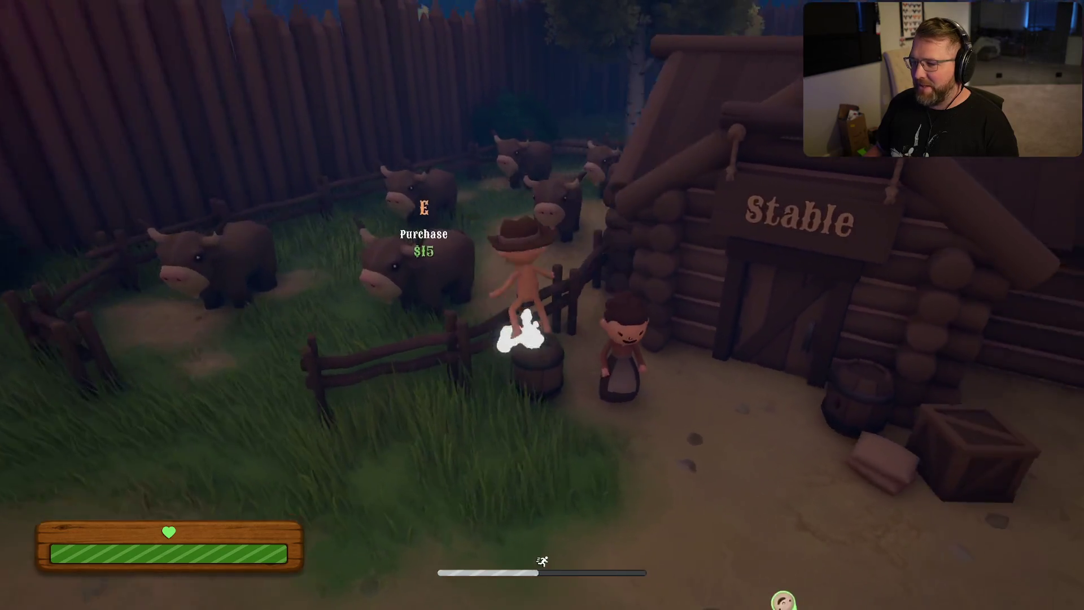
Step: Climb the Stable wall and walk over to the stable keeper at the pen
key(space)
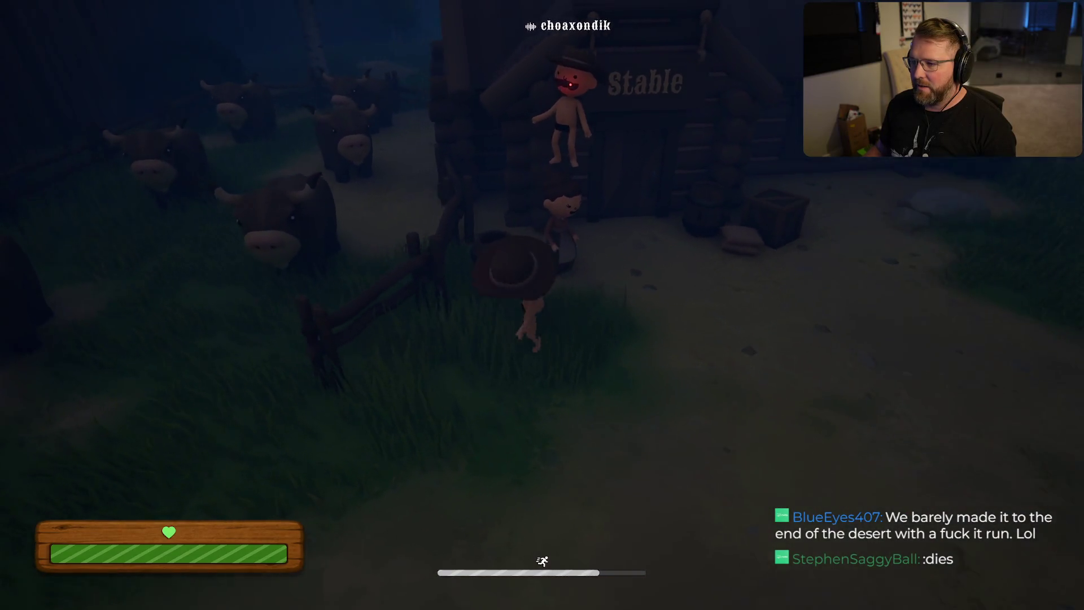
key(w)
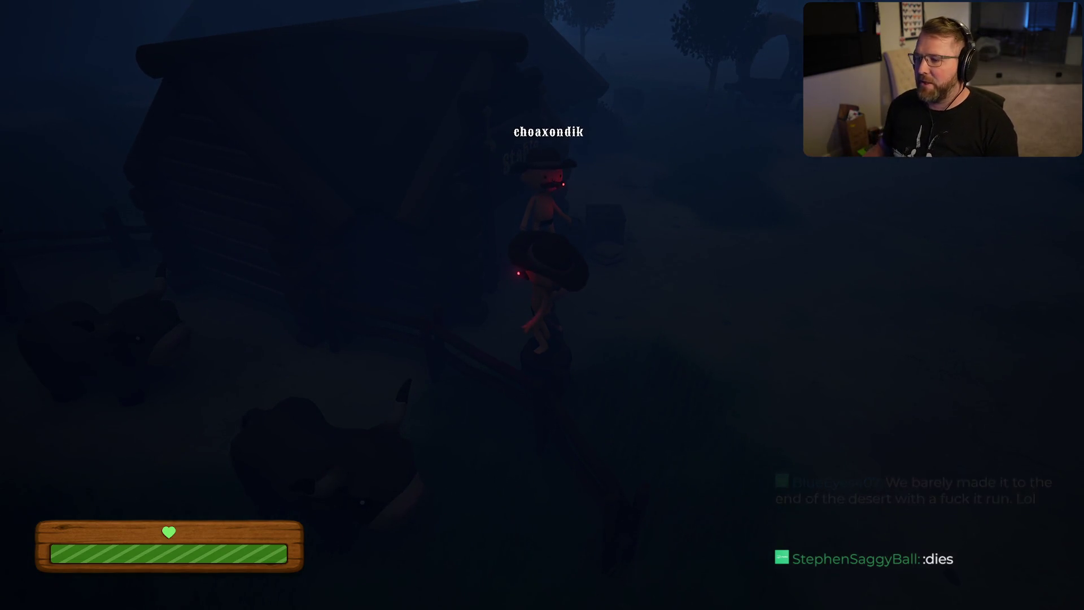
Step: Sprint away from the Stable past the carts and walk through the dark toward the gate
key(shift+w)
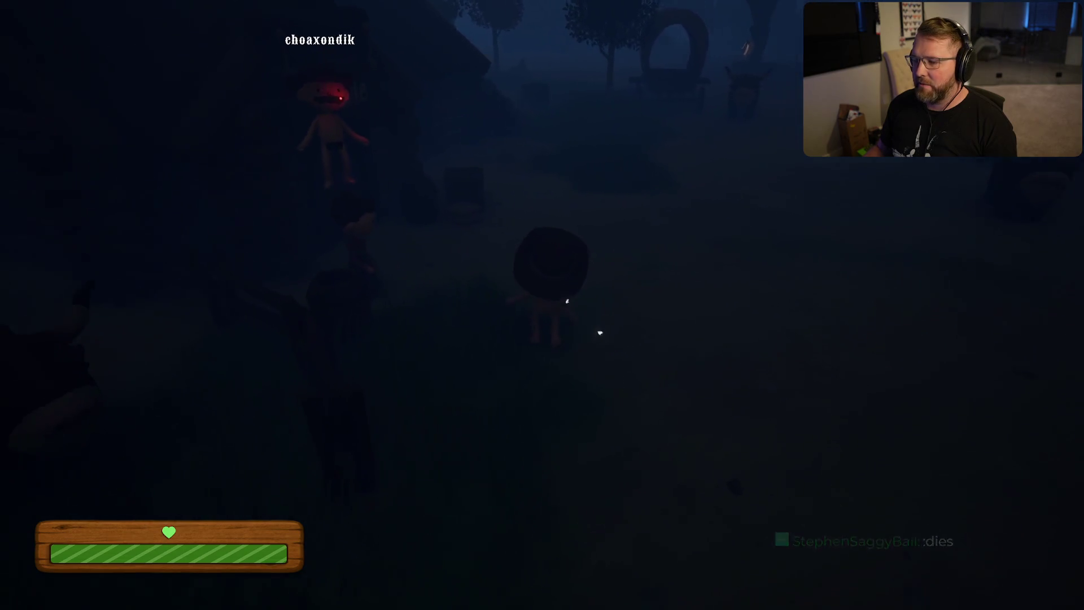
key(shift+w)
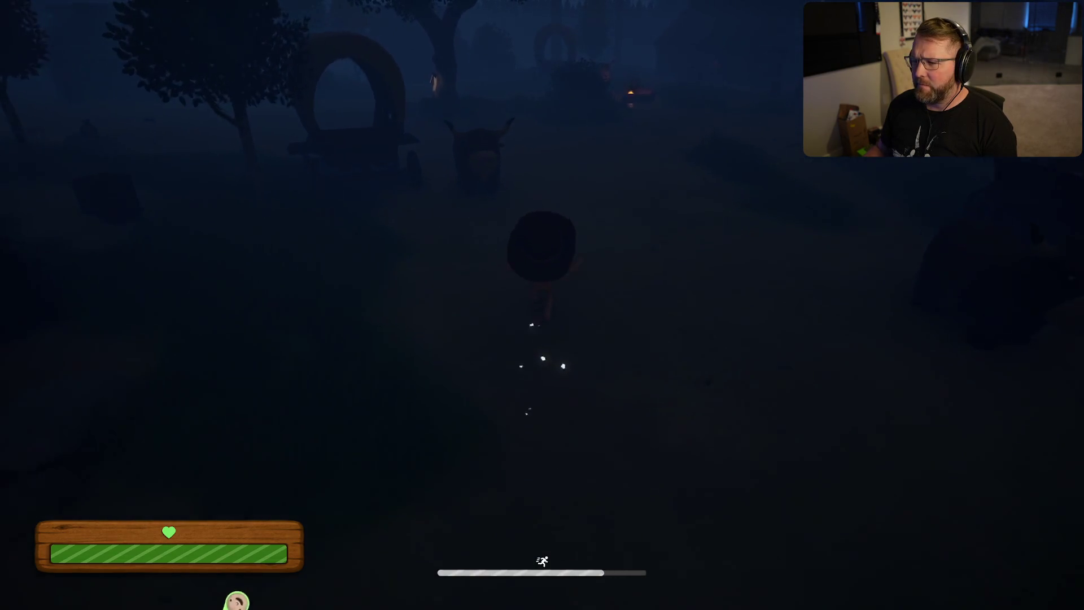
key(w)
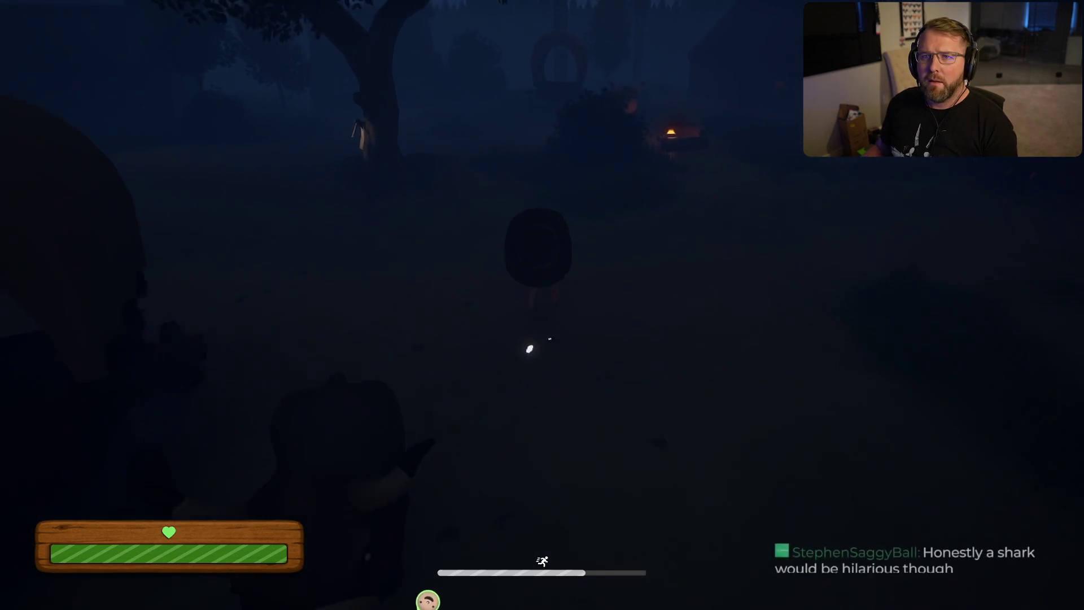
key(w)
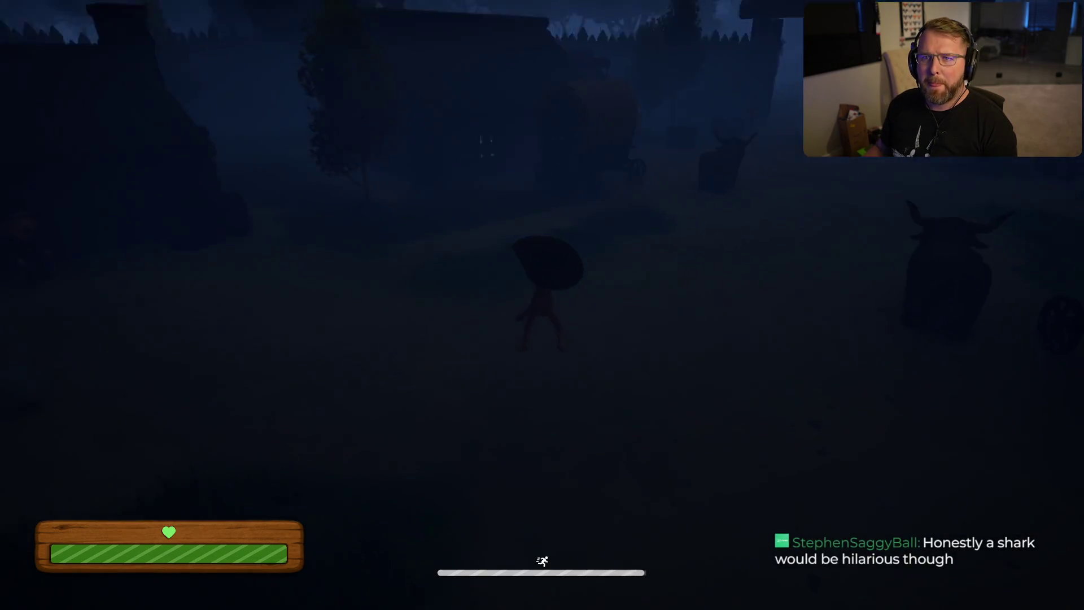
key(w)
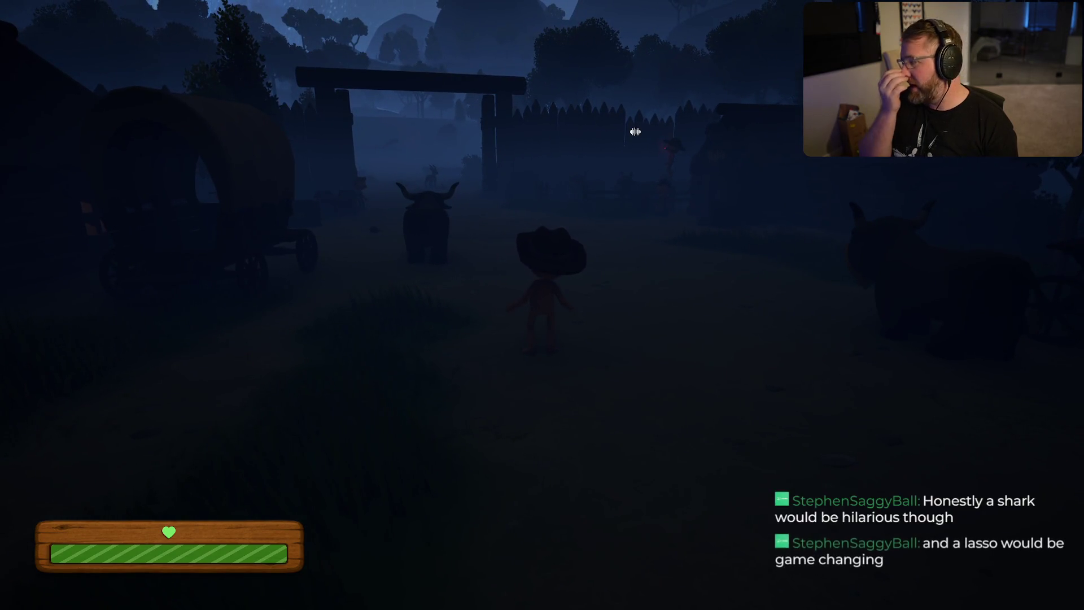
Step: Buy the $10 lantern in the General Store and carry it out toward the town gate
key(w)
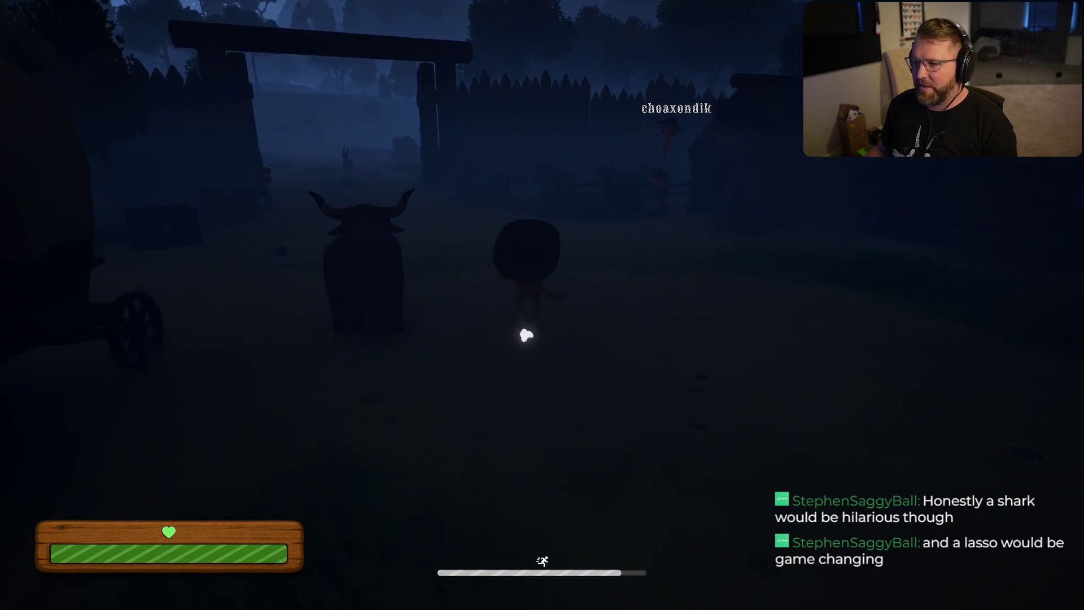
key(w)
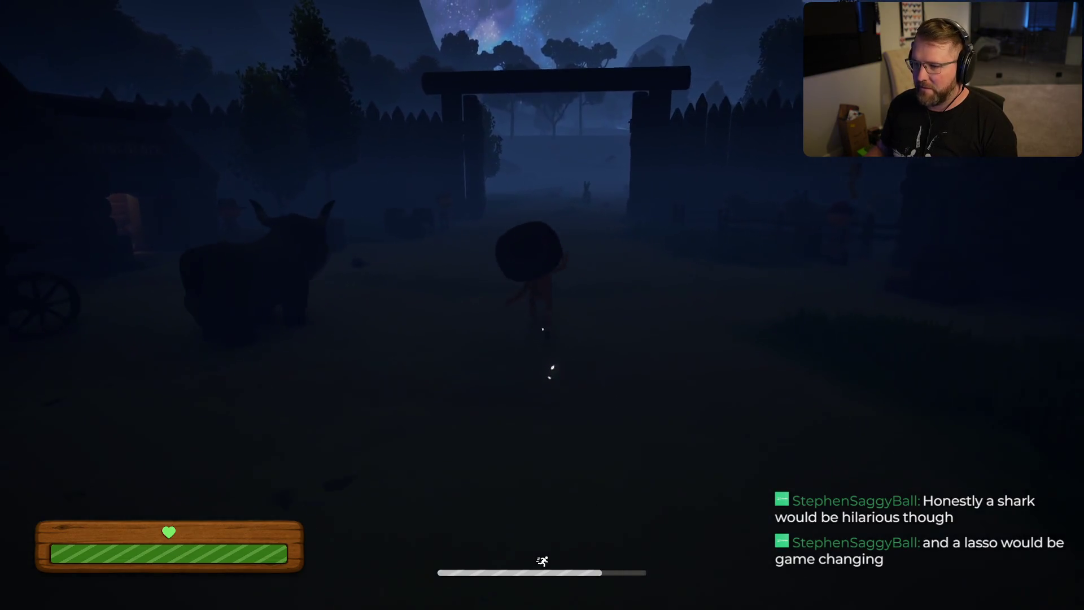
key(w)
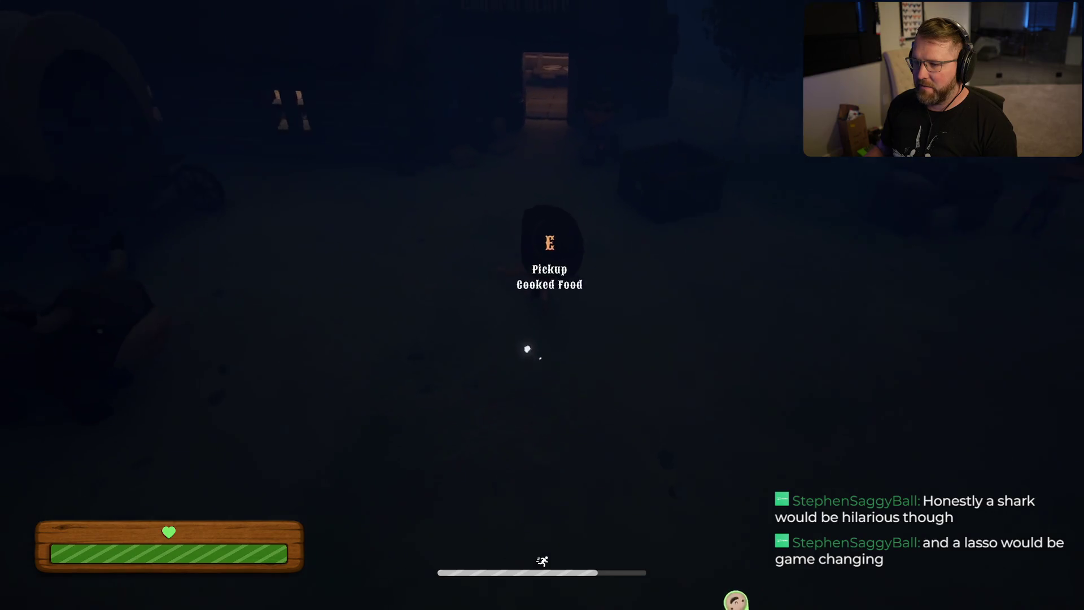
key(w)
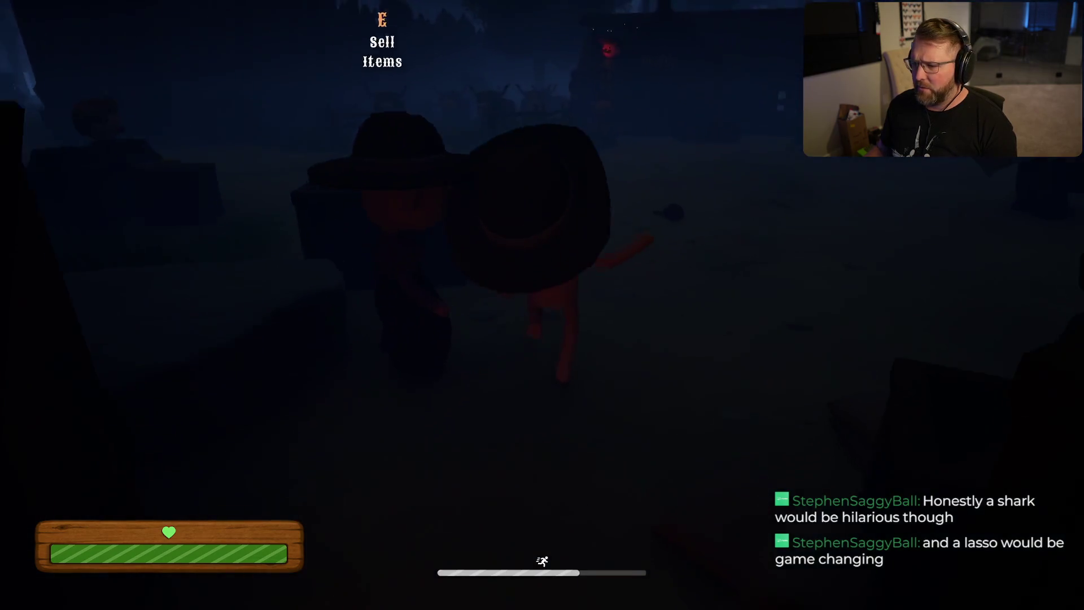
key(w)
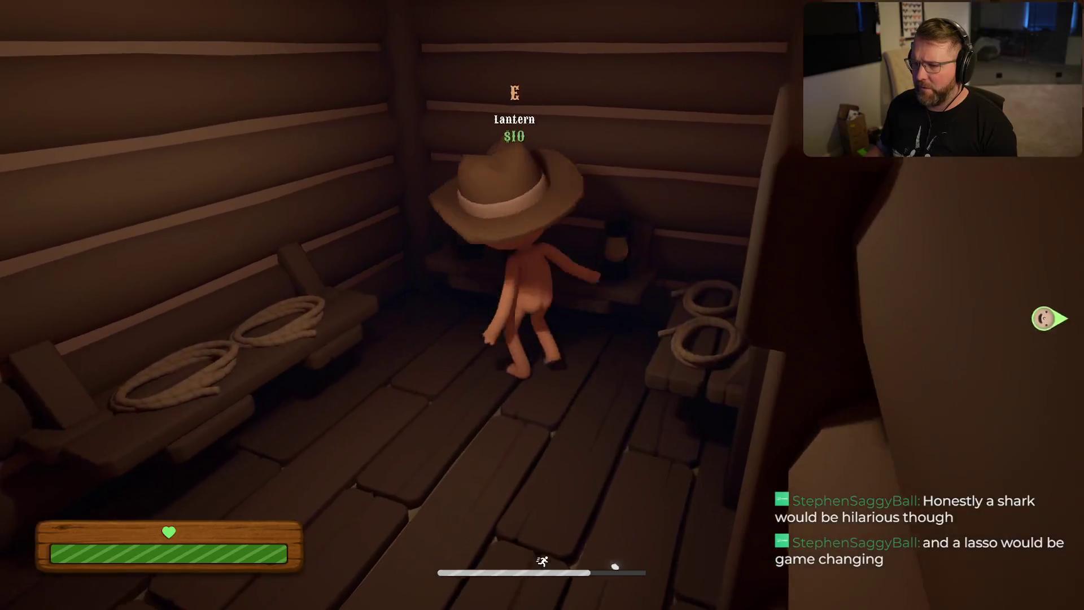
key(e)
key(w)
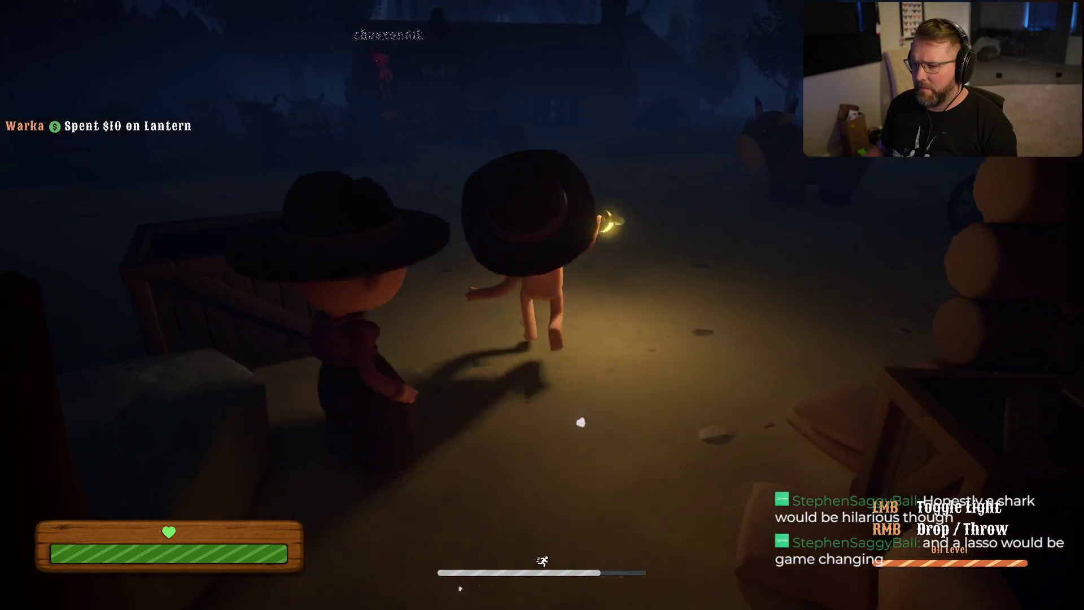
key(w)
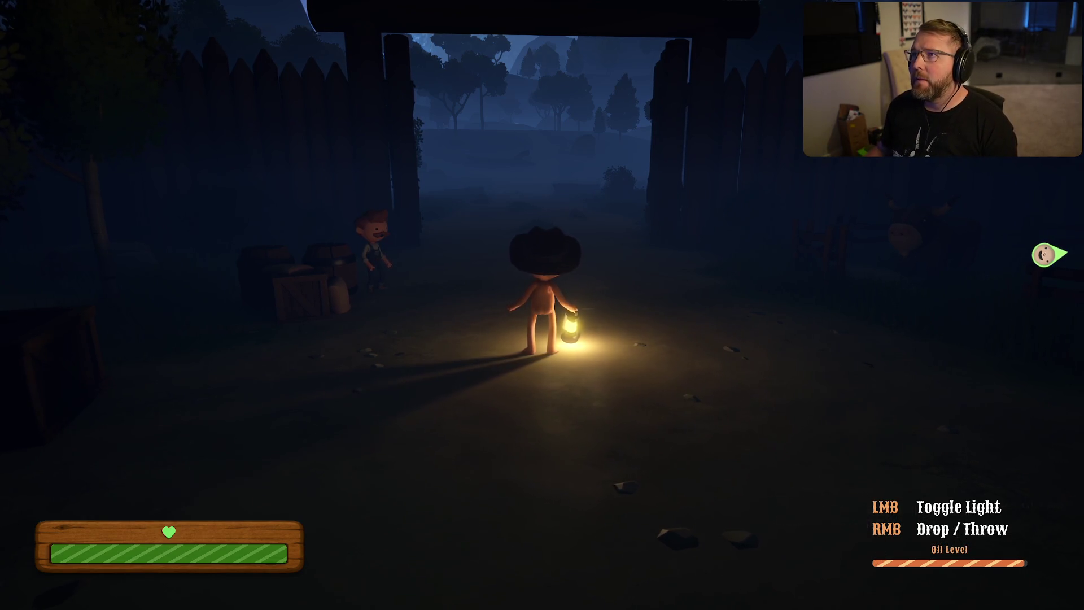
Step: Carry the lit lantern past the fence to the Stable
key(a)
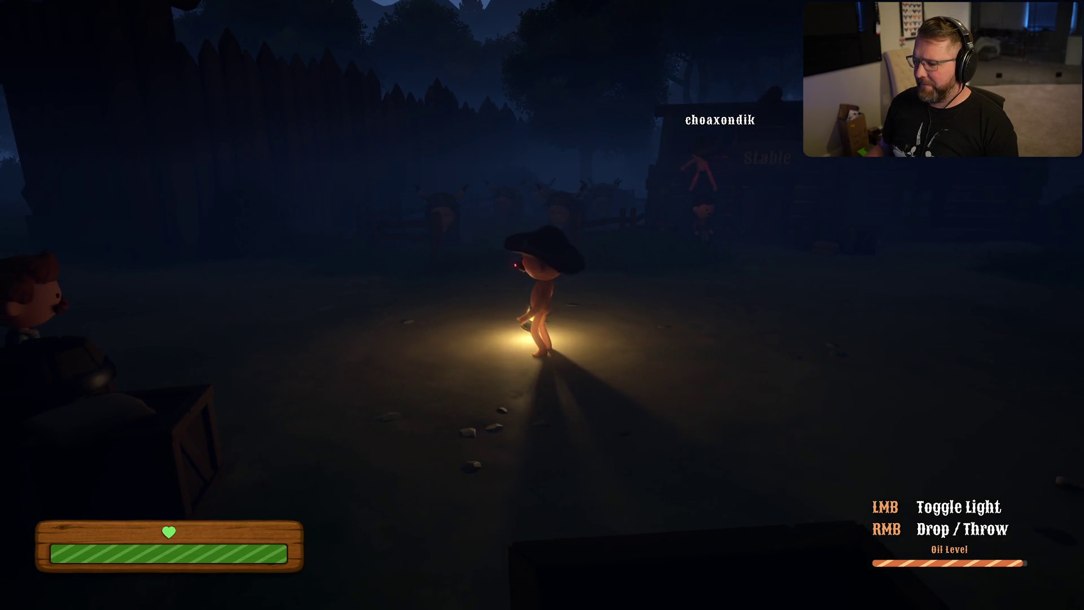
key(shift+w)
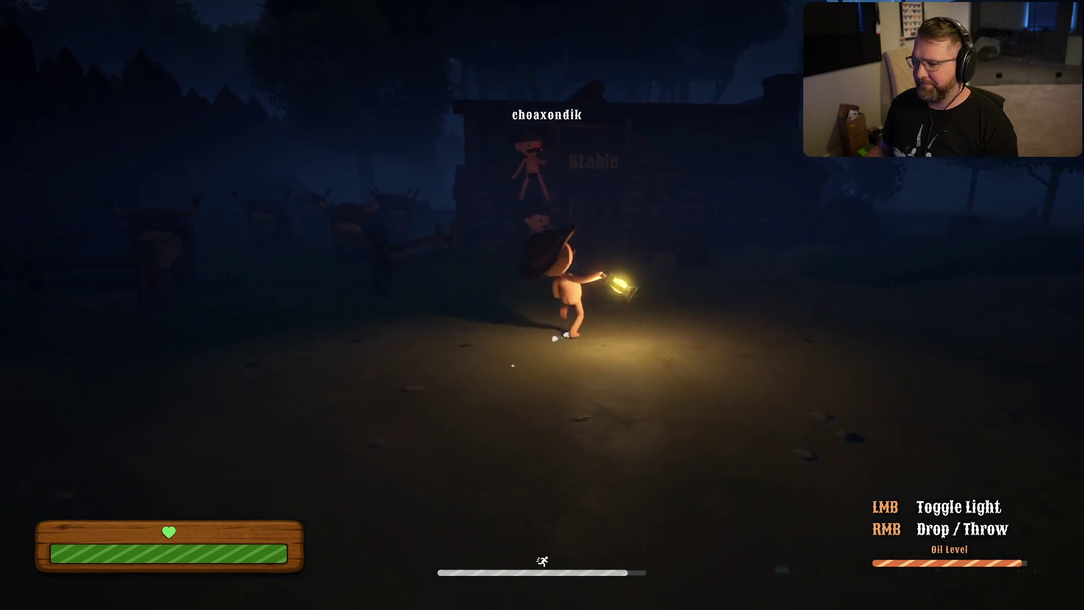
key(a)
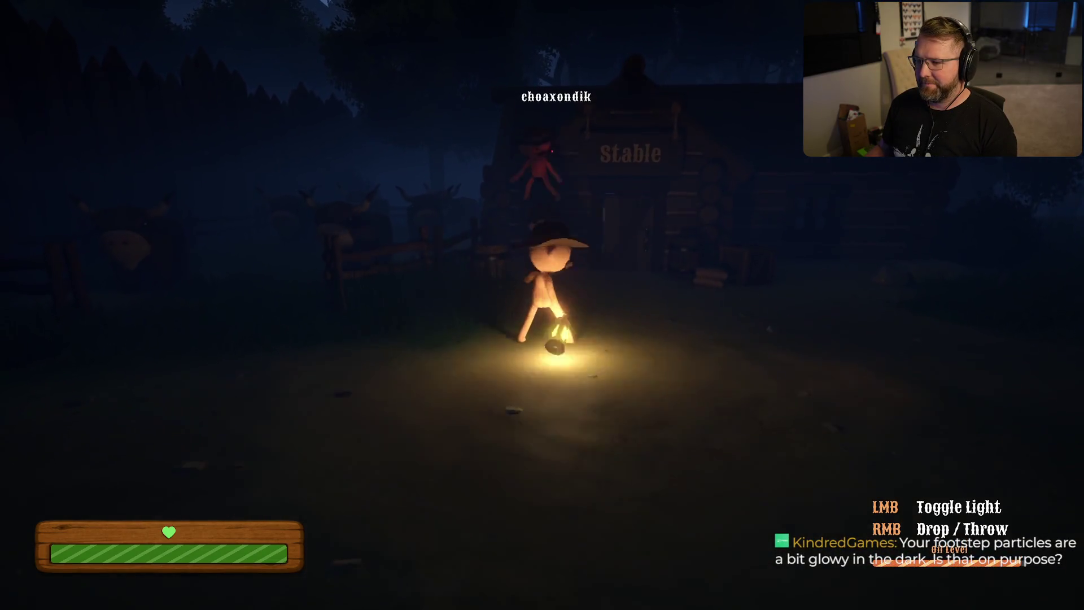
key(s)
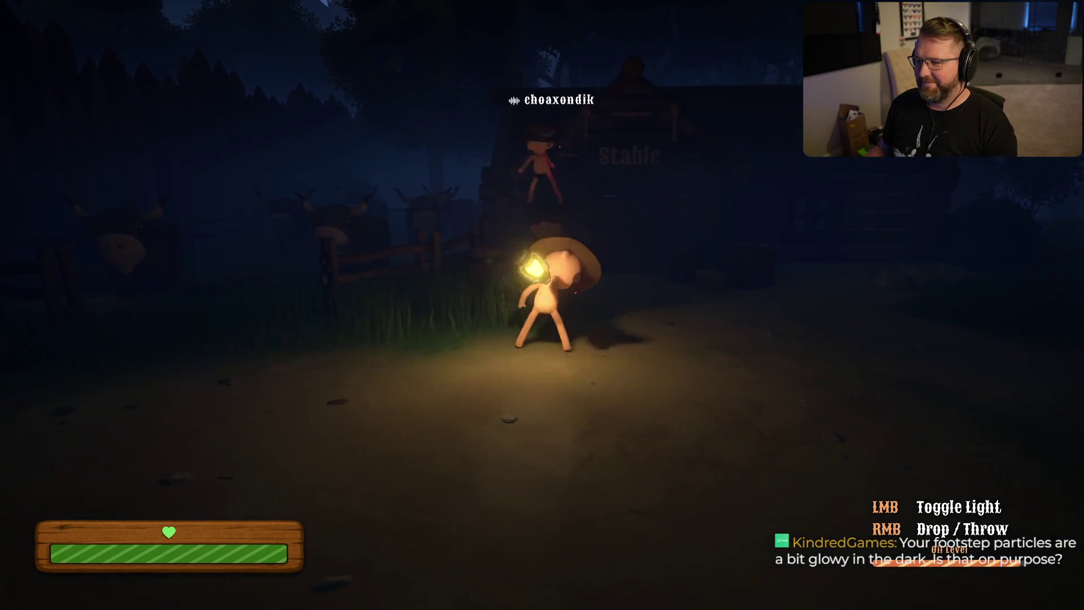
key(shift+w)
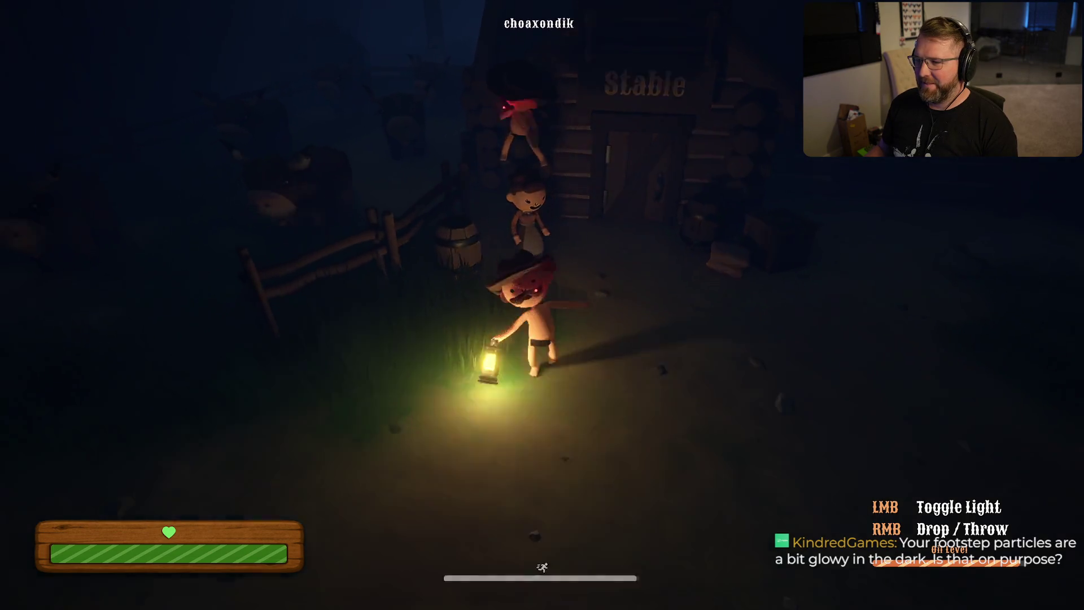
Step: Run back past the General Store and barrels to the wagon and bull, setting the lantern down
key(shift+s)
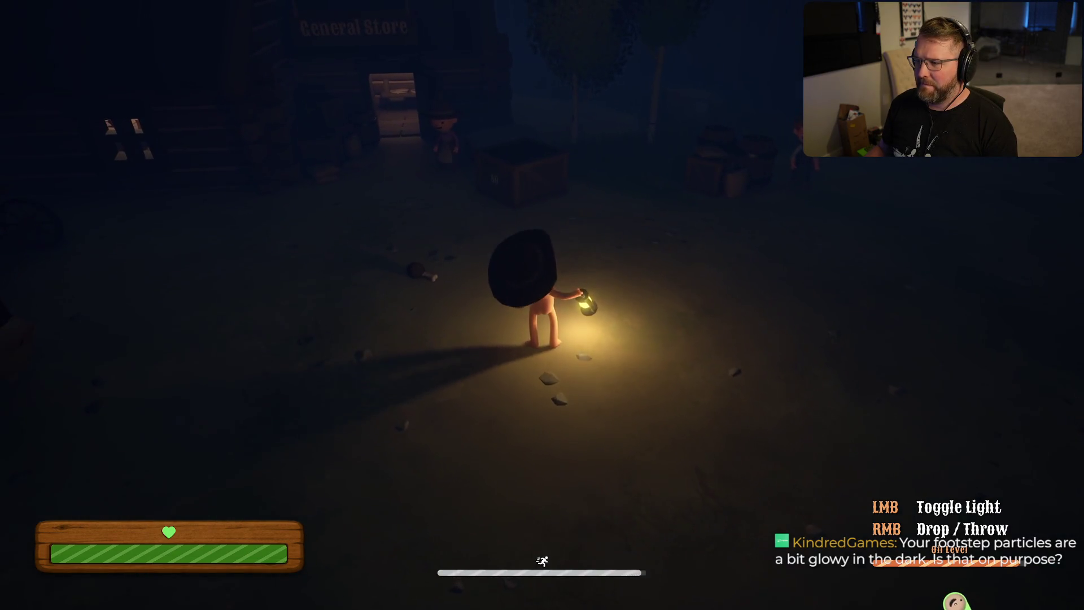
key(shift+w)
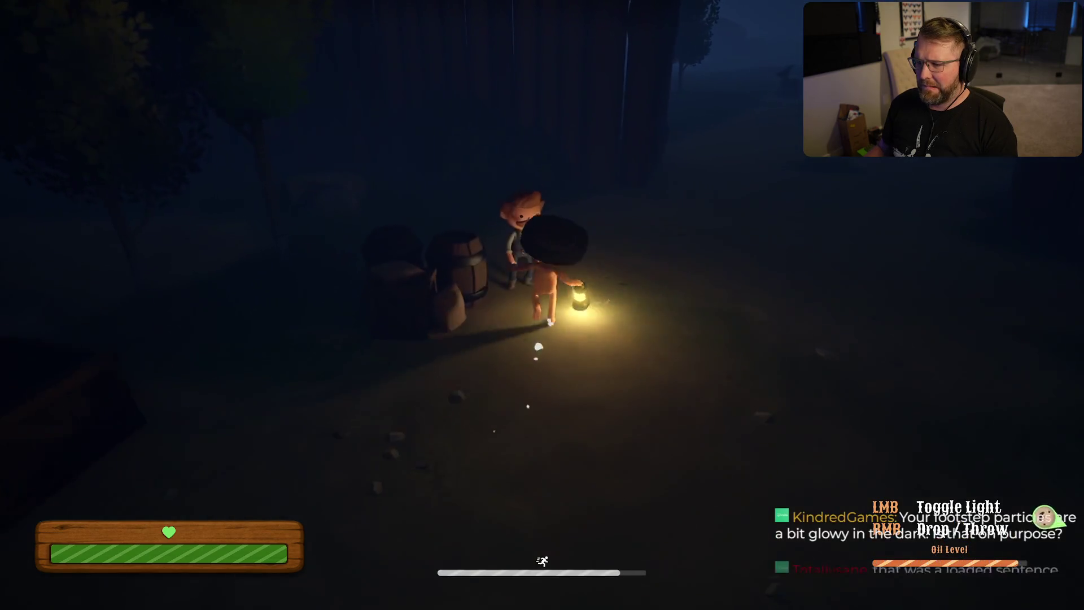
key(shift+w)
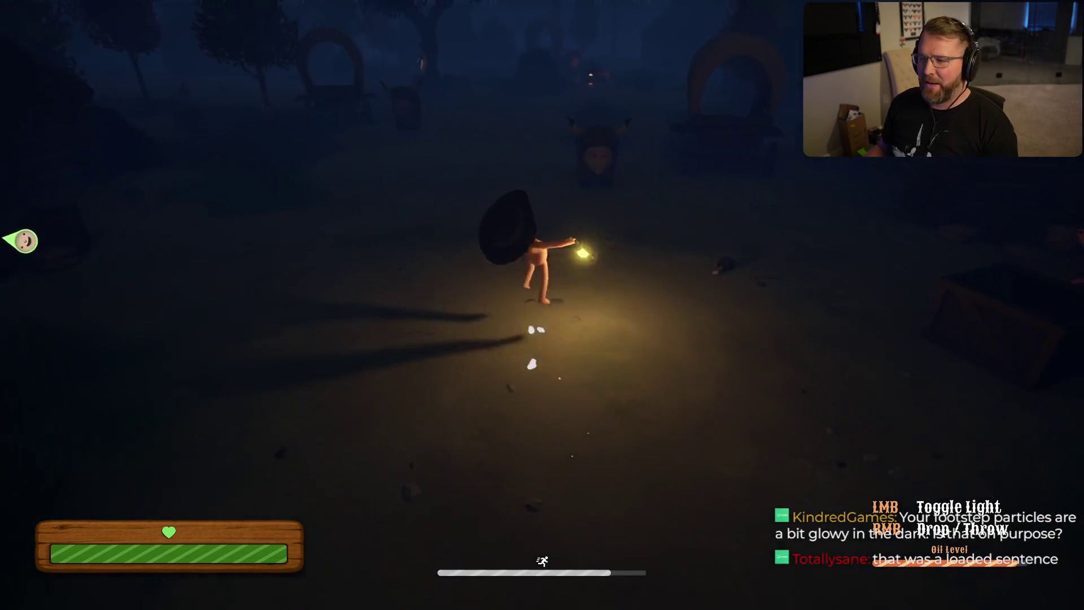
key(w)
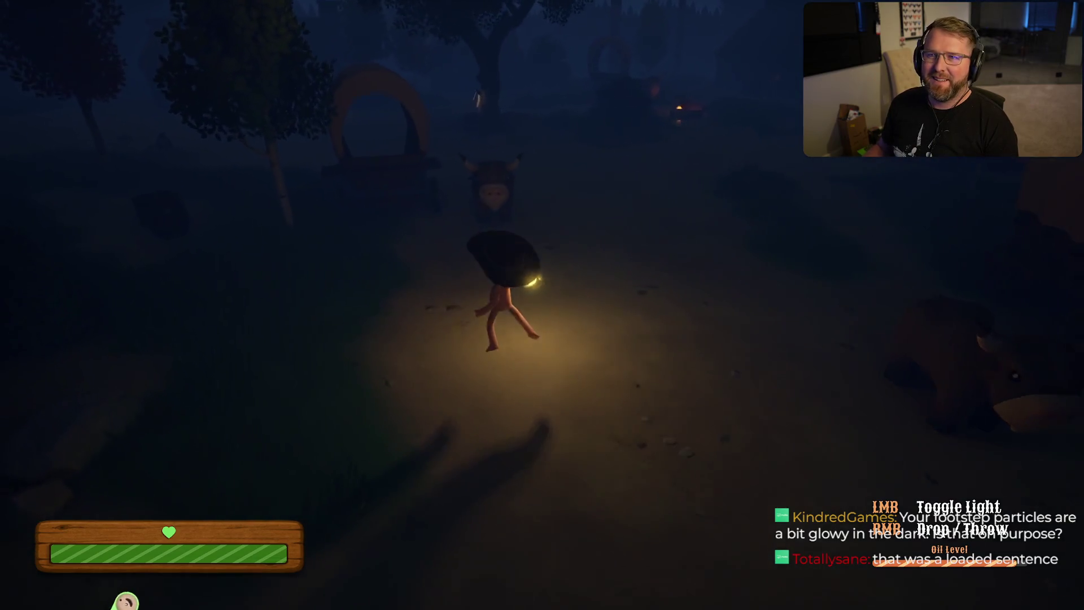
right_click(542, 305)
Step: Sprint around the campfire and past the ox to pick up the Cooked Food
key(shift+w)
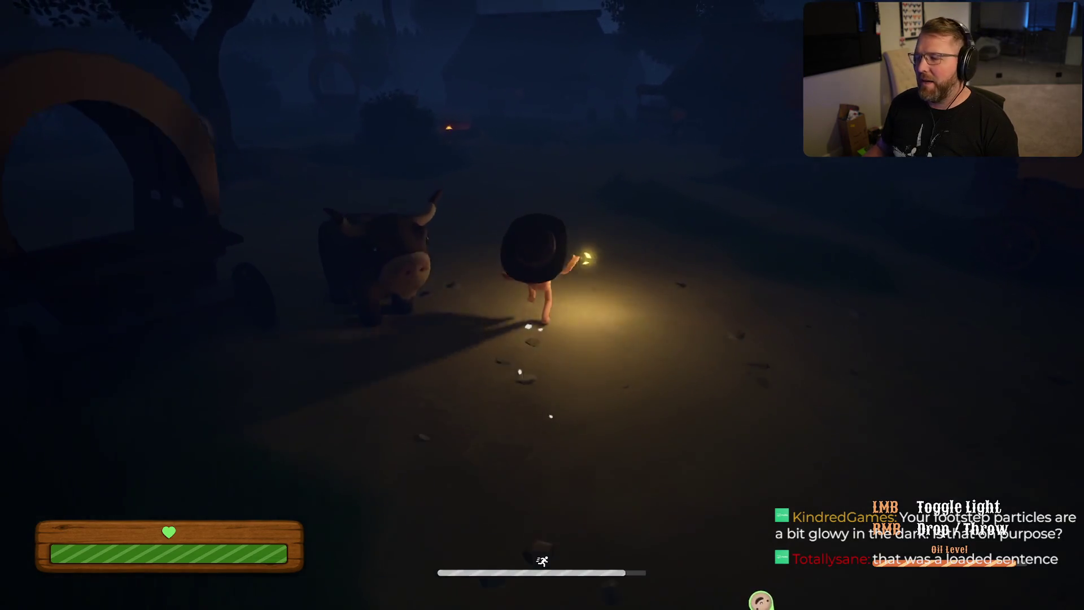
key(shift+w)
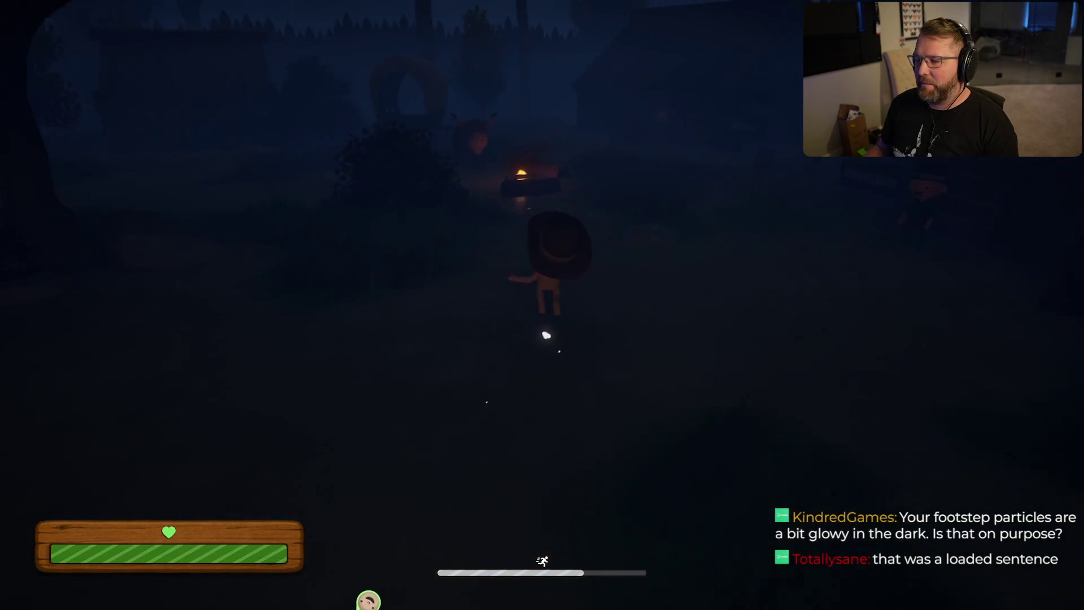
key(shift+w)
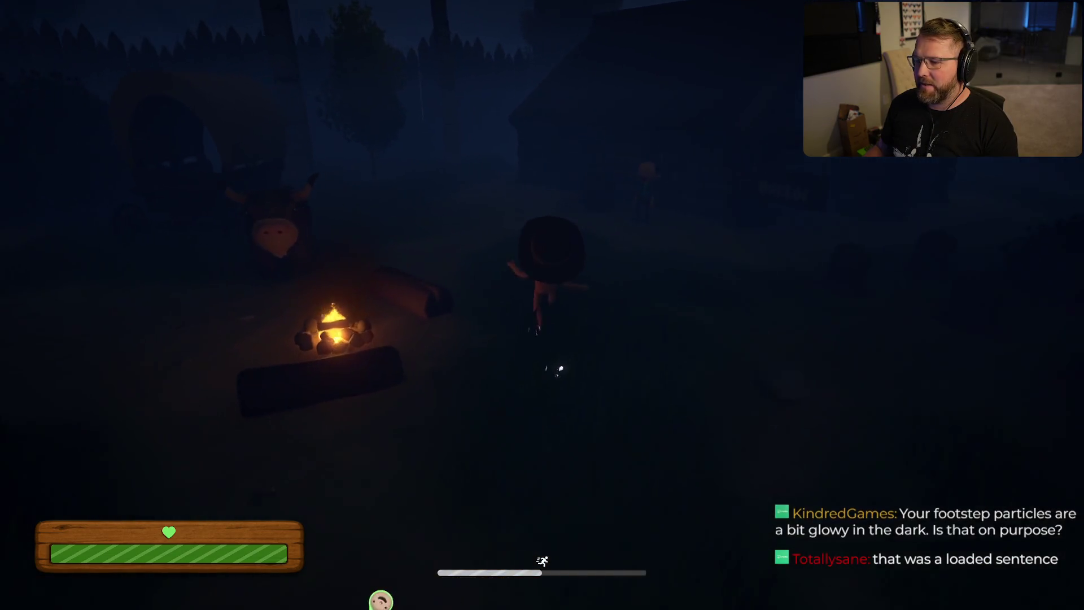
key(shift+w)
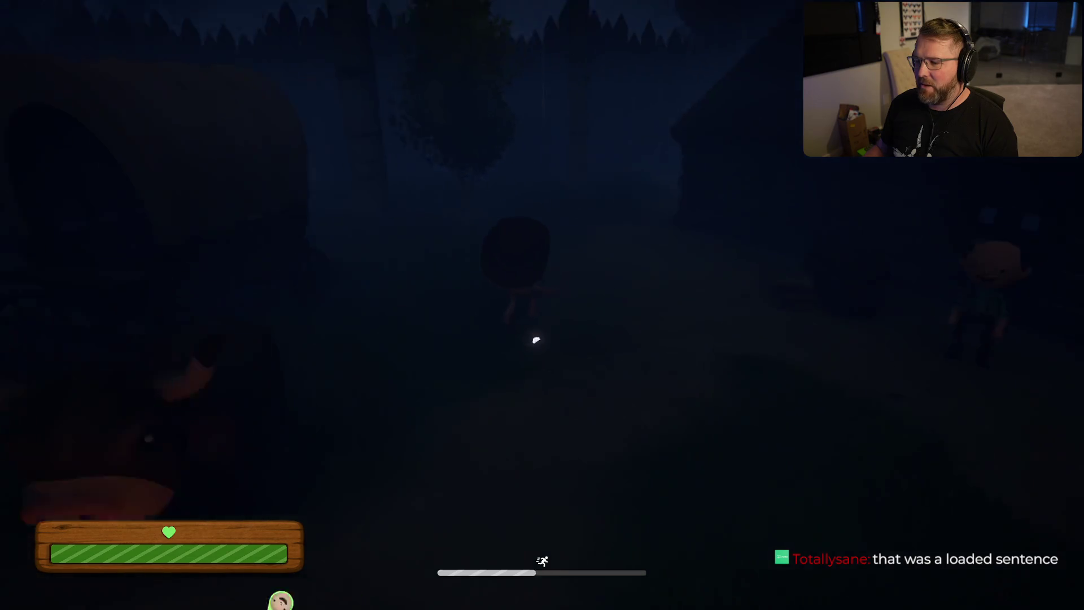
key(shift+w)
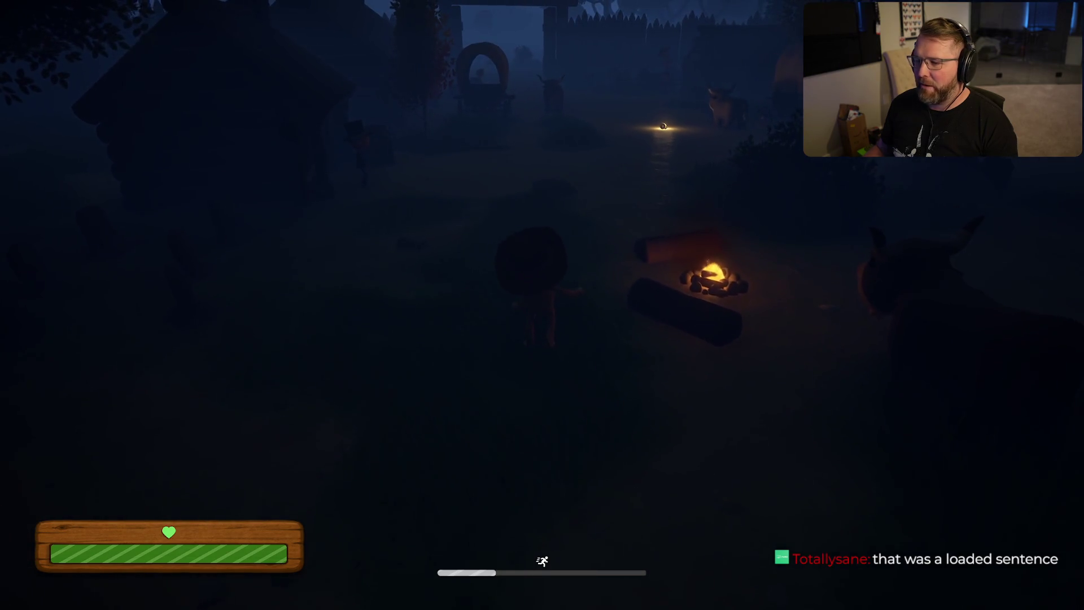
key(shift+w)
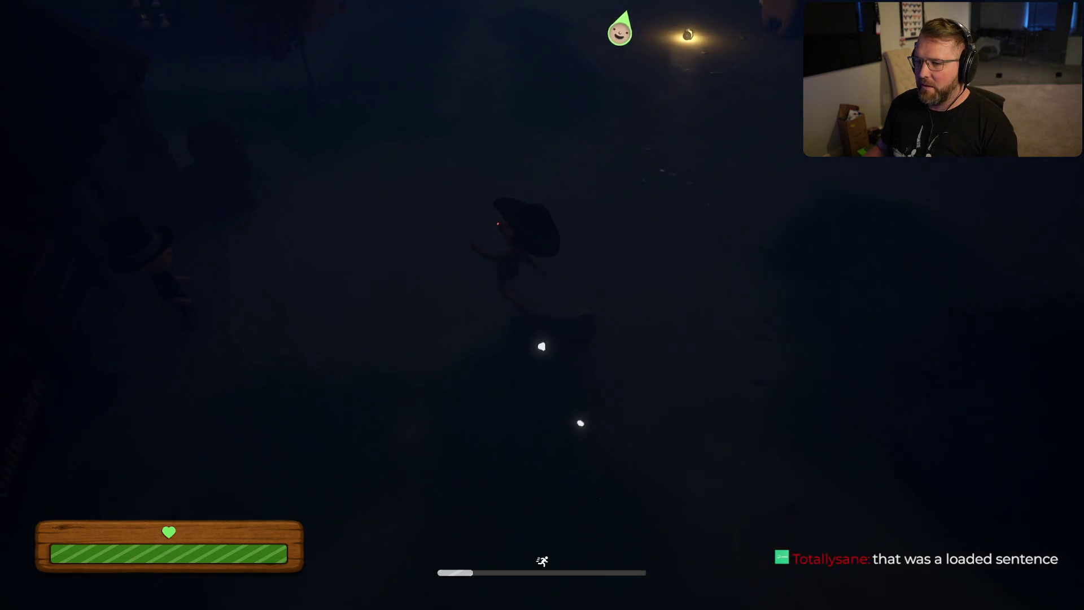
key(w)
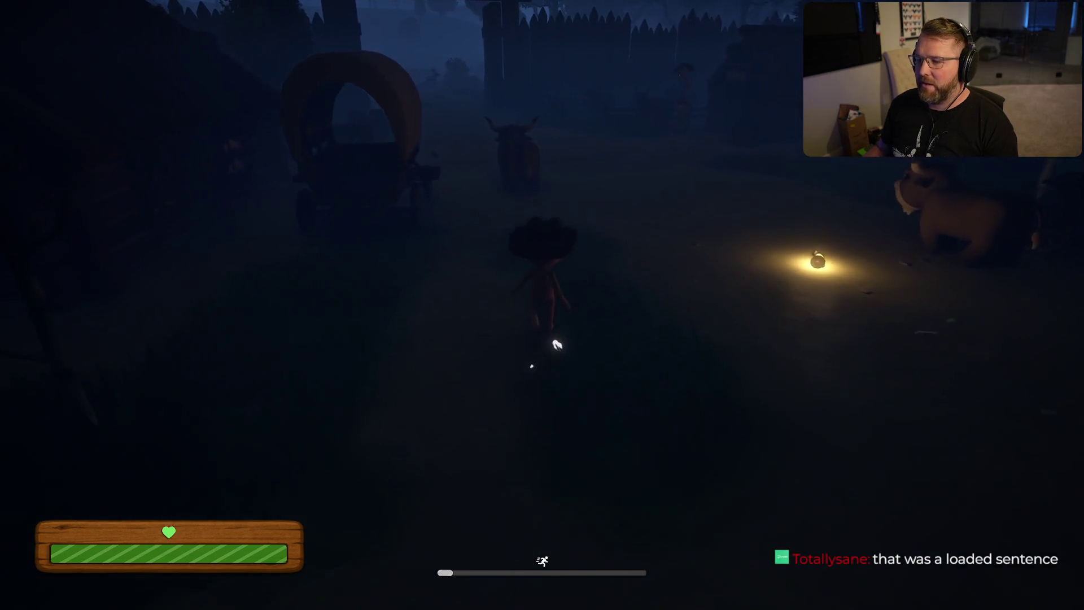
key(w)
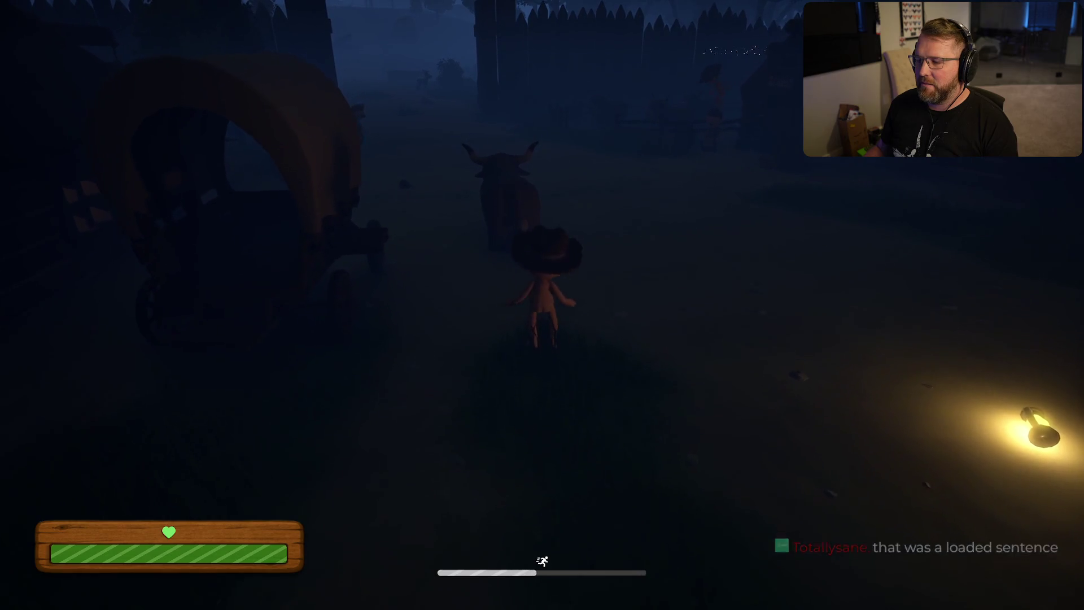
key(shift+w)
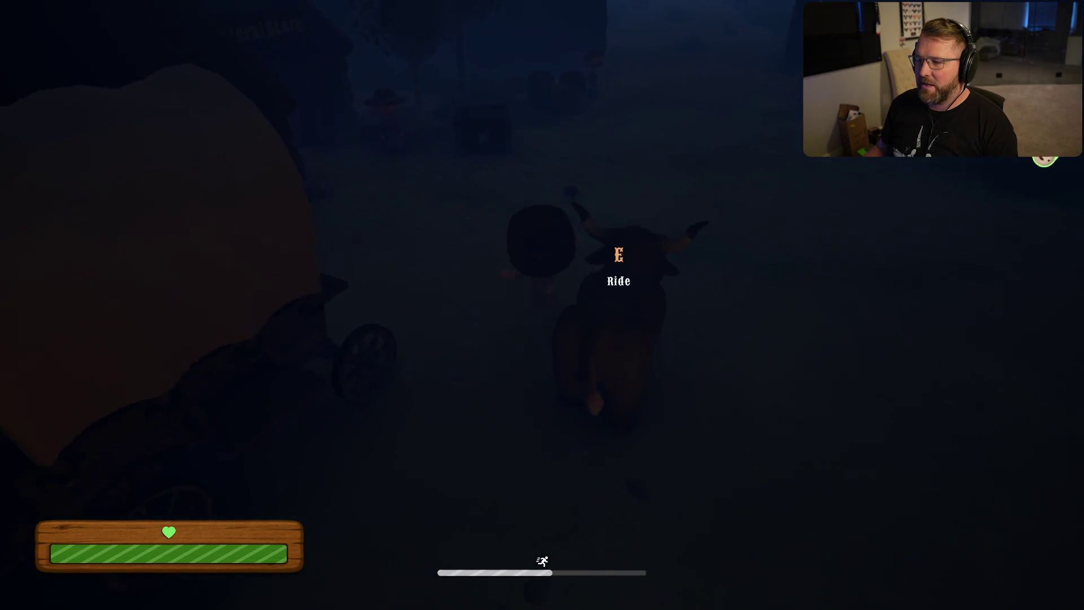
key(e)
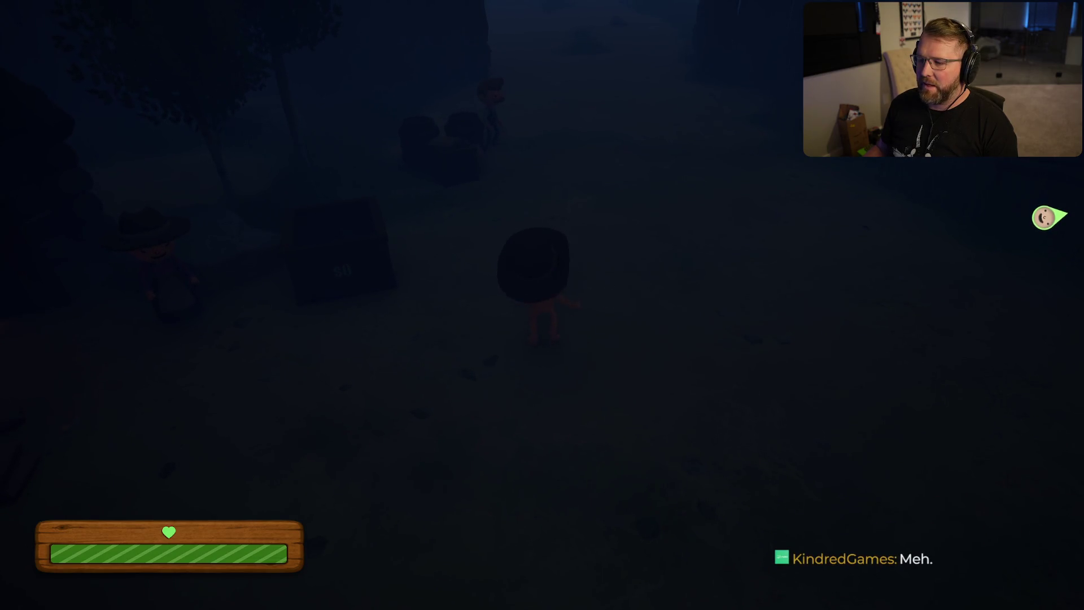
Step: Run up the forest path through the fog
key(shift+w)
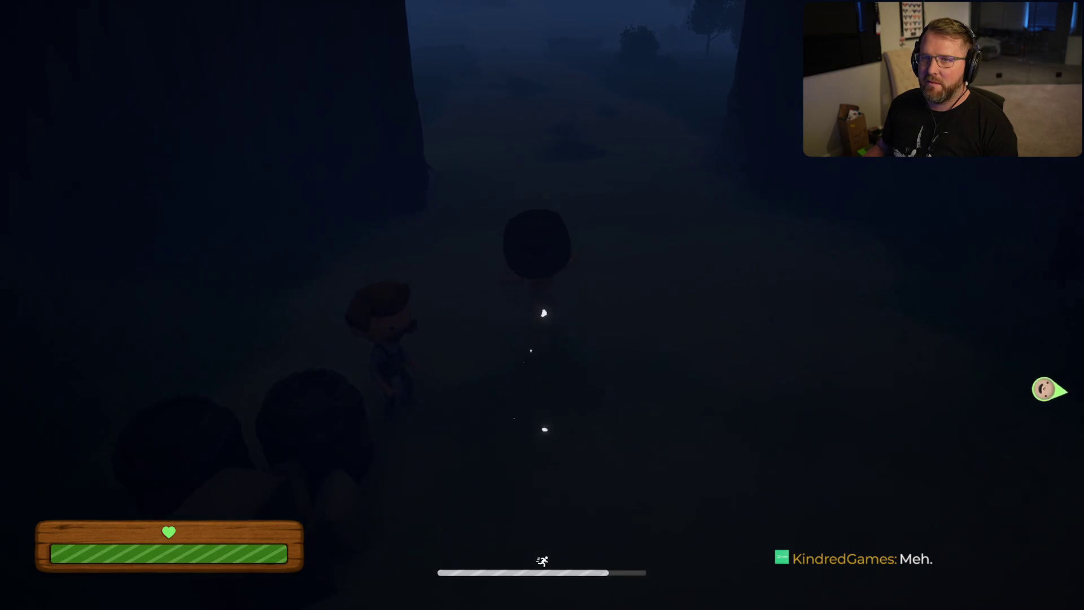
key(shift+w)
key(shift+w)
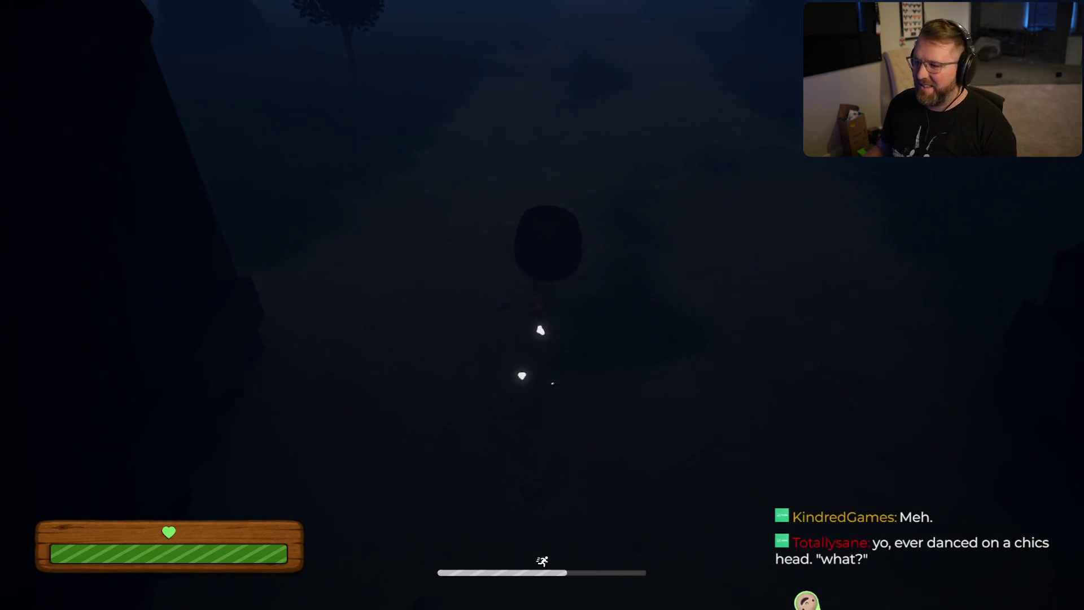
key(shift+w)
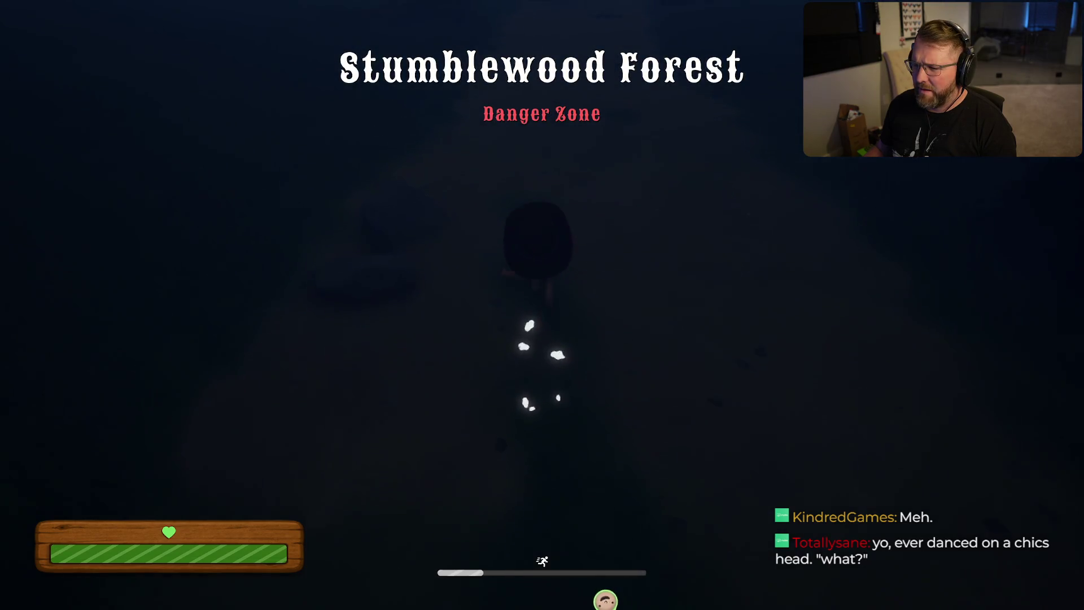
Step: Sprint from Stumblewood Forest through its gate into the Trailhead Trading Post
key(w)
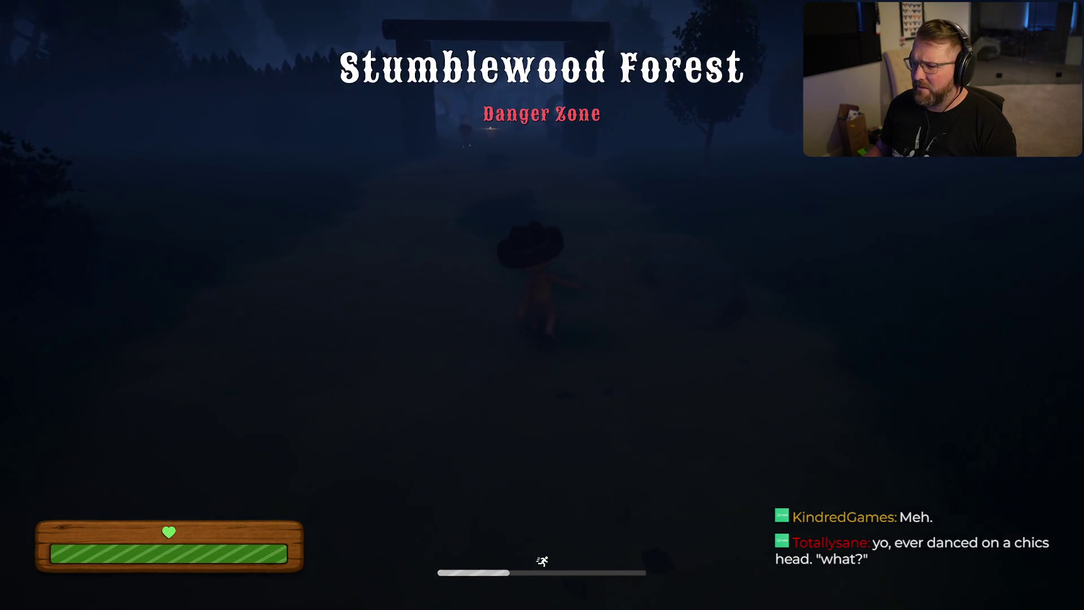
key(shift+w)
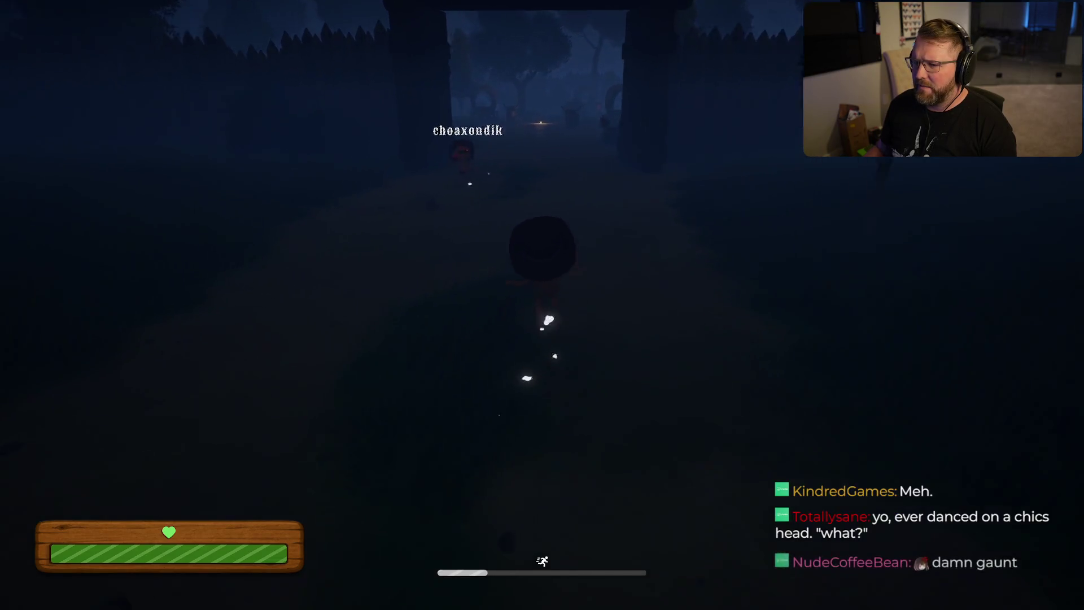
key(shift+w)
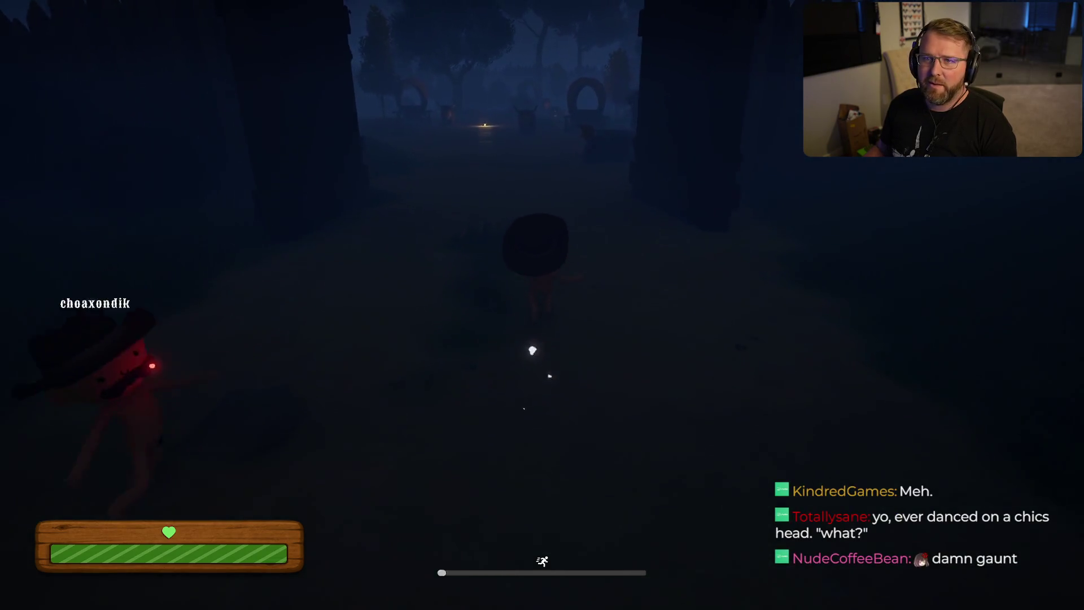
Step: Walk through the Trading Post and pick up the glowing lantern
key(w)
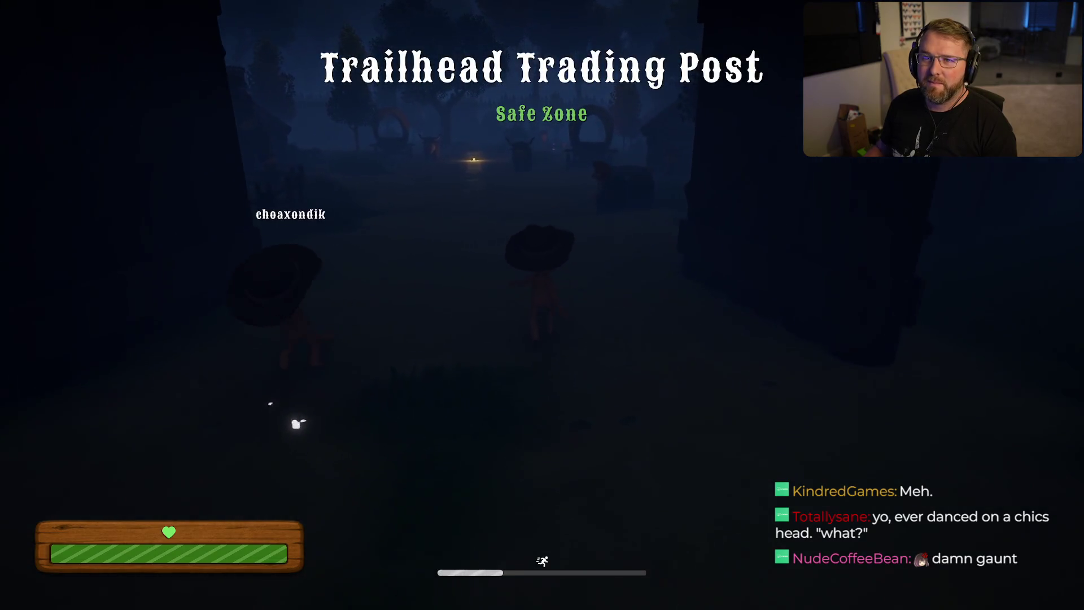
key(w)
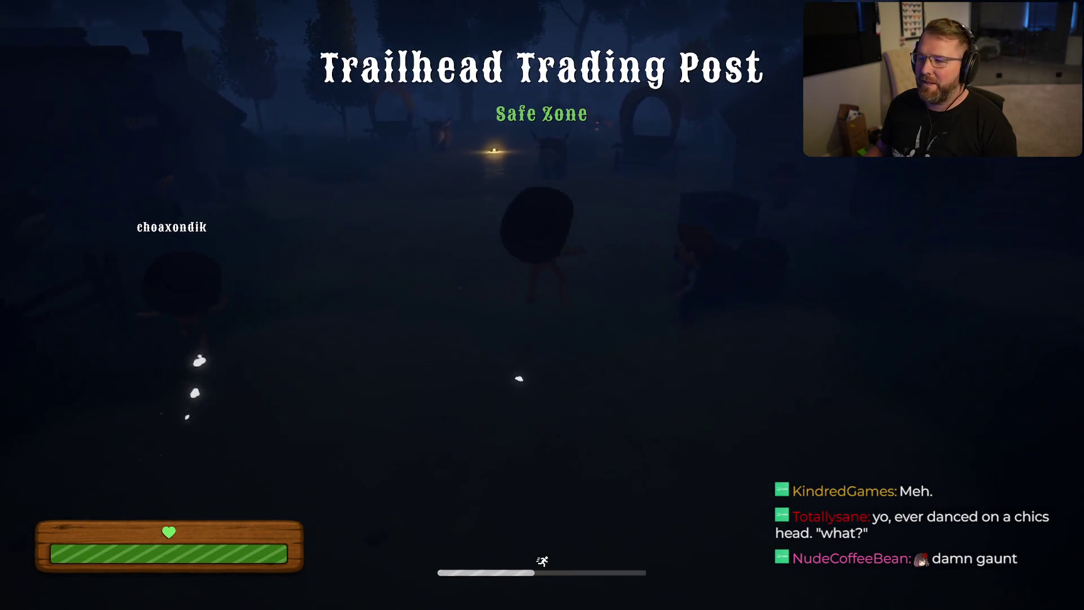
key(w)
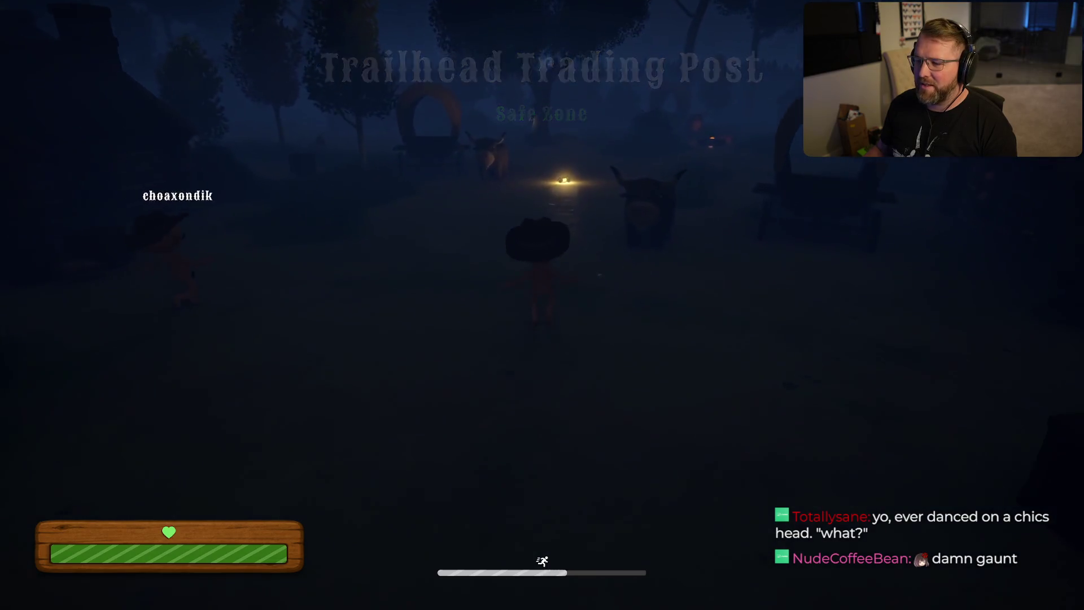
key(w)
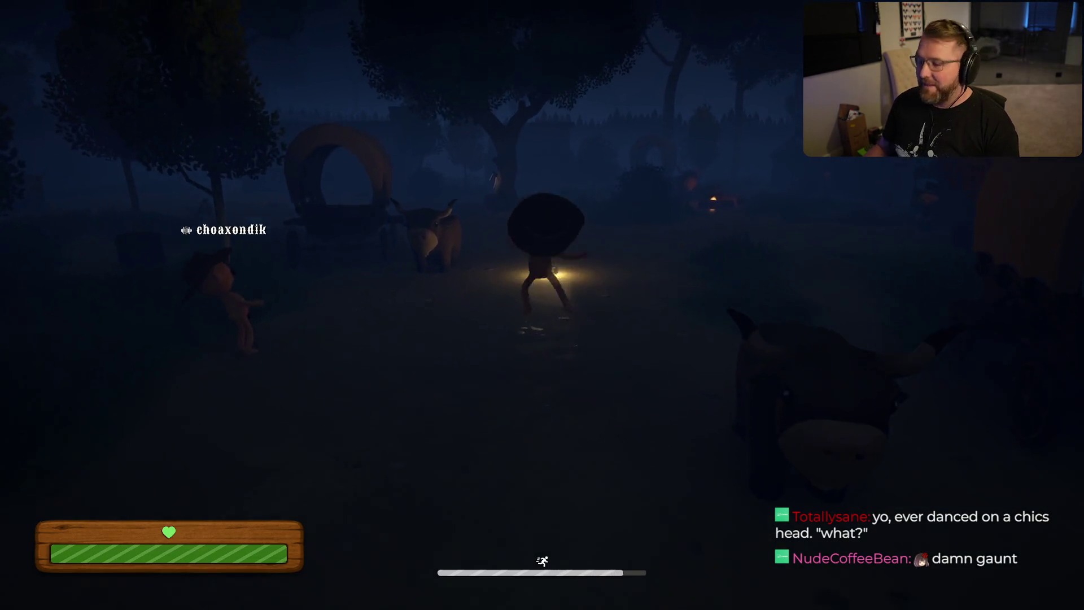
key(e)
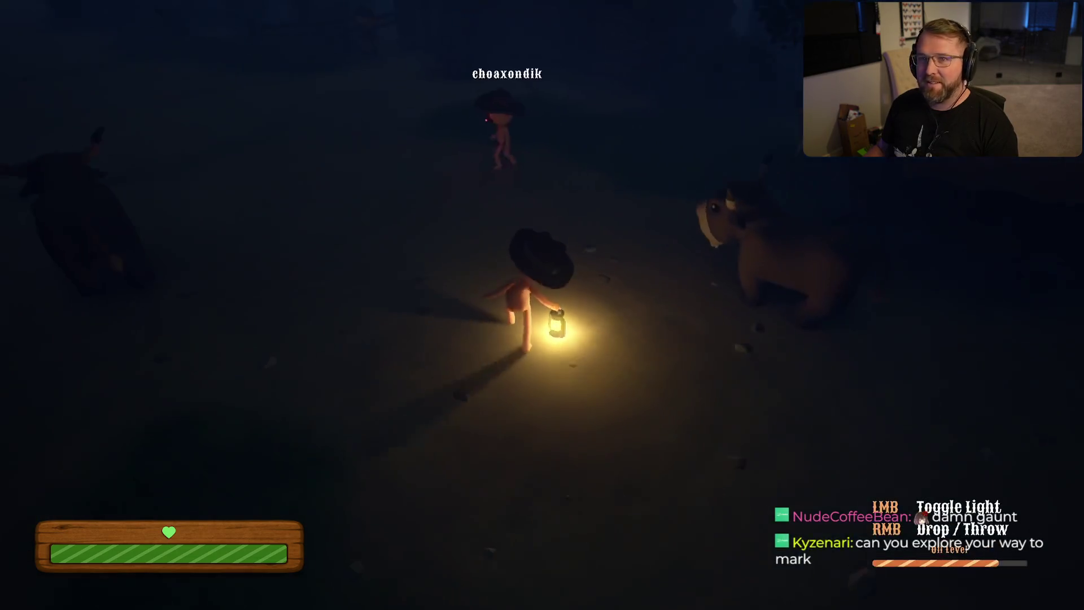
Step: Charge and throw the lit lantern far up the dark path
key(w)
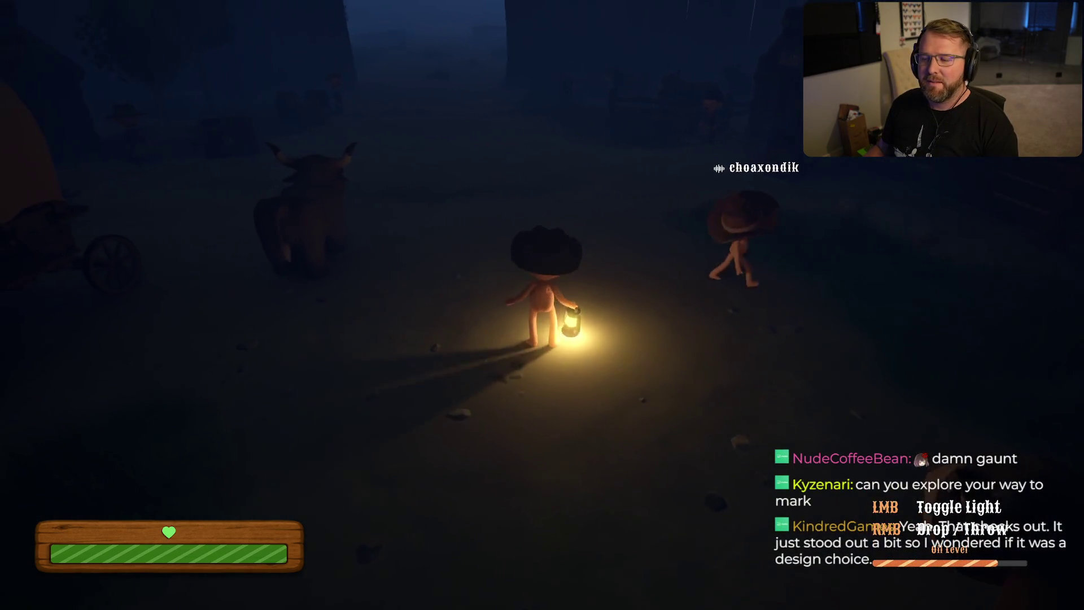
right_click(542, 305)
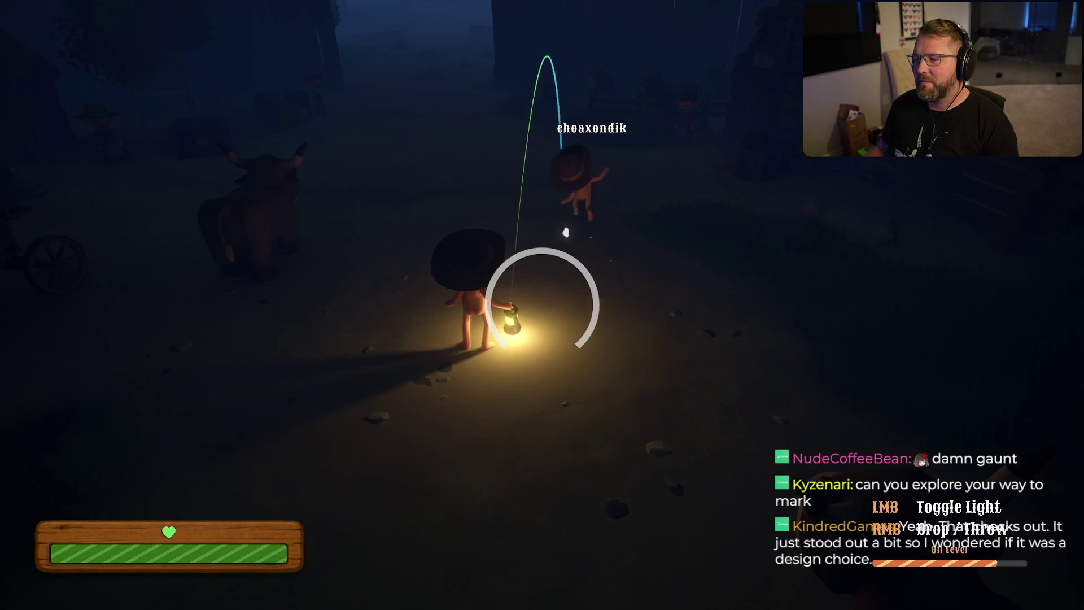
right_click(542, 305)
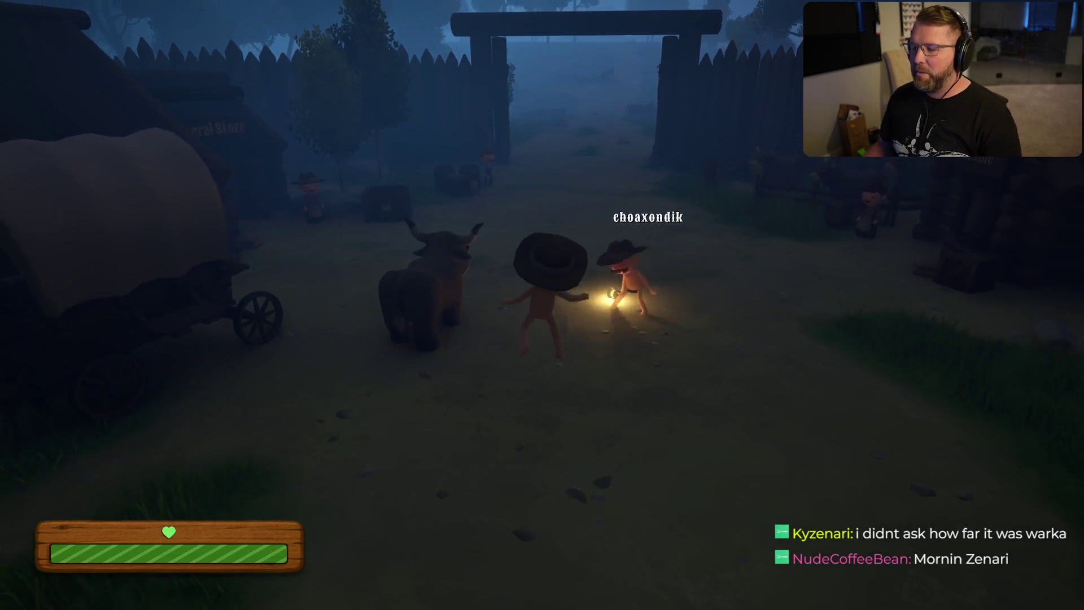
Step: Roam past the Stable, wagons and rideable bull beside the other player, then open the Start menu
key(space)
key(space)
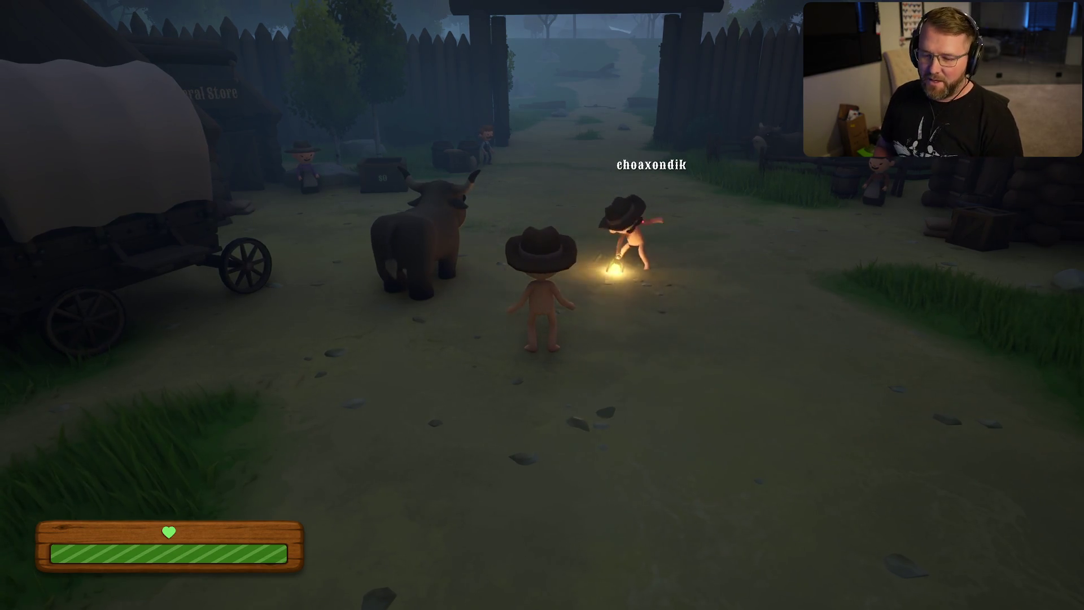
key(d)
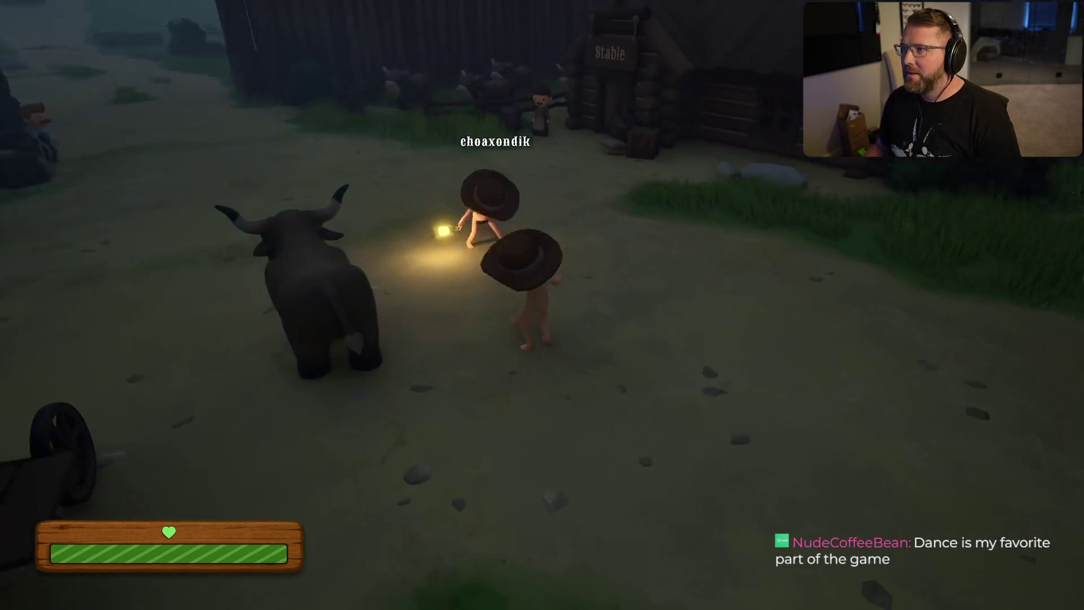
key(a)
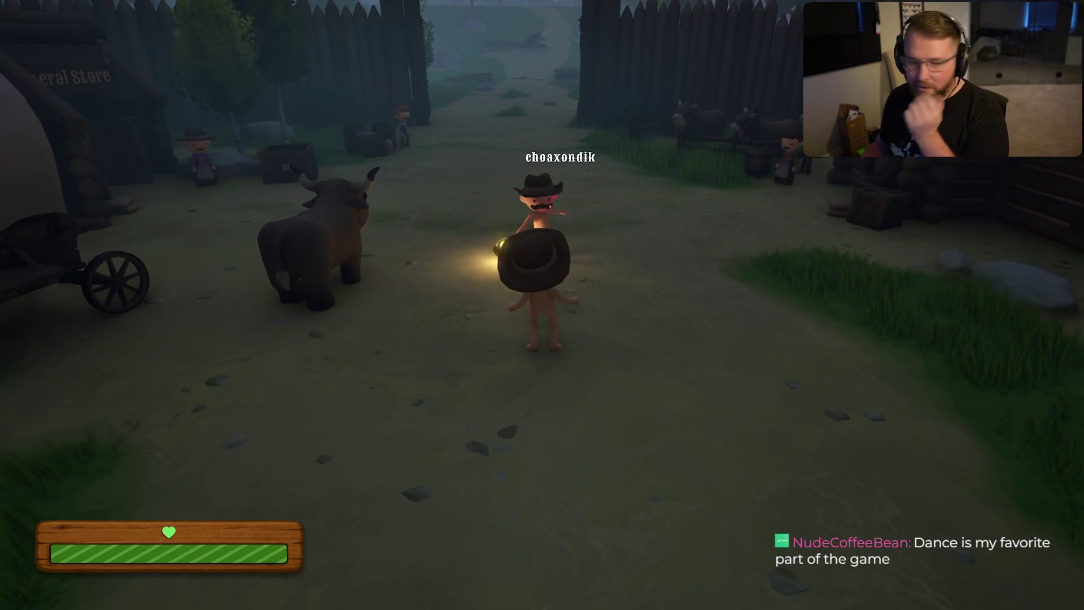
key(s)
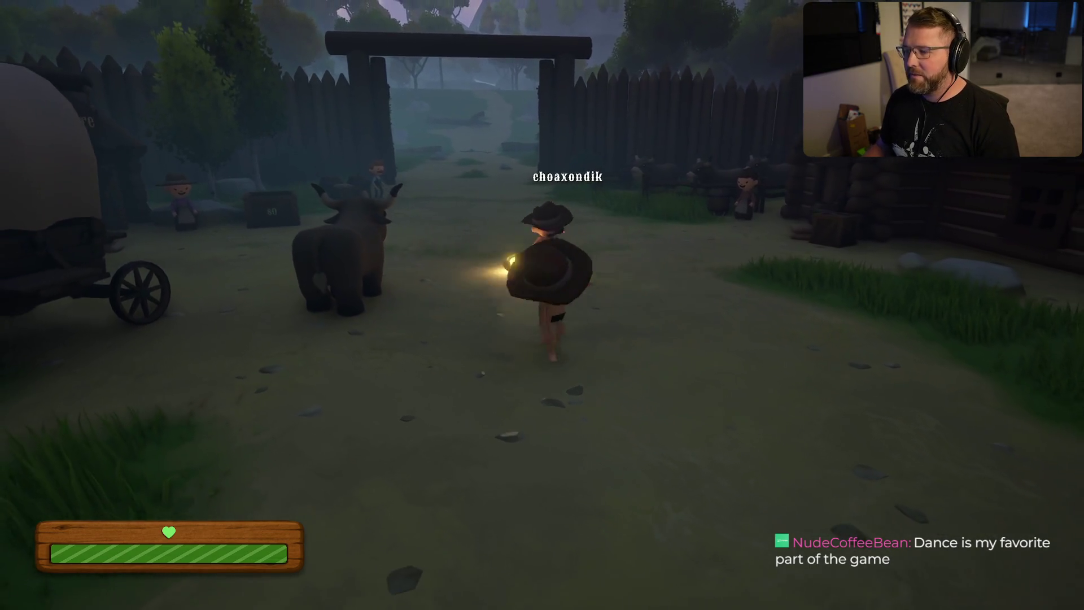
key(s)
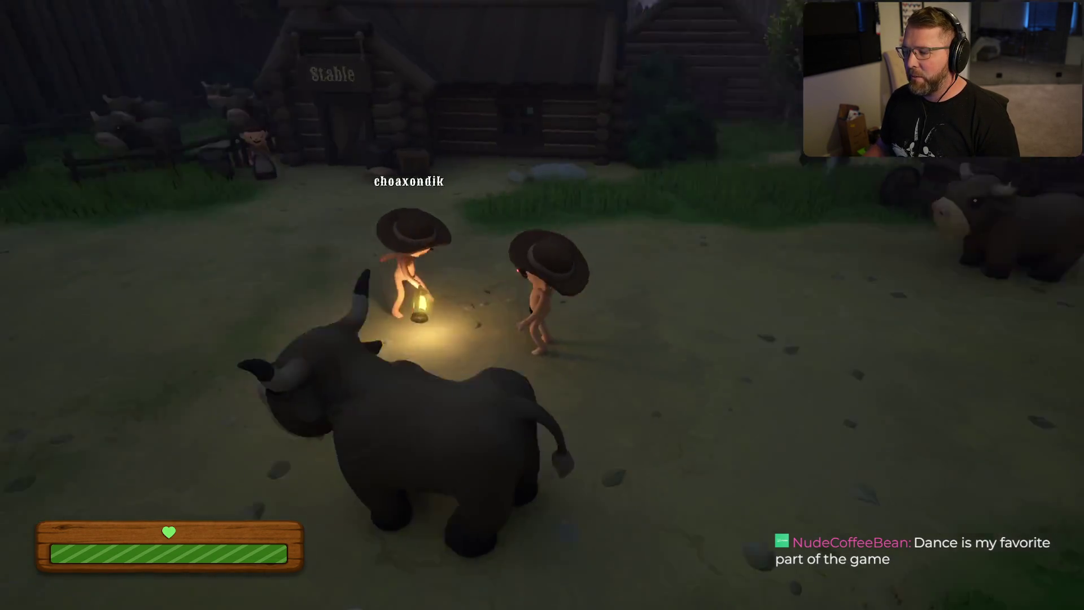
key(shift+w)
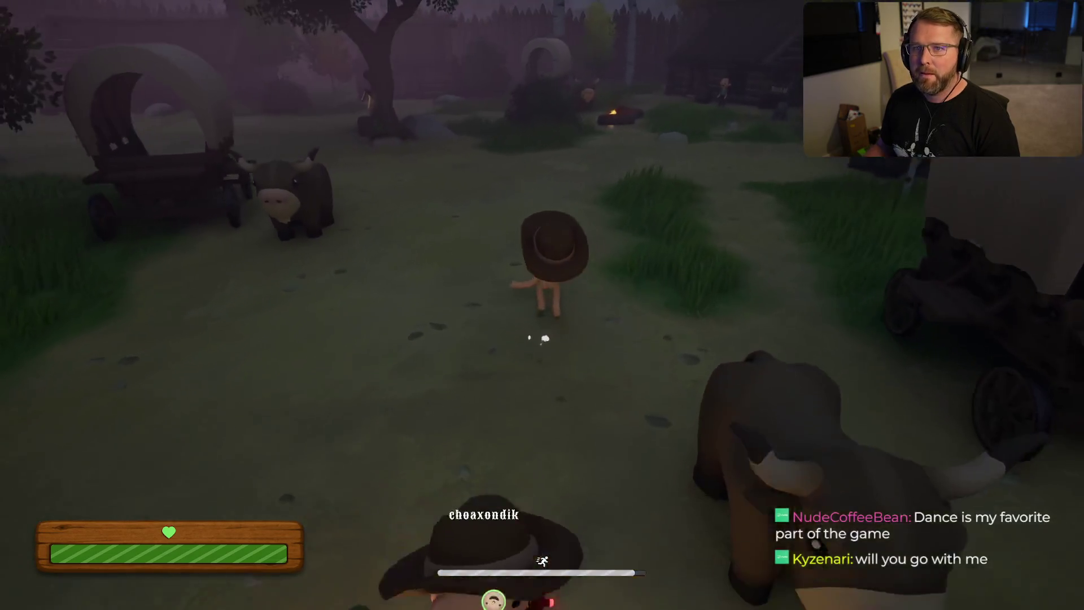
key(shift+w)
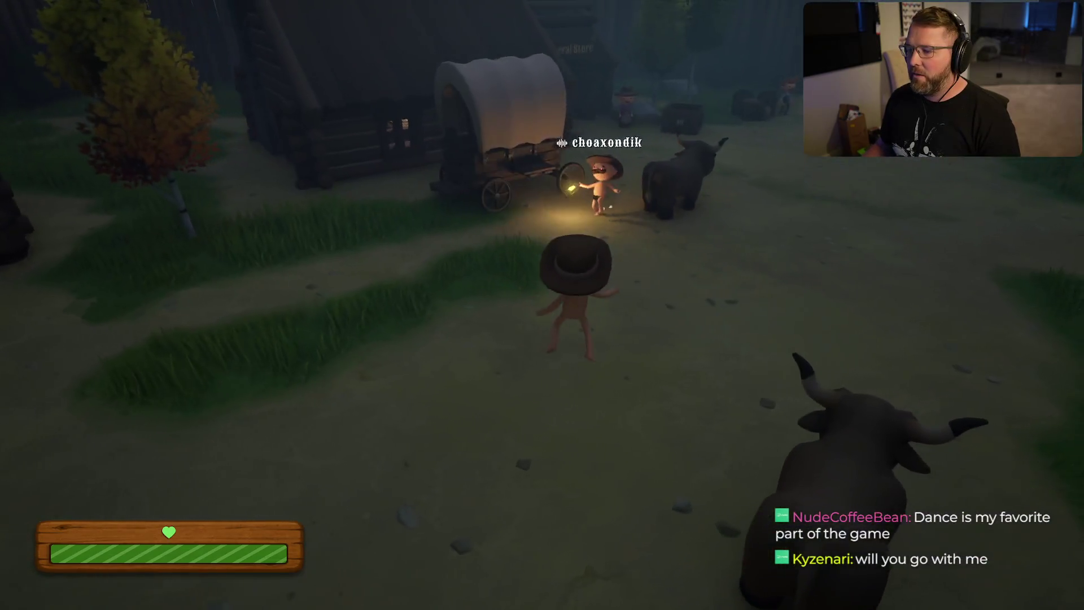
key(w)
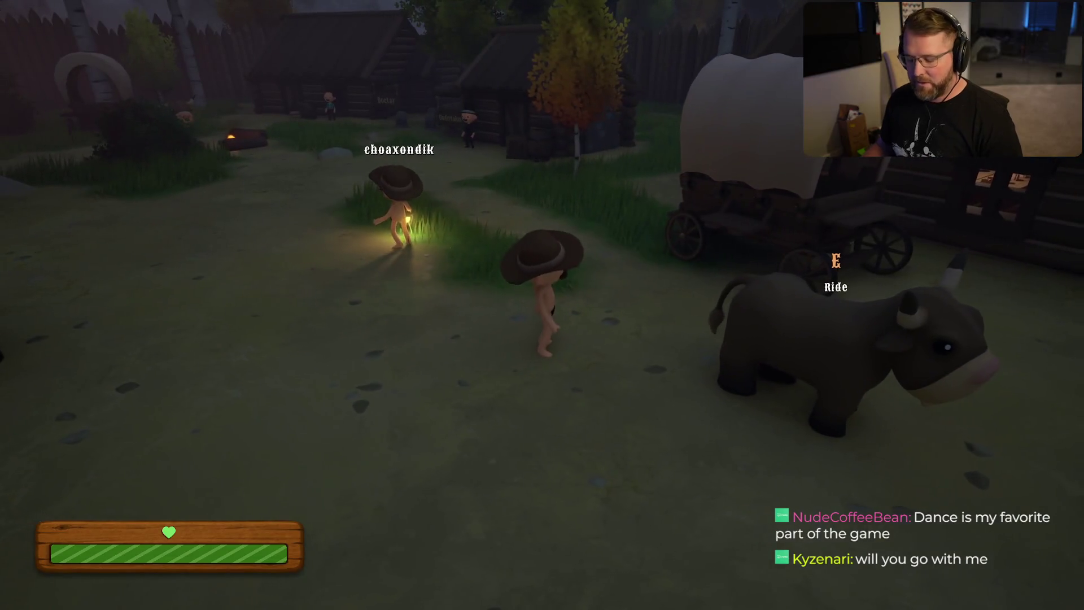
key(super)
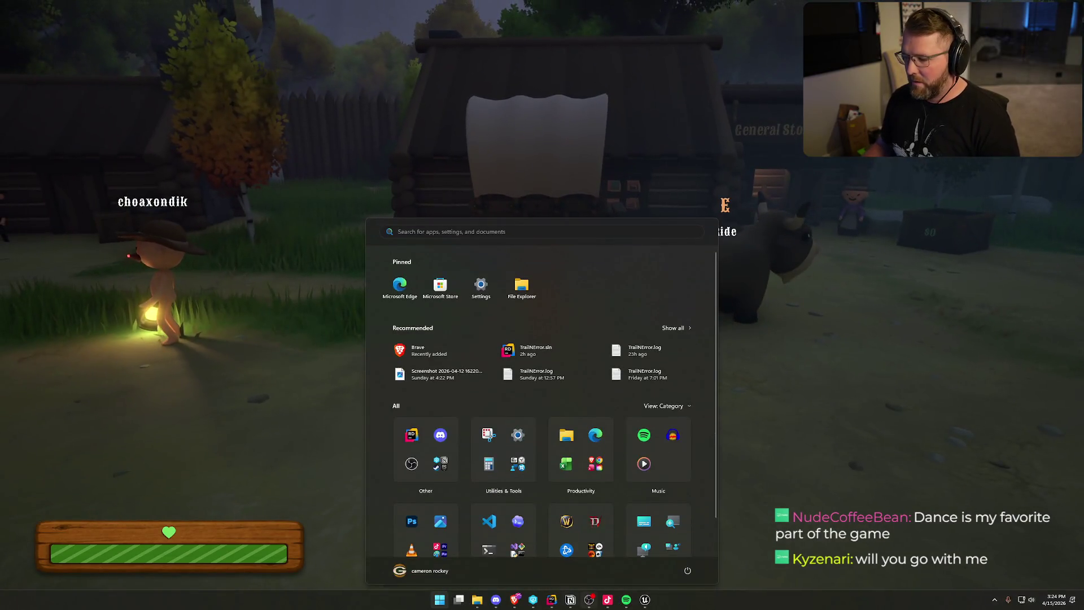
Step: Open Notion's Things to fix checklist, scroll through its items, and return to the game
click(569, 603)
click(374, 163)
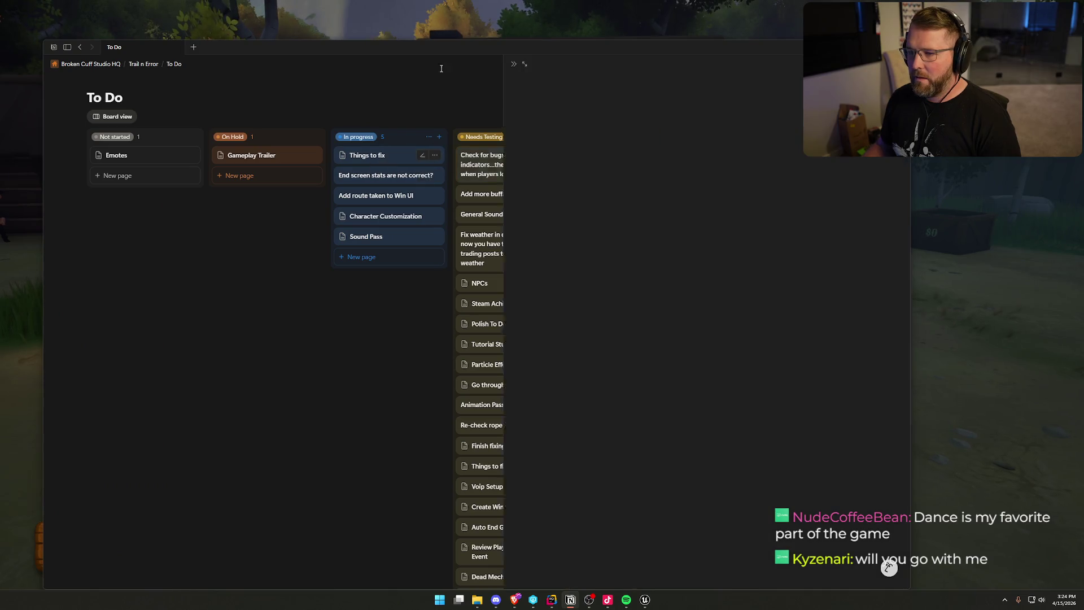
drag(443, 46, 454, 7)
scroll(674, 327, down, 1)
scroll(675, 327, down, 1)
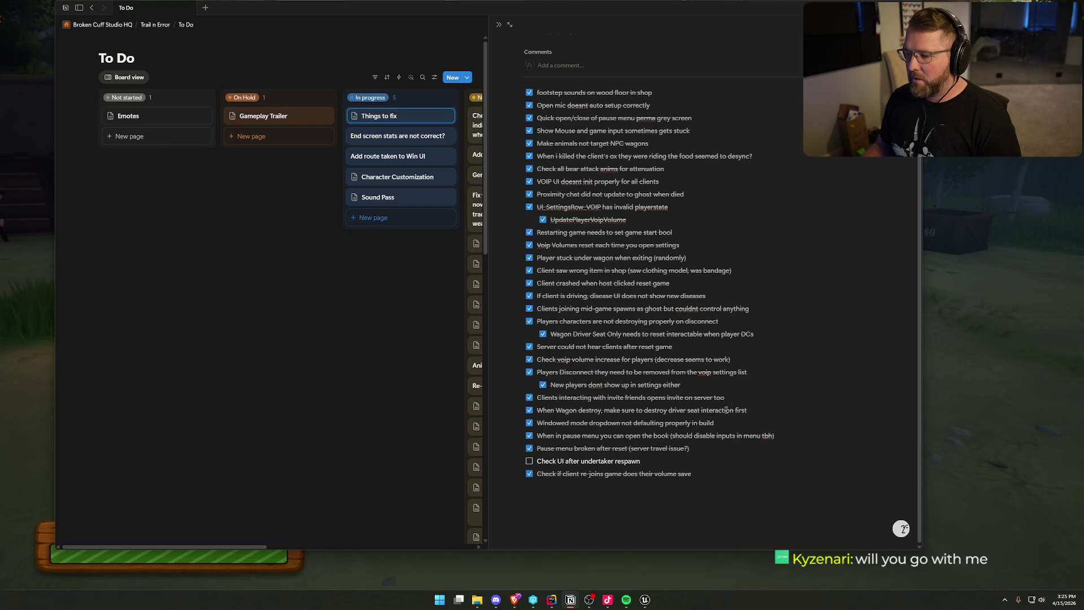
key(alt+Tab)
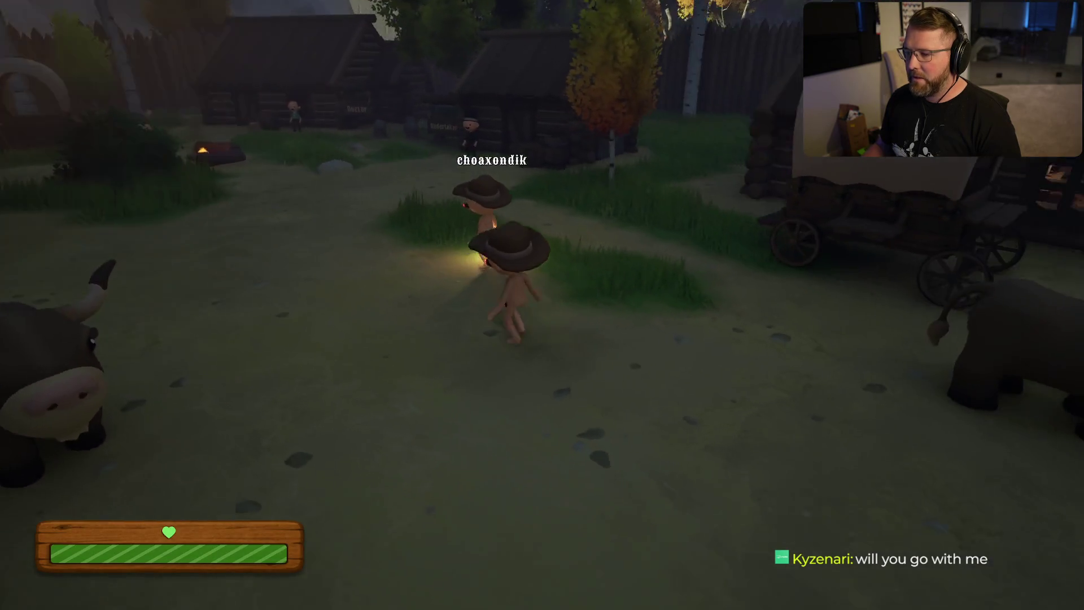
Step: Walk and sprint beside the lantern-carrying player past the wagon and gate to the Undertaker house
key(d)
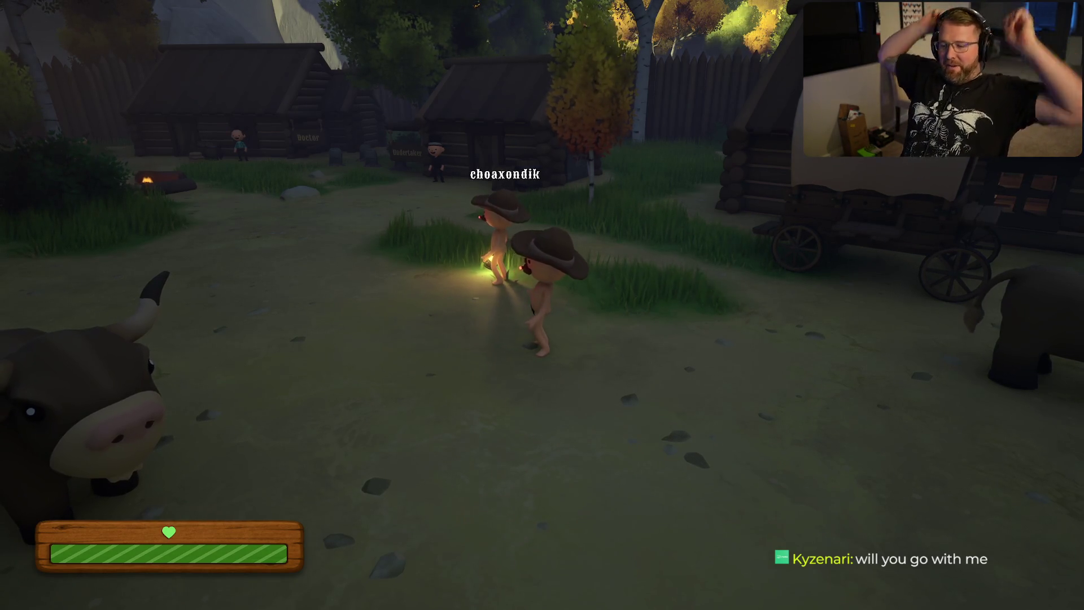
key(w)
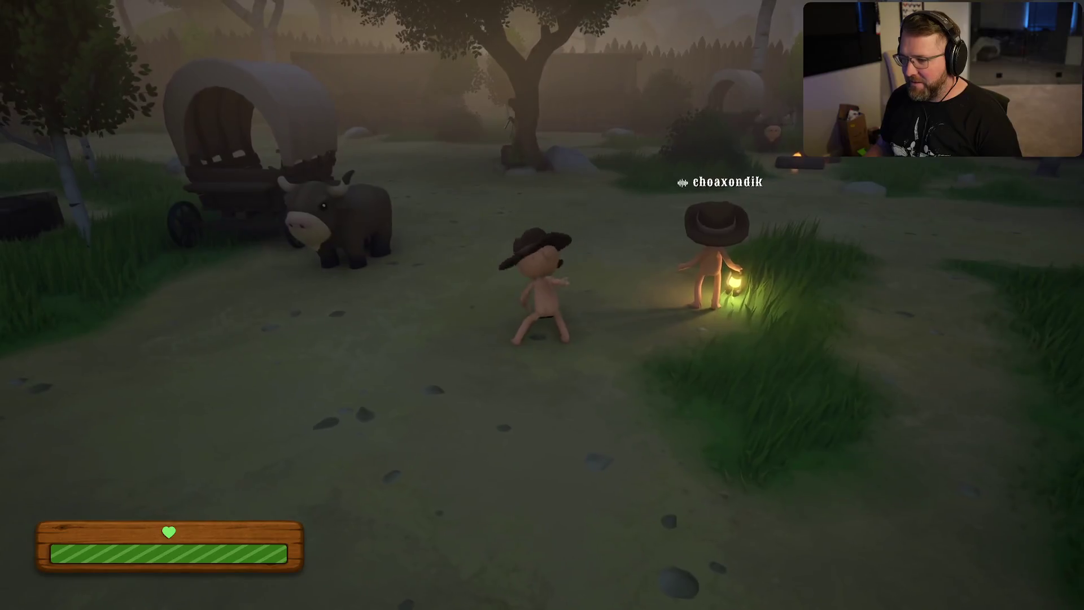
key(w)
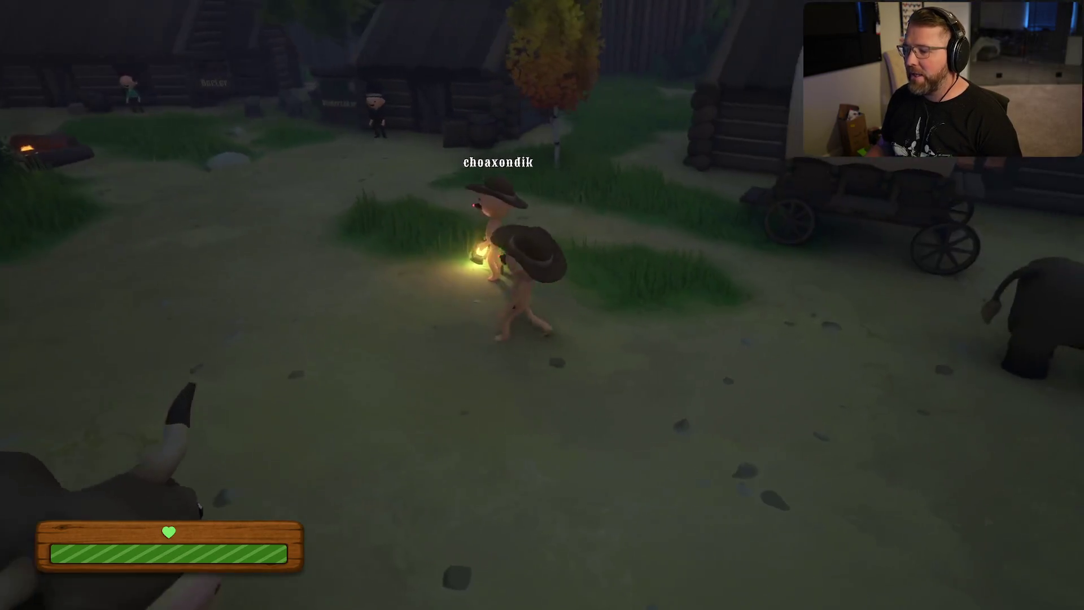
key(a)
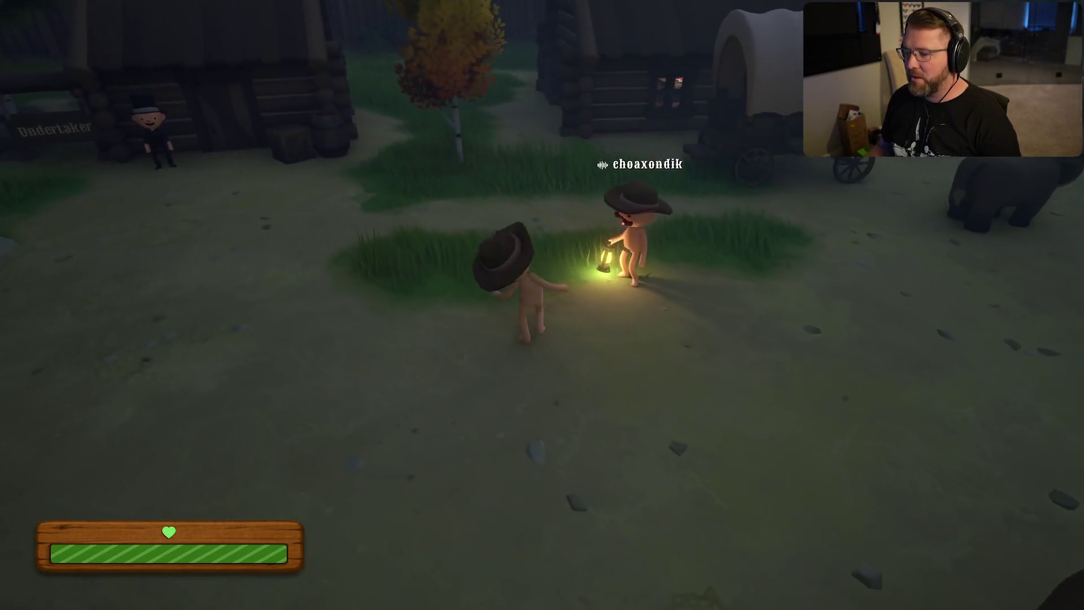
key(w)
key(a)
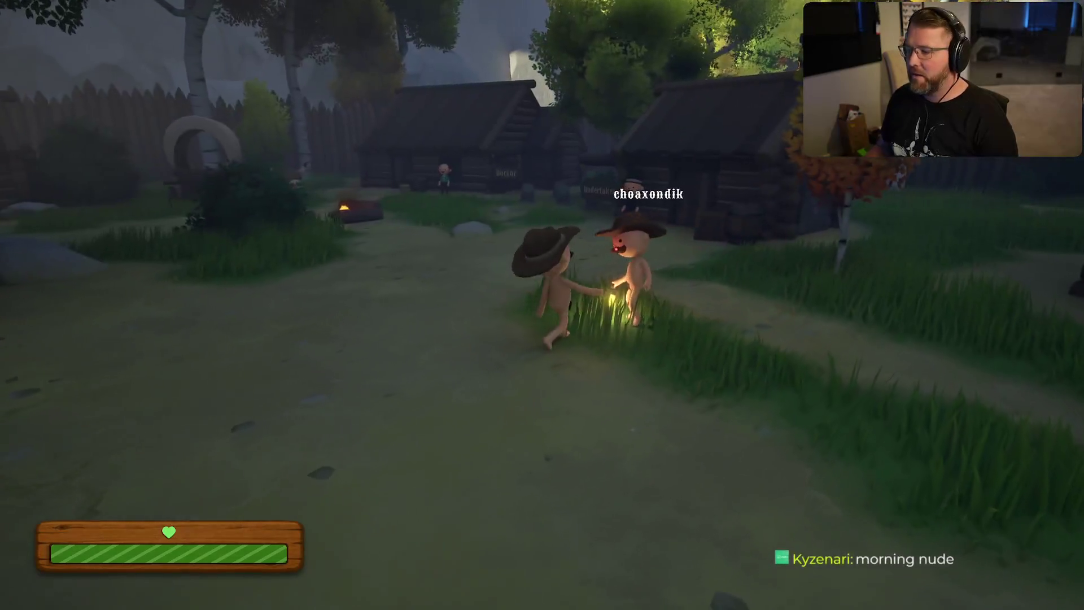
key(shift+s)
key(w)
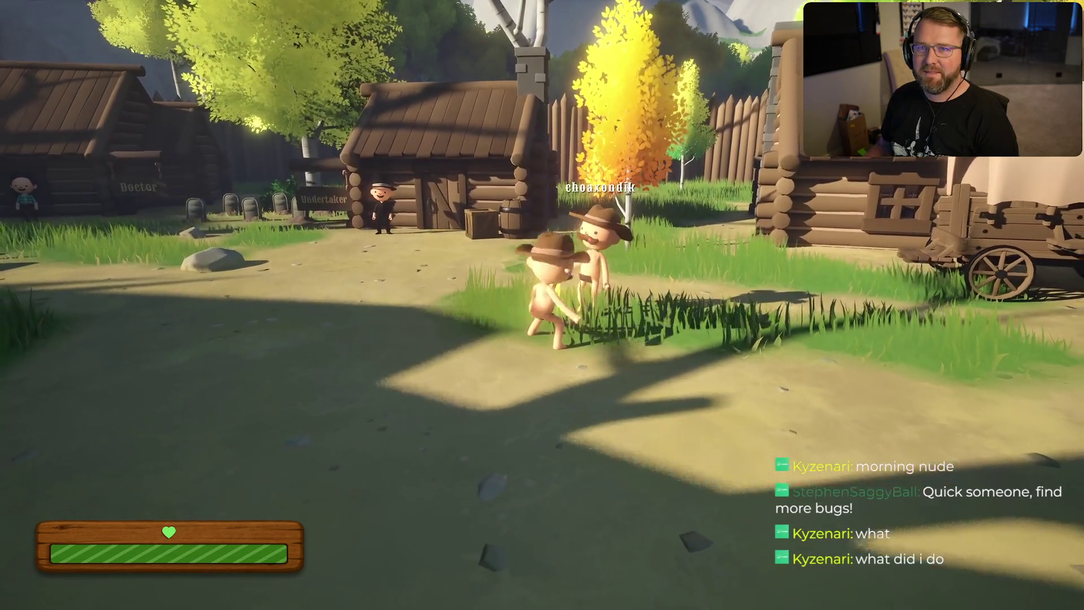
Step: Sprint to the big tree, jump onto its rock, then run back to the other player
key(shift+w)
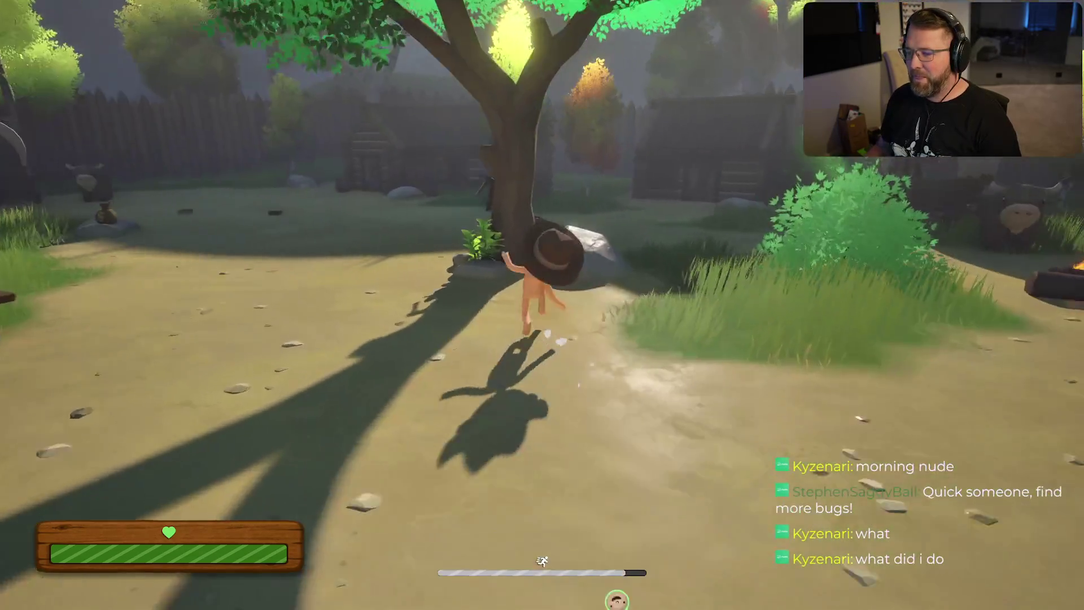
key(space)
key(w)
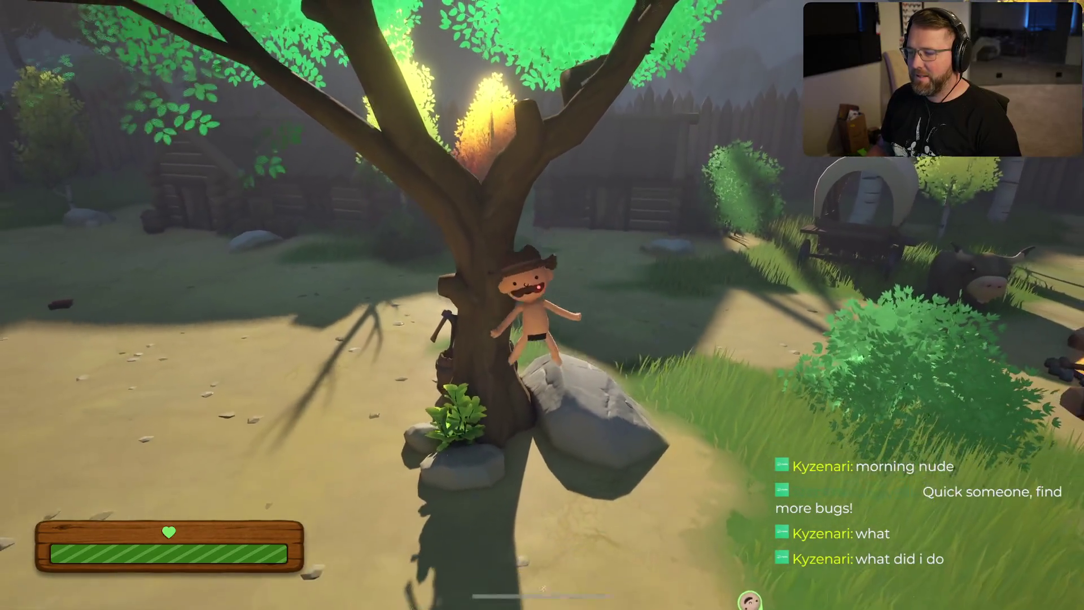
key(w)
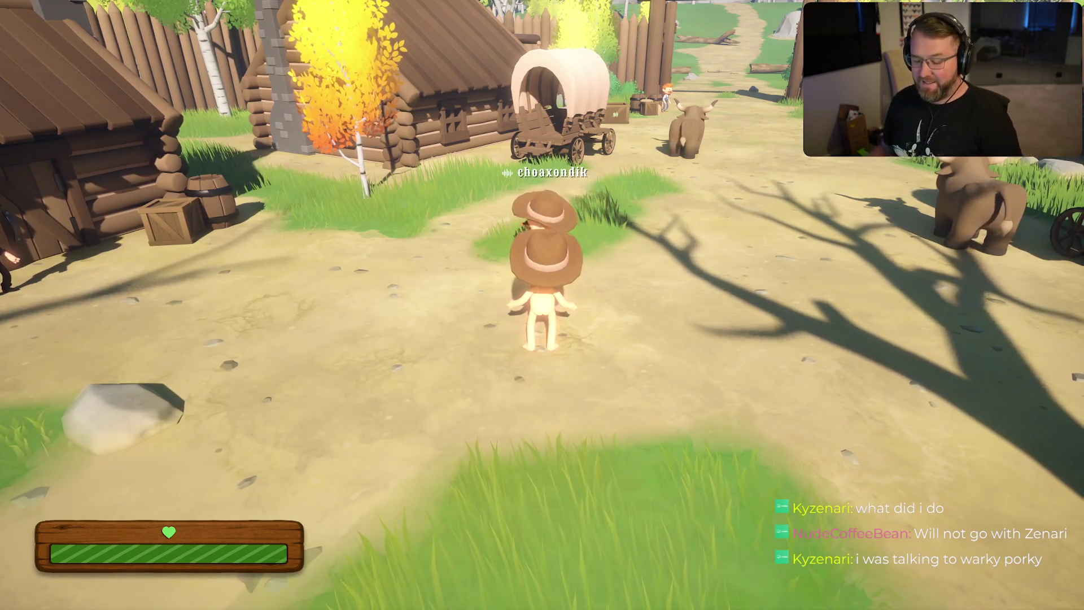
Step: Run around the village gate, ox, General Store and wagons, ending beside the other player
key(shift+w)
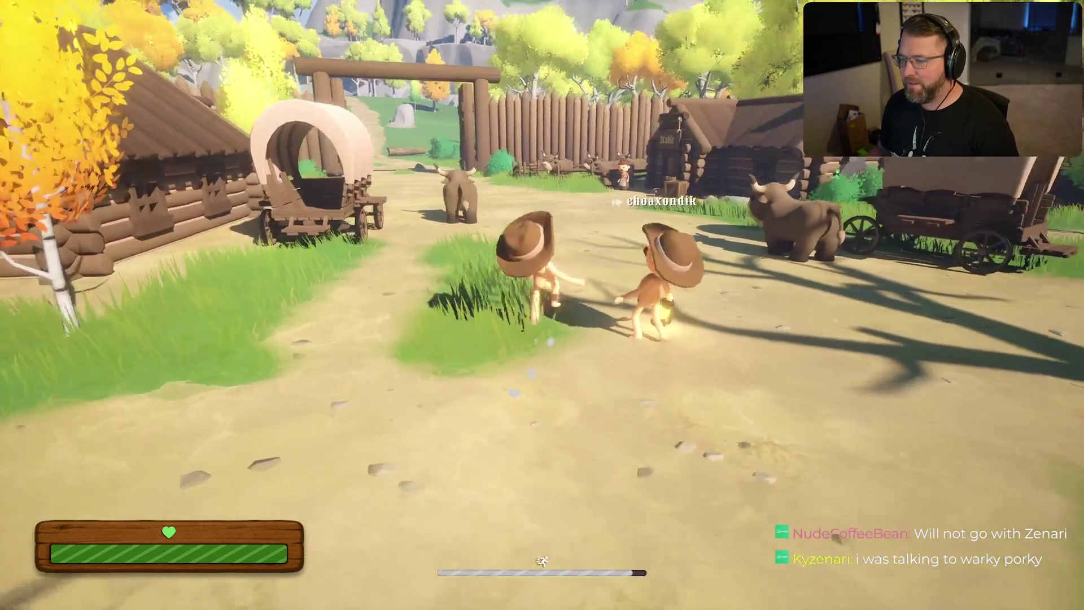
key(w)
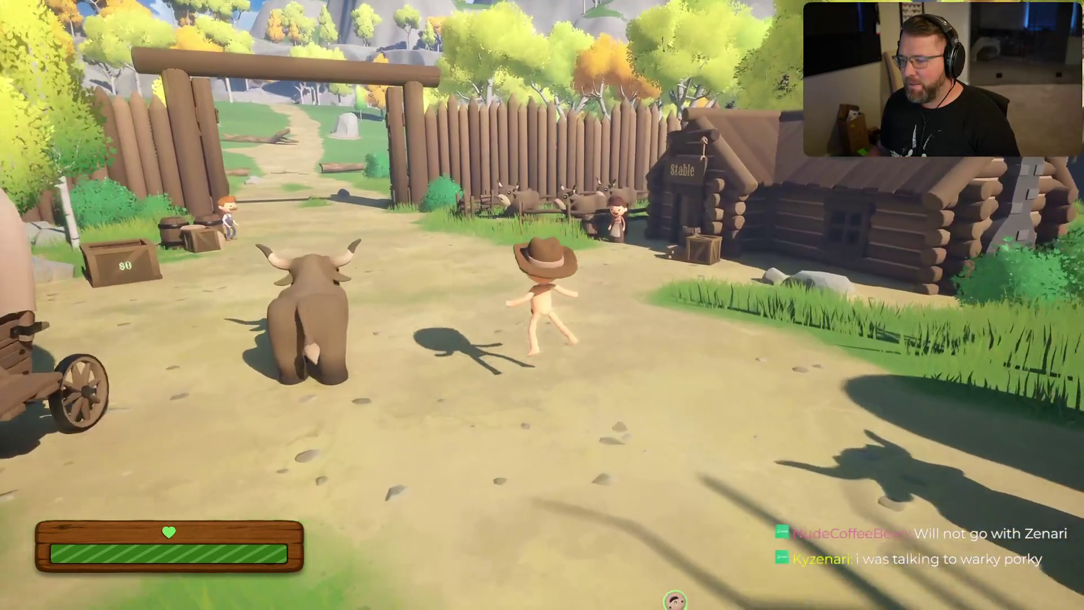
key(s)
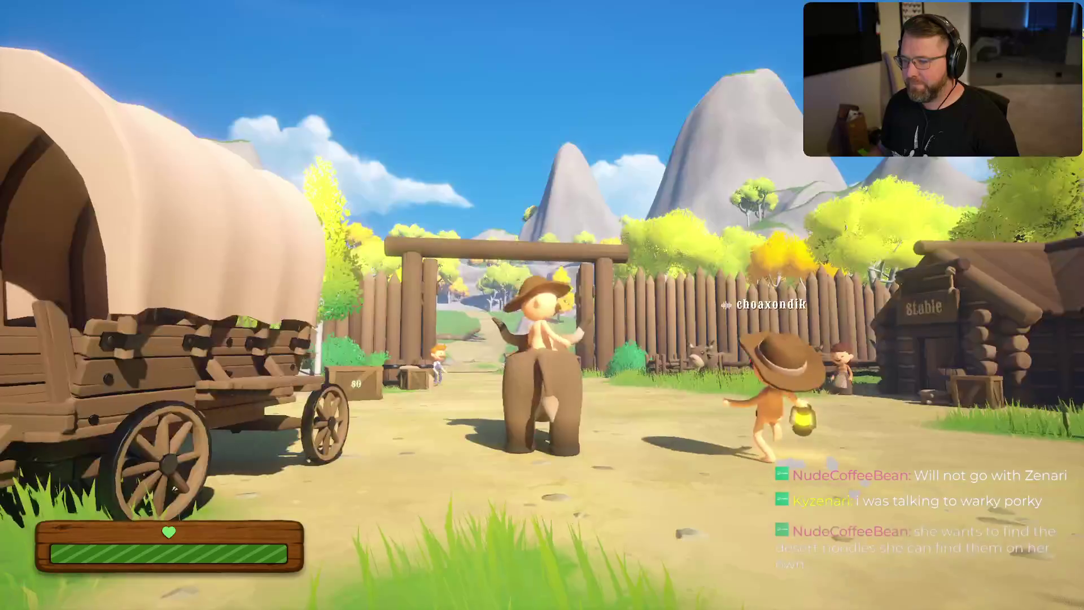
key(w)
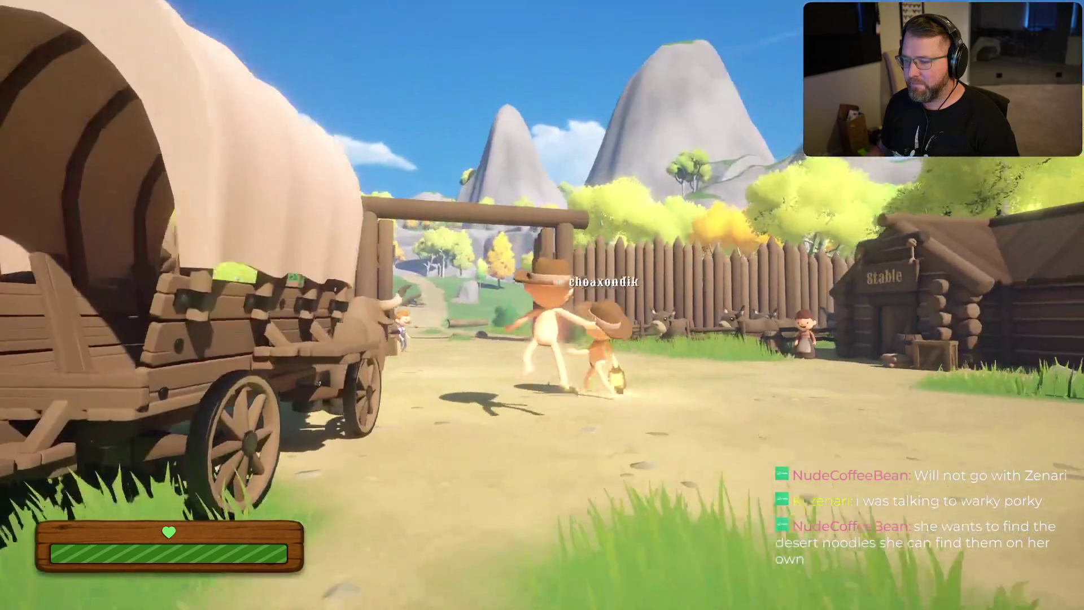
key(shift+w)
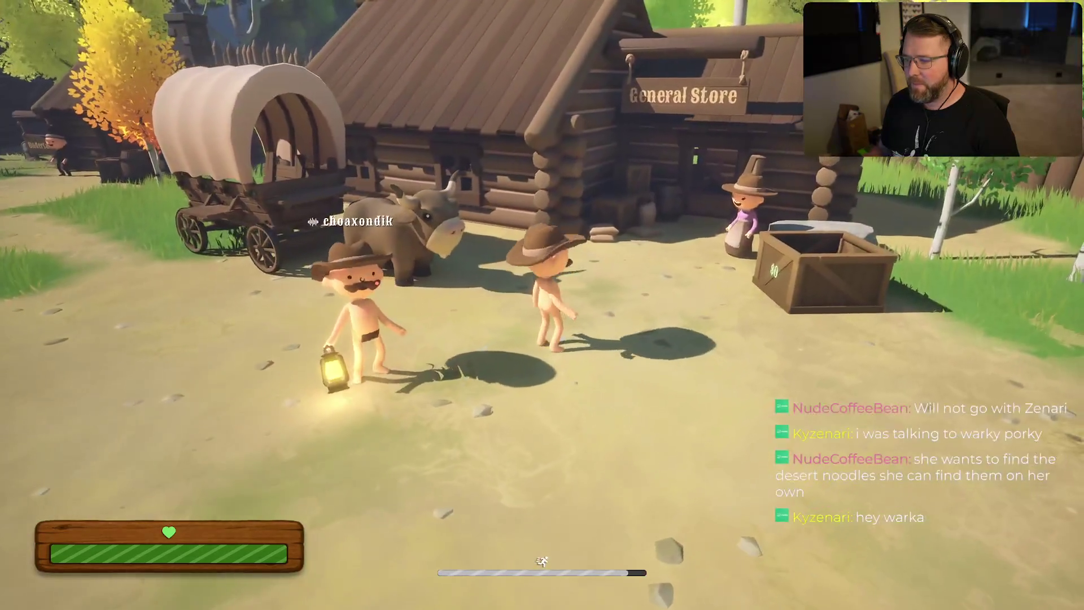
key(shift+w)
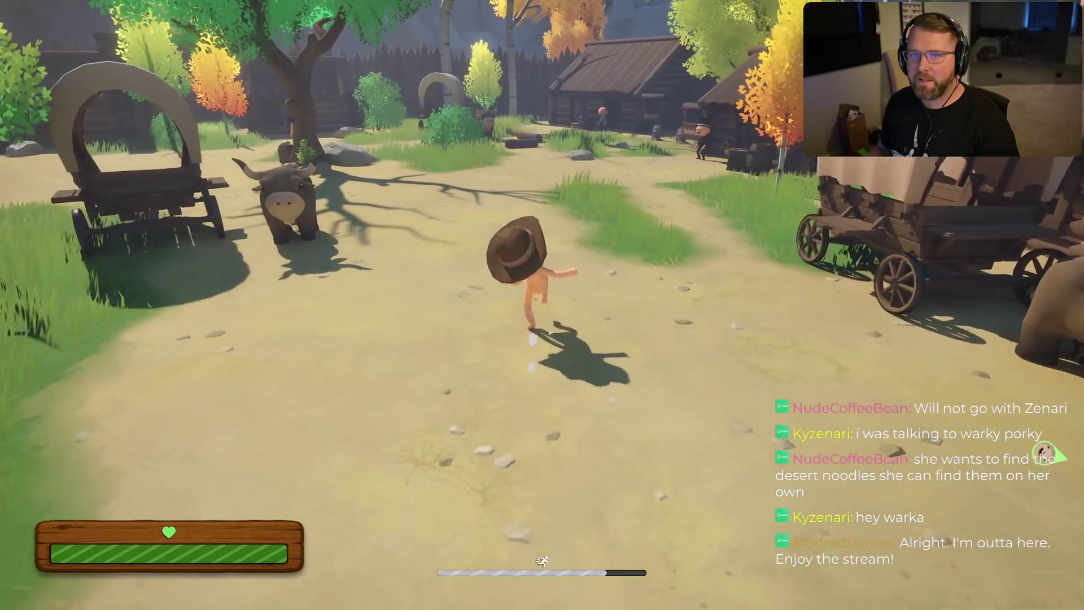
key(w)
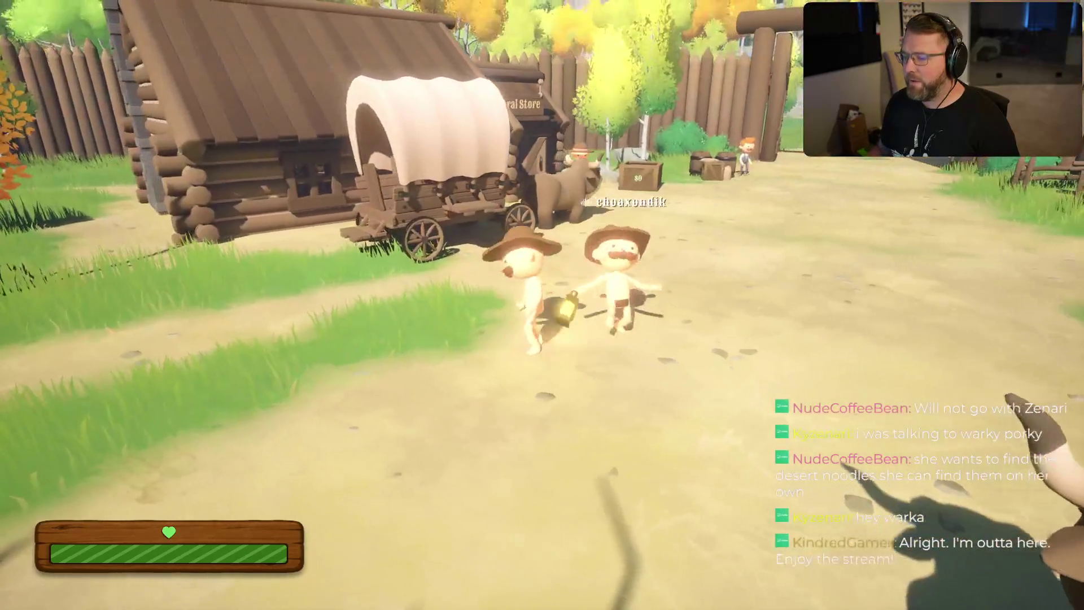
key(shift+w)
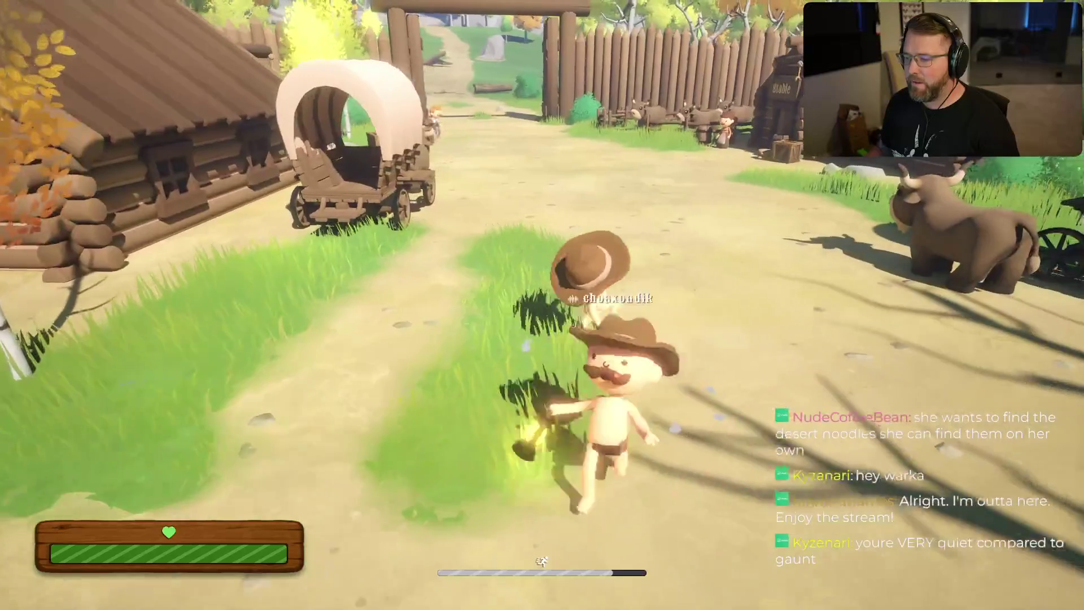
key(w)
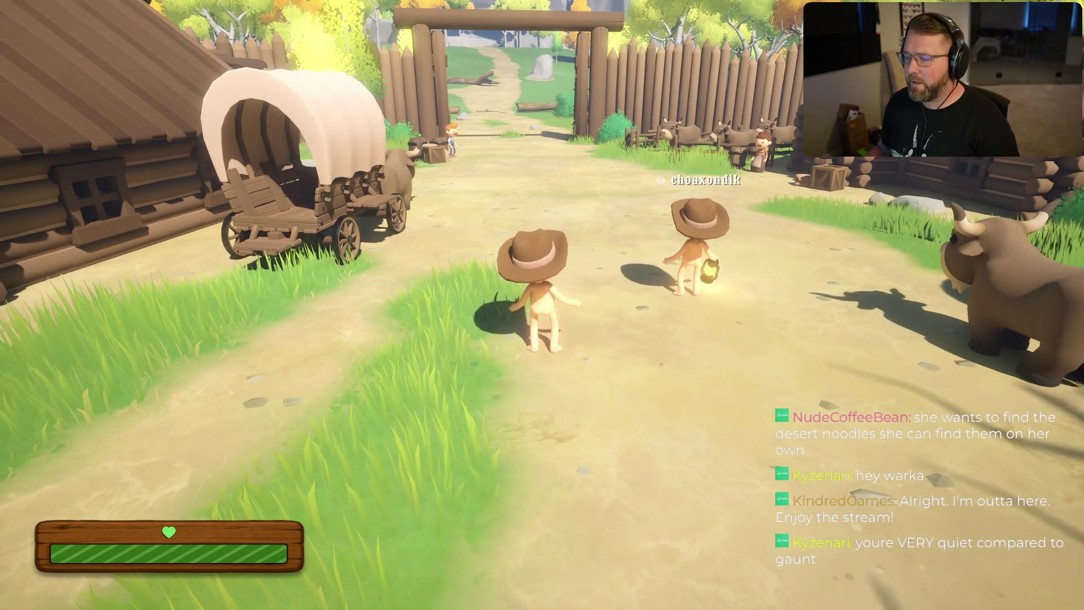
Step: Set the player voice volume slider to minimum in Settings, apply it, and resume play
key(Escape)
click(550, 241)
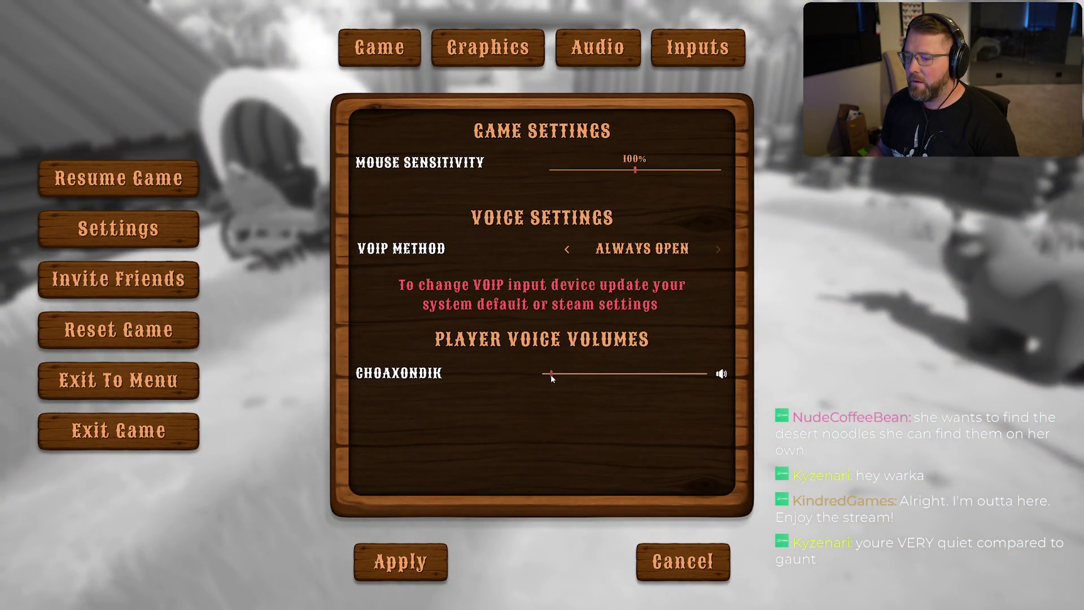
drag(551, 374, 548, 373)
click(399, 562)
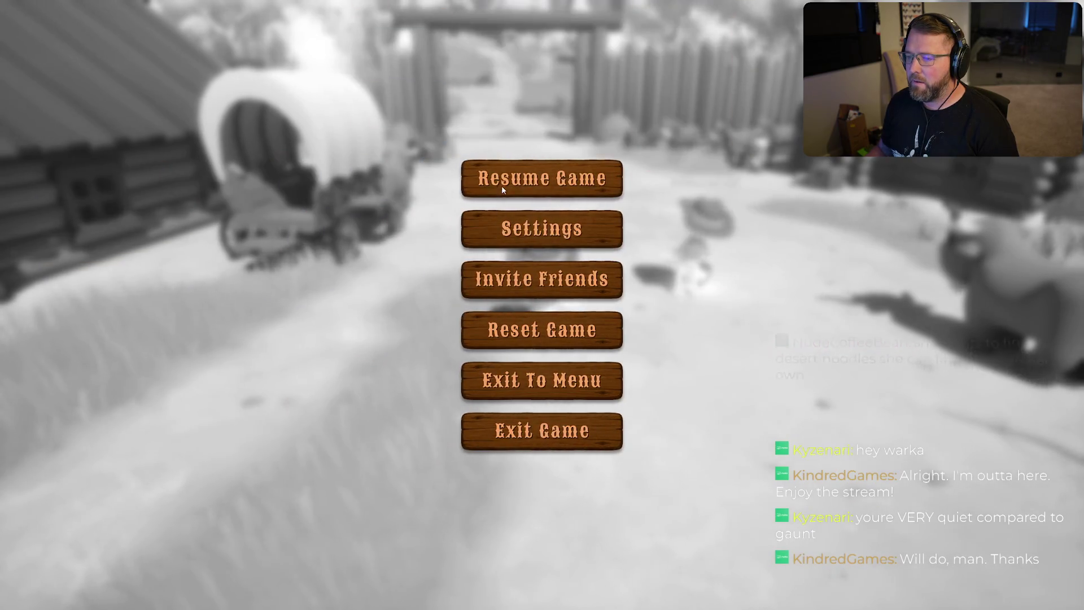
click(501, 185)
key(shift+s)
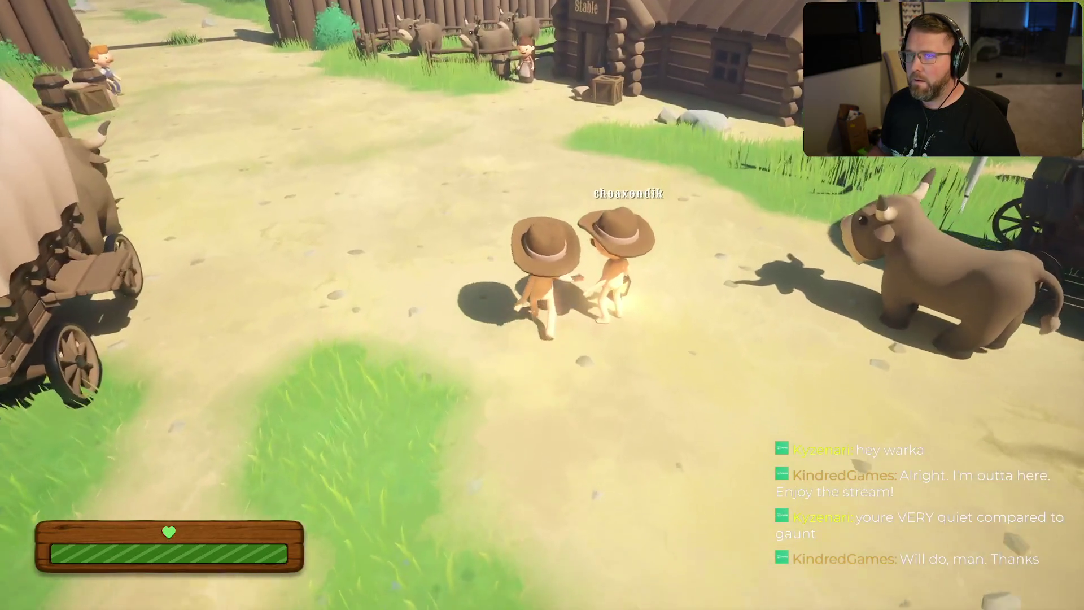
Step: Move alongside the other player toward the wagon and path, then pause the game
key(shift+w)
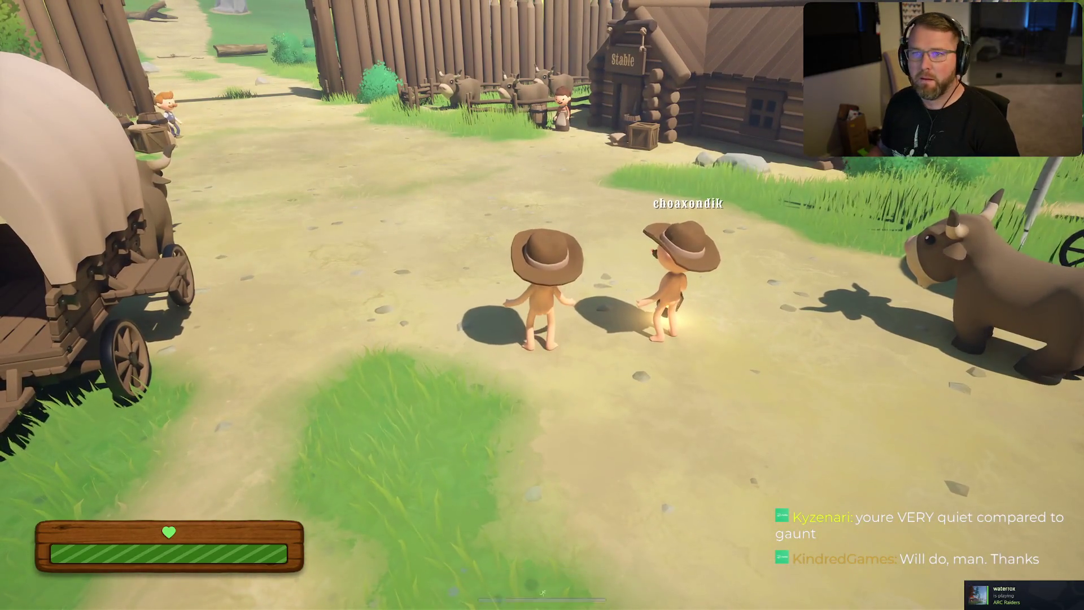
key(s)
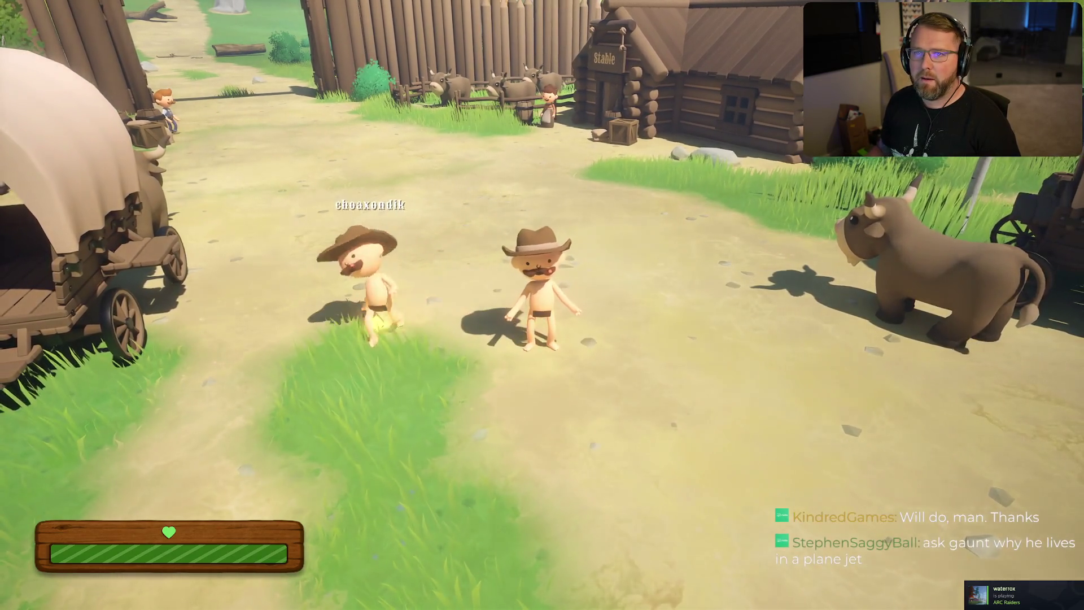
key(w)
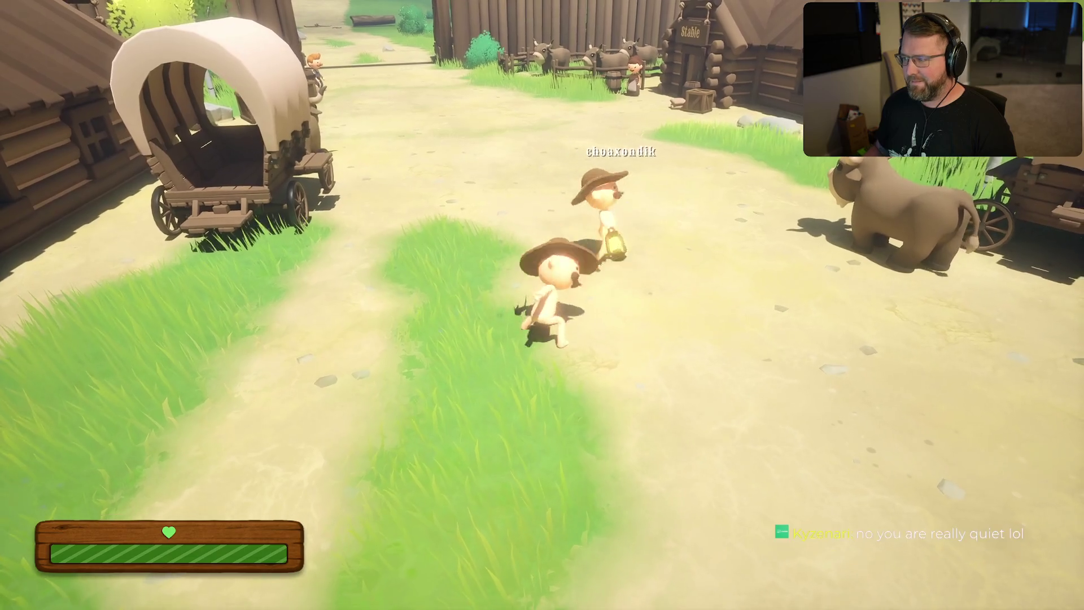
key(Escape)
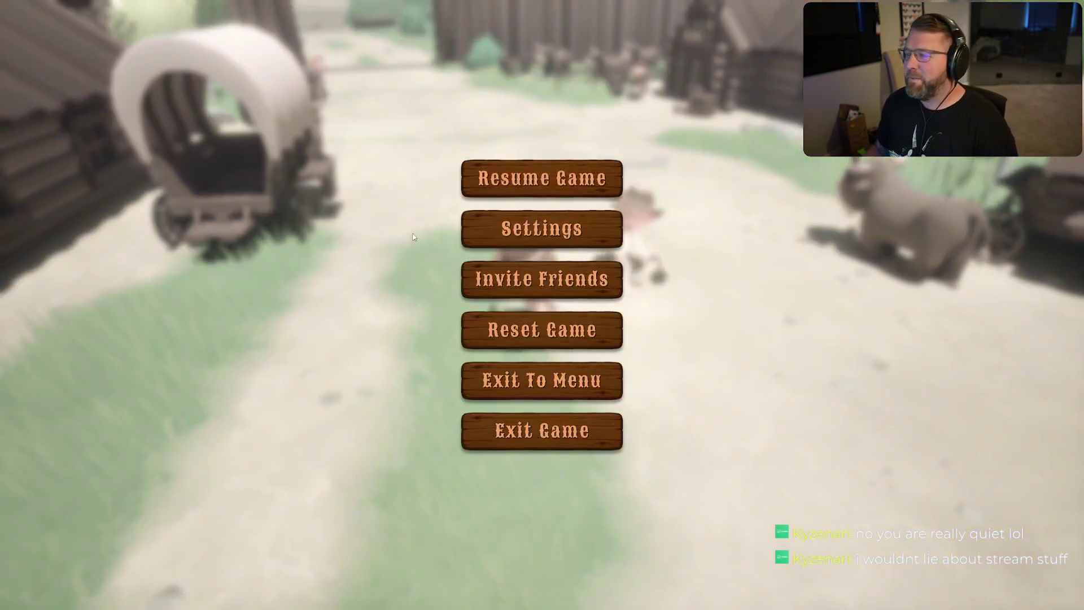
Step: Exit Trail n Error and switch via the To Do board to Rider
click(554, 432)
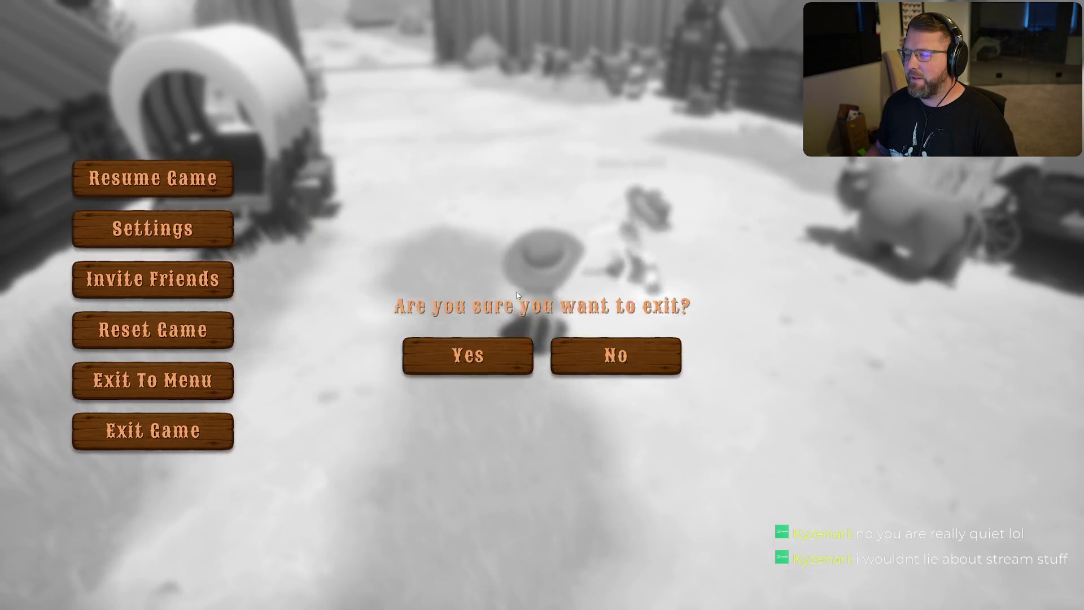
key(alt+Tab)
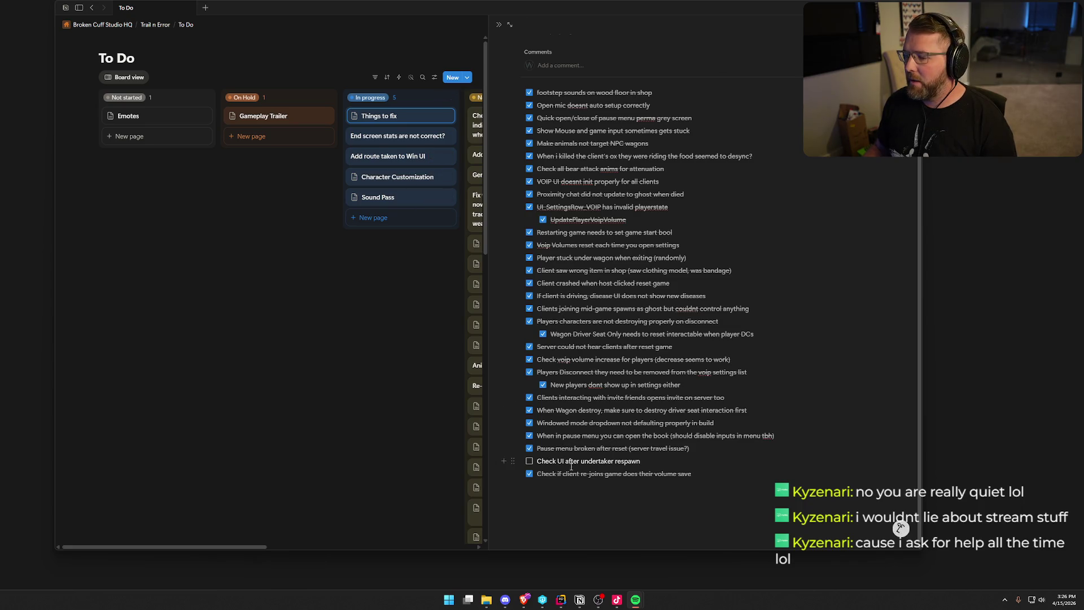
click(560, 601)
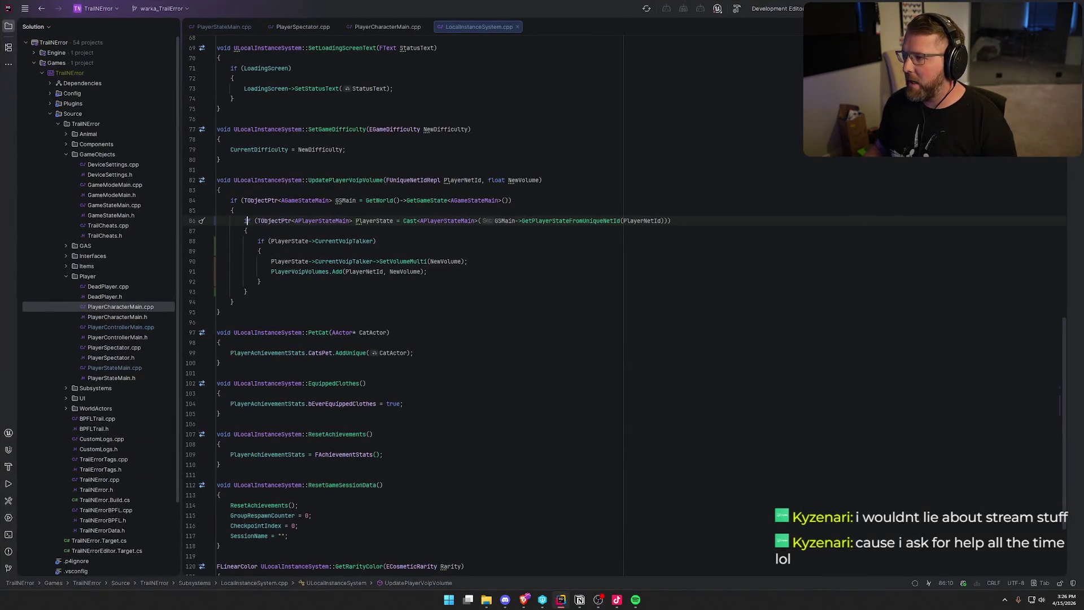
Step: Close all source tabs, collapse the Player and GameObjects folders, and leave Rider
middle_click(229, 30)
middle_click(230, 30)
middle_click(229, 30)
middle_click(229, 30)
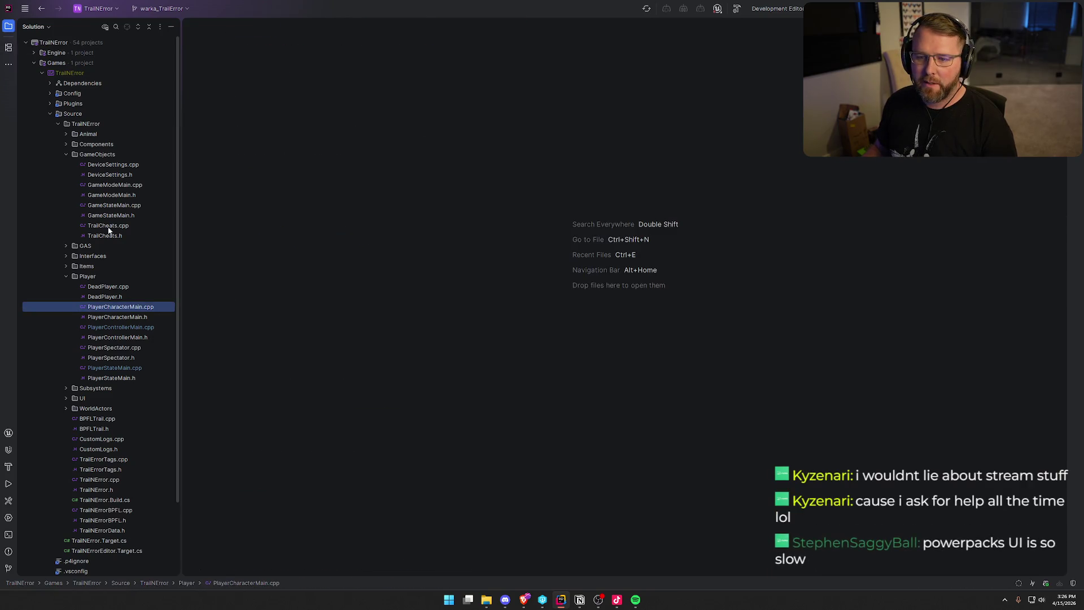
click(66, 277)
click(68, 155)
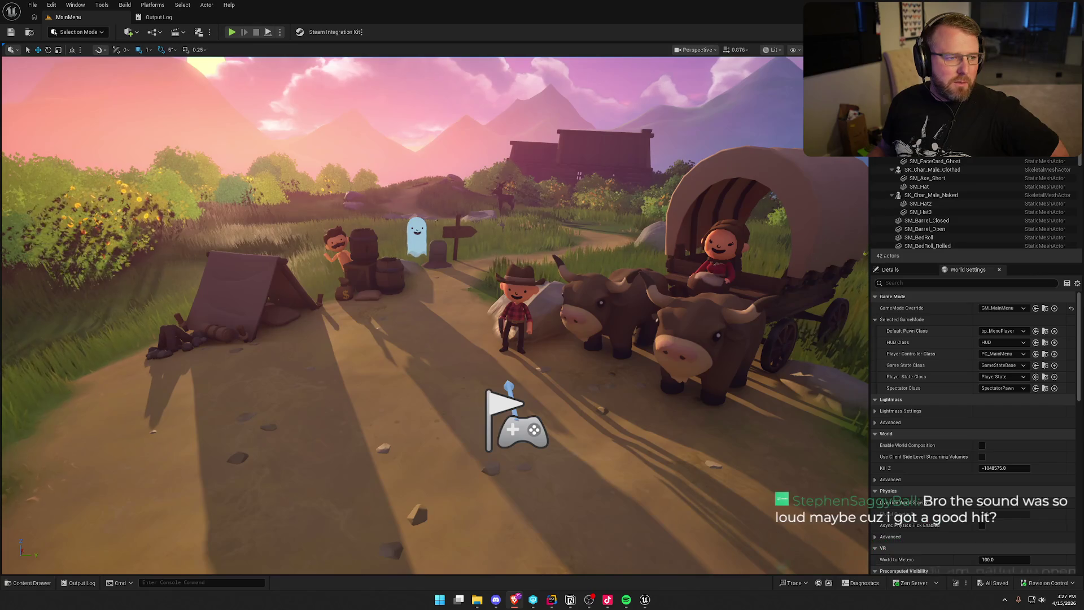
key(alt+Tab)
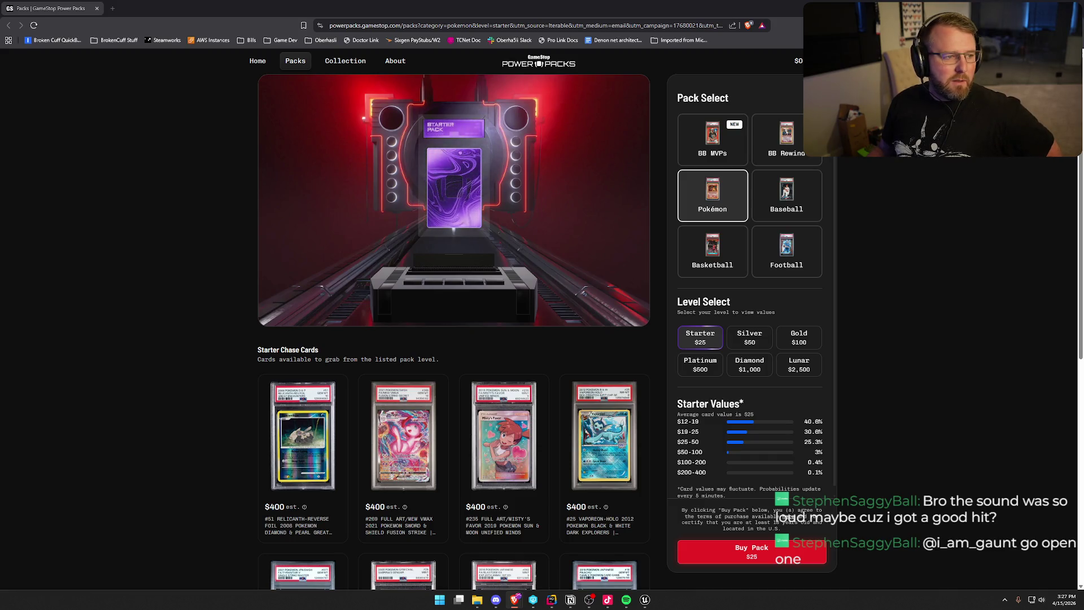
scroll(146, 317, down, 3)
scroll(144, 314, down, 3)
scroll(144, 312, up, 5)
scroll(146, 310, down, 5)
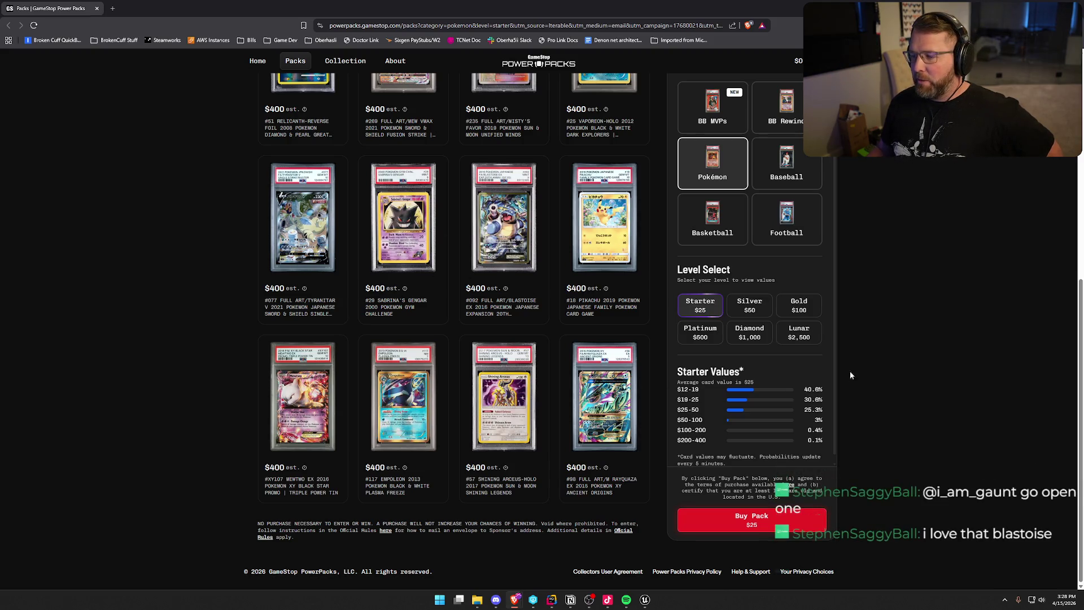
scroll(929, 378, up, 5)
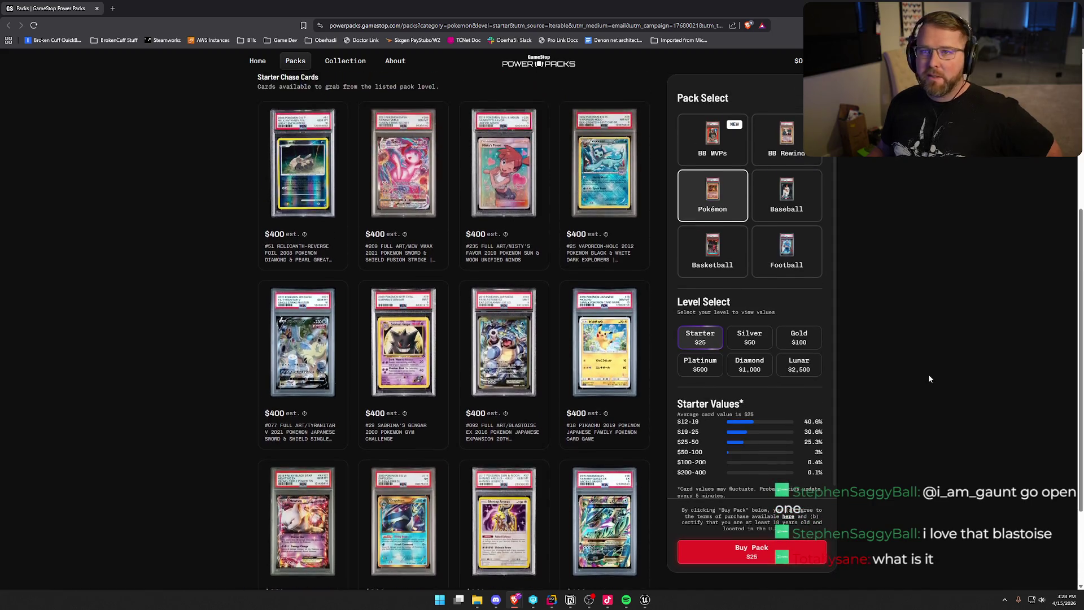
scroll(928, 375, up, 3)
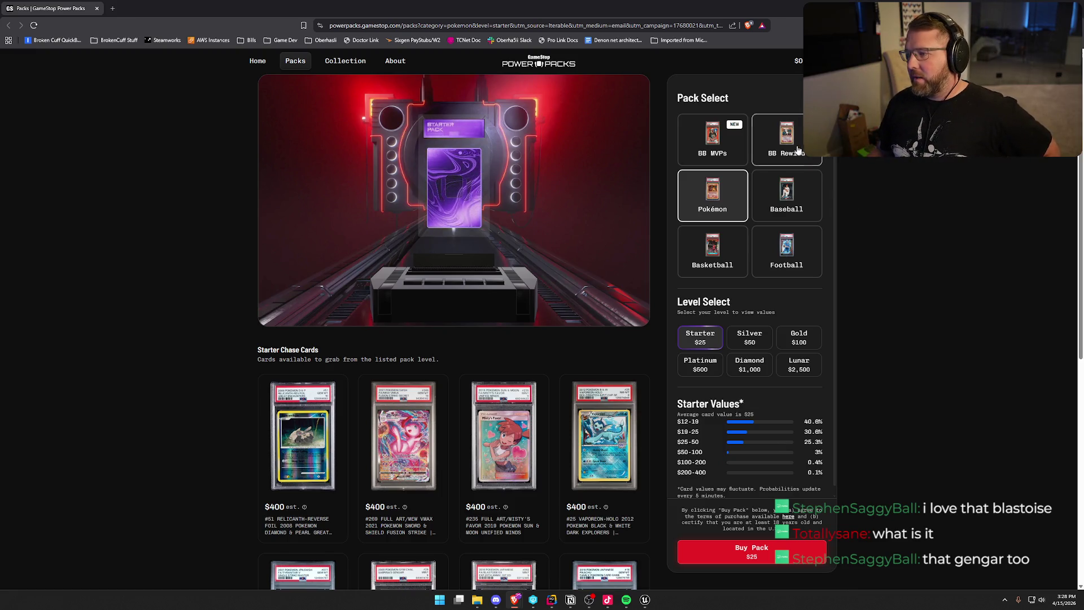
click(726, 146)
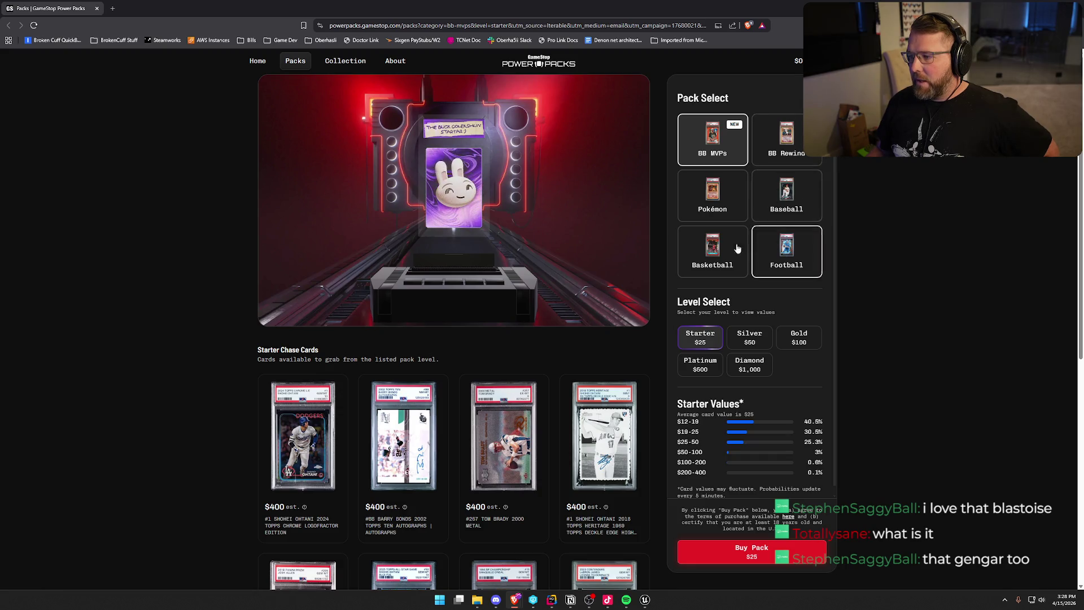
Step: Switch to the BB Rewind pack and browse its Starter chase cards, highlighting the $12-19 value range
click(786, 141)
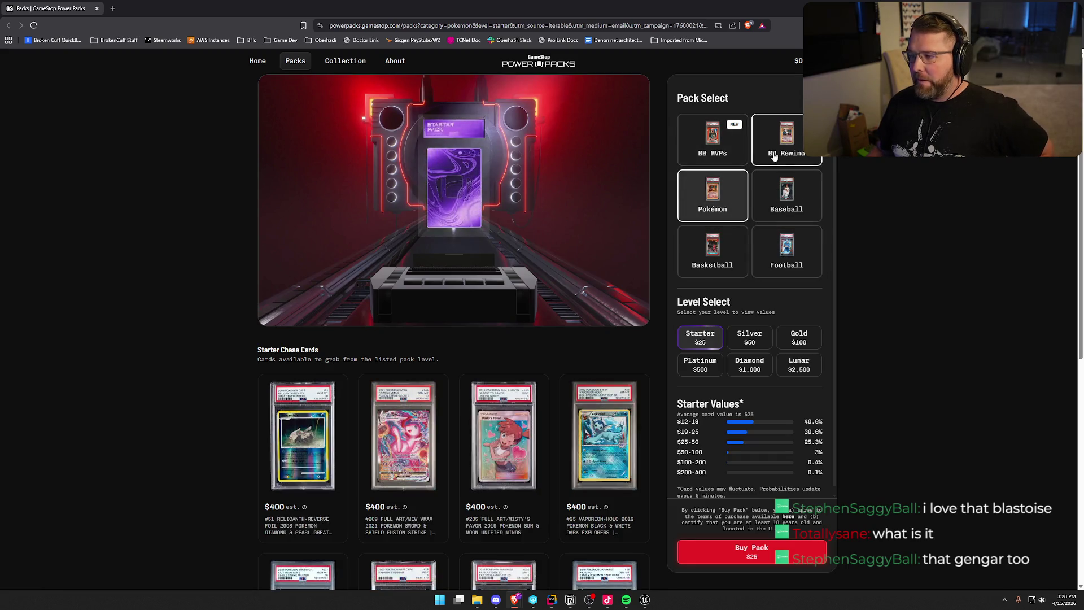
scroll(796, 319, down, 2)
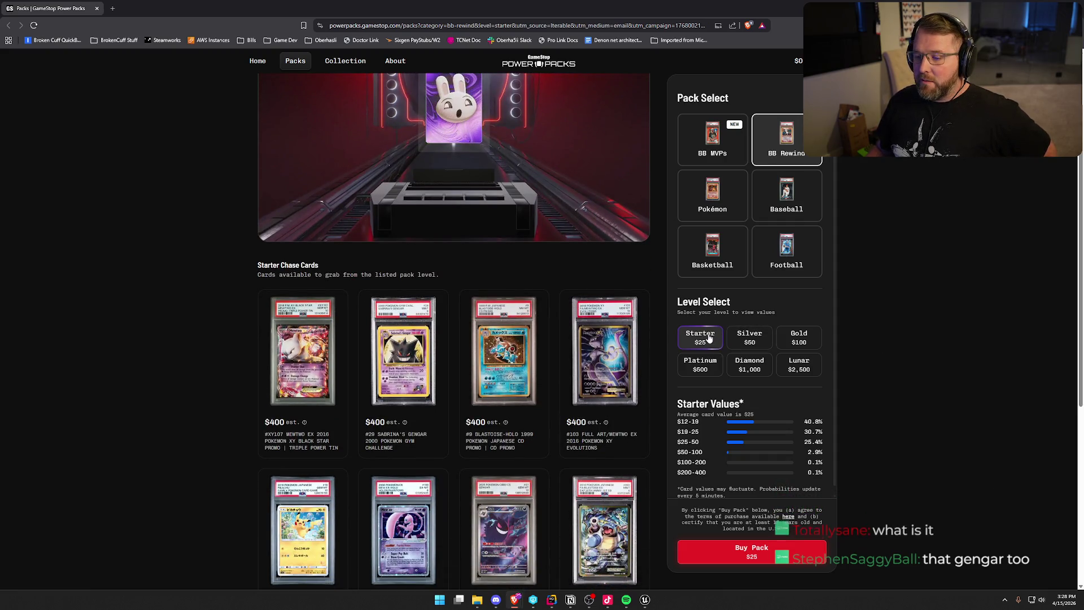
scroll(694, 346, down, 1)
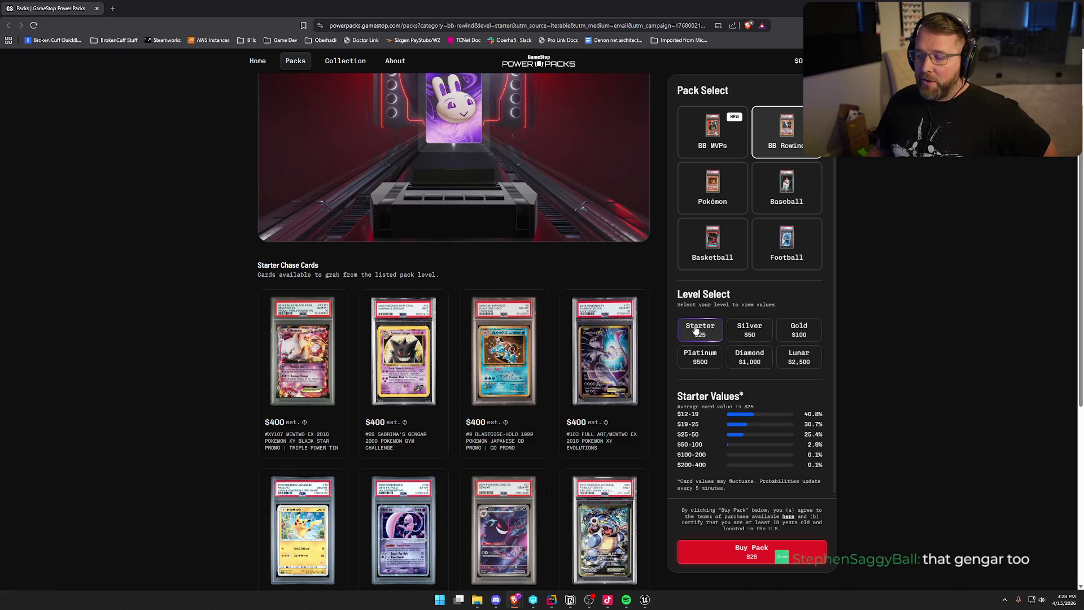
double_click(685, 416)
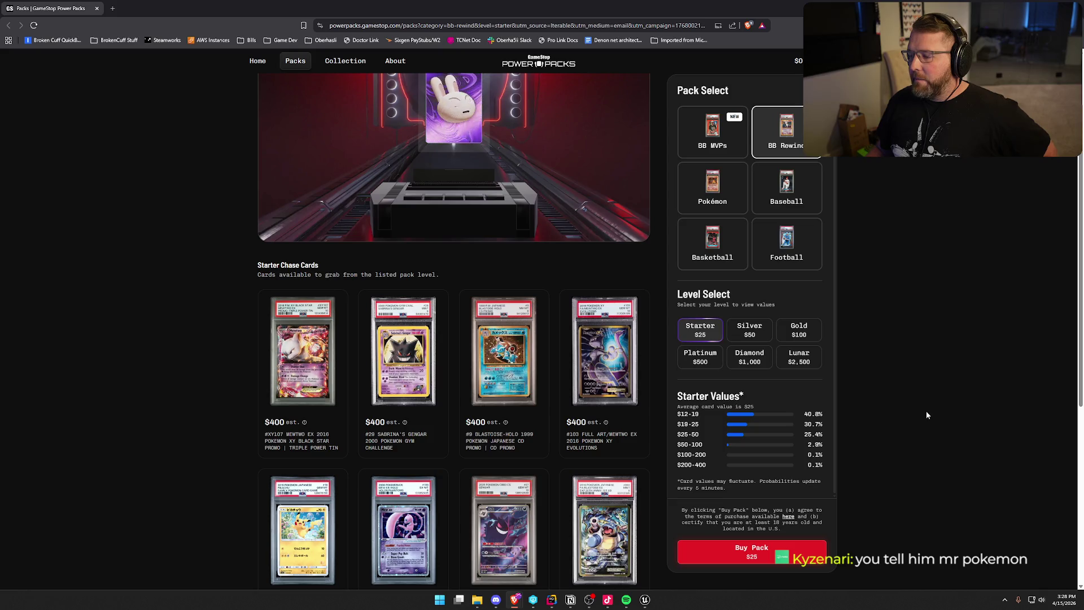
scroll(603, 474, down, 4)
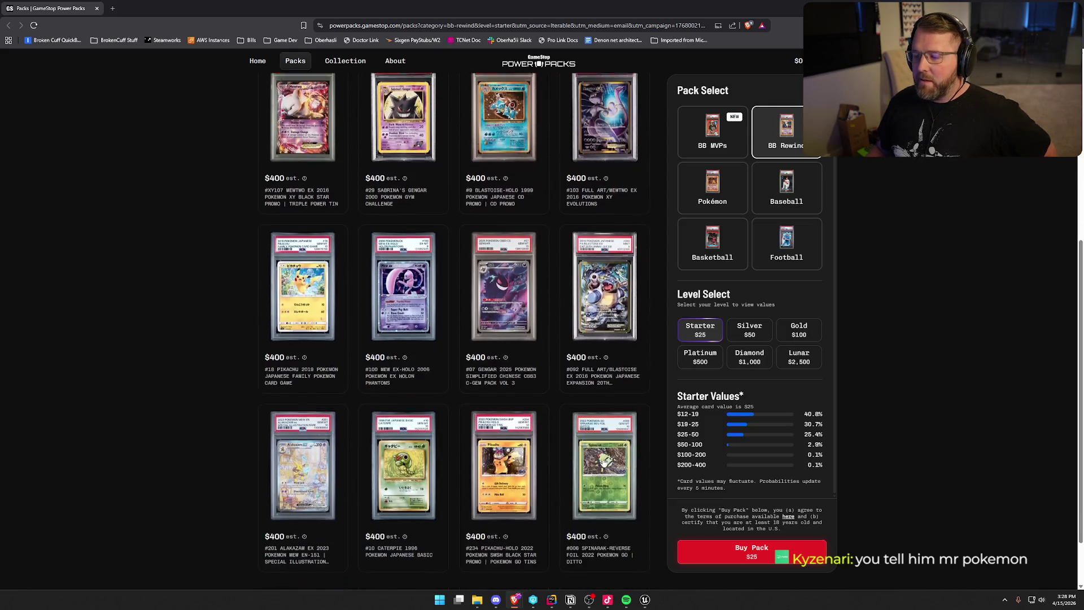
scroll(610, 462, up, 2)
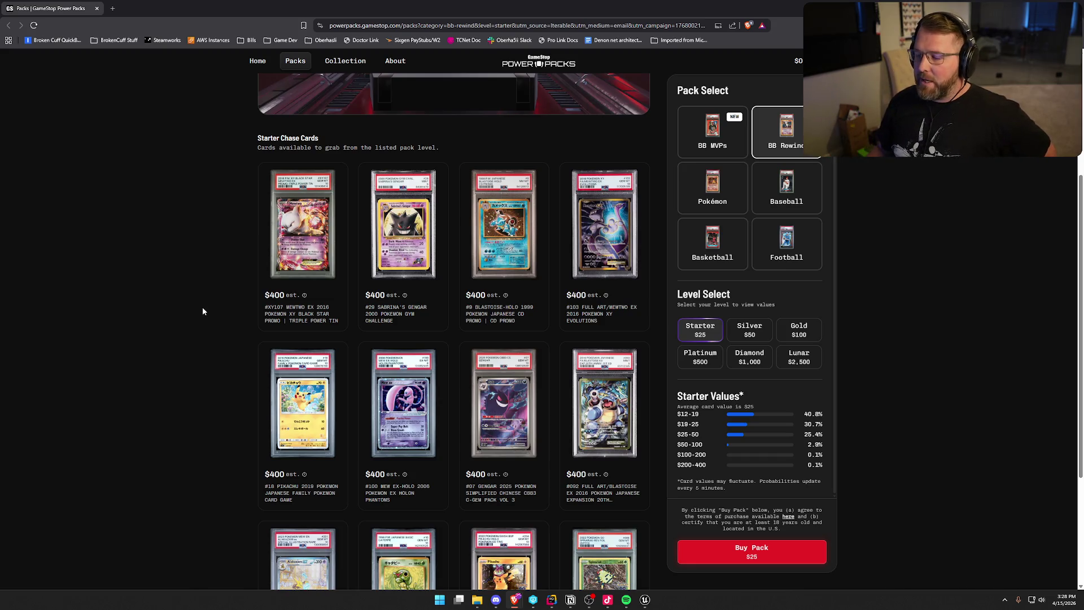
scroll(209, 297, down, 3)
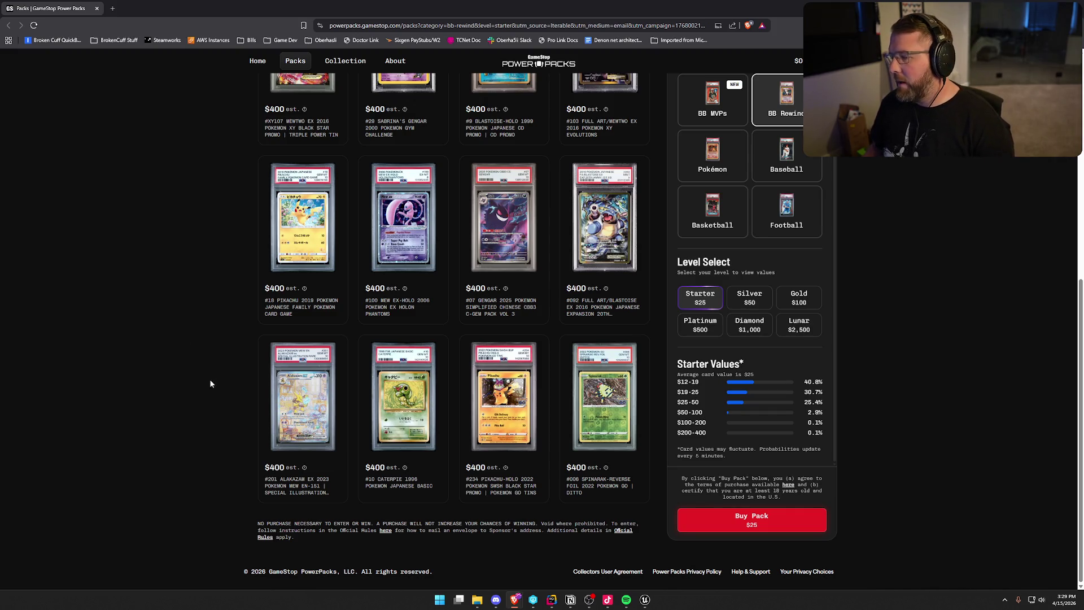
scroll(212, 377, up, 6)
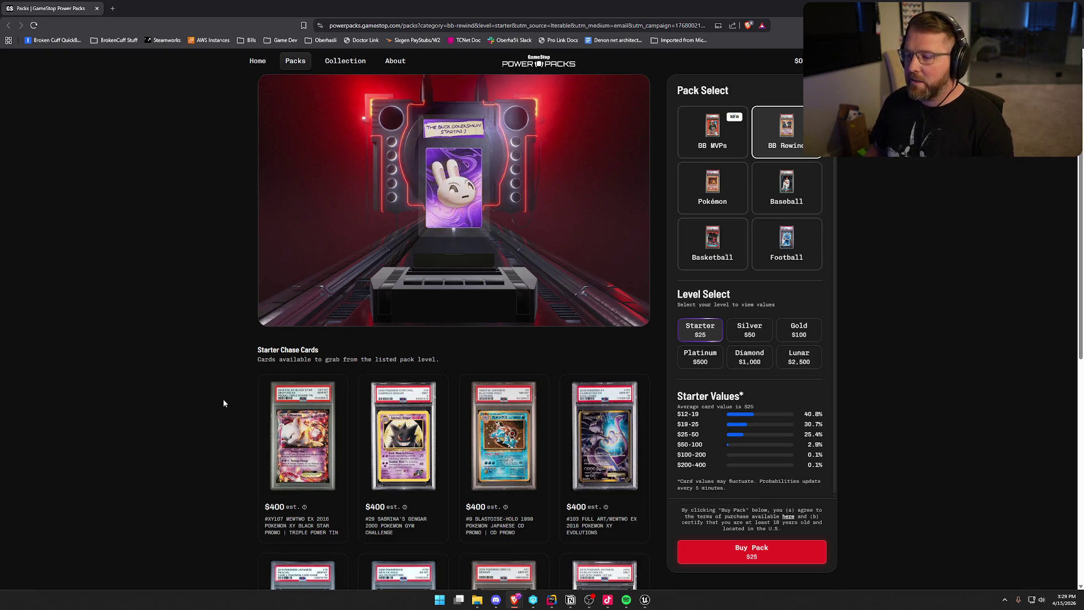
Step: Review the Pokémon pack's Starter chase cards, highlight the 0.4% odds, then return to Unreal Editor
click(712, 183)
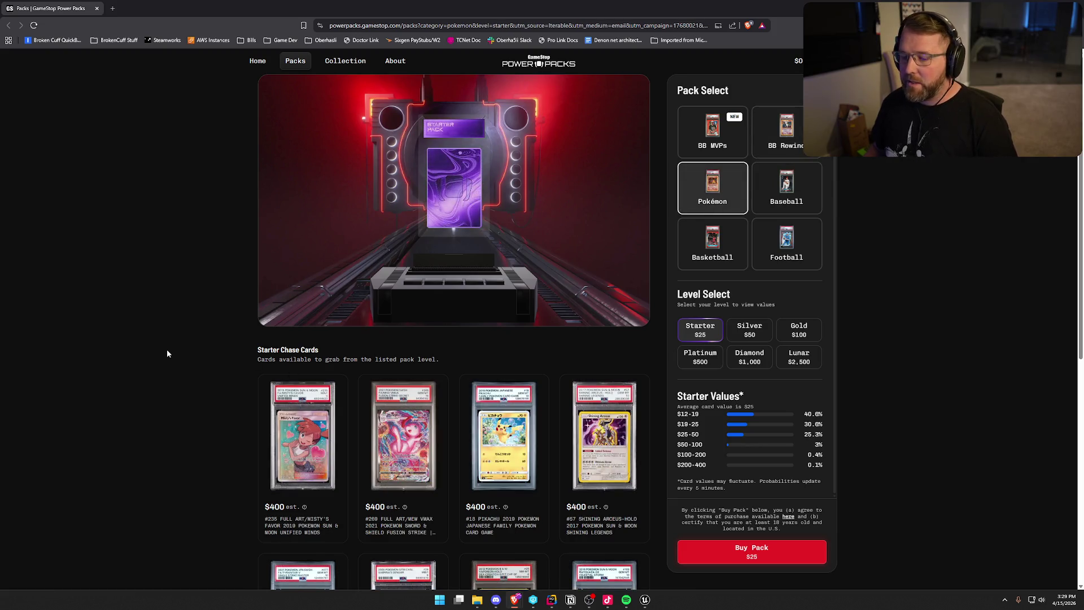
scroll(167, 349, down, 3)
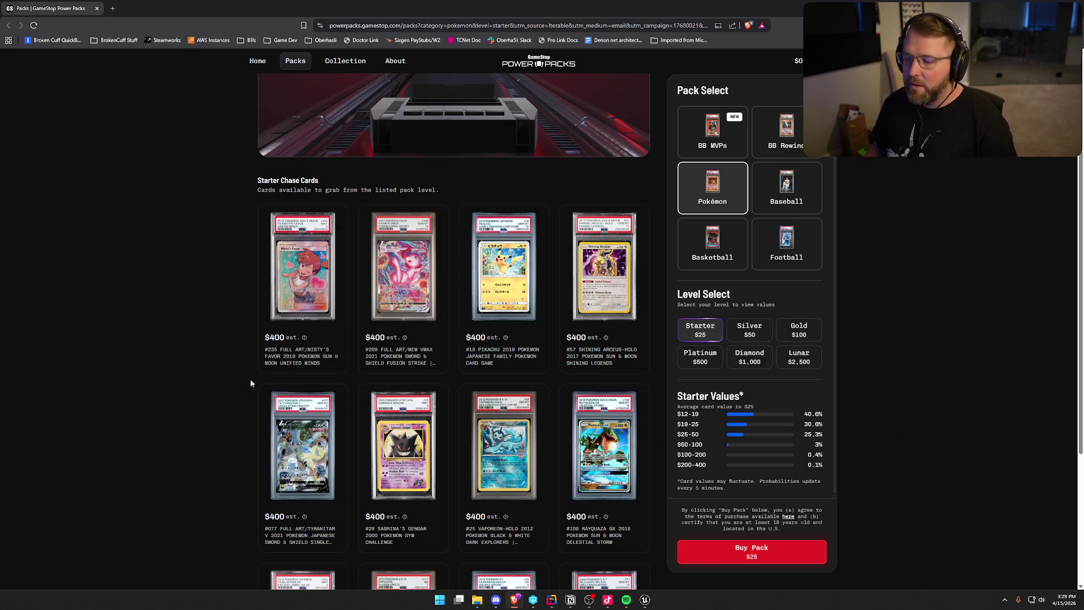
scroll(249, 378, down, 3)
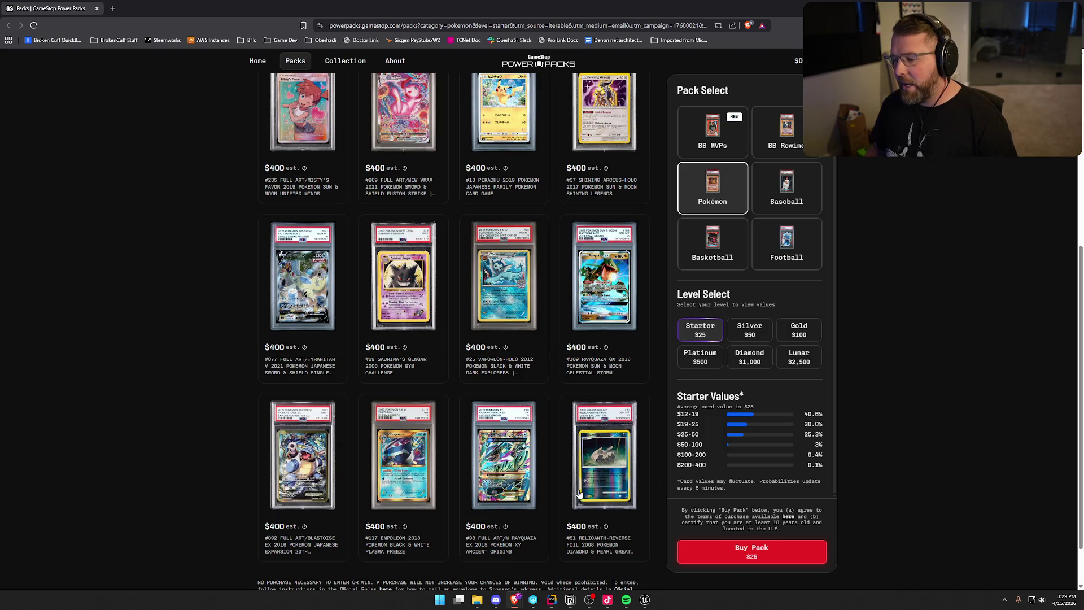
scroll(580, 494, down, 1)
double_click(813, 424)
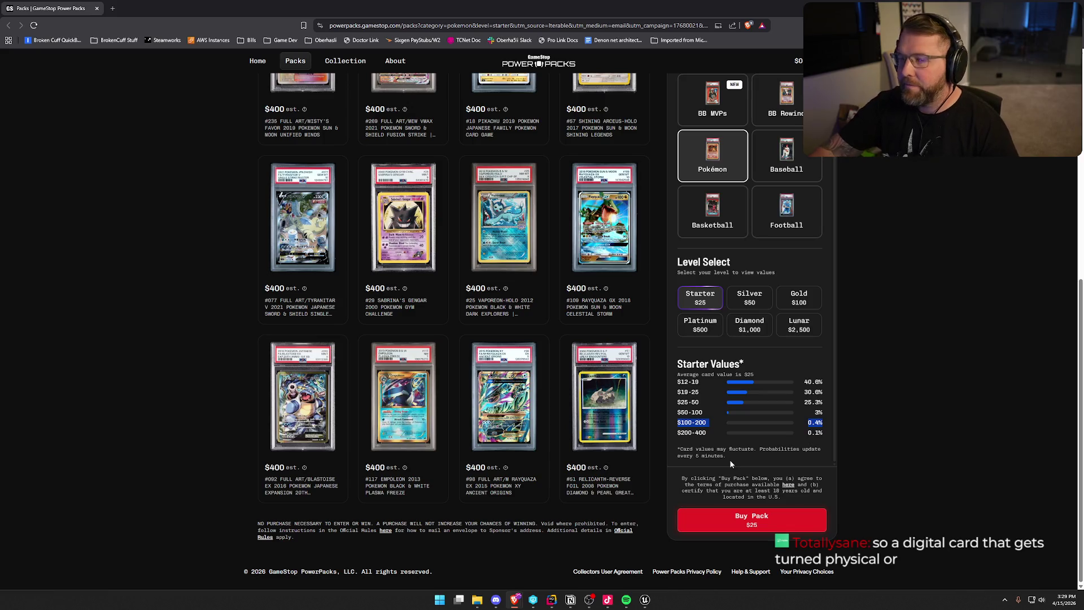
scroll(210, 384, up, 7)
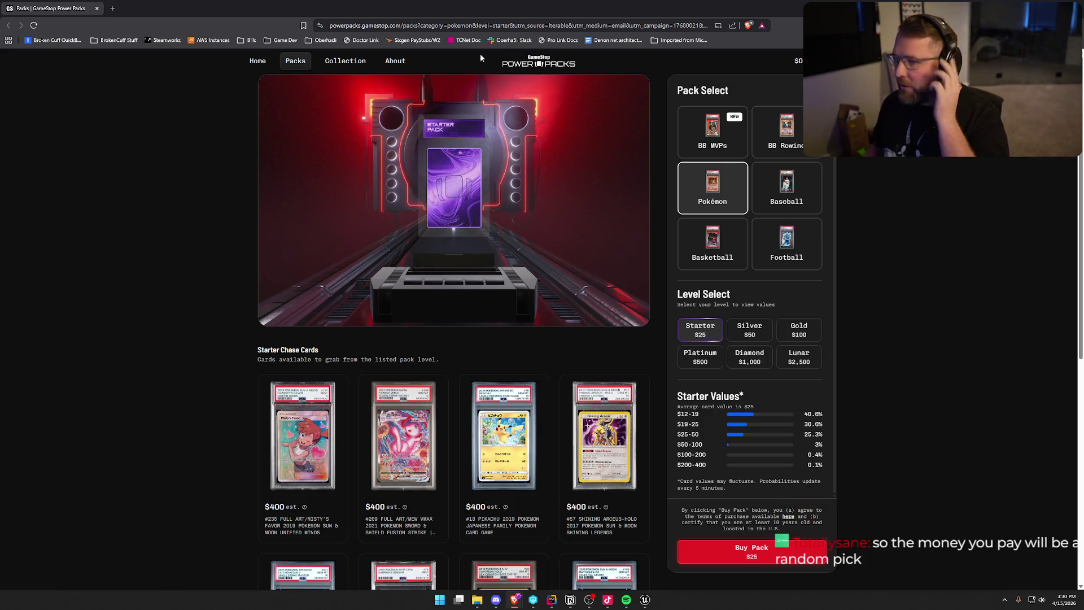
key(alt+Tab)
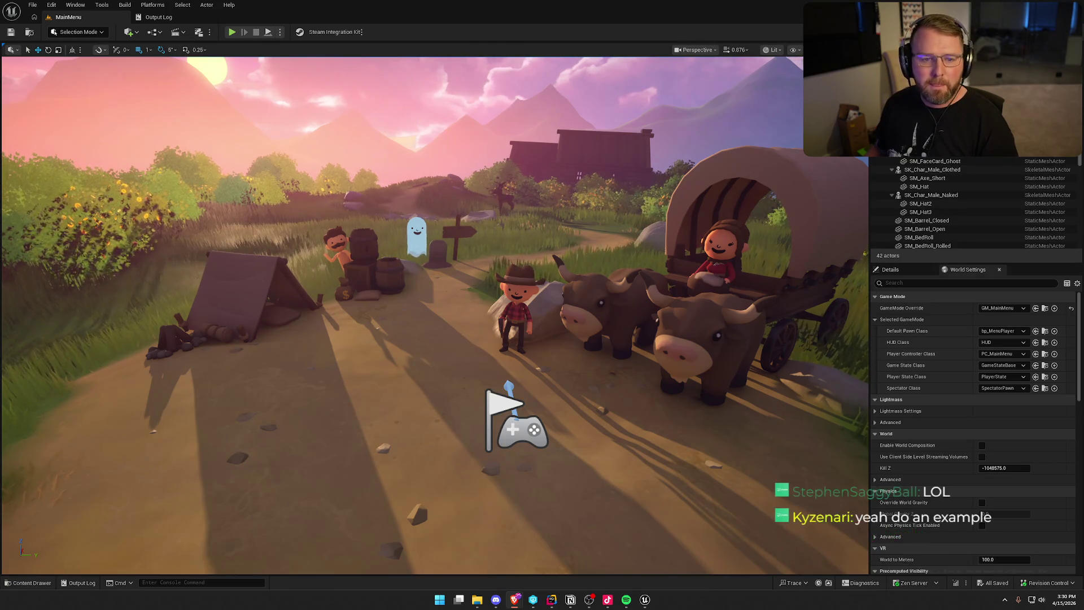
Step: Return to Power Packs and unmute the $25 Starter pack opening, which pulls a PSA 9 Marshadow
key(alt+Tab)
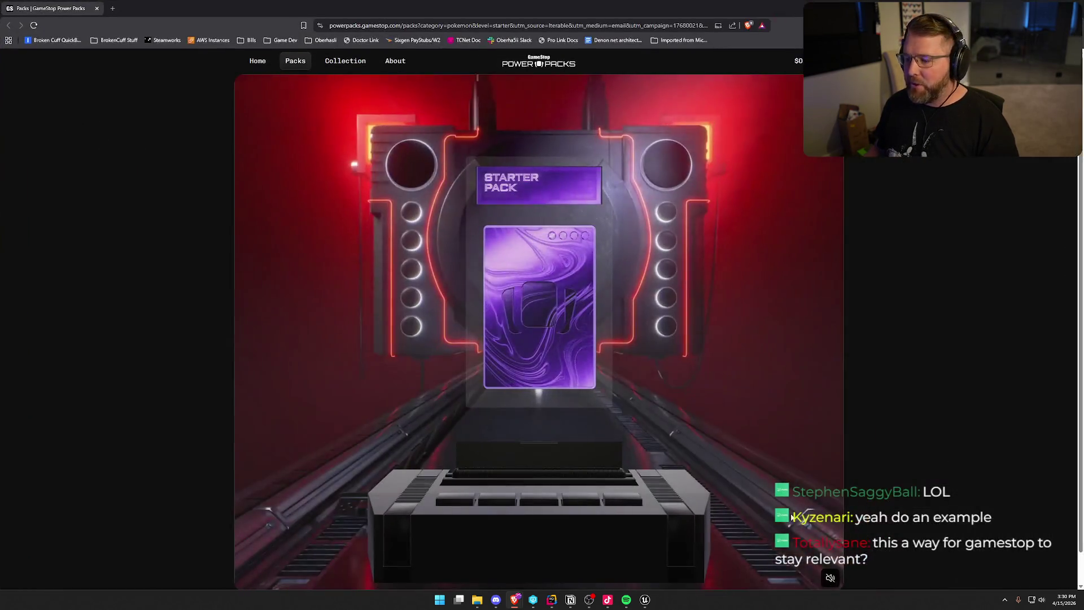
click(829, 577)
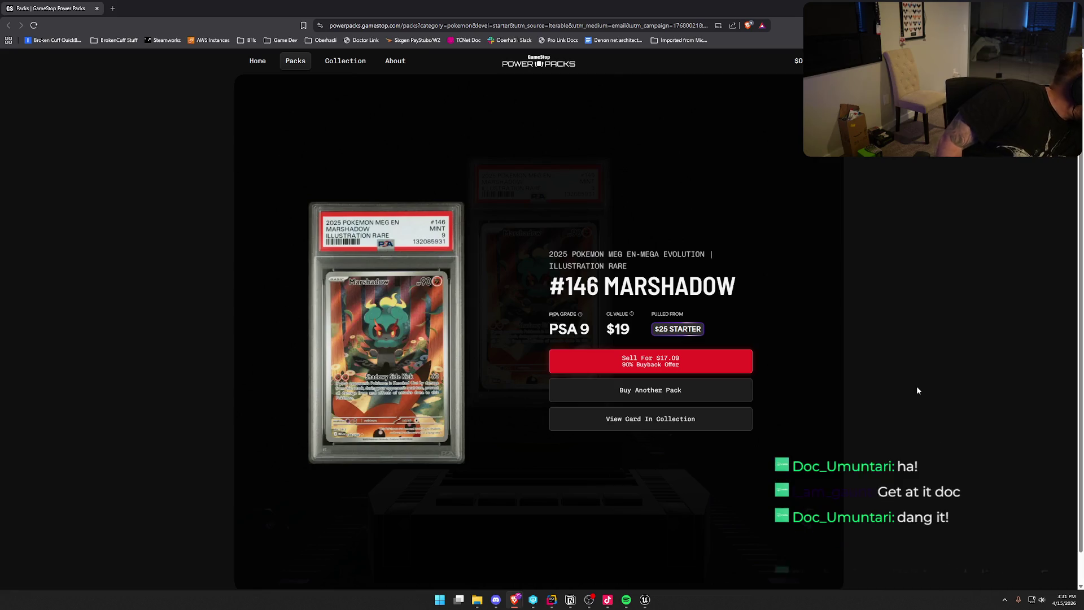
Step: View the $17.09 buyback offer for the Marshadow card, then dismiss it without selling
click(674, 357)
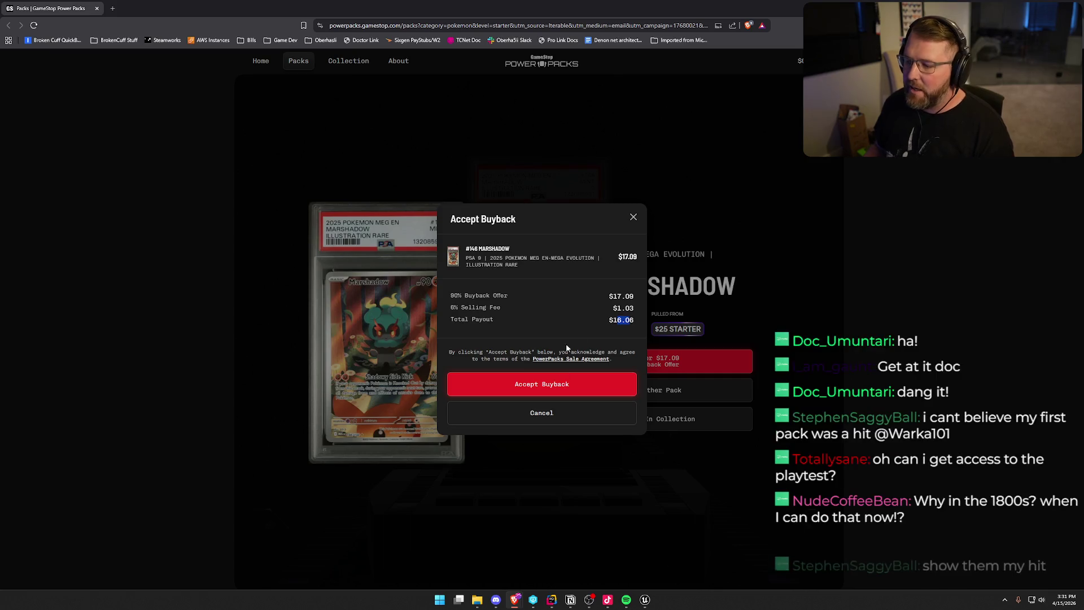
click(633, 218)
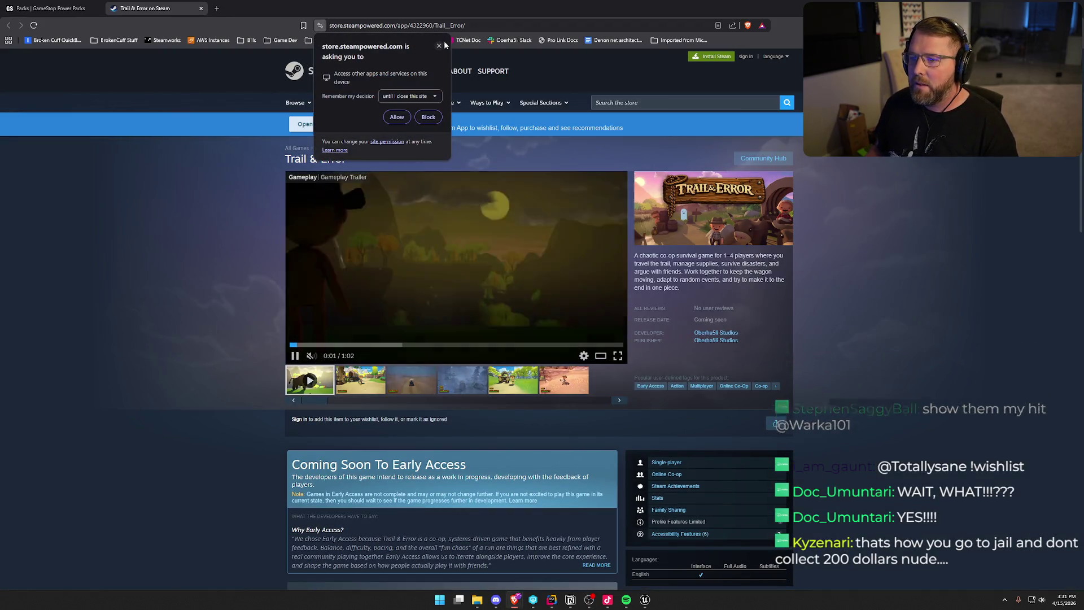
Step: Dismiss the permission prompt, browse the Trail & Error Steam page, then close it and return to Unreal
click(440, 46)
scroll(161, 286, down, 1)
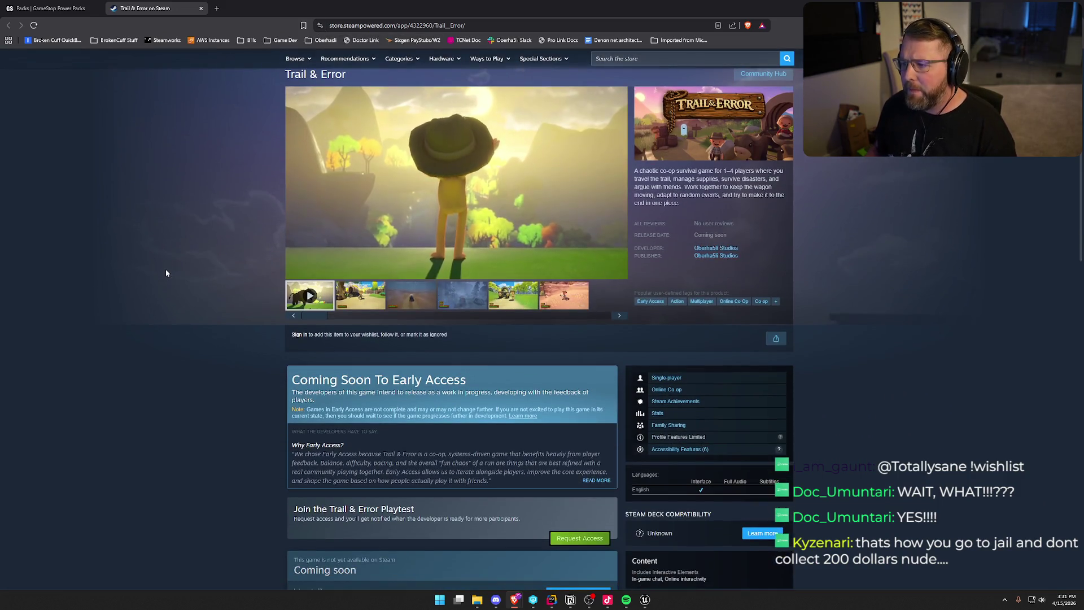
scroll(264, 219, down, 5)
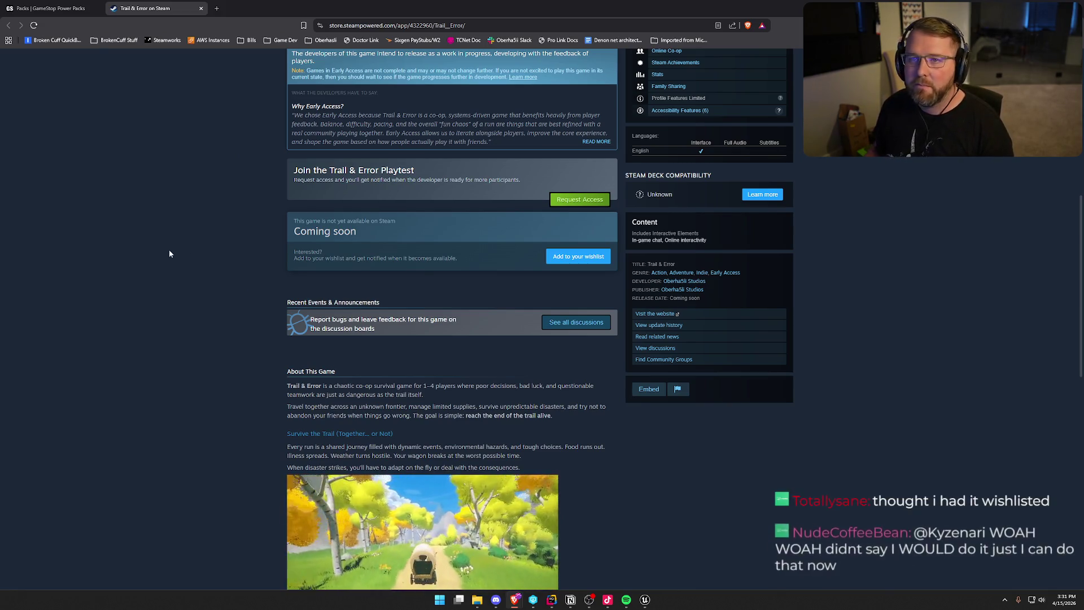
scroll(195, 319, up, 8)
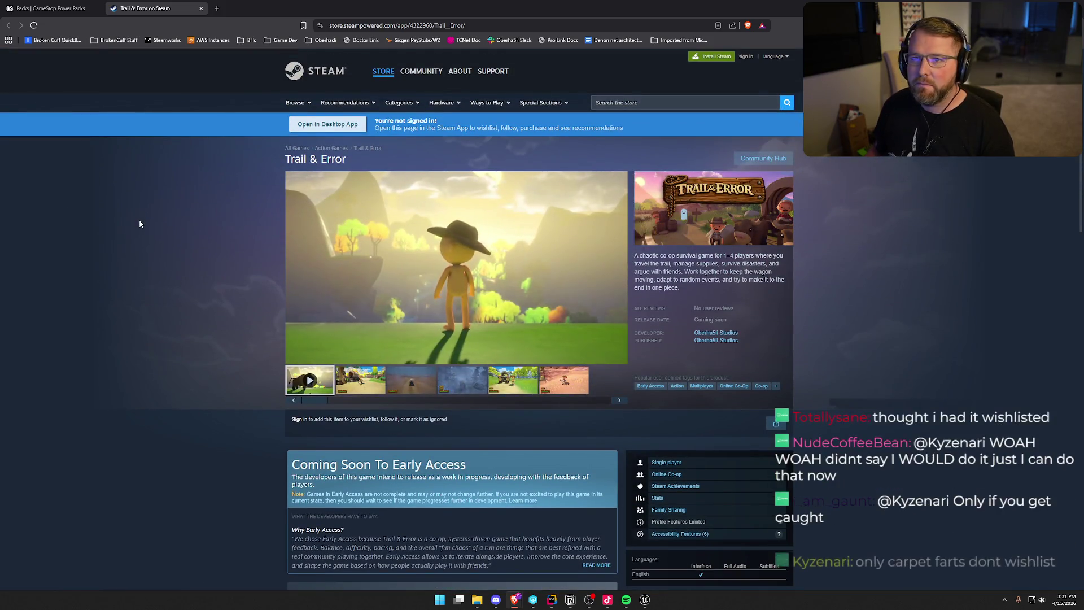
click(136, 11)
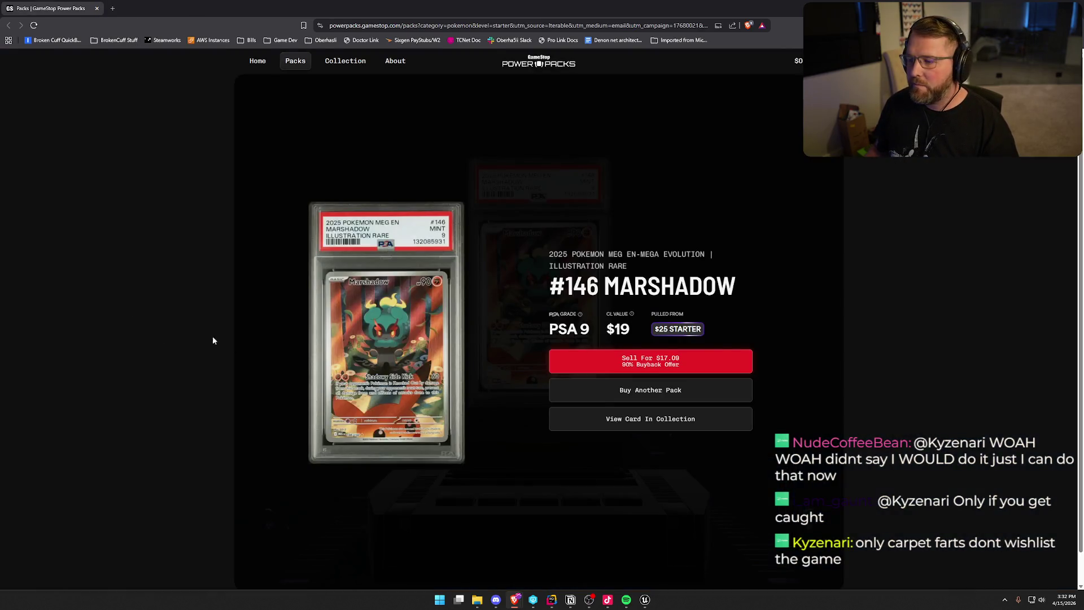
key(alt+Tab)
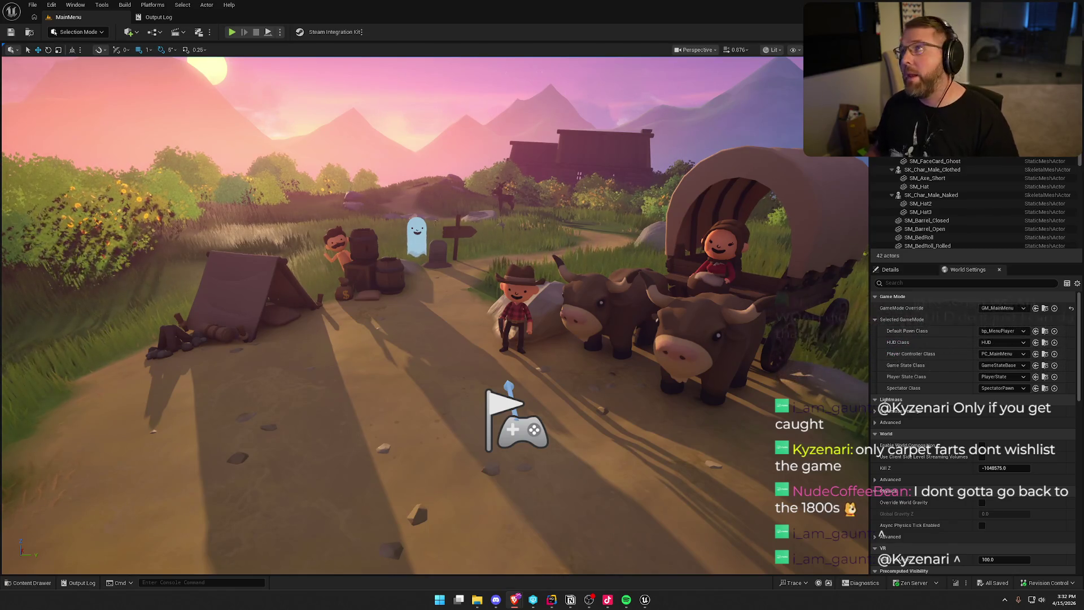
Step: Bring Power Packs back up and check the $16.06 wallet balance menu before closing it
key(alt+Tab)
click(470, 157)
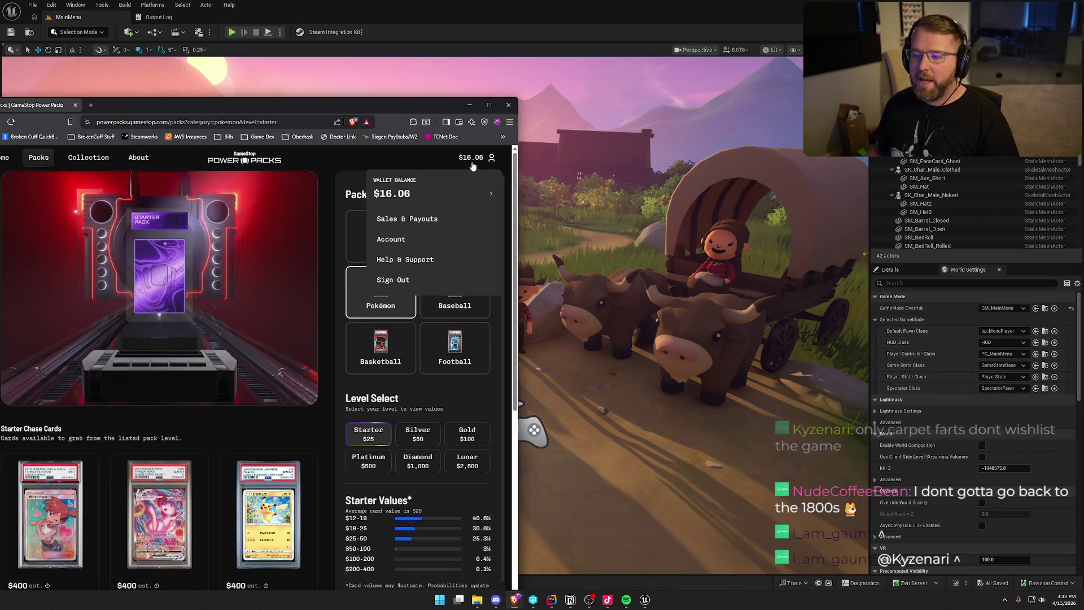
click(357, 154)
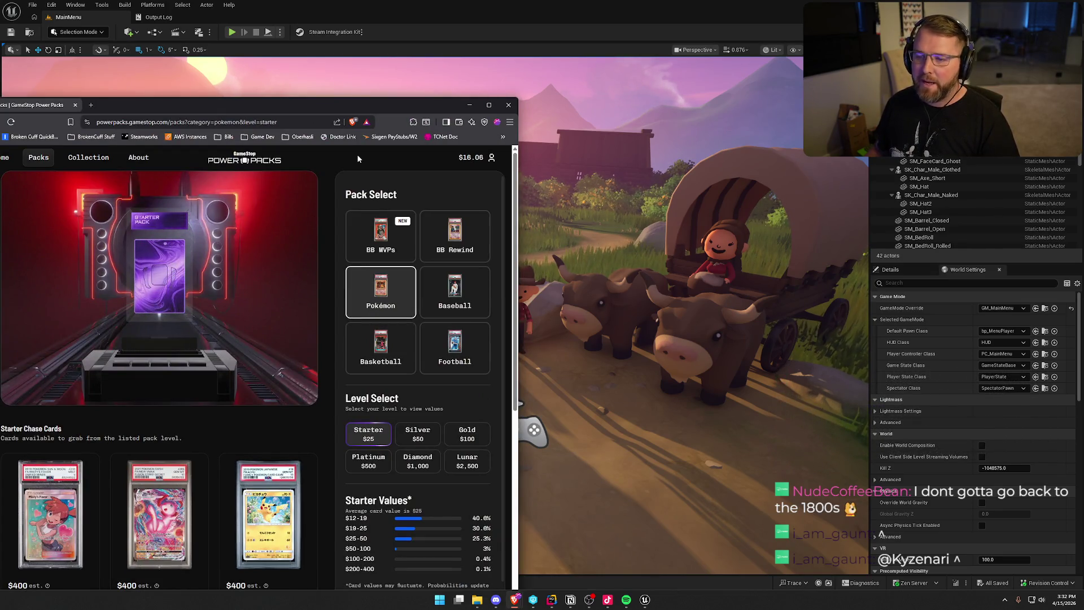
Step: Maximize the Power Packs window, scroll the Pokémon starter page, then return to Unreal Editor
mouse_move(396, 105)
mouse_down()
mouse_move(530, 52)
mouse_move(530, 3)
mouse_up()
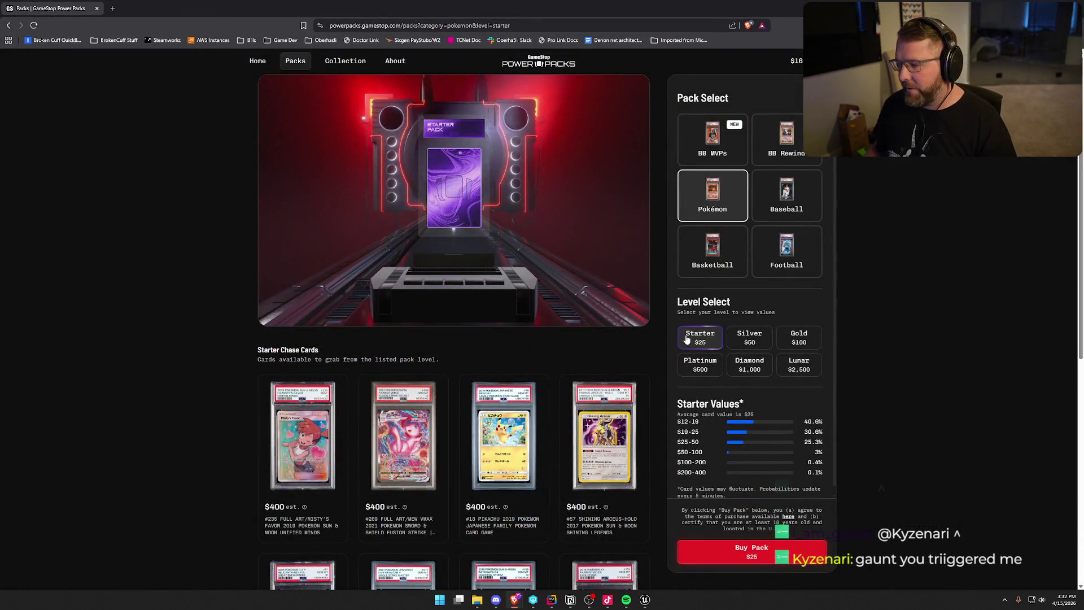
scroll(281, 394, down, 1)
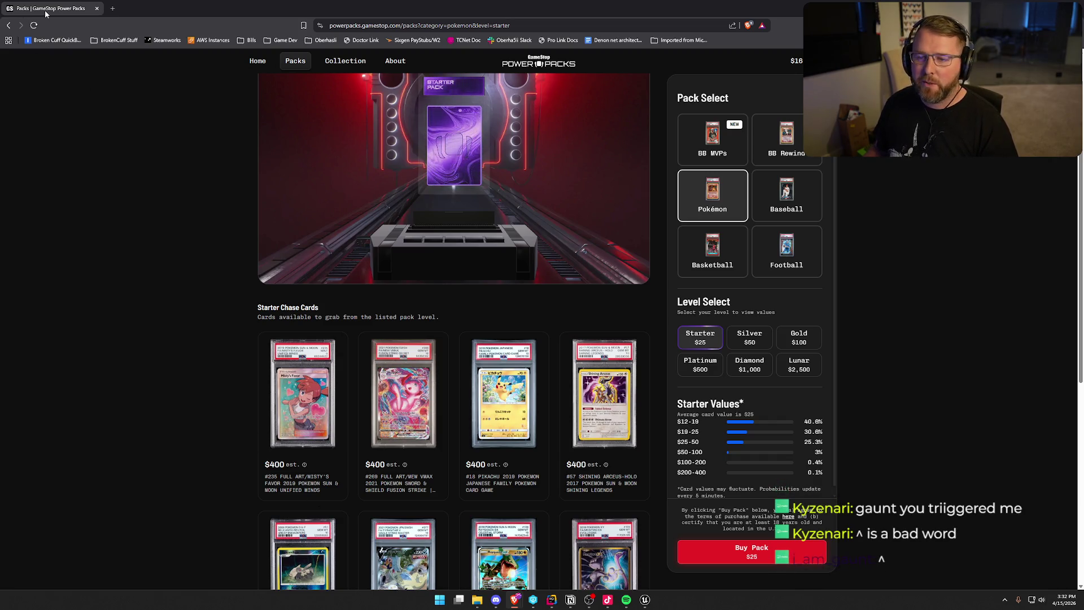
key(alt+Tab)
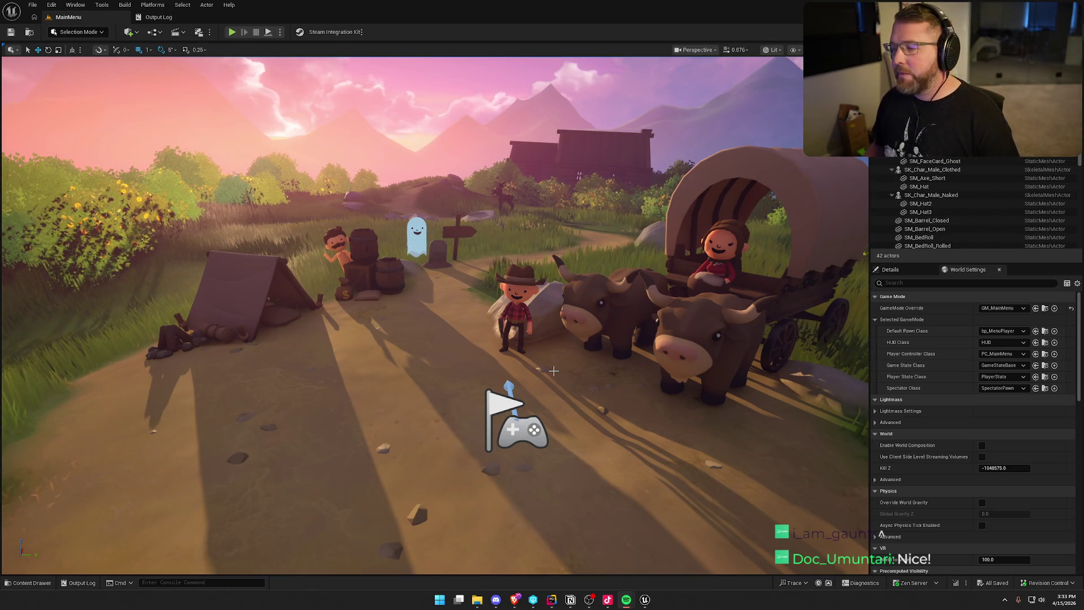
mouse_move(575, 283)
mouse_down()
mouse_move(575, 237)
mouse_move(582, 284)
mouse_up()
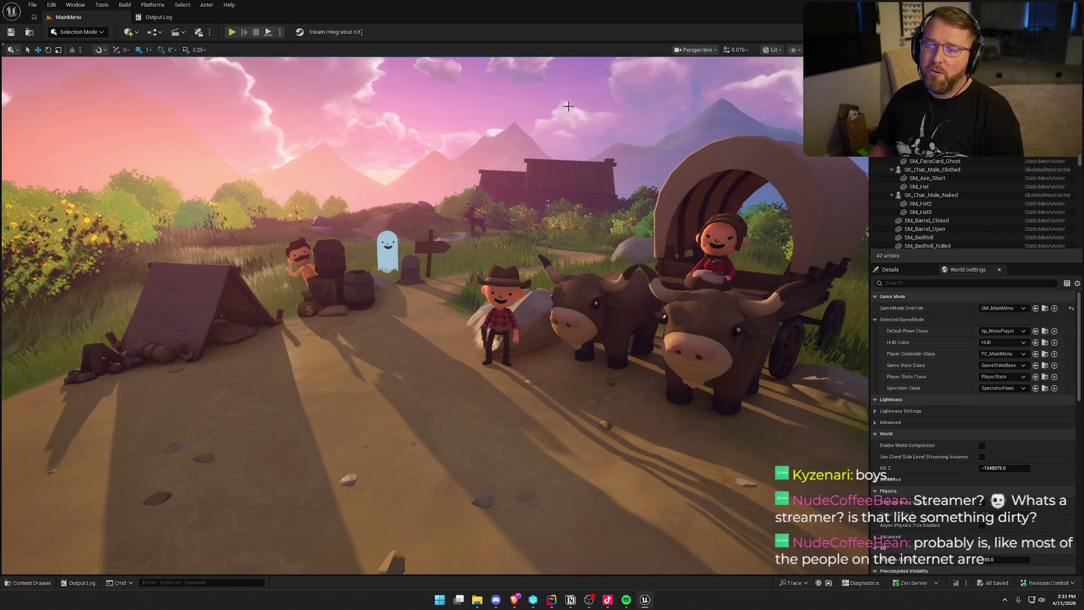
drag(535, 293, 474, 413)
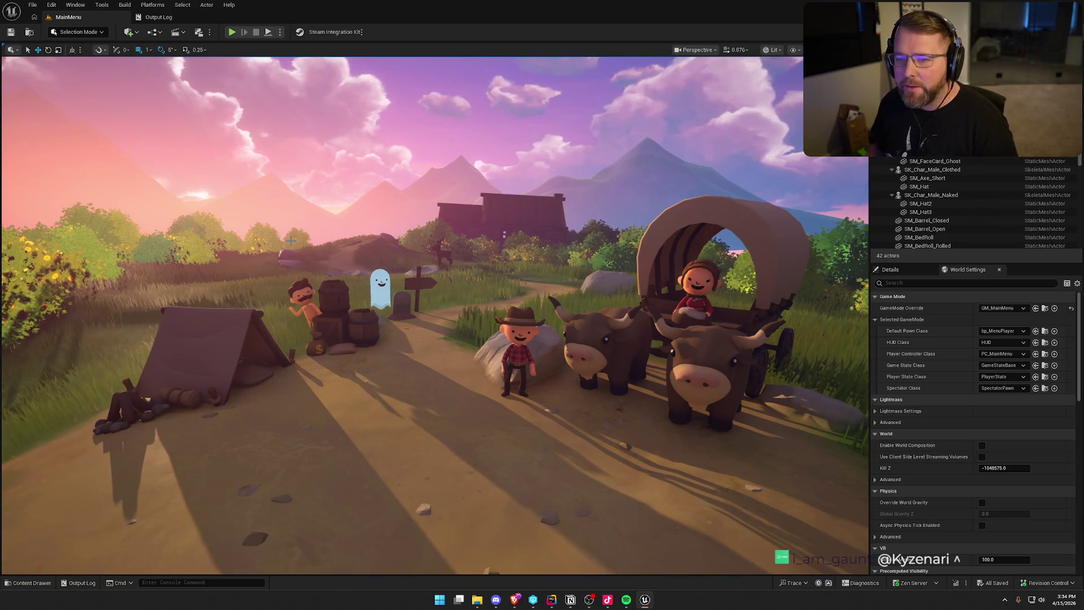
Step: Open bp_NPC_Undertaker from Logic > NPC and pan to its interact, Possess and Destroy Actor nodes
click(171, 17)
key(ctrl+space)
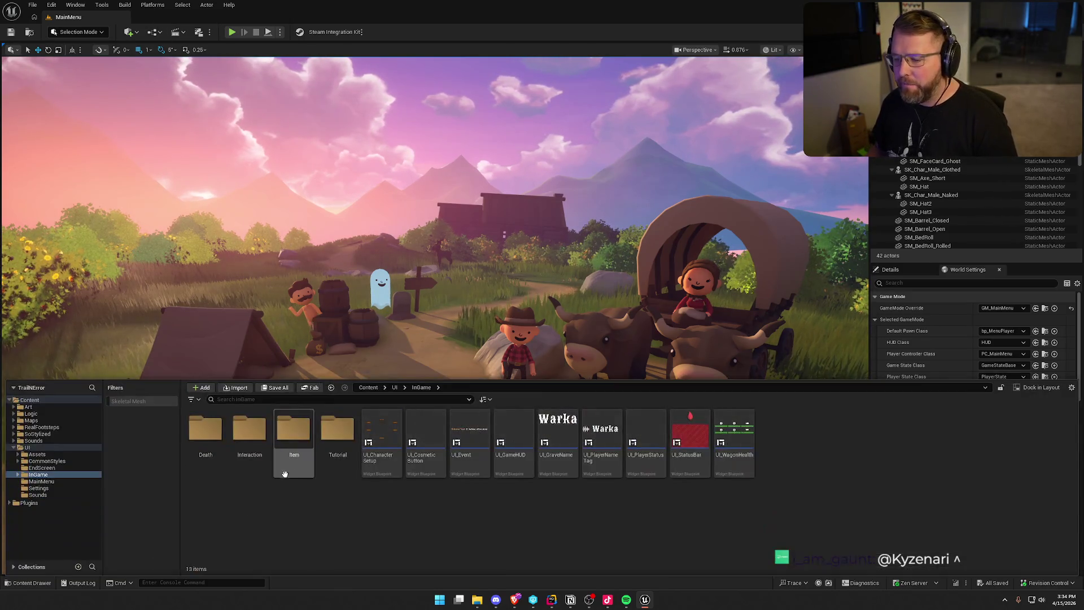
click(28, 407)
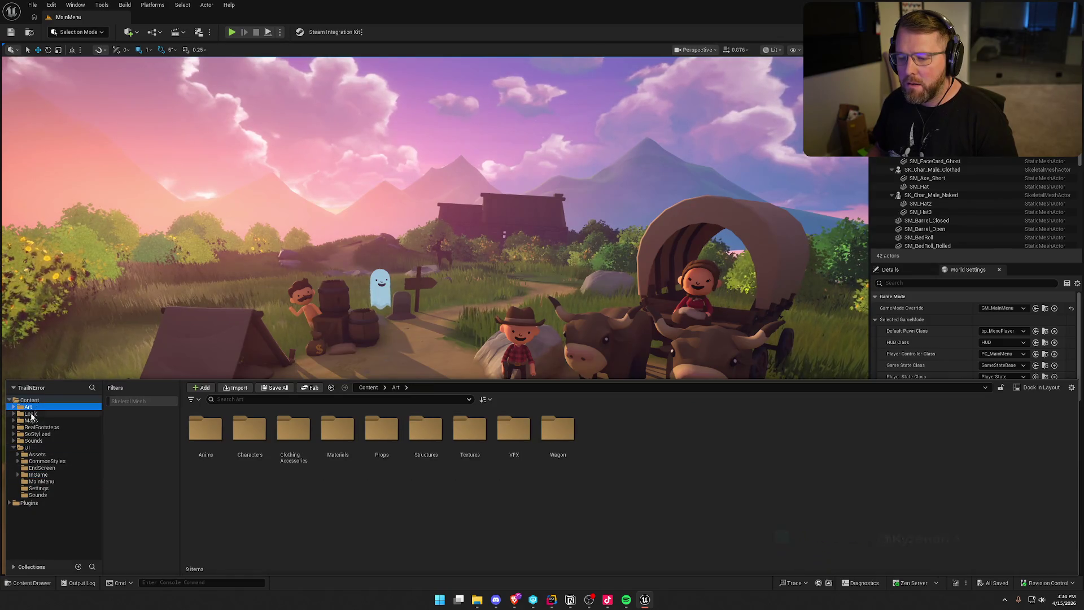
click(31, 413)
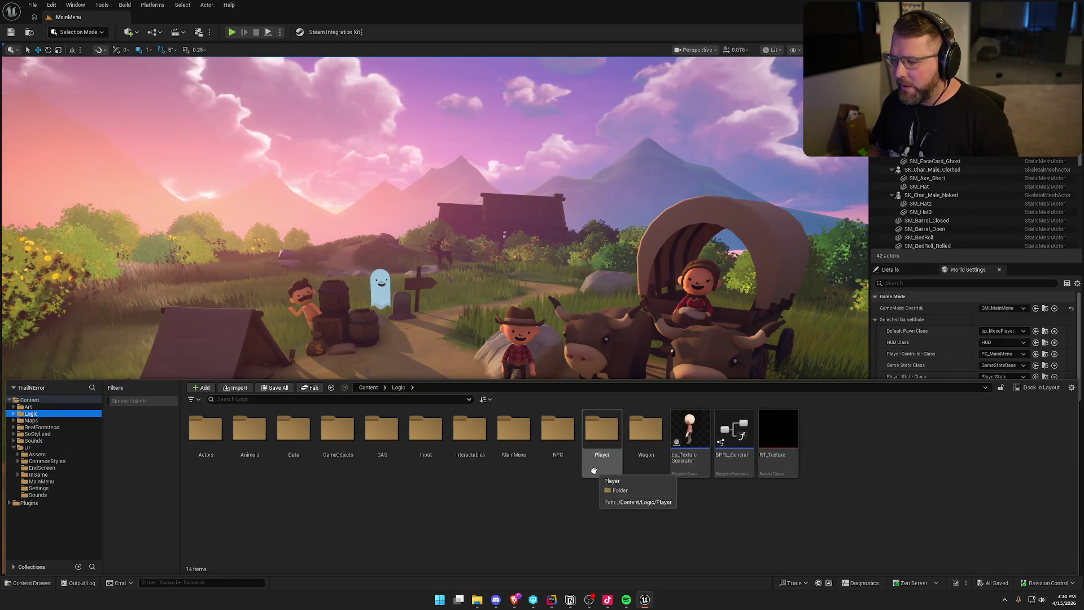
double_click(558, 432)
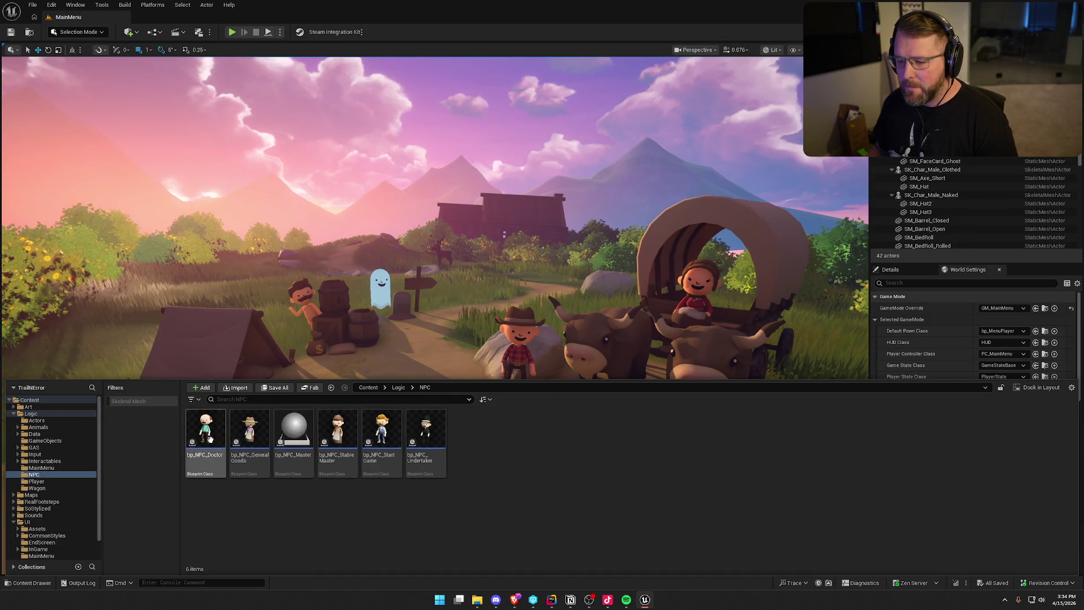
double_click(444, 455)
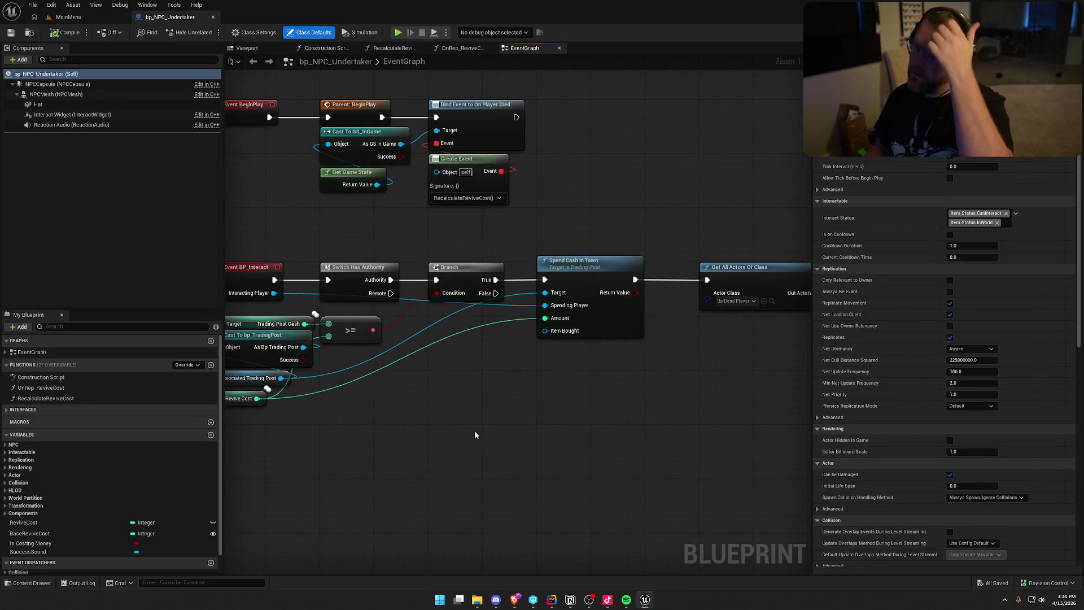
drag(475, 430, 527, 439)
mouse_move(807, 285)
mouse_down()
mouse_move(585, 195)
mouse_move(356, 175)
mouse_move(305, 407)
mouse_move(600, 428)
mouse_move(618, 447)
mouse_move(500, 431)
mouse_move(519, 282)
mouse_up()
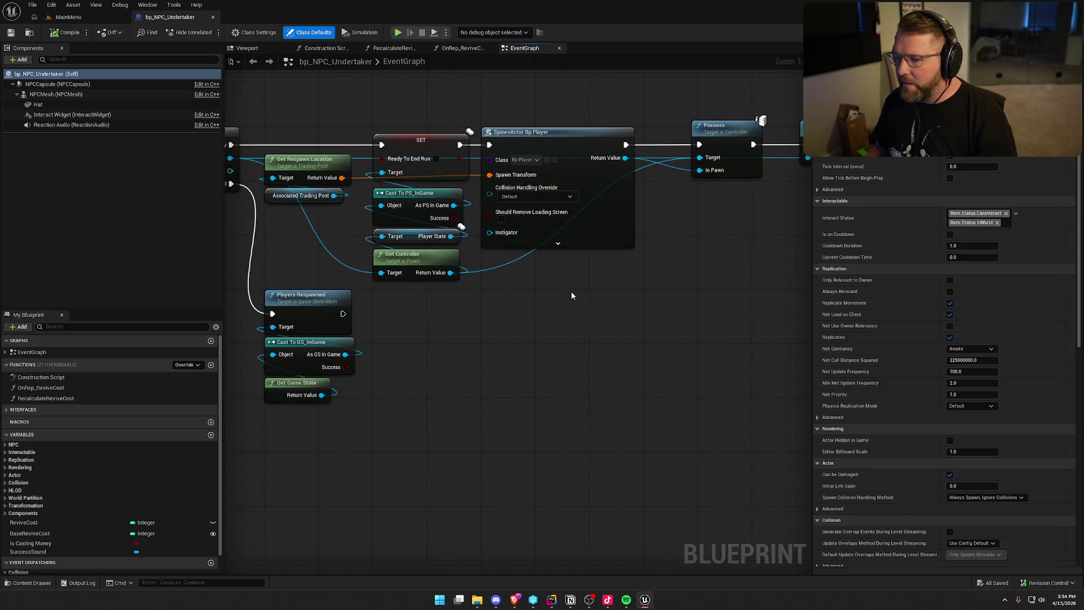
click(555, 160)
mouse_move(646, 311)
mouse_down()
mouse_move(411, 316)
mouse_move(590, 384)
mouse_up()
Step: Open the bp_Player blueprint from the content files, then move over to Rider
key(ctrl+space)
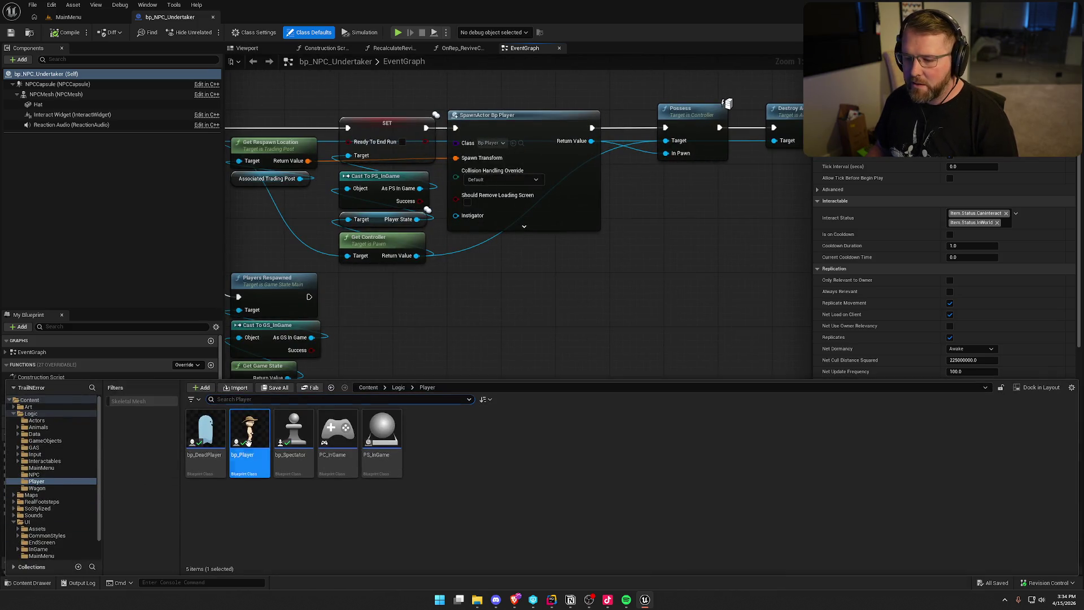
double_click(250, 446)
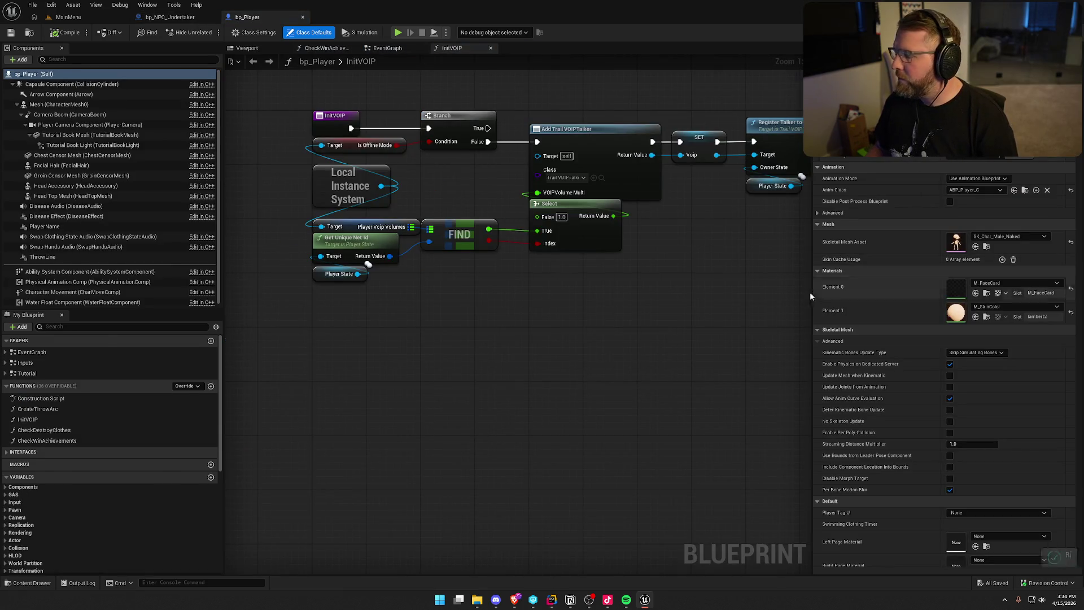
key(alt+Tab)
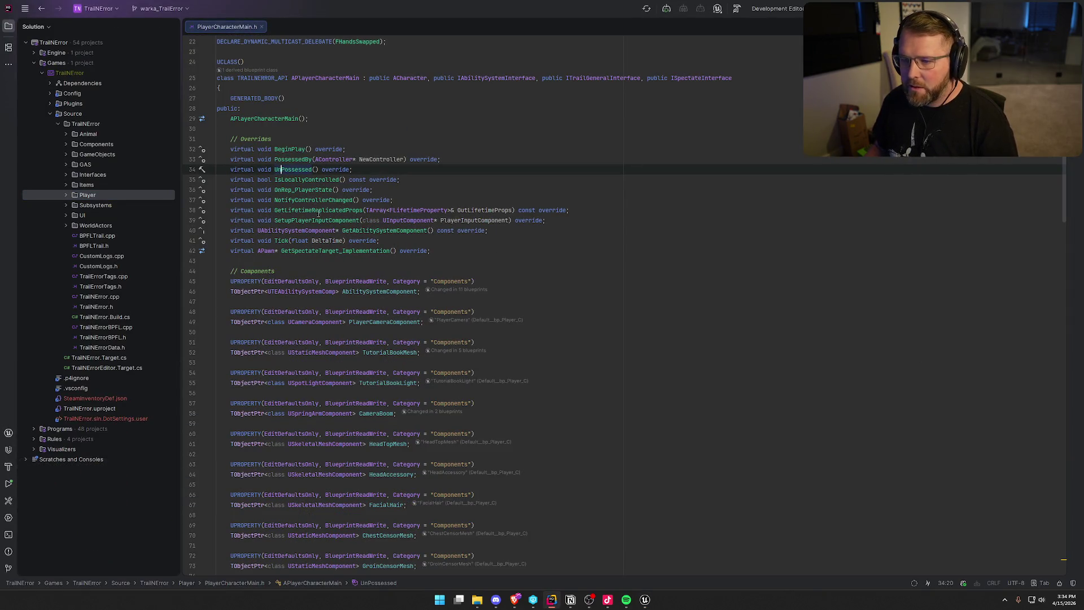
Step: Jump from the BeginPlay declaration in the header to its implementation in the .cpp file
click(281, 149)
key(ctrl+b)
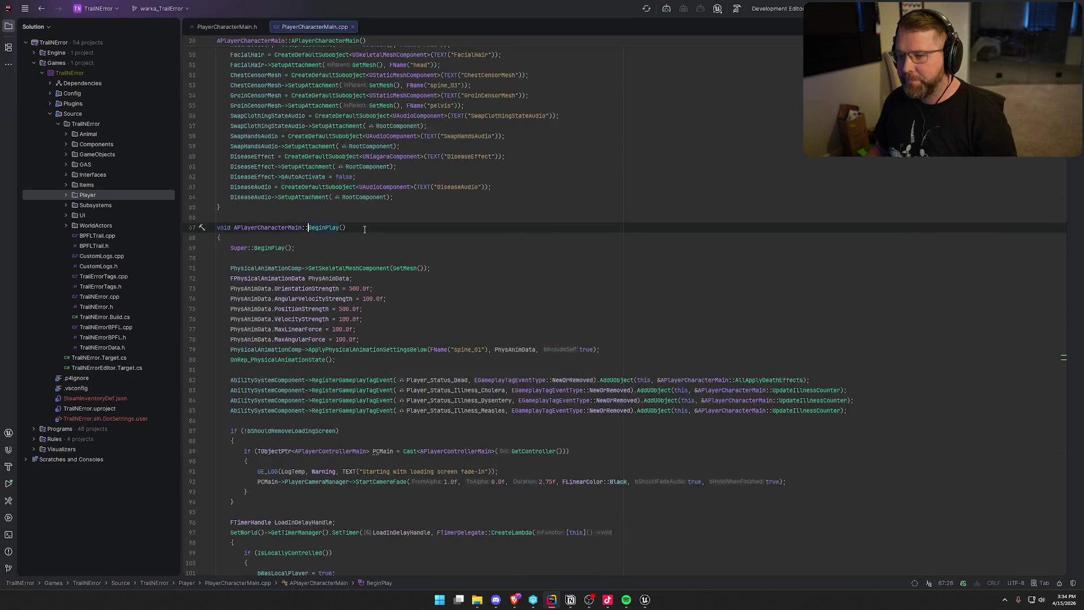
scroll(542, 321, down, 3)
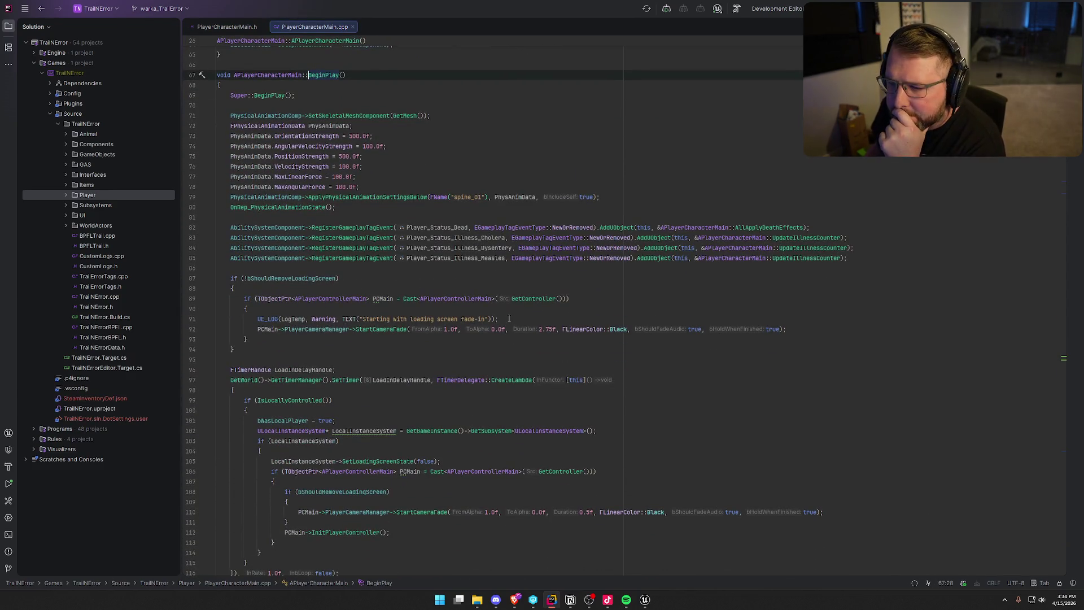
scroll(371, 154, down, 2)
scroll(484, 277, down, 2)
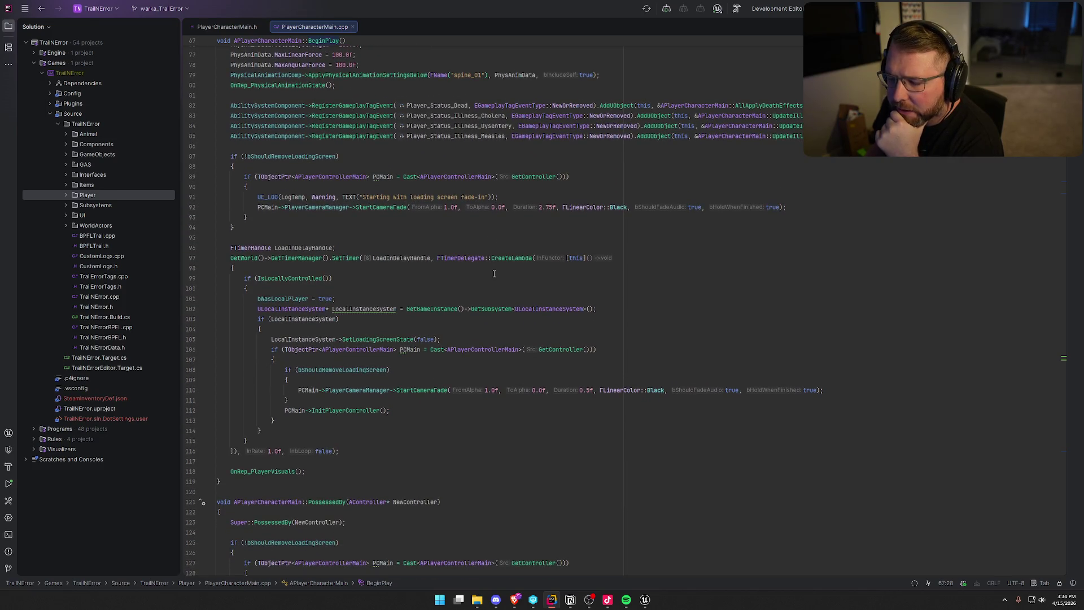
Step: Open the InitPlayerController definition, select its Push initial UI block, then return to Unreal
click(390, 411)
scroll(452, 406, down, 2)
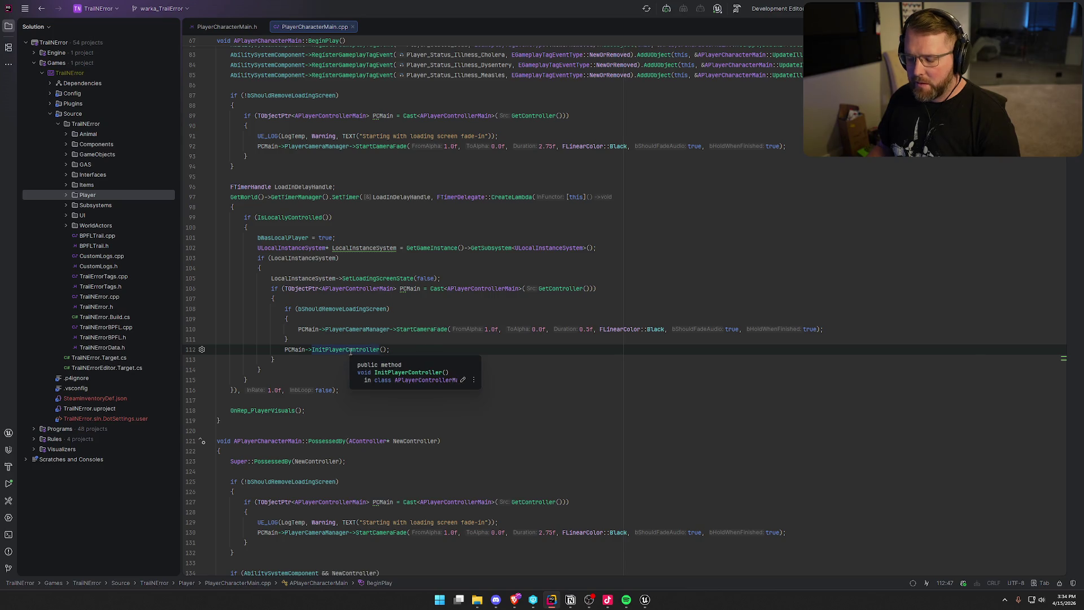
ctrl+click(350, 350)
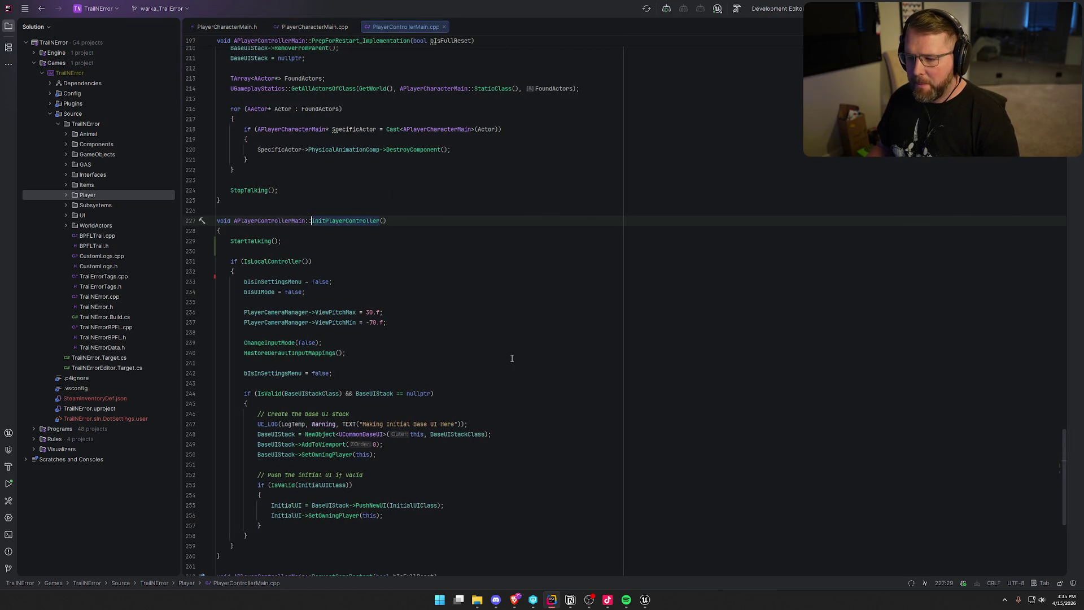
scroll(512, 358, down, 4)
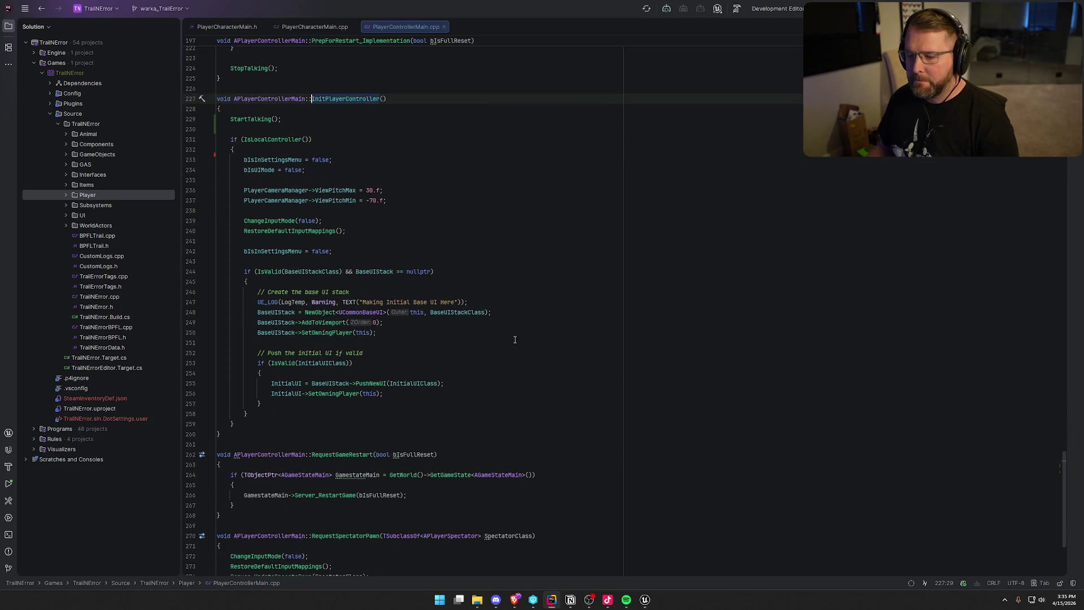
drag(258, 353, 529, 402)
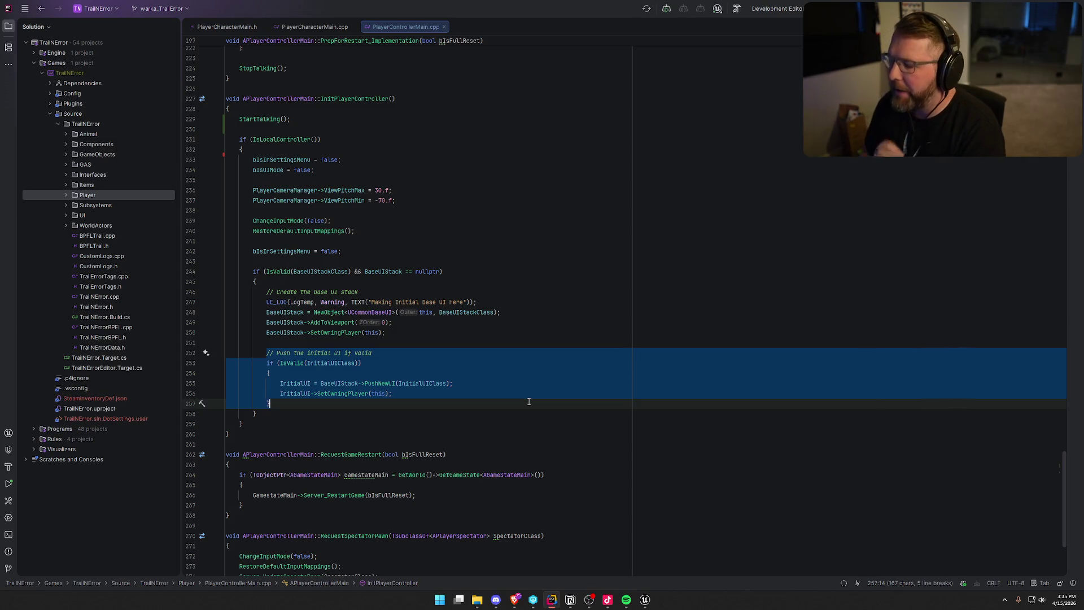
click(644, 599)
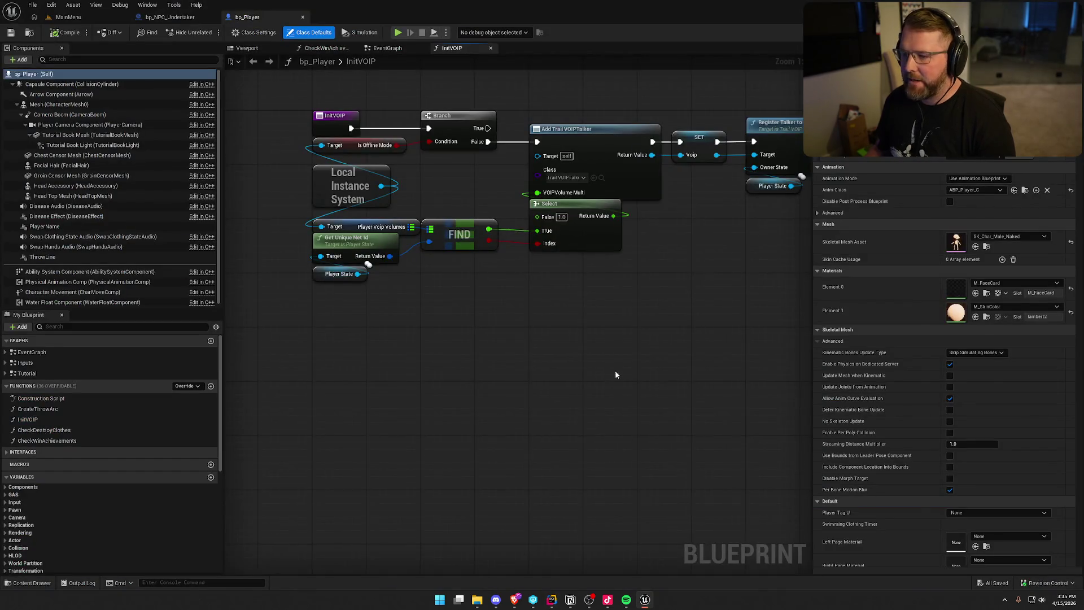
Step: Switch to bp_NPC_Undertaker and pan its respawn graph from For Each Loop to Destroy Actor
click(170, 17)
drag(578, 315, 578, 323)
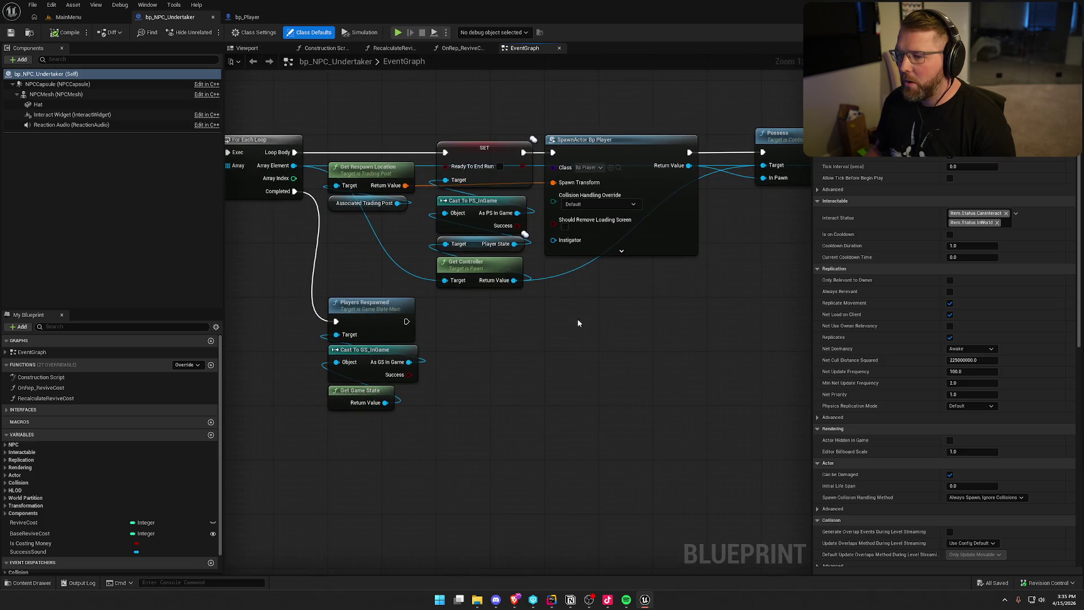
mouse_move(273, 182)
mouse_down()
mouse_move(502, 282)
mouse_move(442, 242)
mouse_up()
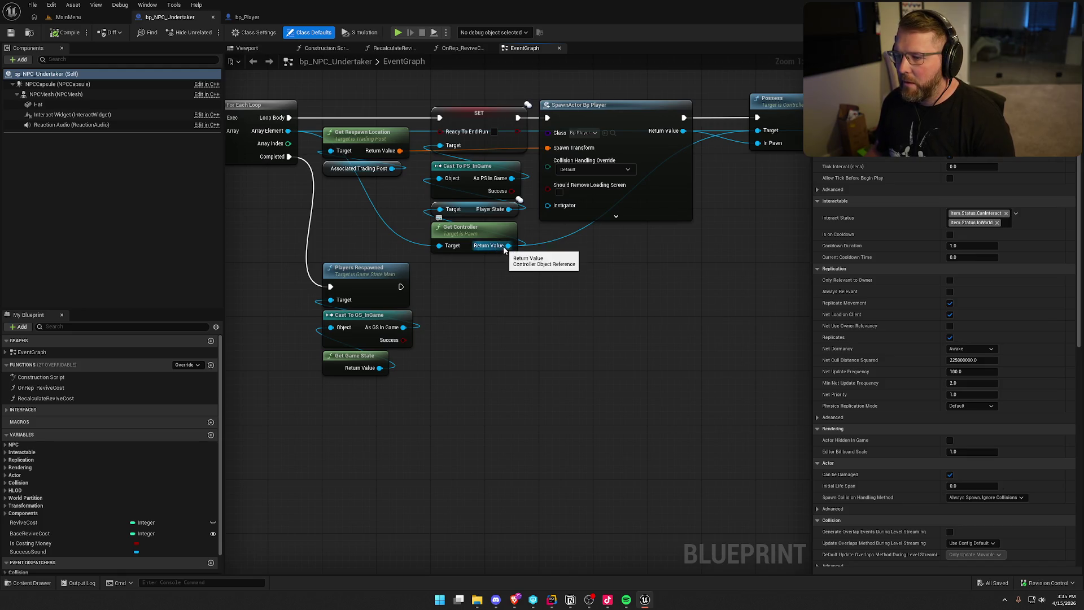
drag(576, 259, 399, 296)
mouse_move(558, 272)
mouse_down()
mouse_move(743, 242)
mouse_move(721, 253)
mouse_up()
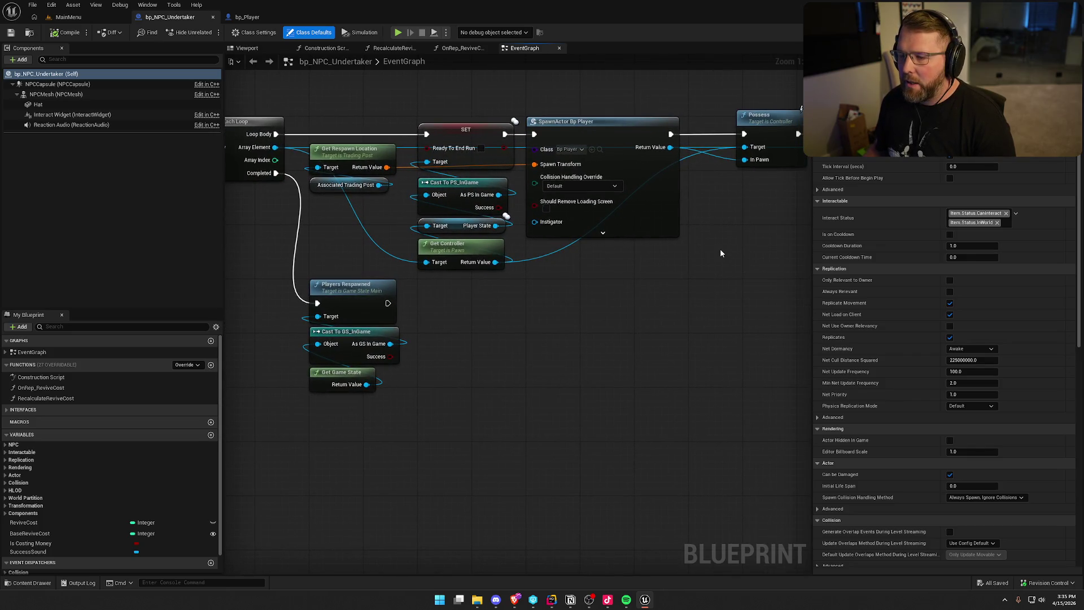
drag(650, 328, 497, 360)
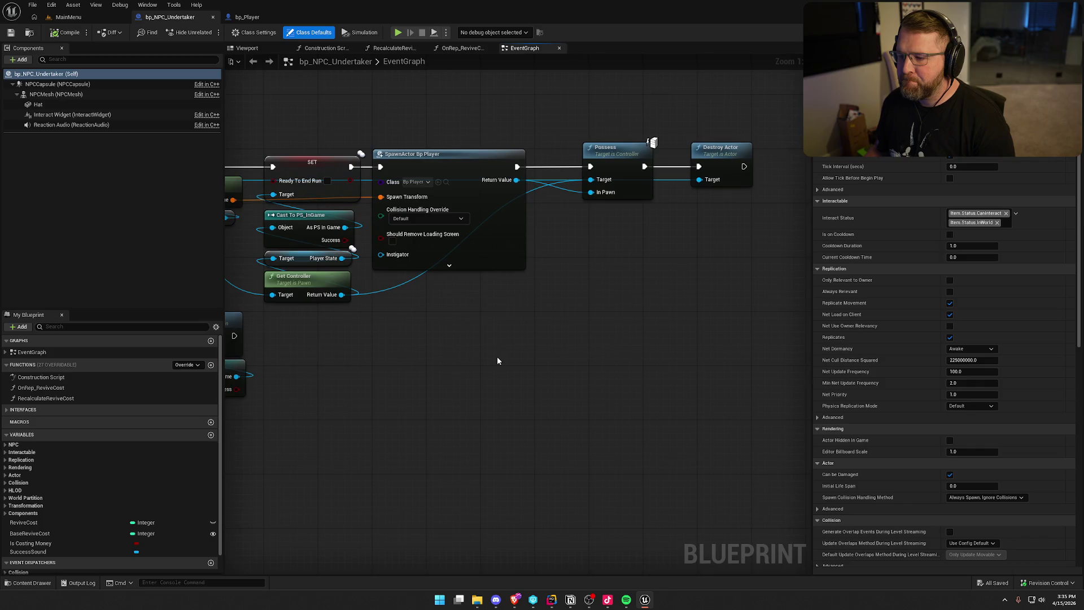
Step: Move the Possess and Destroy Actor nodes left, then drag out actions from Get Controller's return value
drag(589, 135, 706, 169)
drag(621, 154, 581, 155)
mouse_move(600, 263)
mouse_down()
mouse_move(508, 265)
mouse_move(726, 251)
mouse_move(688, 270)
mouse_move(610, 277)
mouse_up()
mouse_move(348, 297)
mouse_down()
mouse_move(358, 310)
mouse_move(618, 282)
mouse_up()
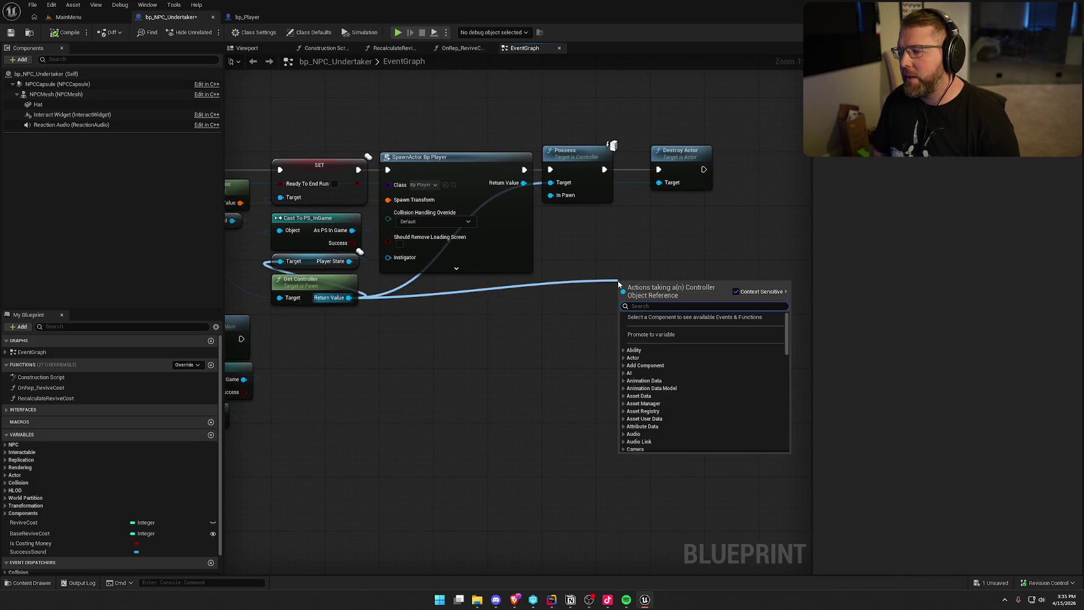
Step: Add a Cast To PC_InGame node from Get Controller and convert it to a pure cast
text(cas)
text(pcs)
key(Return)
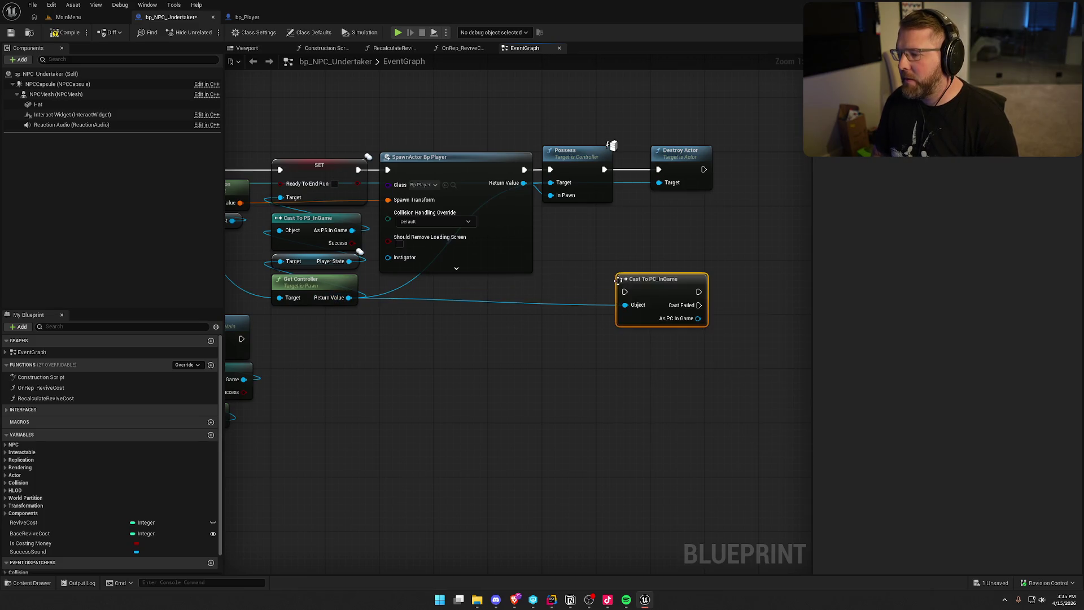
mouse_move(654, 283)
mouse_down()
mouse_move(614, 322)
mouse_move(534, 253)
mouse_move(646, 265)
mouse_up()
right_click(614, 322)
click(656, 554)
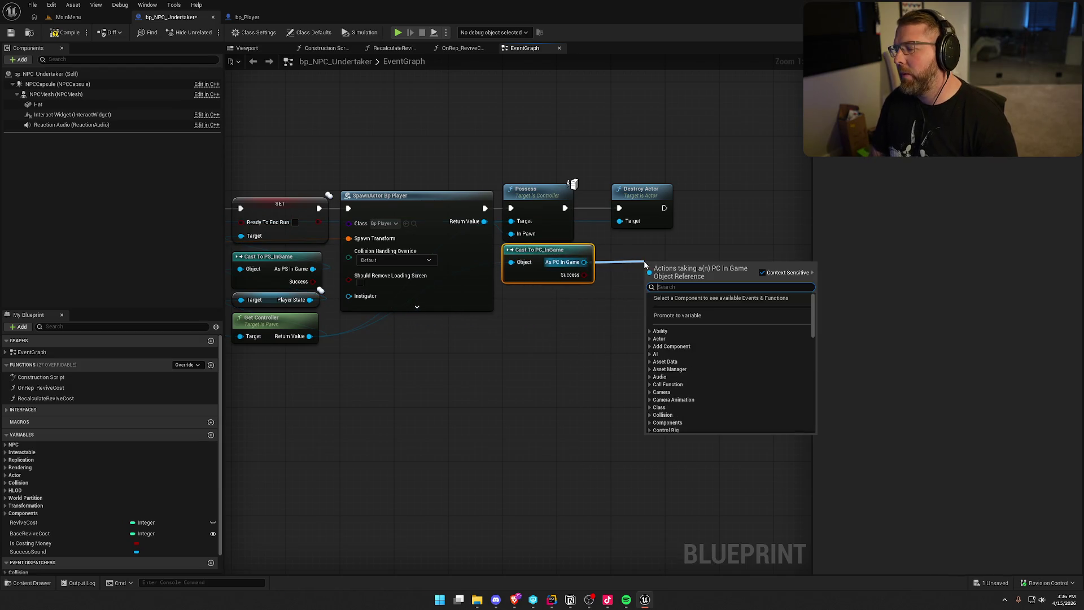
Step: Add a Get Base UIStack node from the cast and place it beside the cast
text(get base)
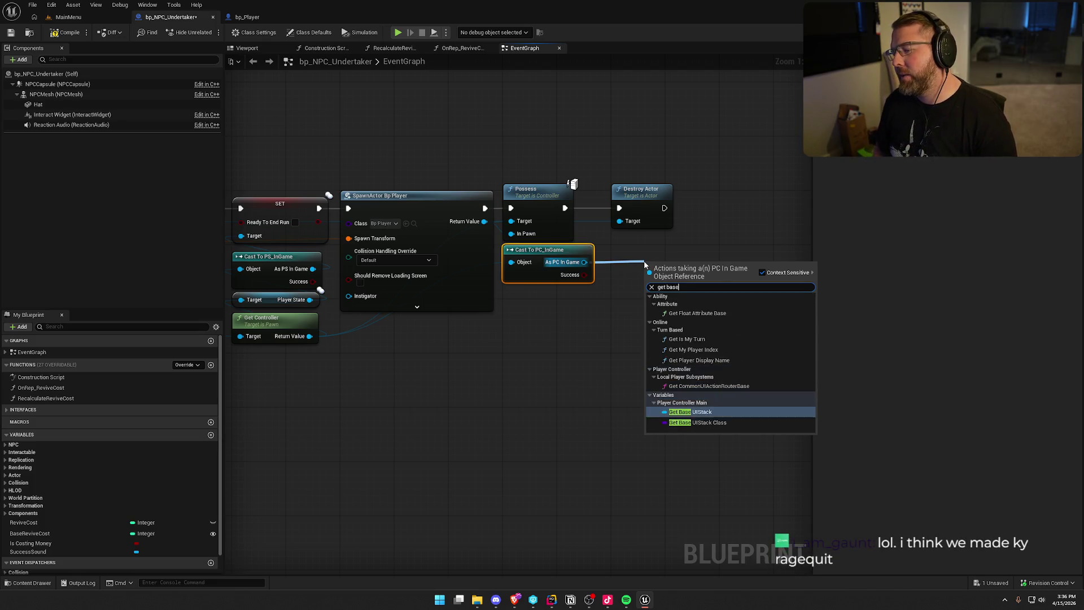
click(690, 412)
drag(689, 213, 594, 221)
drag(589, 276, 556, 267)
drag(604, 320, 547, 322)
Step: Add Get Top Widget from the Base UIStack output and arrange both nodes together
drag(540, 262, 596, 262)
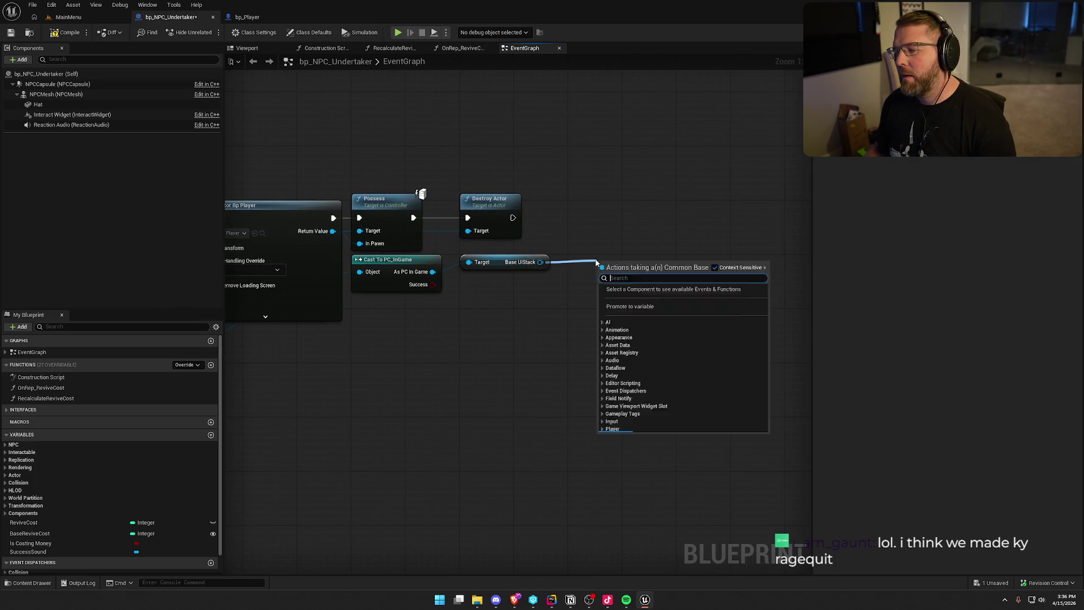
text(get ac)
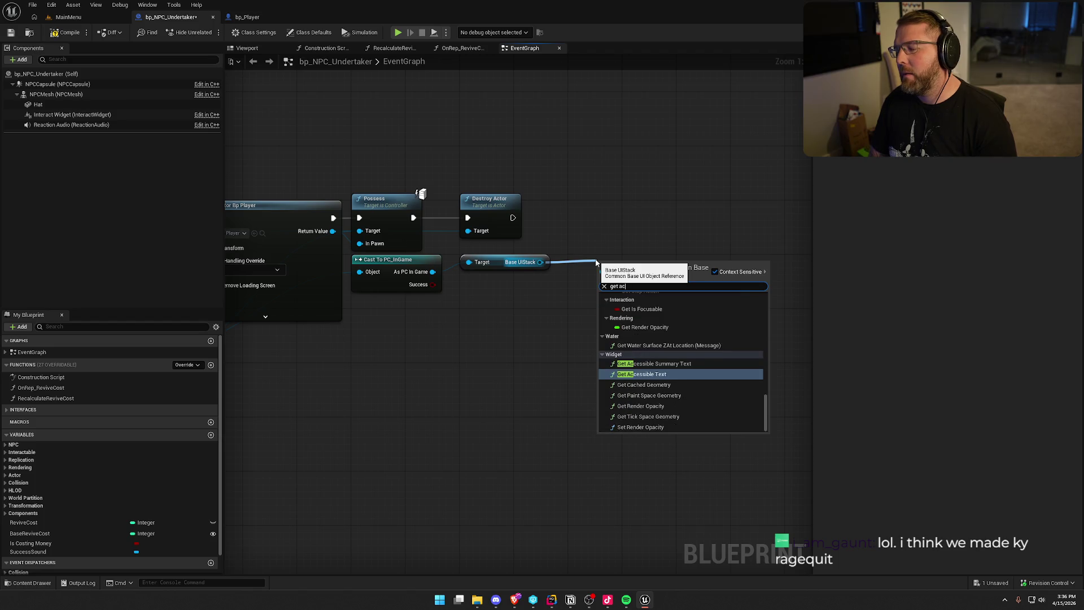
text(t)
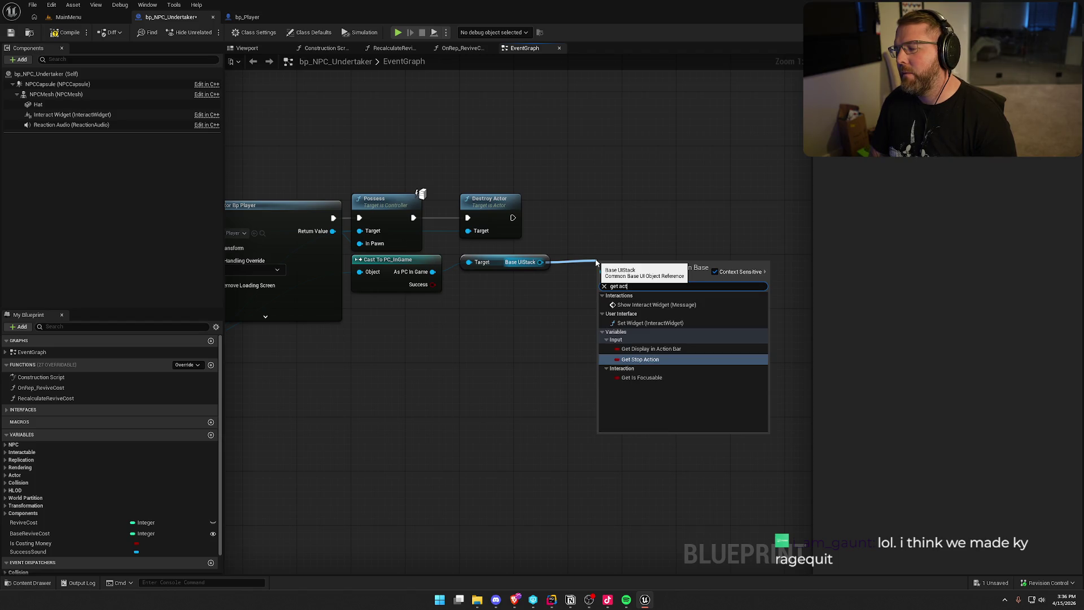
key(BackSpace)
key(BackSpace)
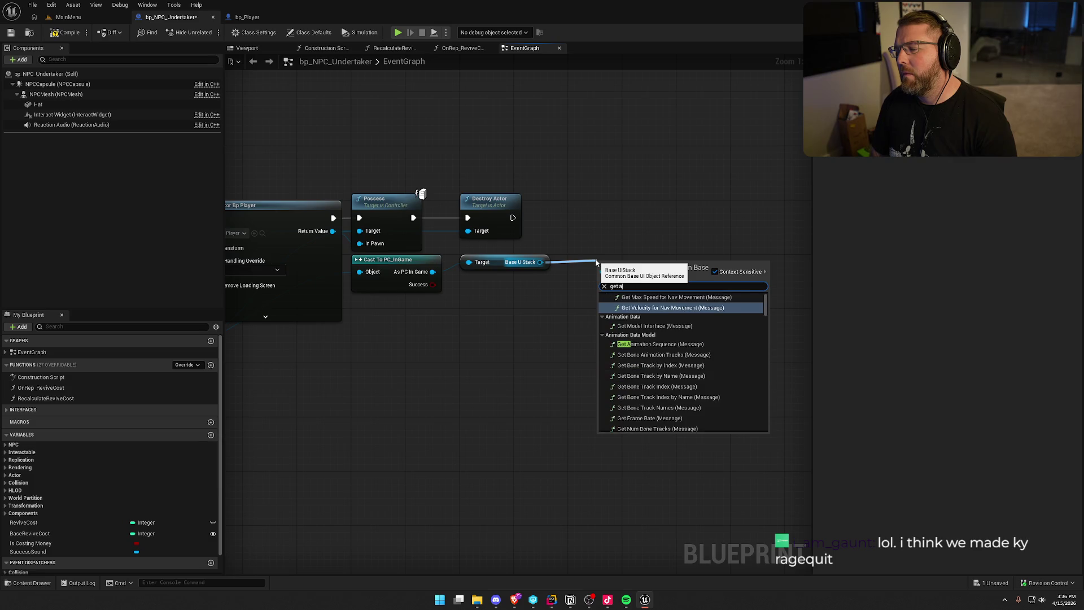
text(top)
key(Return)
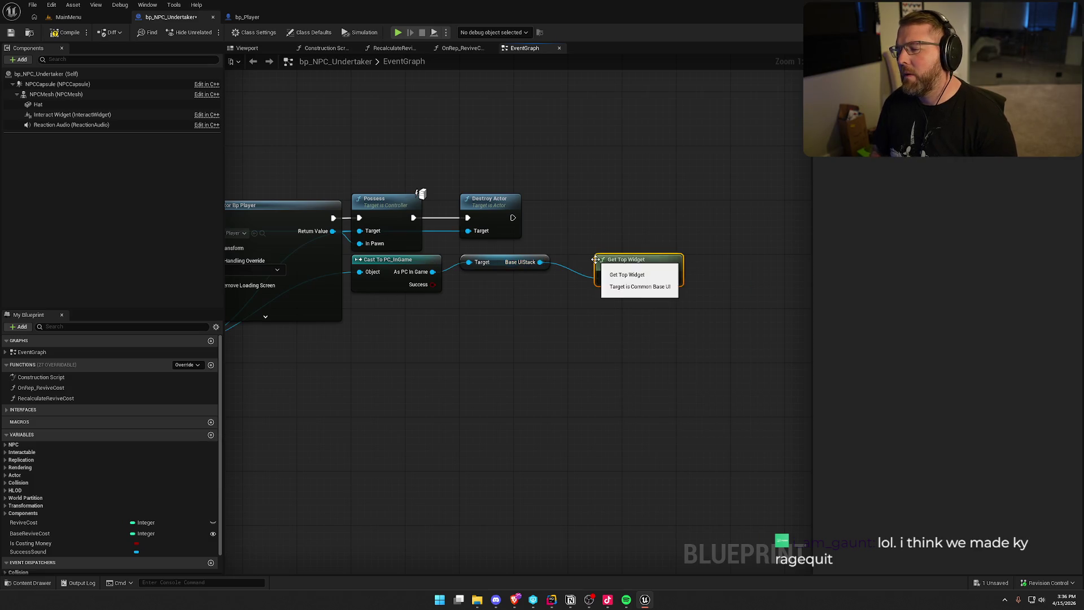
mouse_move(501, 261)
mouse_down()
mouse_move(561, 333)
mouse_move(637, 294)
mouse_move(634, 266)
mouse_up()
mouse_move(633, 267)
mouse_down()
mouse_move(498, 265)
mouse_move(587, 279)
mouse_move(513, 217)
mouse_up()
Step: Add Deactivate Widget wired after Destroy Actor, then compile the Undertaker blueprint
text(deactivate)
key(Return)
drag(612, 300, 590, 204)
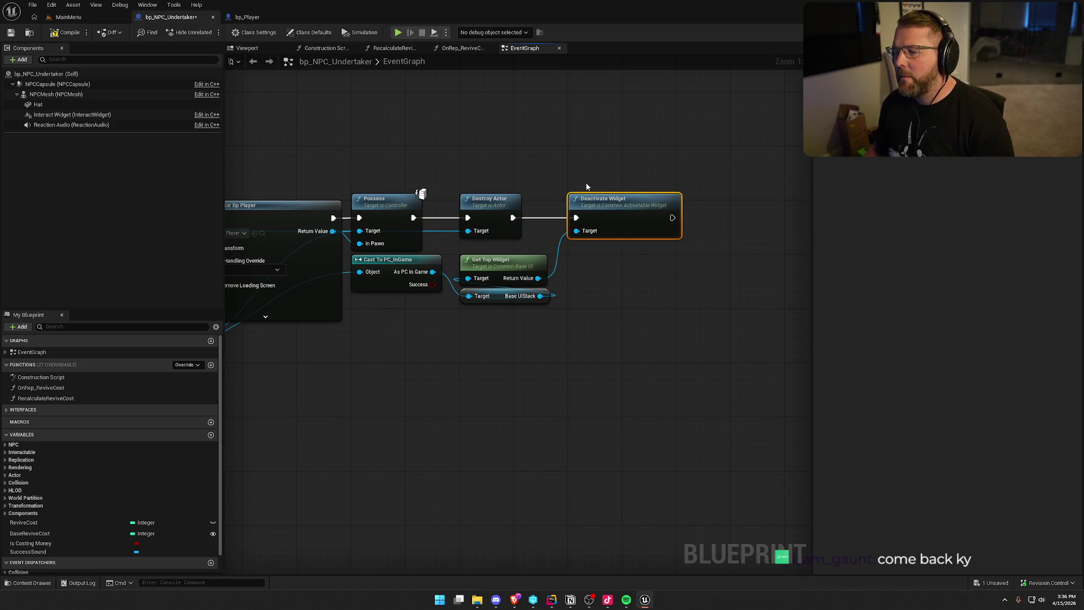
click(65, 31)
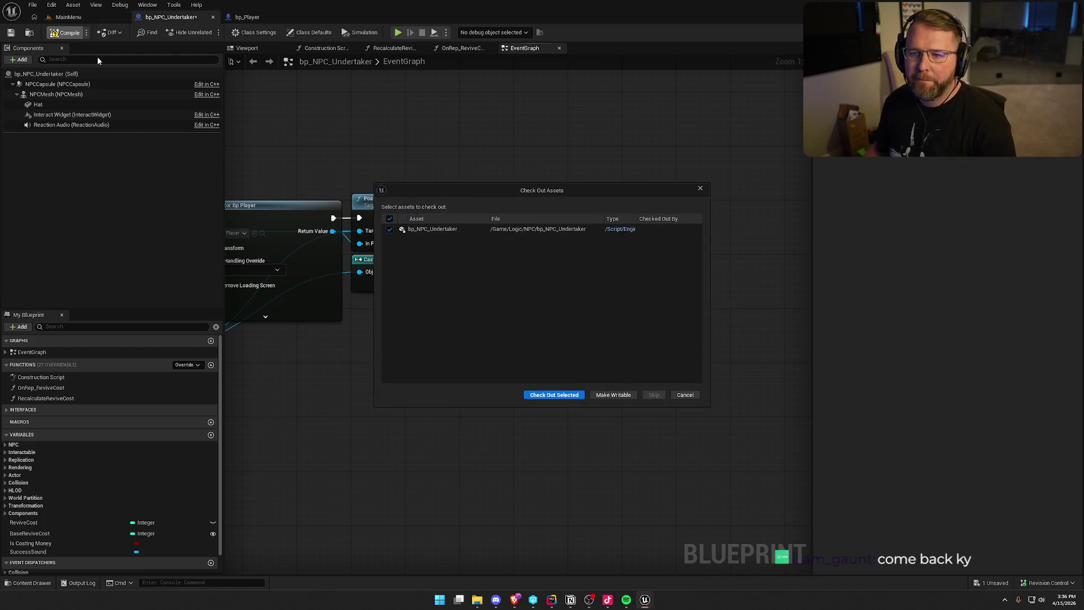
Step: Check out the Undertaker blueprint and browse the Build, Platforms and Select menus
click(550, 397)
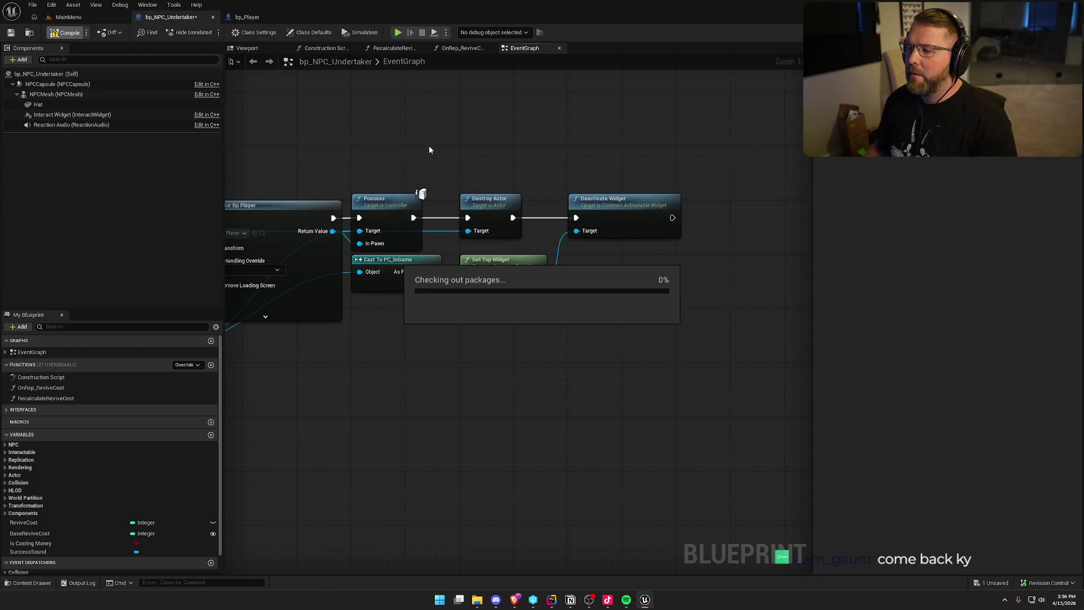
click(67, 17)
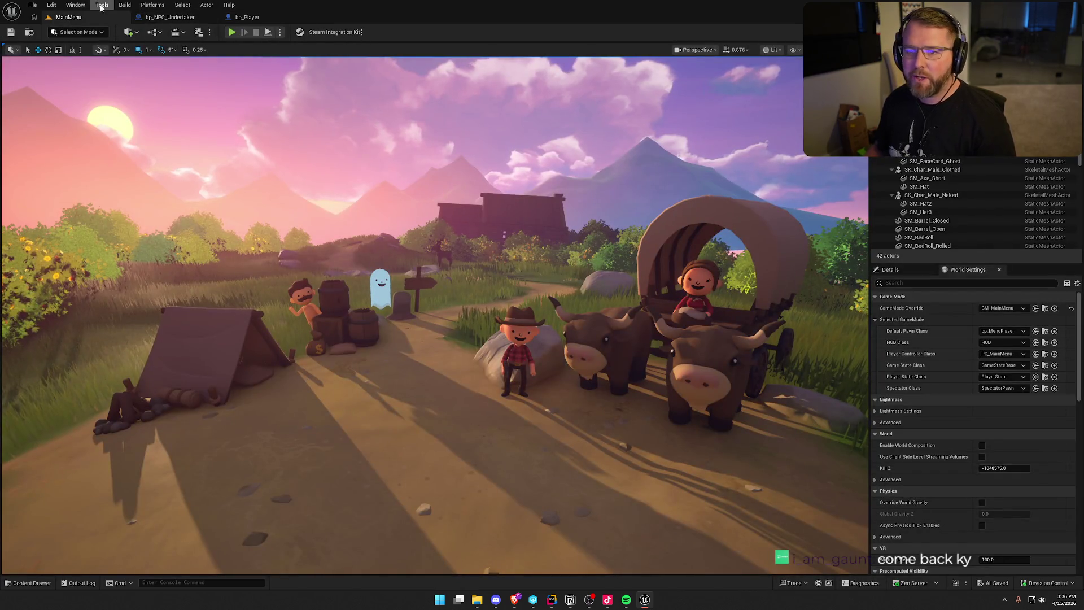
click(125, 5)
click(154, 6)
mouse_move(195, 86)
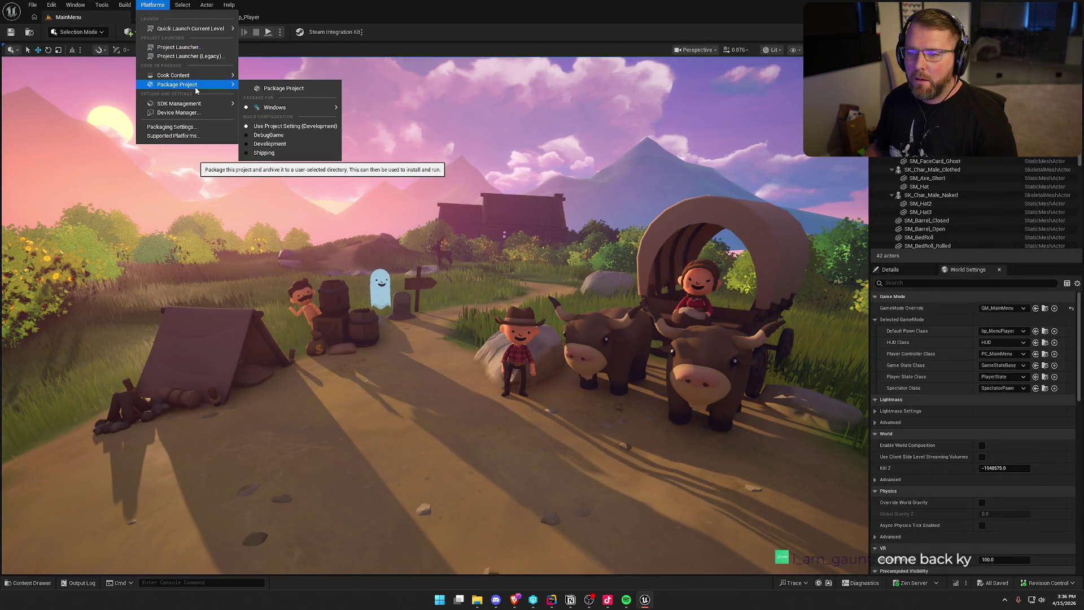
click(182, 4)
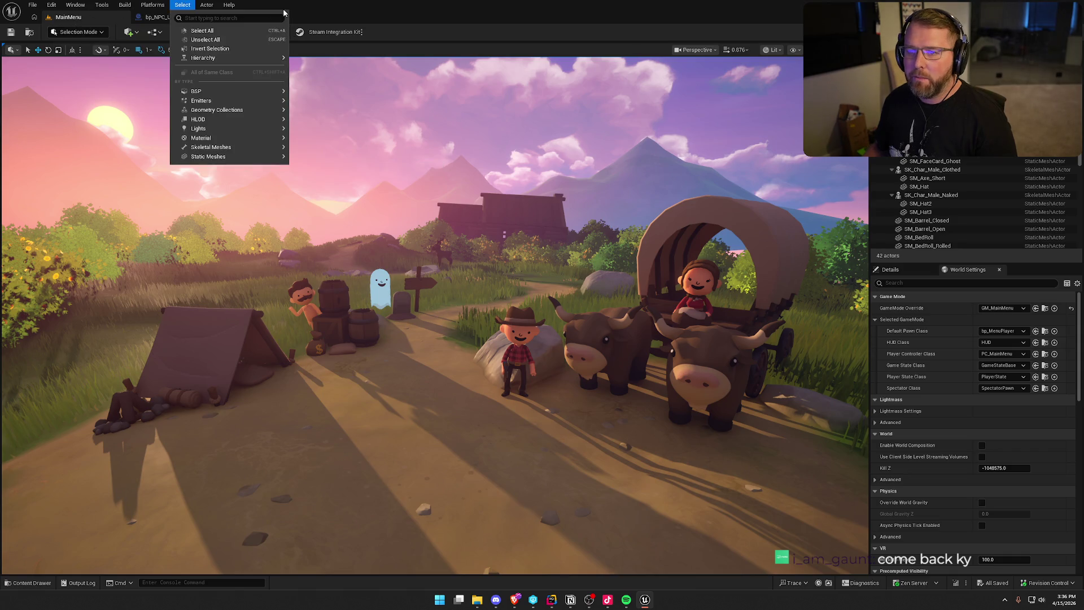
key(Escape)
Step: Open the Maps/GameWorld level, then compile and save the Undertaker blueprint
key(ctrl+space)
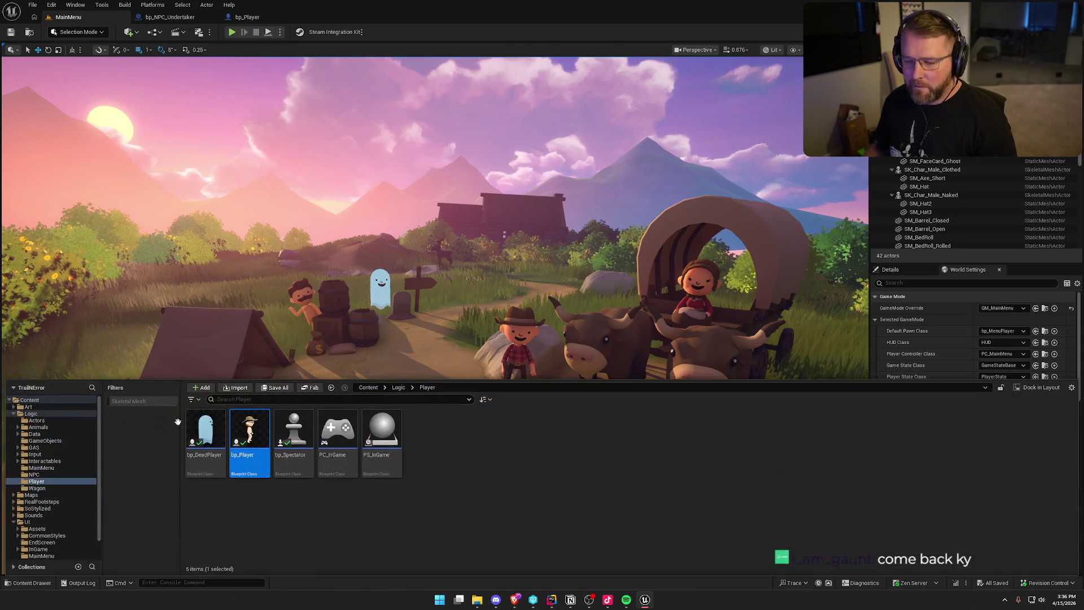
click(31, 494)
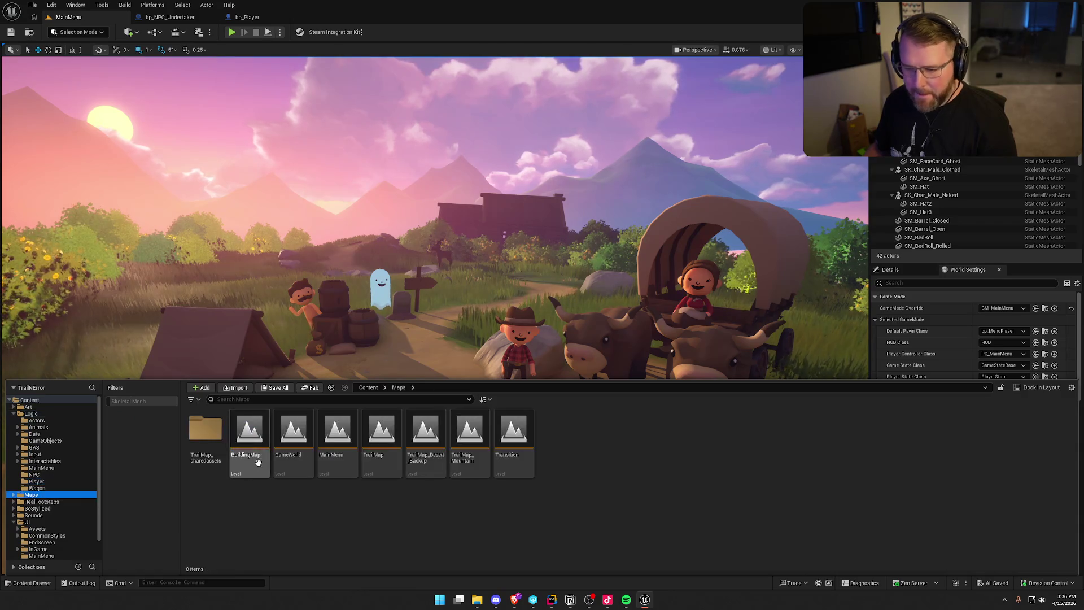
click(295, 432)
double_click(295, 432)
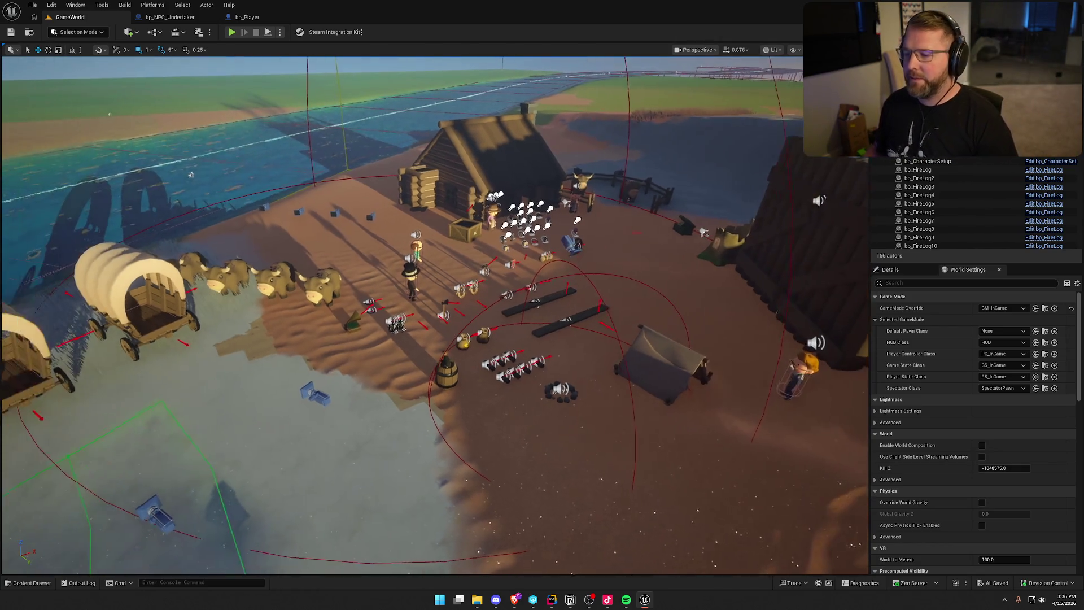
click(182, 19)
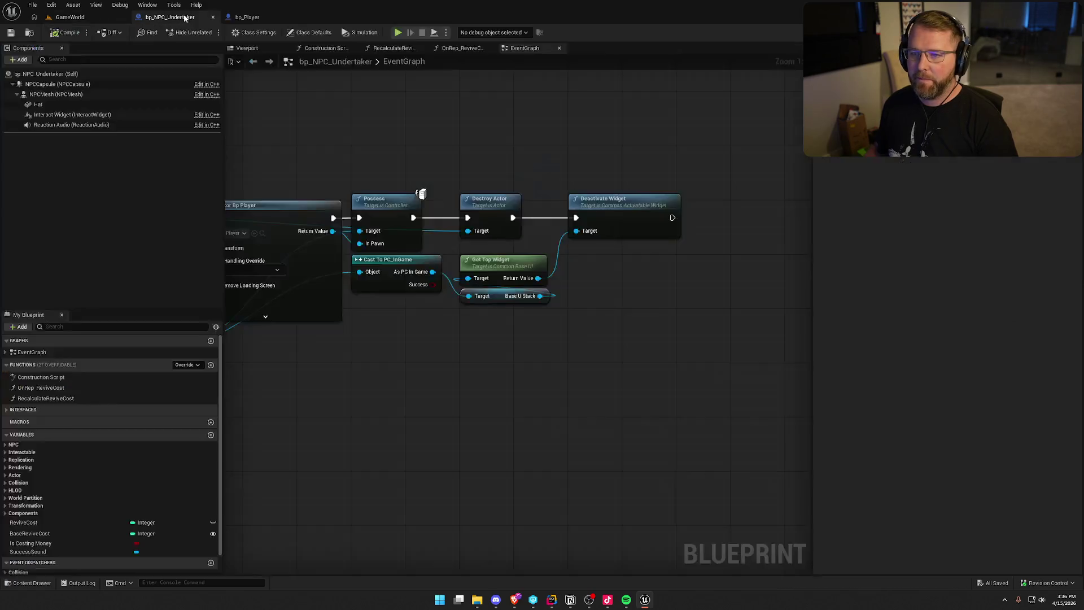
click(56, 34)
click(70, 17)
Step: Run a play-in-editor respawn test in GameWorld and stop it
key(alt+p)
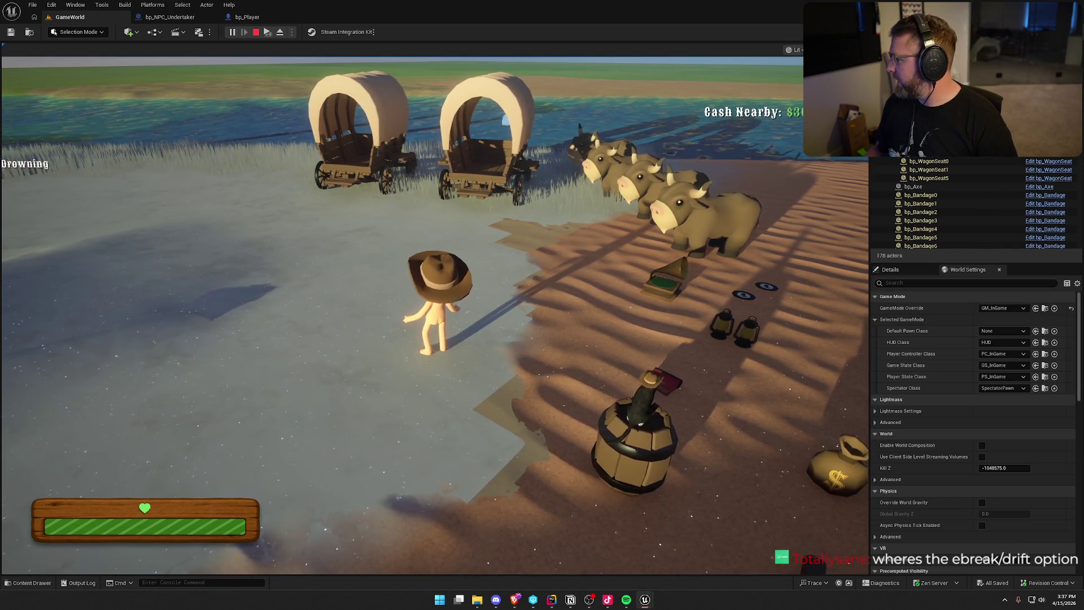
key(super)
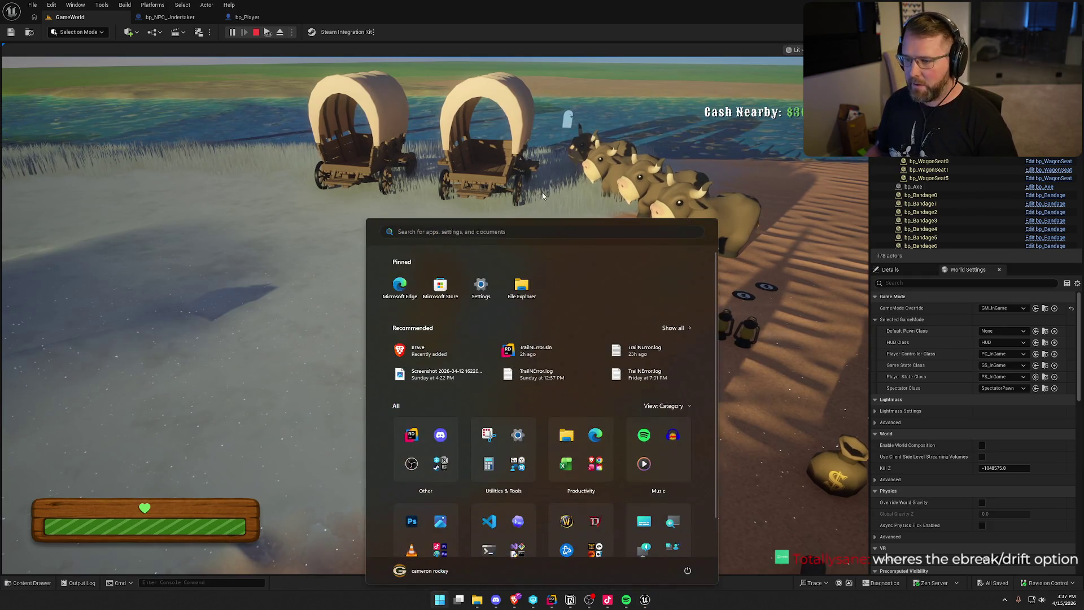
click(492, 166)
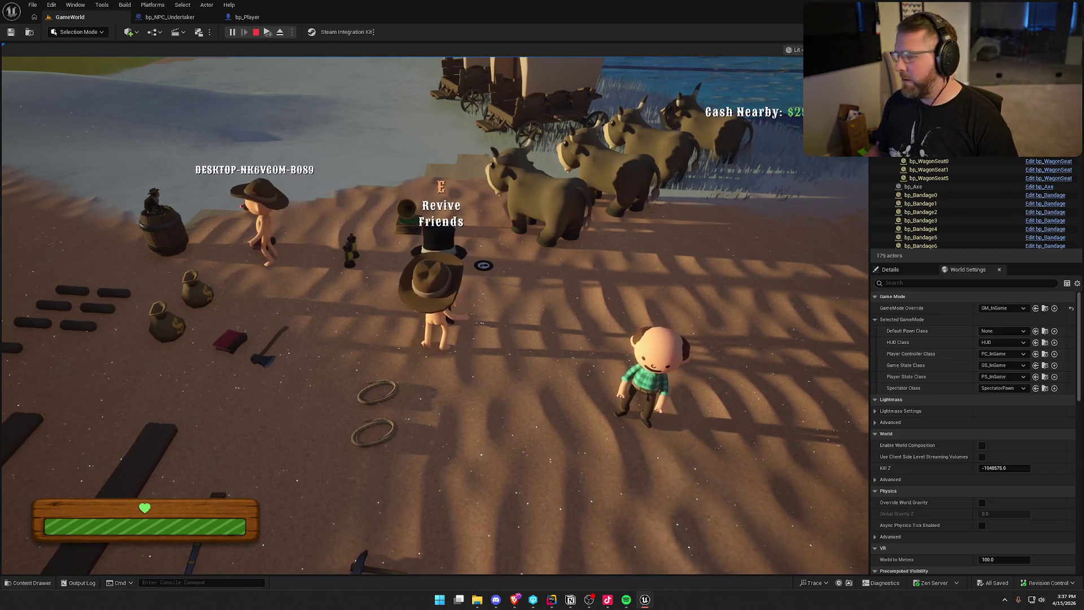
key(Escape)
Step: Run a second play-in-editor respawn test from GameWorld and stop the session
click(272, 16)
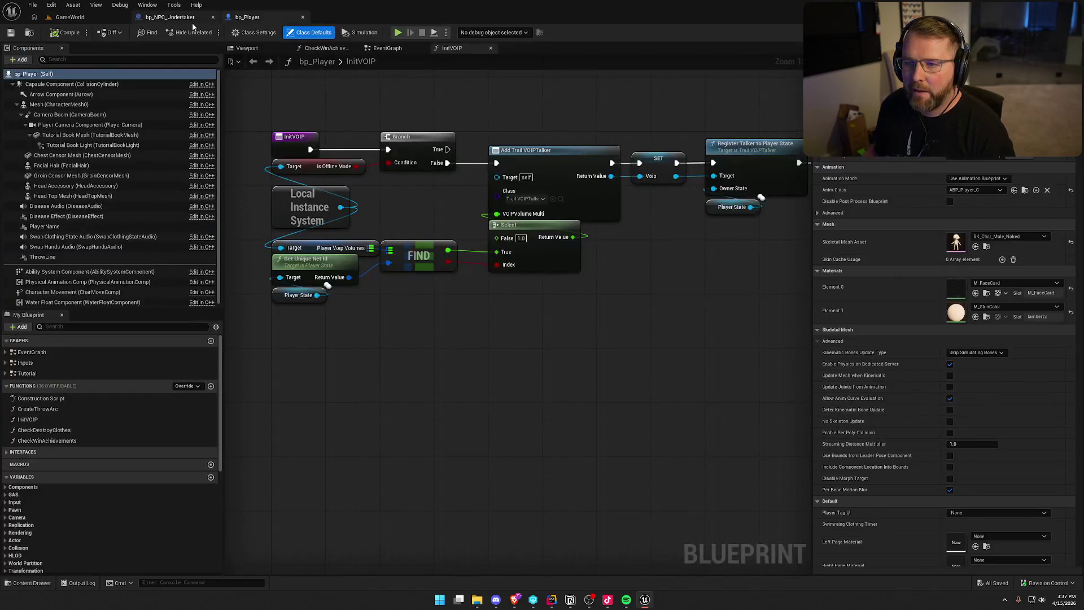
click(169, 17)
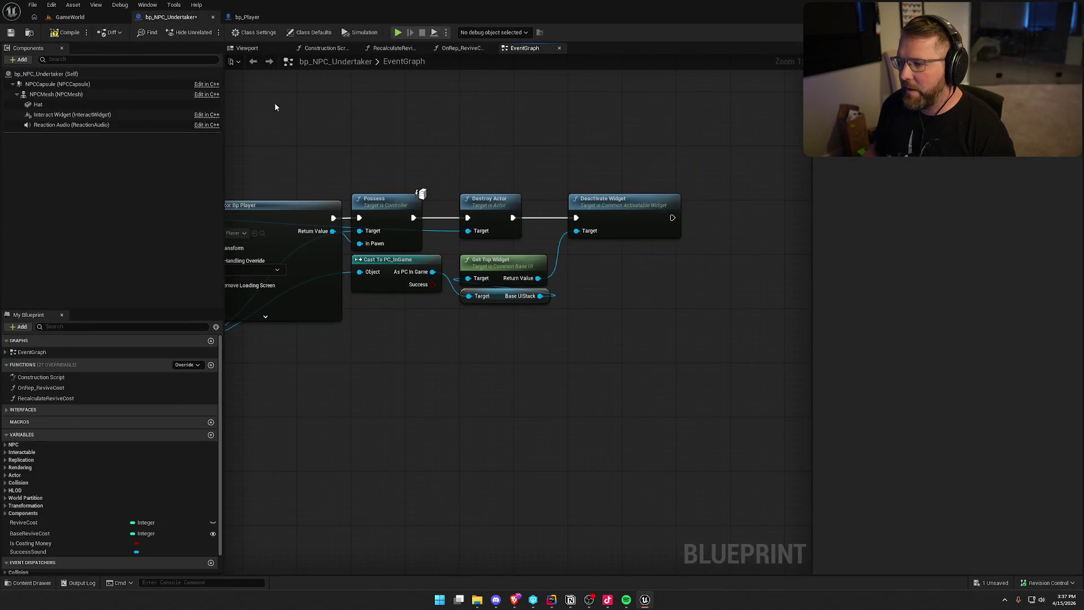
click(70, 17)
click(236, 32)
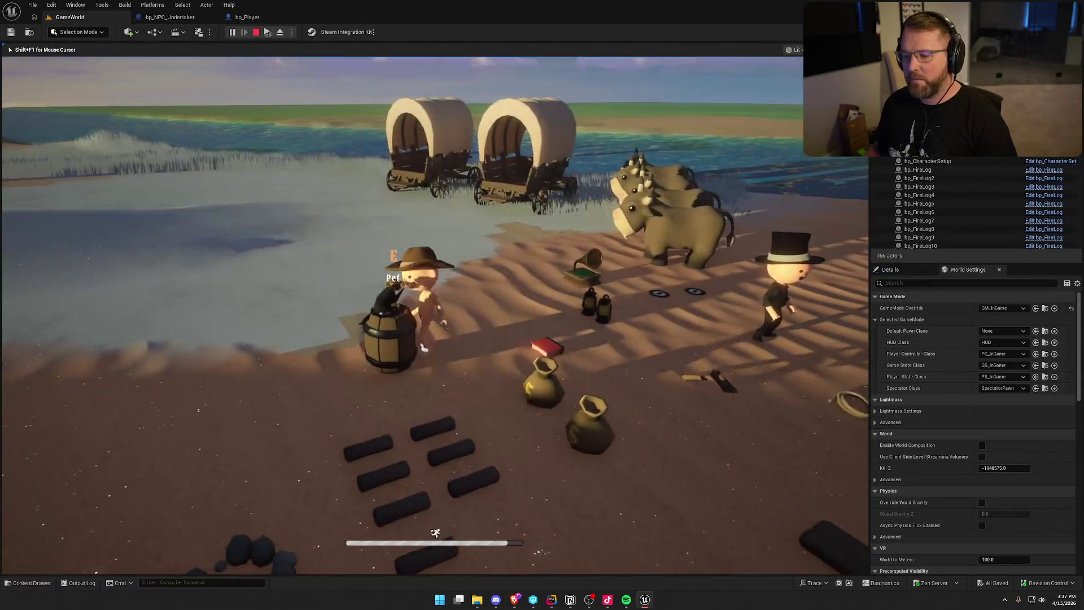
key(shift+F1)
key(super)
key(super)
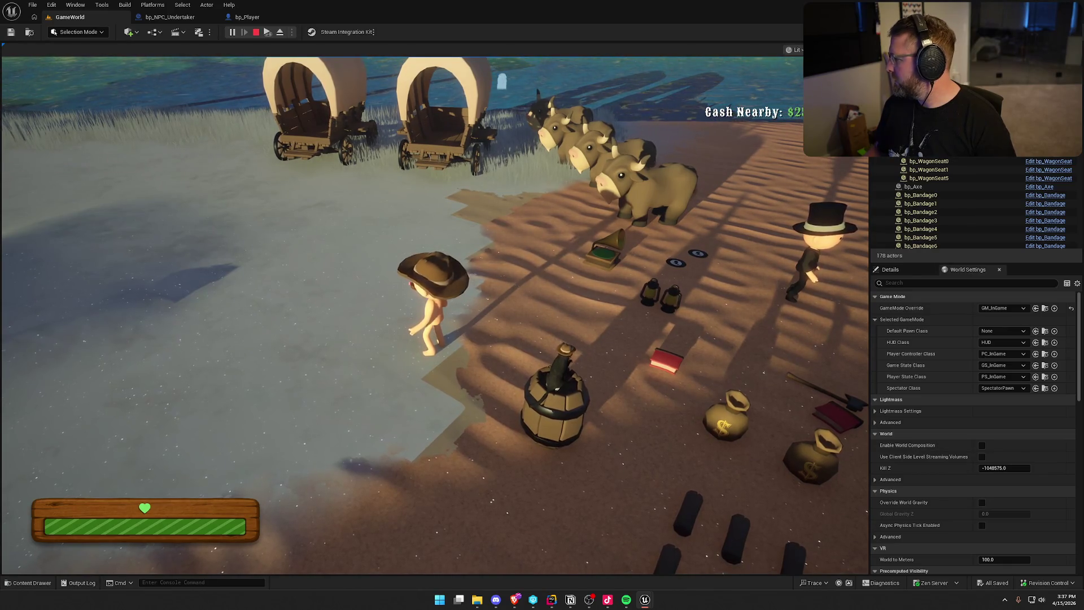
key(super)
key(Escape)
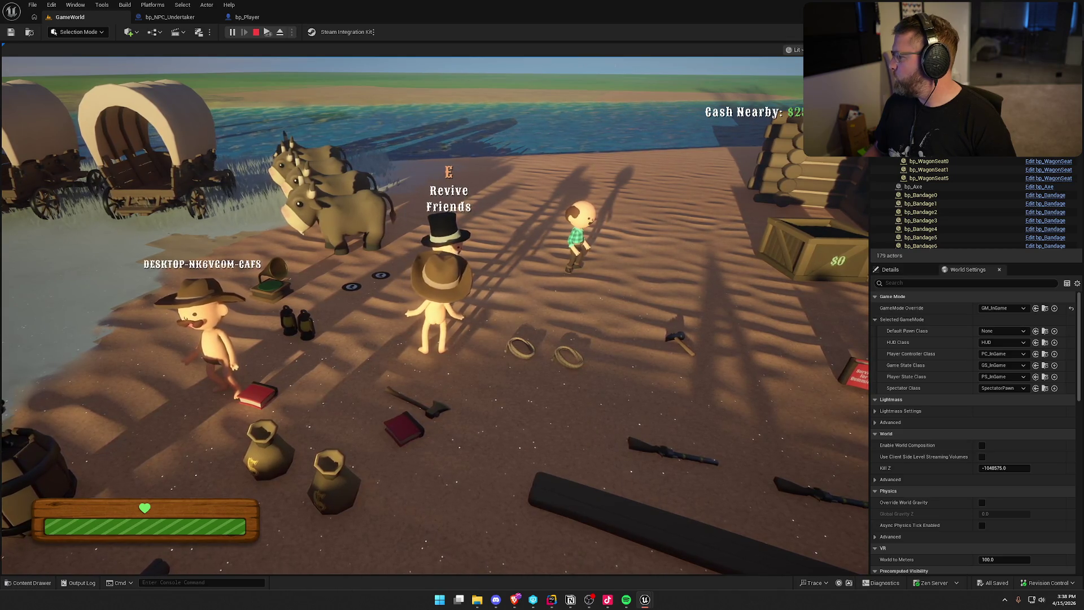
key(Escape)
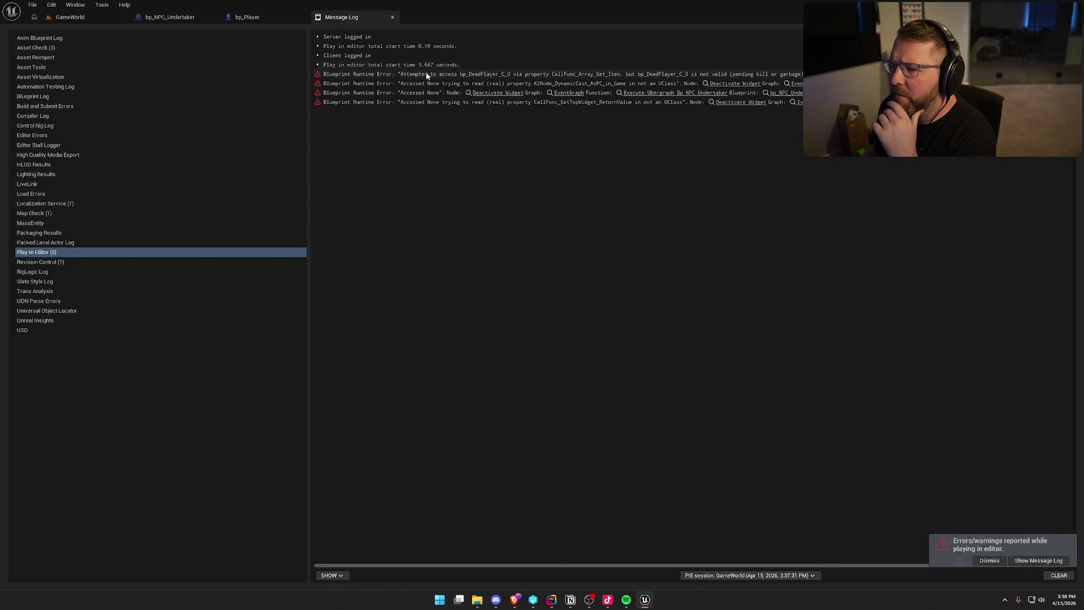
Step: Open bp_NPC_Undertaker at the erroring Deactivate Widget node from the runtime error
click(565, 75)
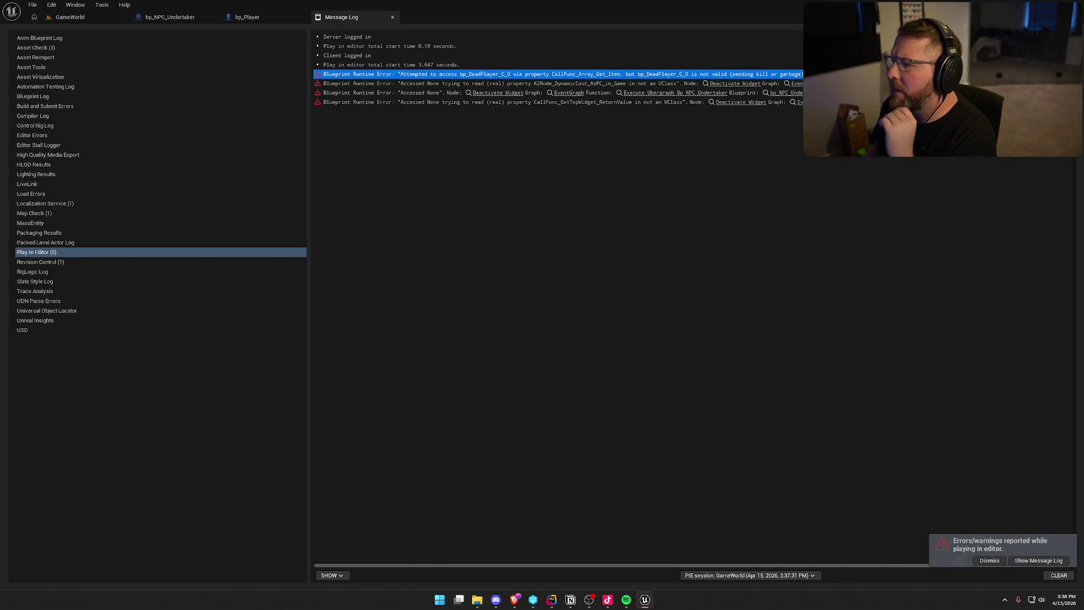
click(735, 83)
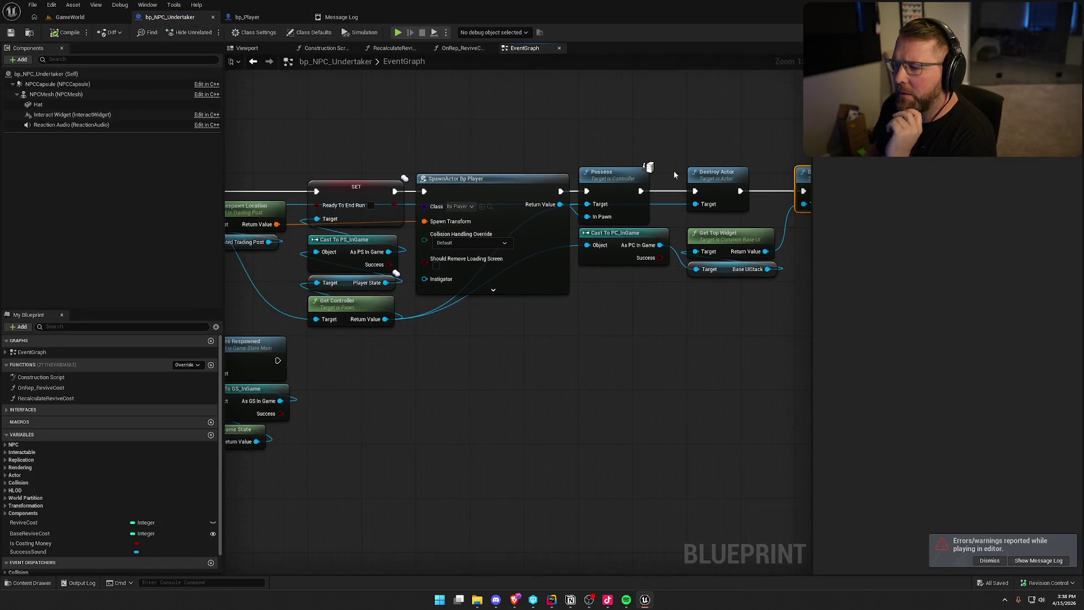
mouse_move(530, 388)
mouse_down()
mouse_move(654, 346)
mouse_move(716, 341)
mouse_move(892, 341)
mouse_move(667, 370)
mouse_move(915, 376)
mouse_up()
mouse_move(621, 355)
mouse_down()
mouse_move(814, 376)
mouse_move(449, 378)
mouse_up()
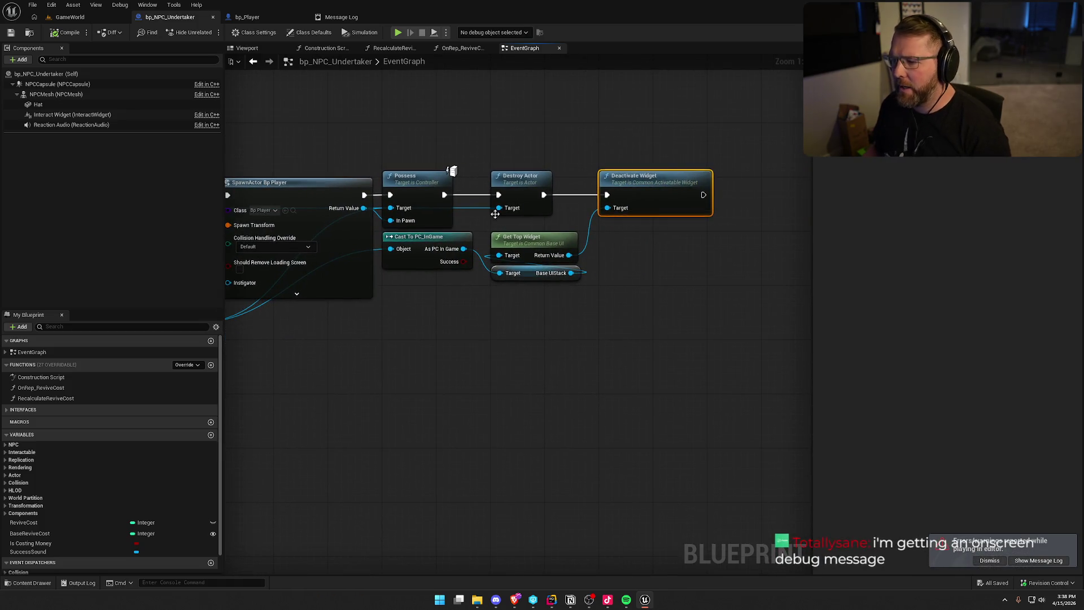
Step: Chain Possess → Deactivate Widget → Destroy Actor and line the nodes up side by side
mouse_move(548, 193)
mouse_down()
mouse_move(770, 260)
mouse_move(702, 195)
mouse_up()
drag(607, 195, 435, 194)
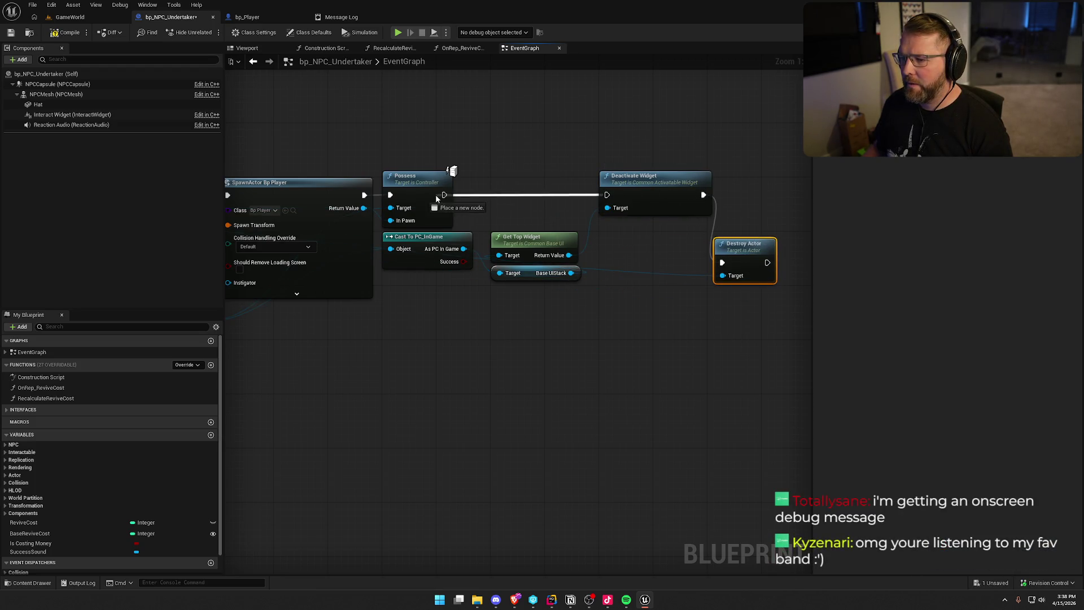
drag(630, 194, 523, 195)
drag(746, 256, 685, 188)
click(639, 142)
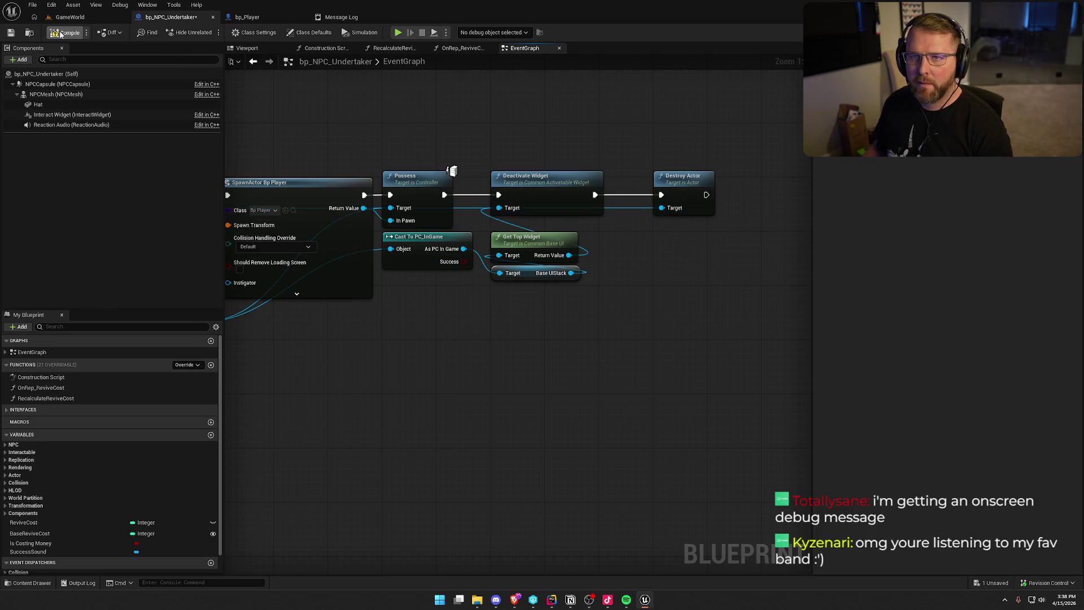
click(84, 18)
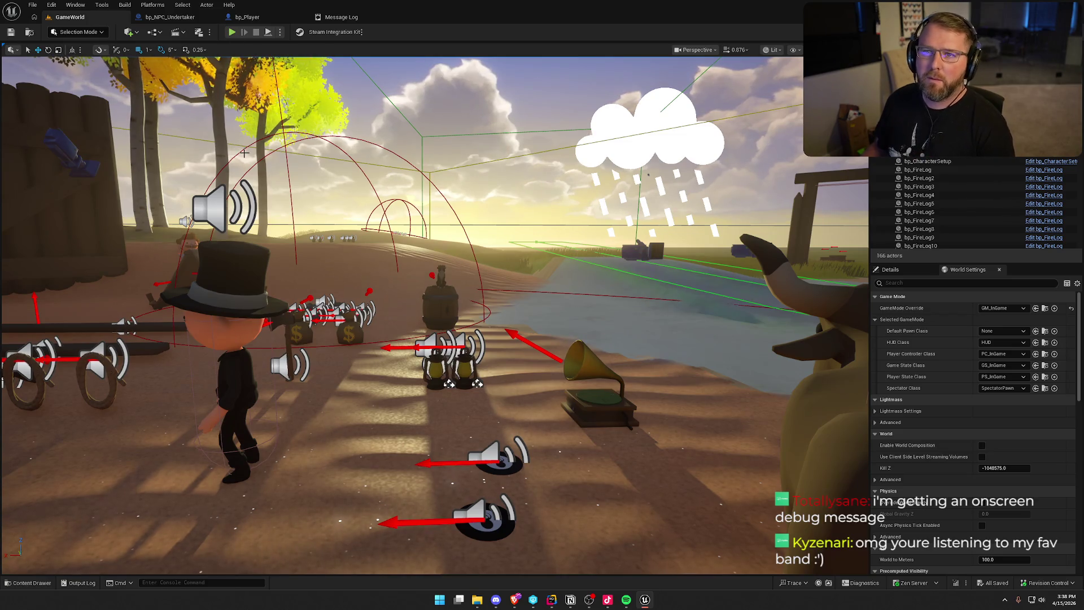
Step: Play the level, drown the character, walk to the Undertaker to revive, then stop PIE
click(232, 32)
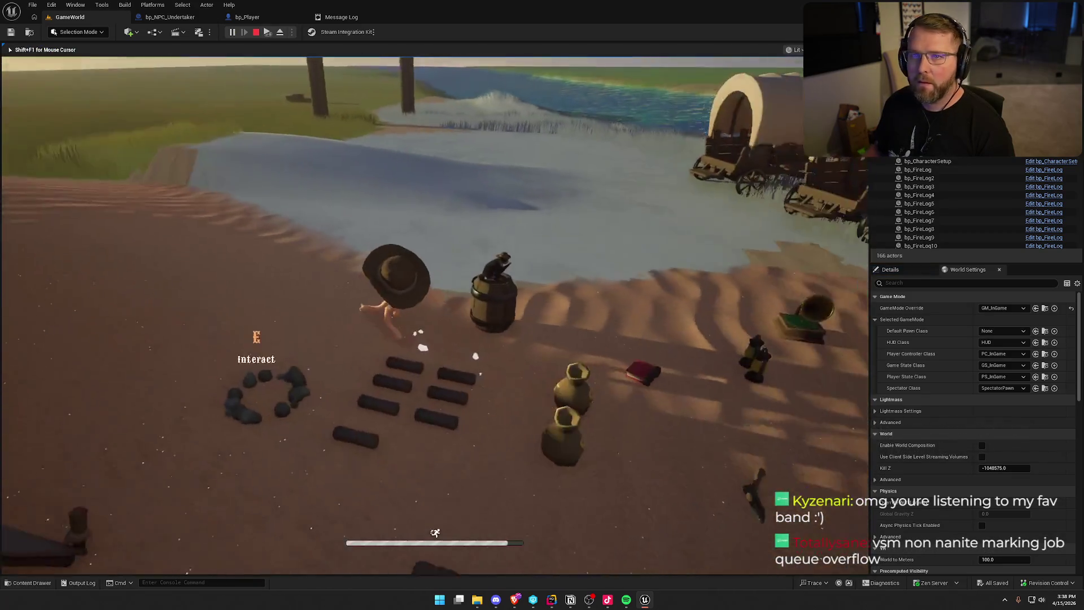
key(super)
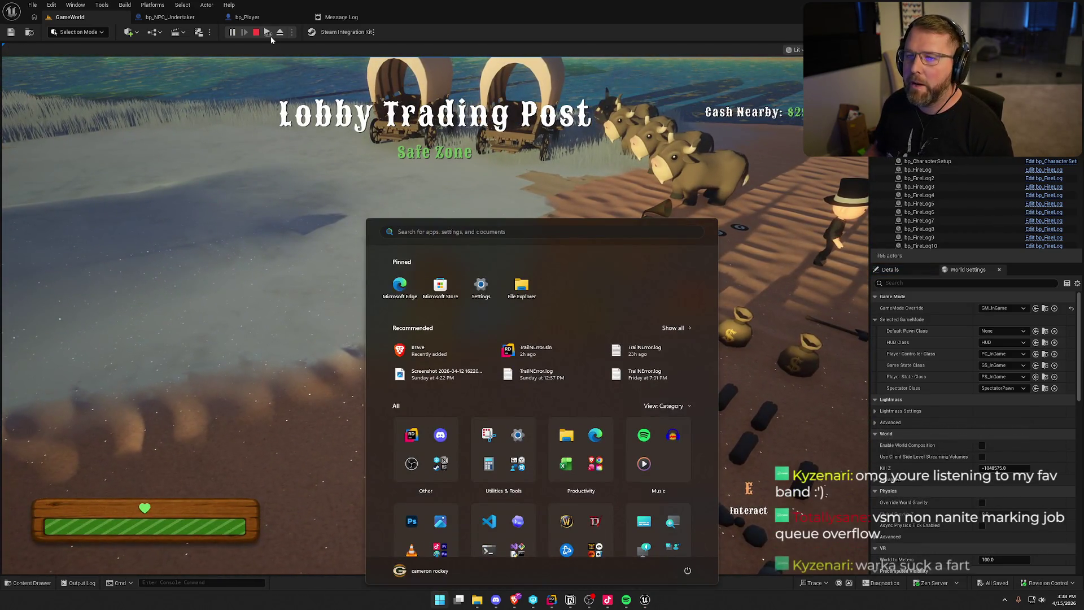
key(super)
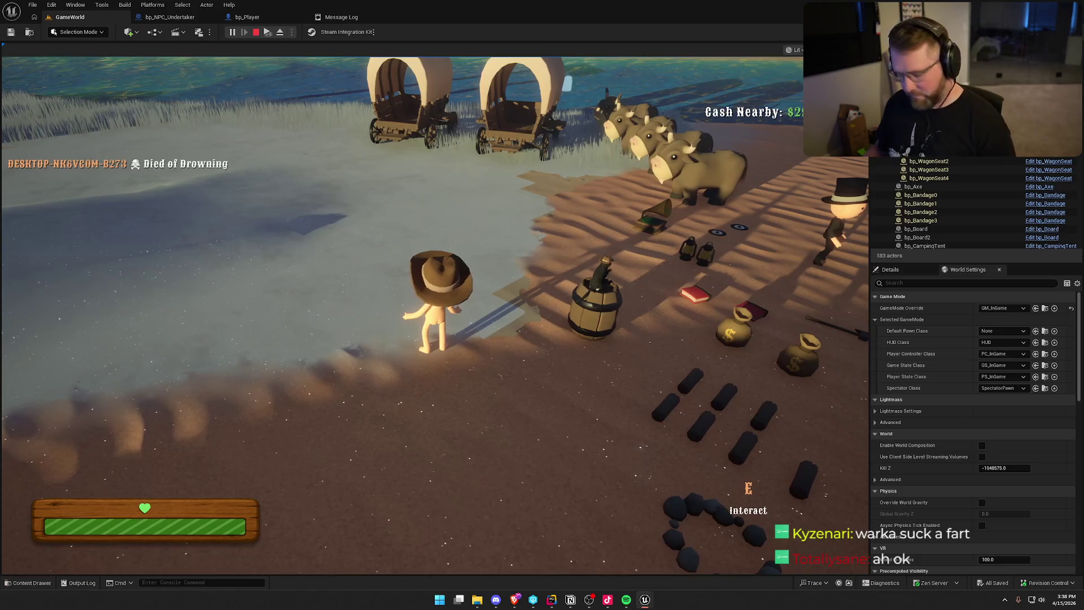
key(super)
key(Escape)
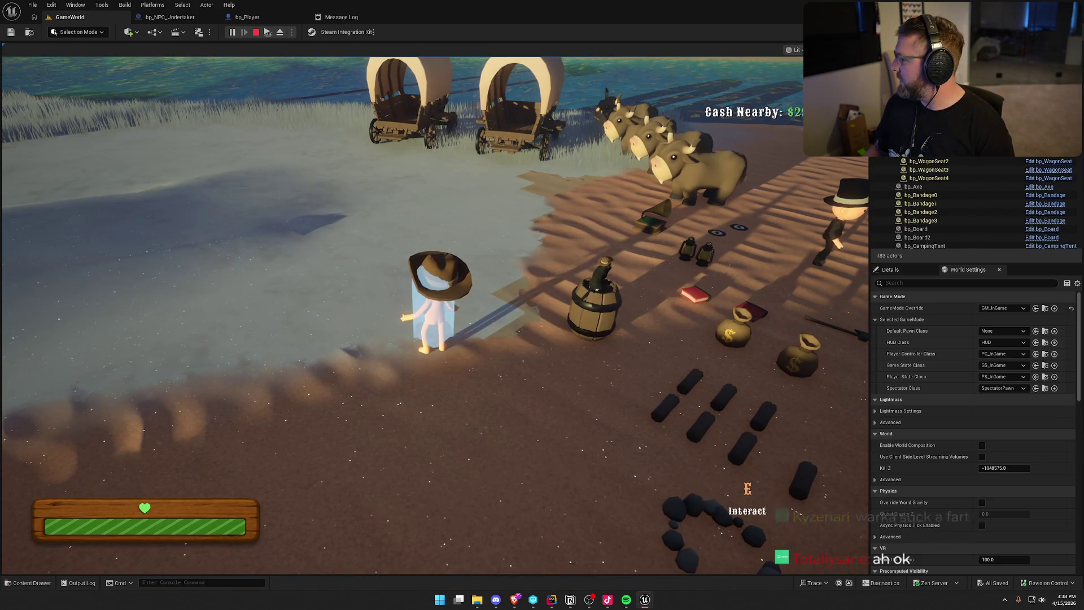
key(super)
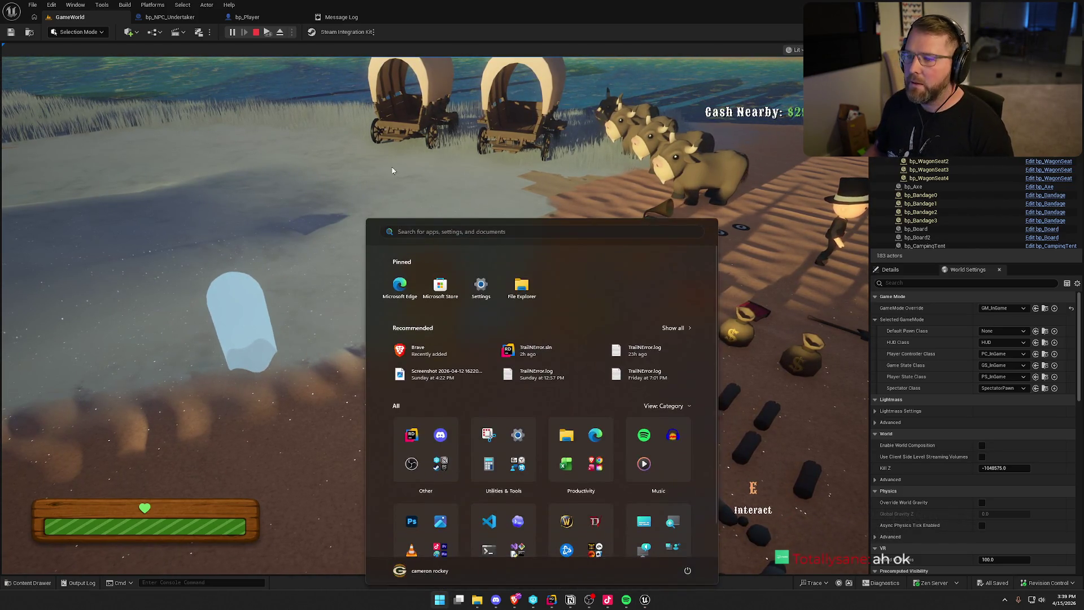
click(392, 170)
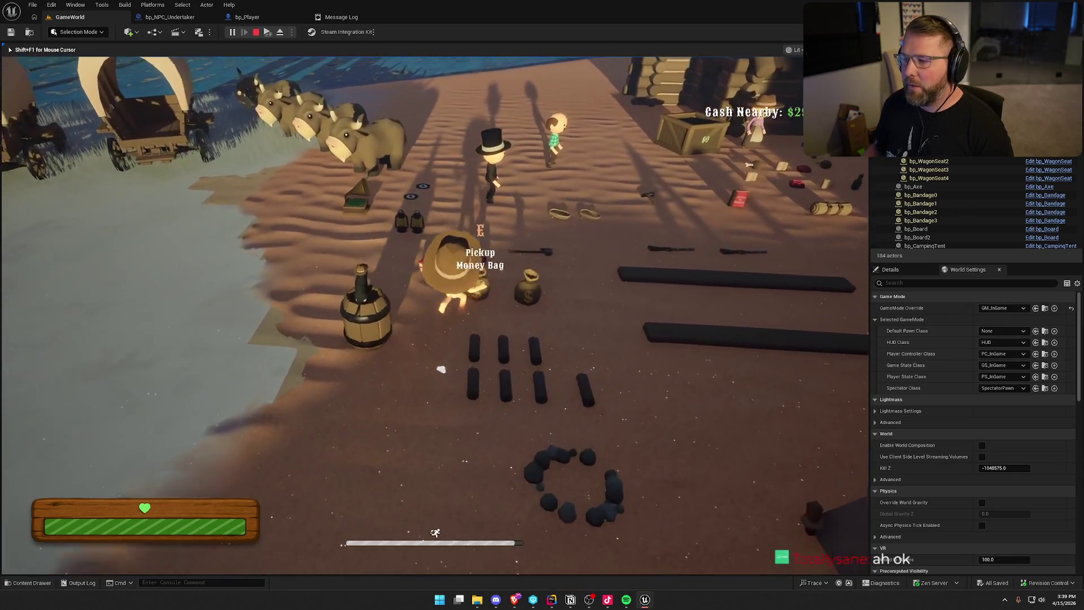
key(w)
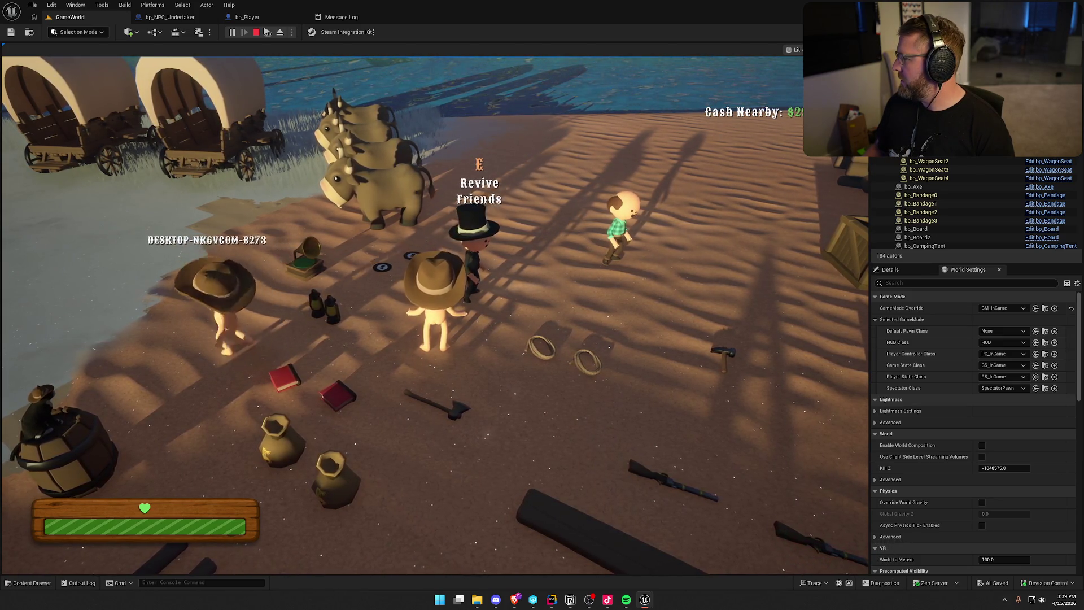
key(Escape)
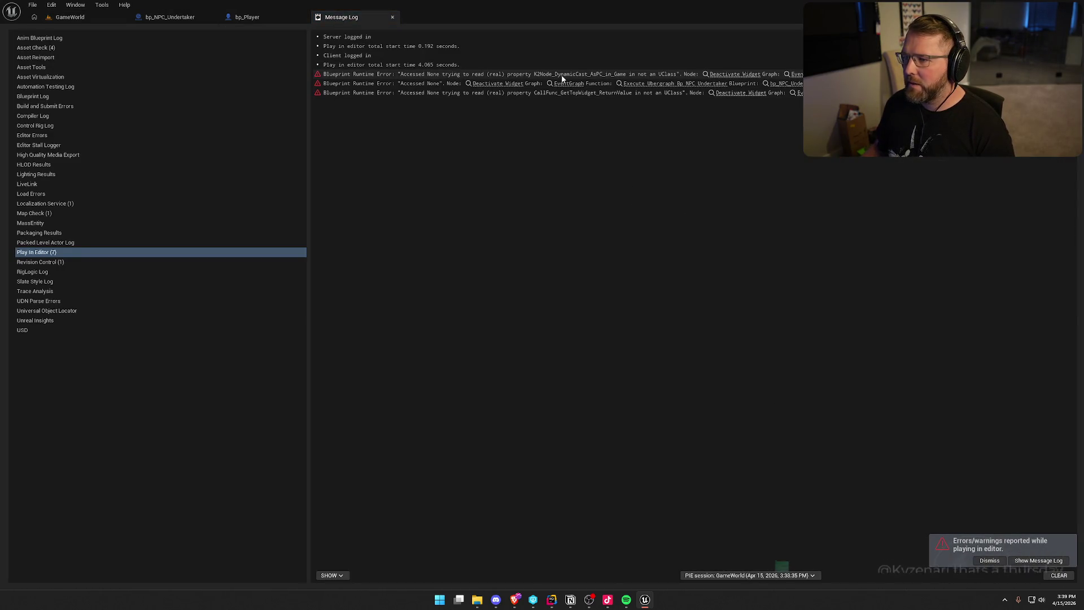
Step: Jump from the Accessed None error to Deactivate Widget and survey the surrounding widget nodes
click(736, 80)
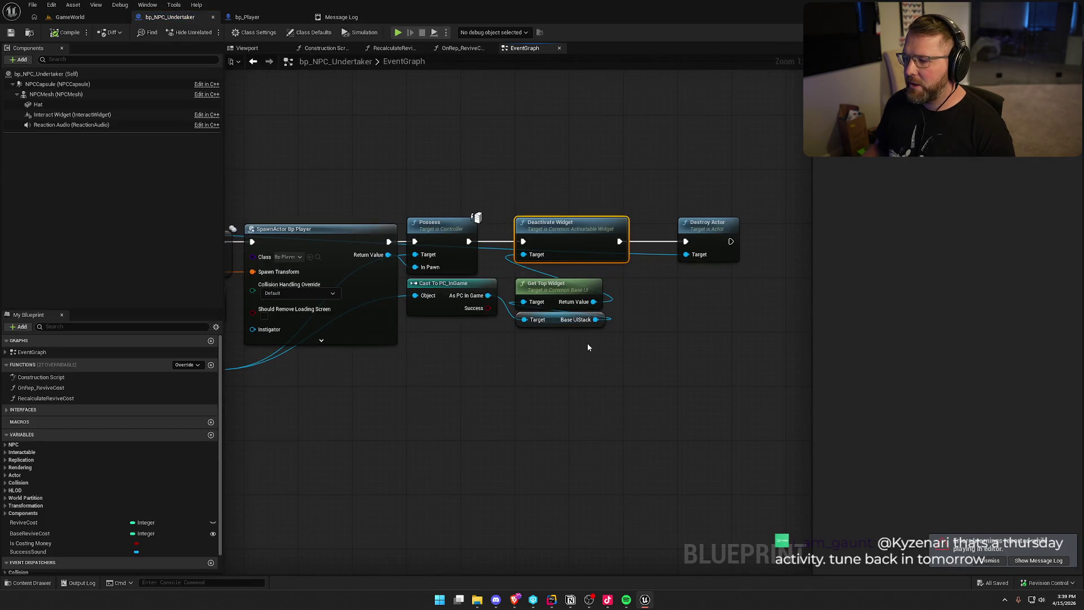
click(356, 18)
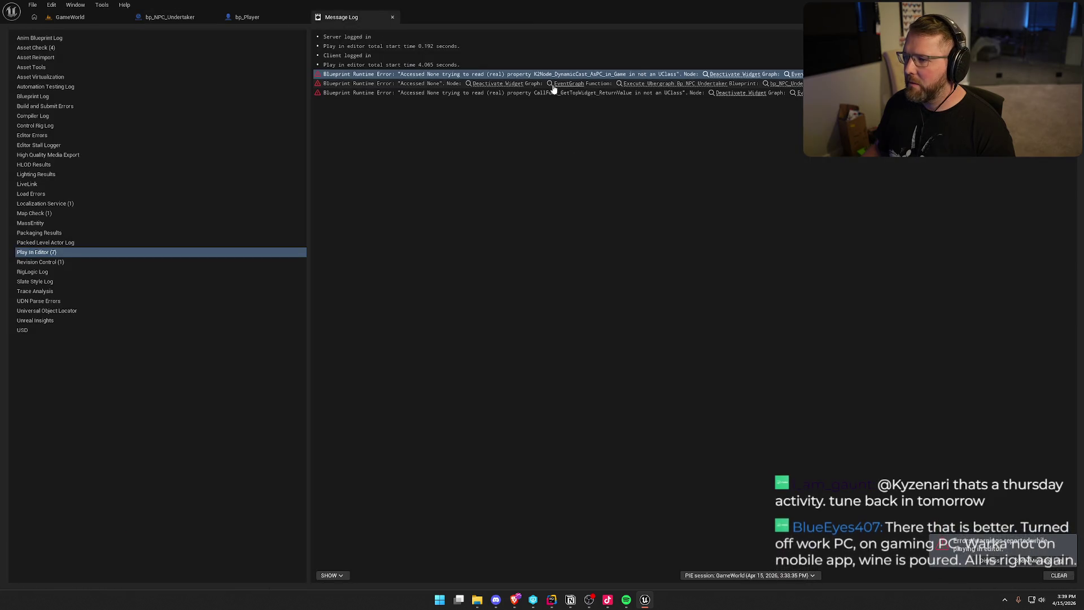
click(497, 84)
click(531, 395)
drag(486, 246, 527, 151)
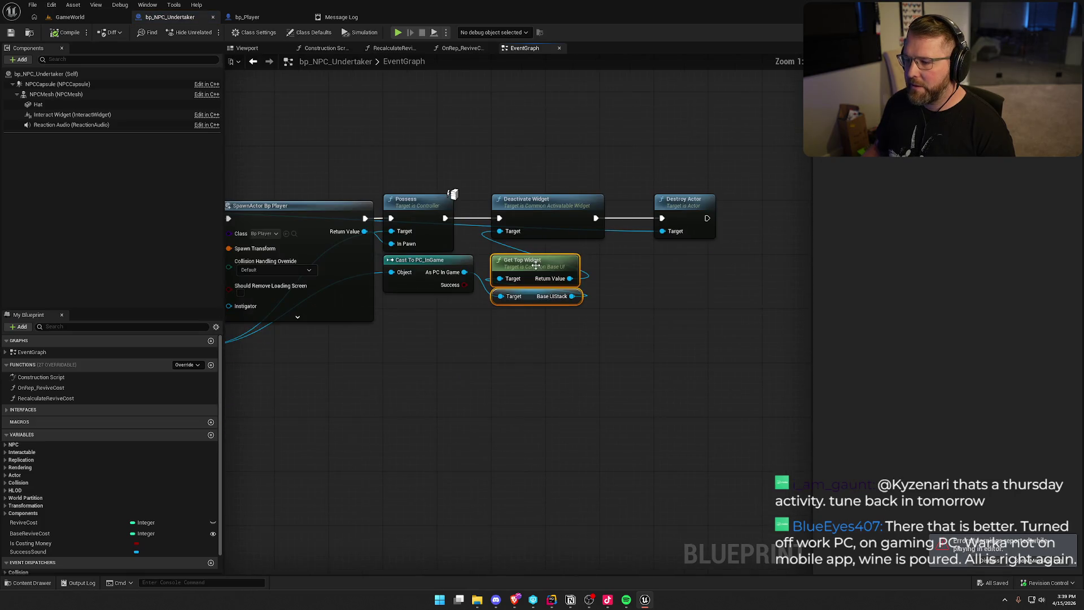
mouse_move(441, 264)
mouse_down()
mouse_move(501, 217)
mouse_move(501, 230)
mouse_up()
mouse_move(491, 308)
mouse_down()
mouse_move(653, 290)
mouse_move(718, 308)
mouse_up()
mouse_move(646, 326)
mouse_down()
mouse_move(442, 348)
mouse_move(657, 327)
mouse_up()
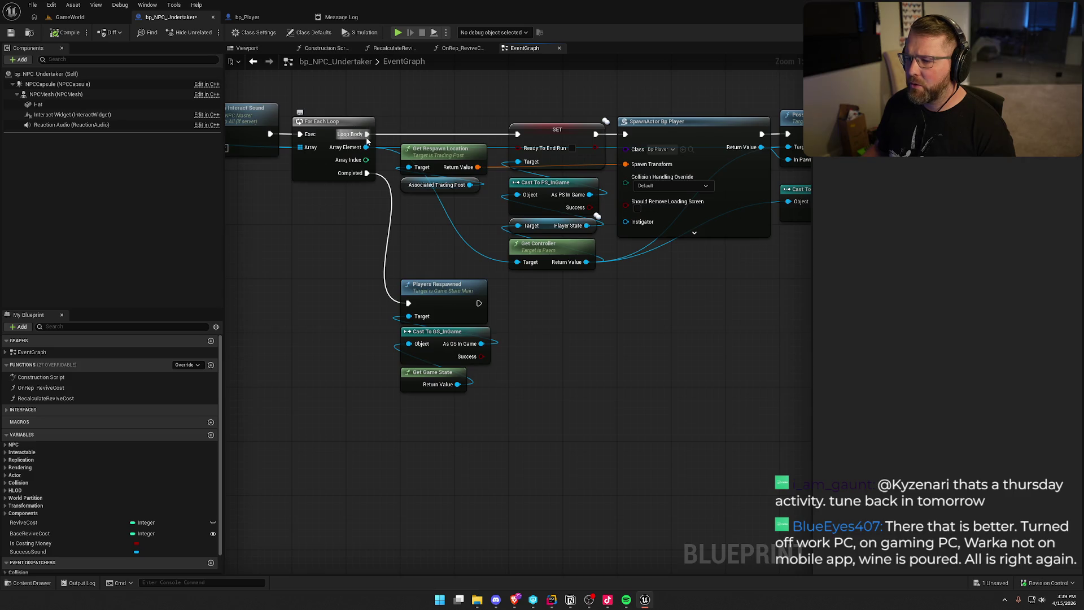
mouse_move(359, 251)
mouse_down()
mouse_move(514, 236)
mouse_move(274, 230)
mouse_up()
mouse_move(575, 276)
mouse_down()
mouse_move(472, 305)
mouse_move(530, 283)
mouse_move(531, 294)
mouse_up()
Step: Delete Deactivate Widget, Get Top Widget, Base UIStack and the cast; wire Possess to Destroy Actor
drag(662, 261, 559, 118)
ctrl+click(489, 219)
key(Delete)
mouse_move(501, 140)
mouse_down()
mouse_move(718, 140)
mouse_move(574, 133)
mouse_up()
mouse_move(496, 273)
mouse_down()
mouse_move(601, 341)
mouse_move(575, 436)
mouse_move(479, 410)
mouse_up()
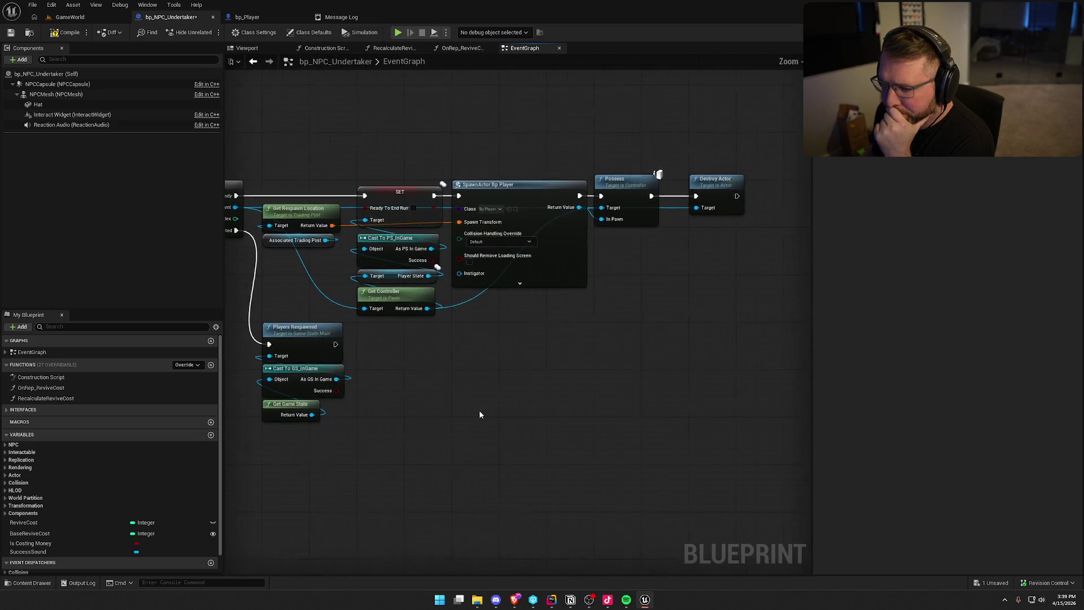
scroll(482, 408, down, 2)
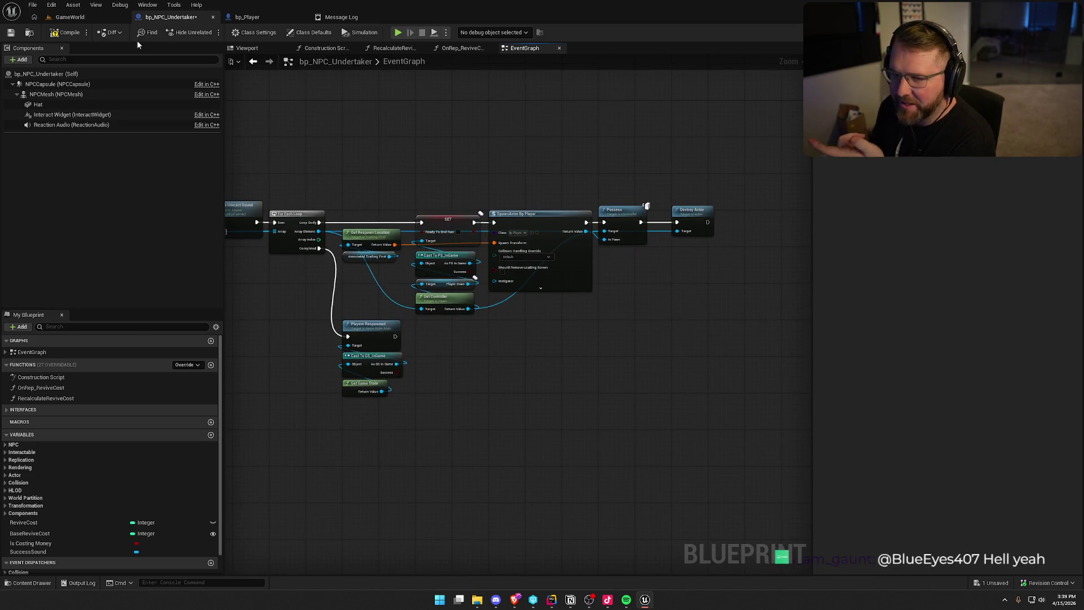
Step: Save bp_NPC_Undertaker and browse Get All Actors Of Class to Bp Dead Player in Logic/Player
key(ctrl+s)
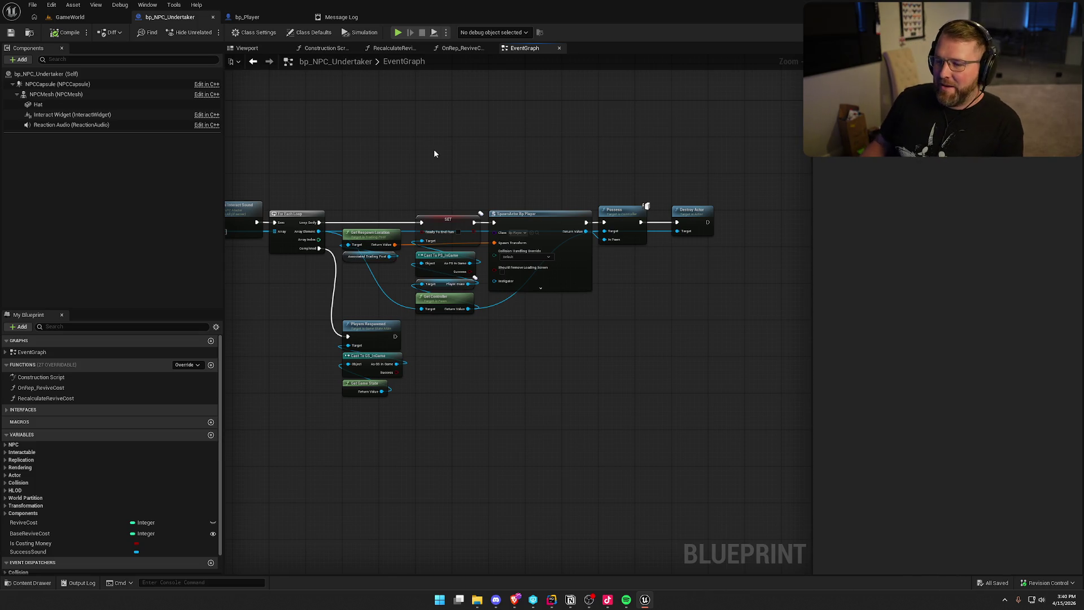
scroll(450, 142, up, 3)
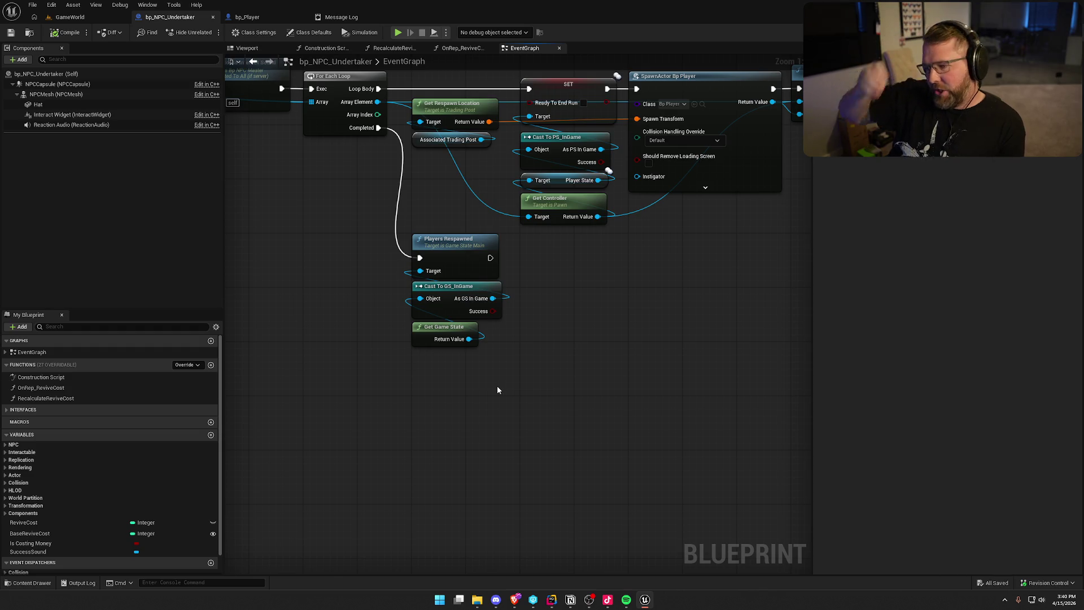
mouse_move(519, 370)
mouse_down()
mouse_move(746, 353)
mouse_move(733, 314)
mouse_move(1015, 323)
mouse_up()
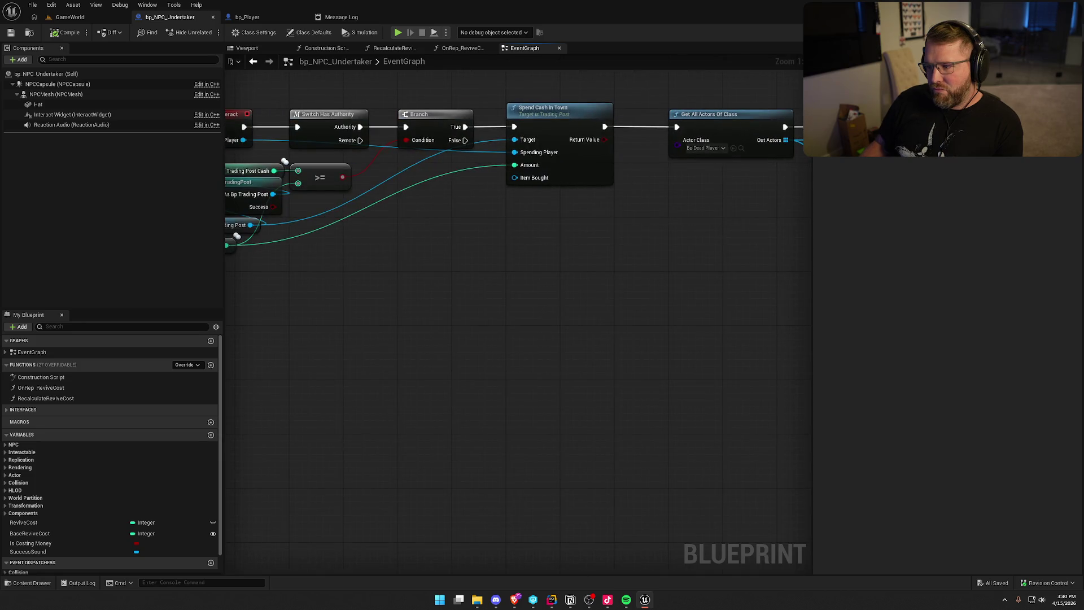
drag(827, 302, 476, 324)
drag(703, 293, 462, 334)
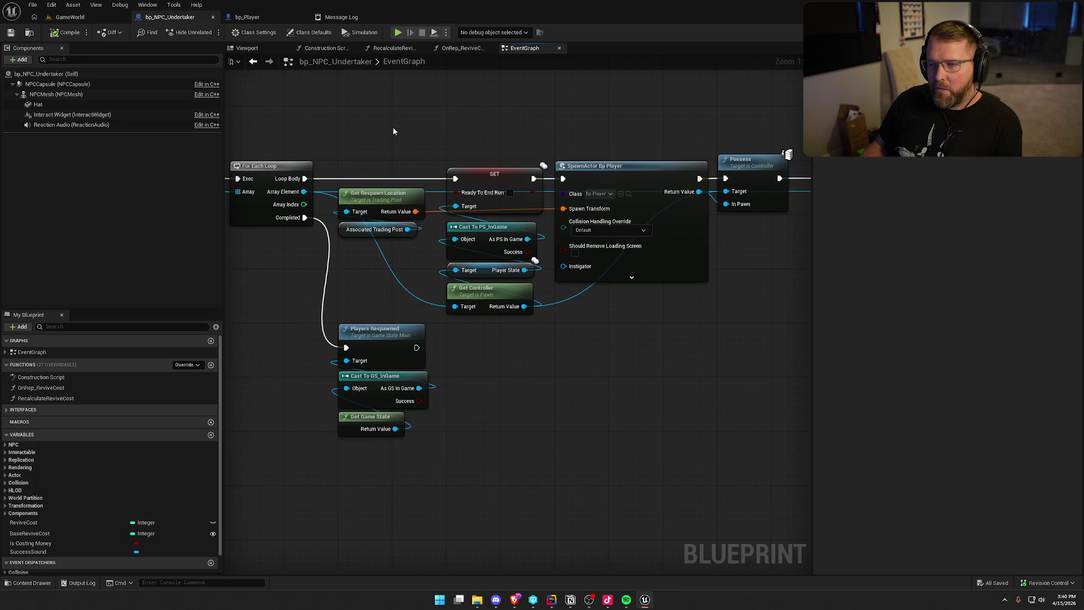
drag(396, 127, 642, 250)
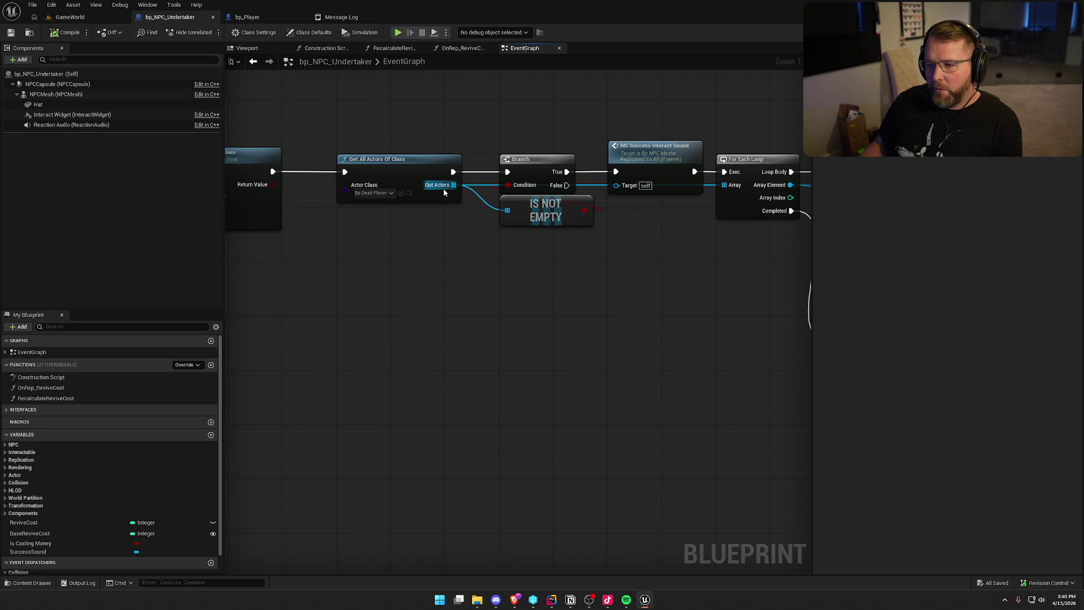
click(408, 193)
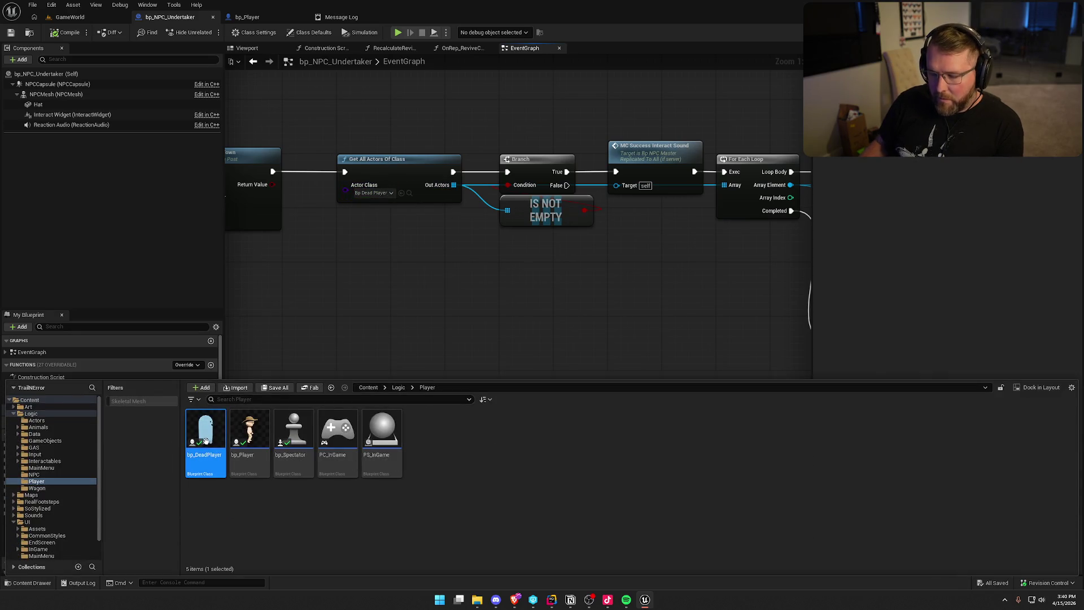
Step: Open bp_DeadPlayer, jump to Event Destroyed and move its node chain below BeginPlay
double_click(206, 443)
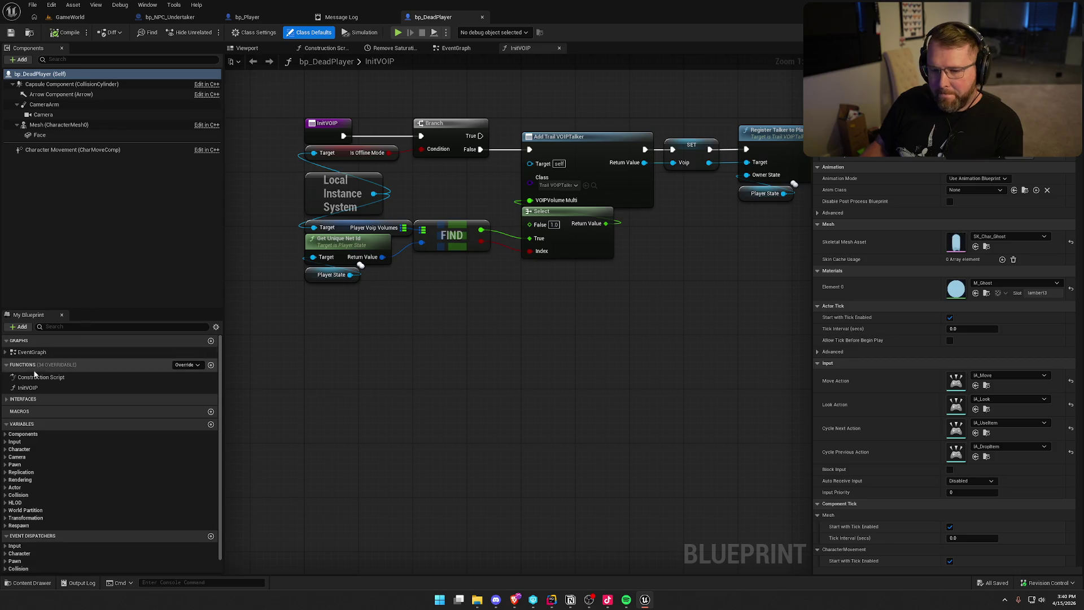
click(6, 352)
click(52, 373)
double_click(53, 374)
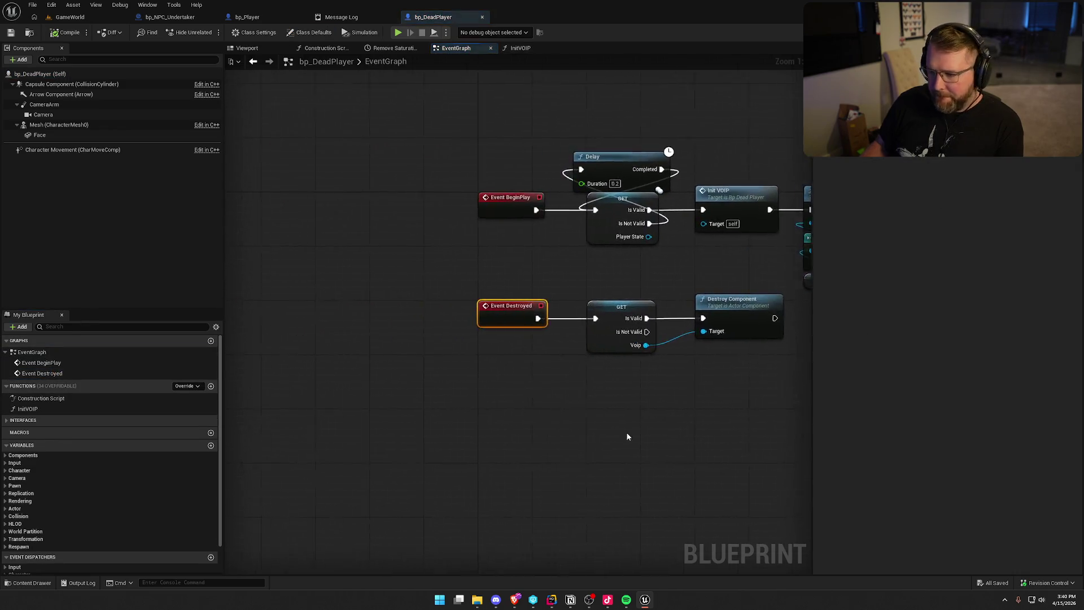
mouse_move(722, 378)
mouse_down()
mouse_move(350, 241)
mouse_move(301, 247)
mouse_move(293, 304)
mouse_up()
click(300, 296)
mouse_move(331, 237)
mouse_down()
mouse_move(351, 213)
mouse_move(356, 175)
mouse_up()
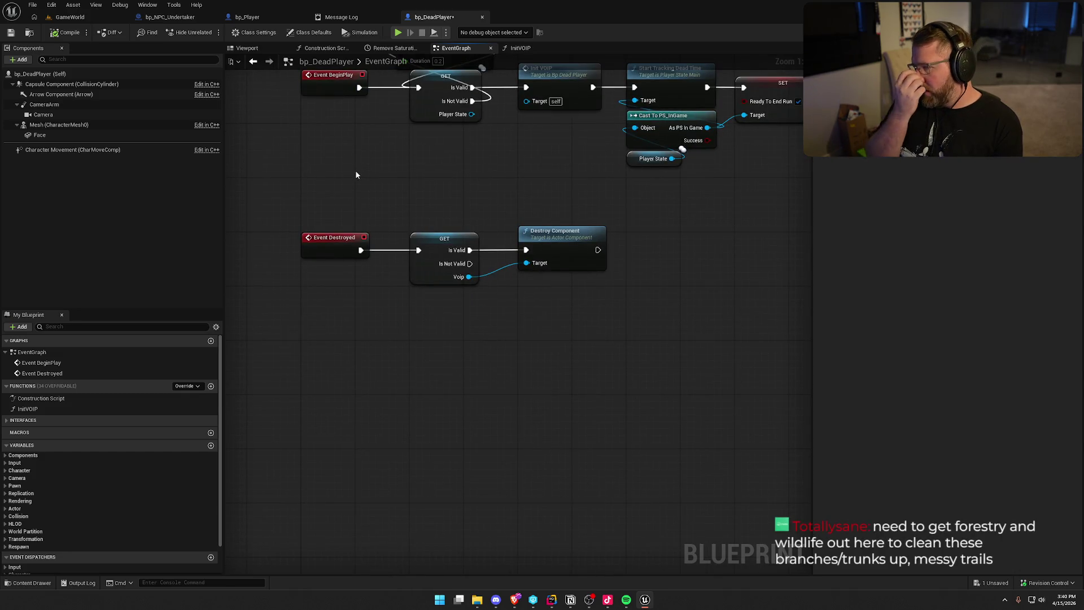
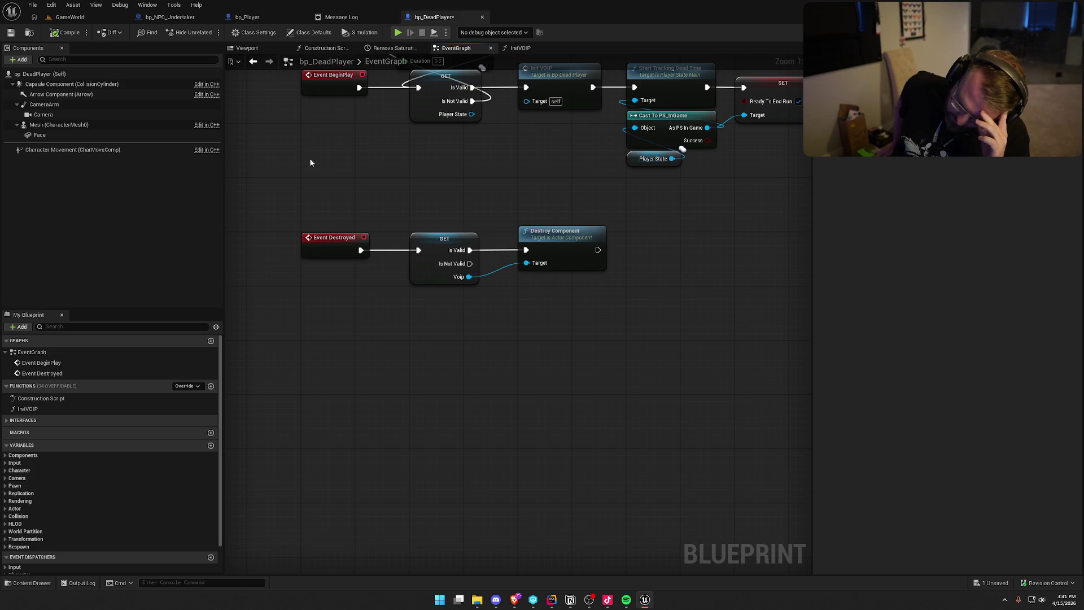
Step: Open the UI_Dead death-screen widget from the UI/InGame/Death folder
key(ctrl+space)
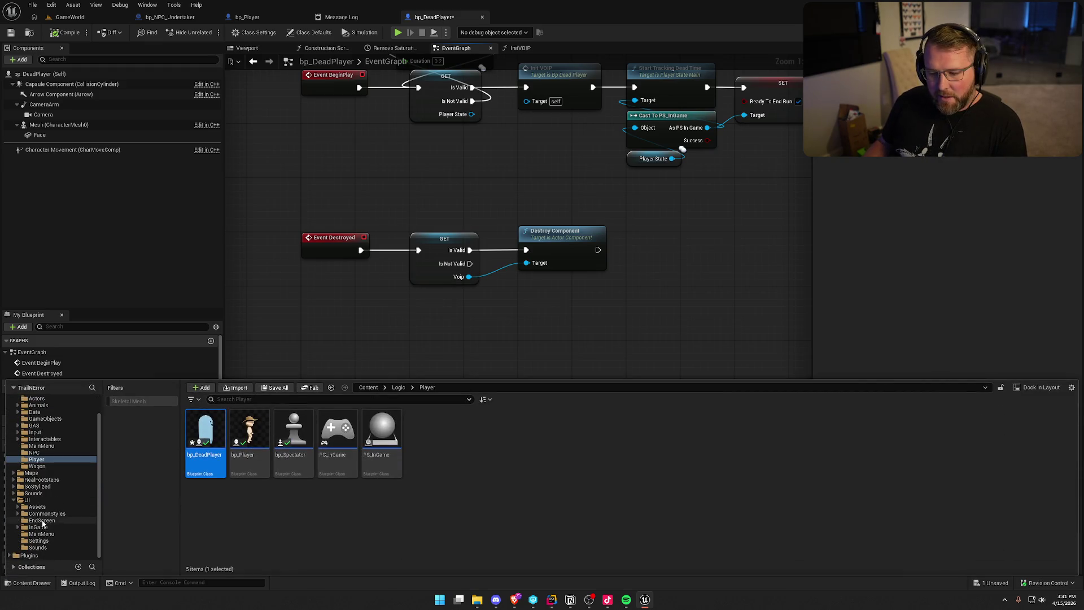
click(67, 527)
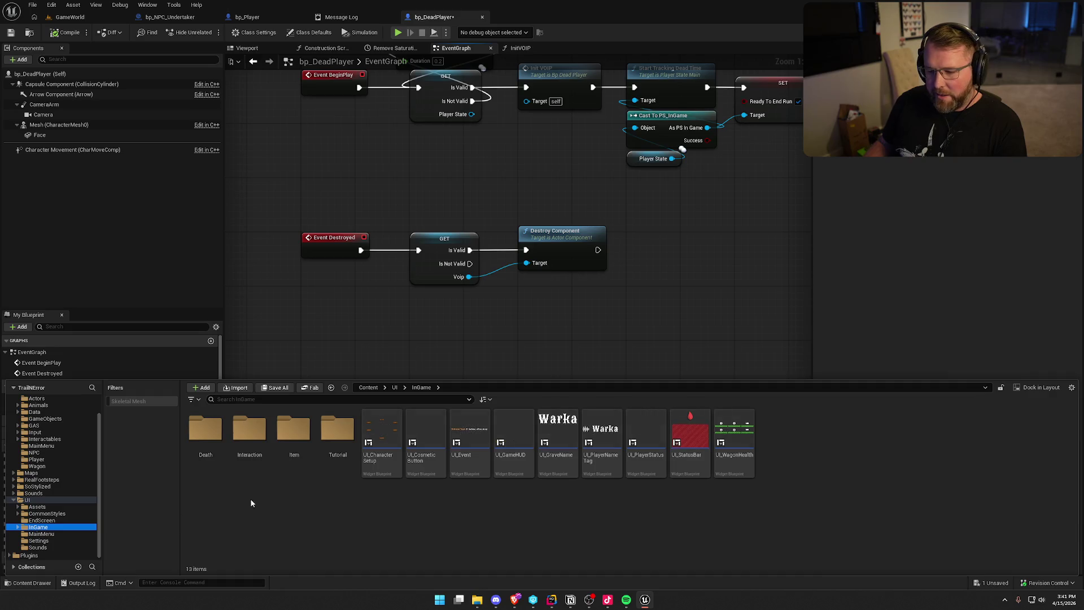
double_click(205, 429)
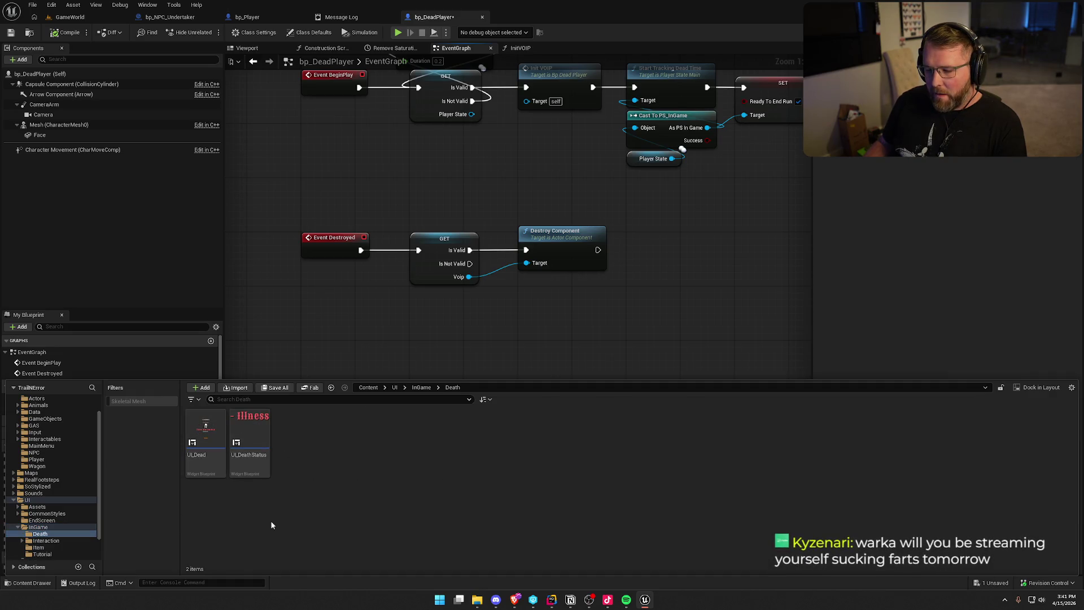
double_click(207, 429)
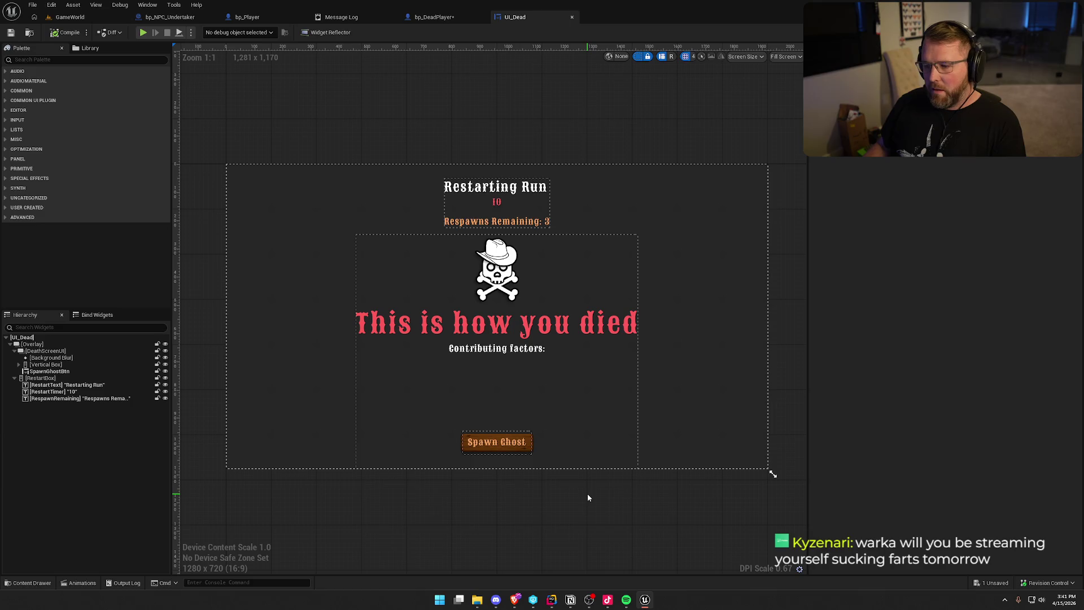
Step: Check the Spawn Ghost button's On Clicked event, then show the widget's Animations panel
click(494, 443)
mouse_move(1072, 169)
mouse_down()
mouse_move(1061, 339)
mouse_move(1026, 496)
mouse_up()
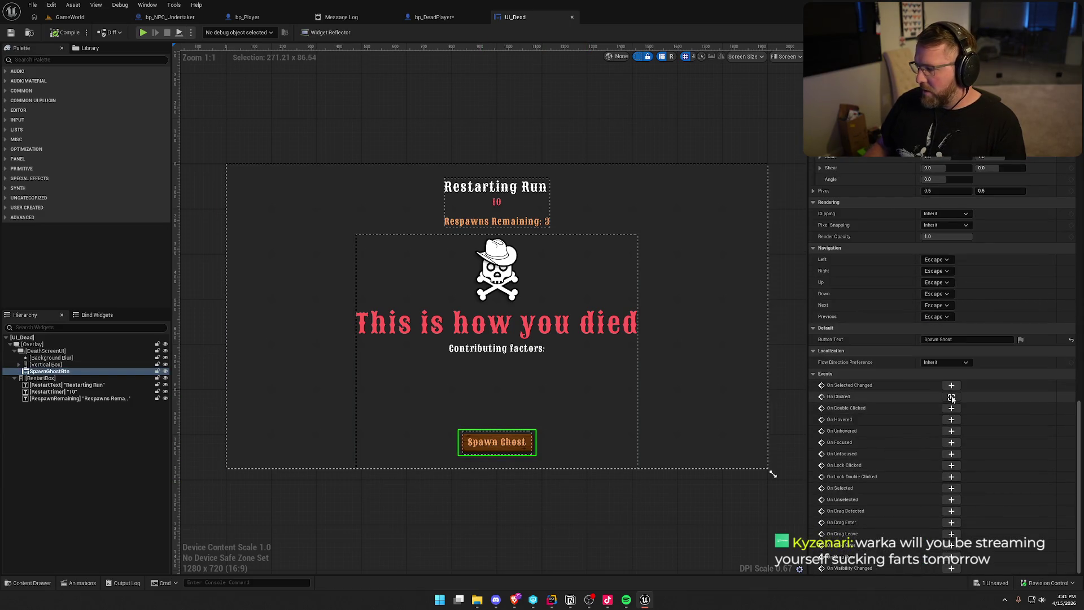
click(951, 397)
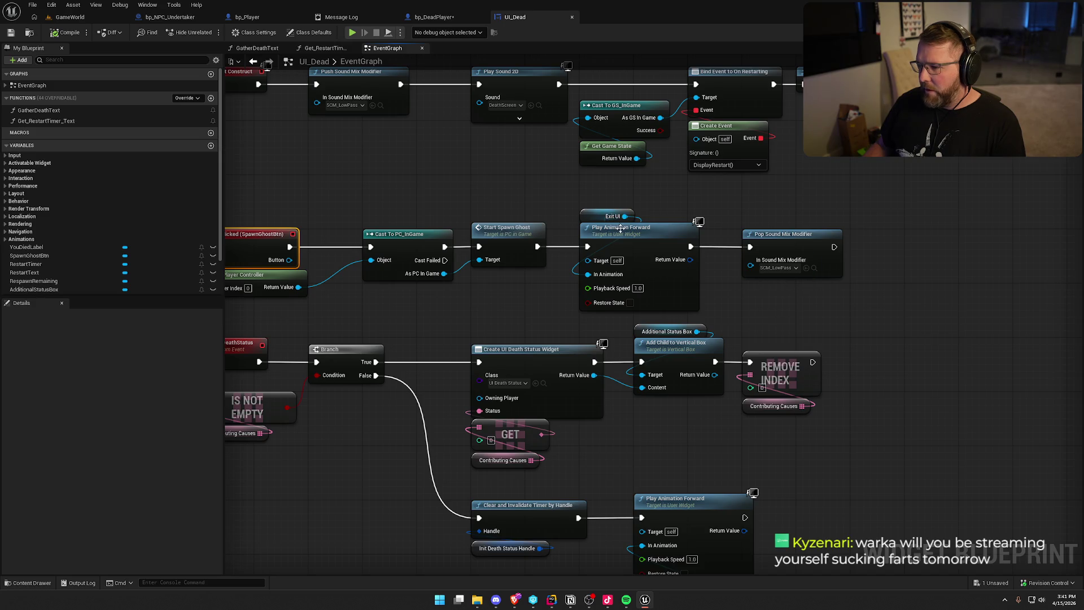
click(1050, 33)
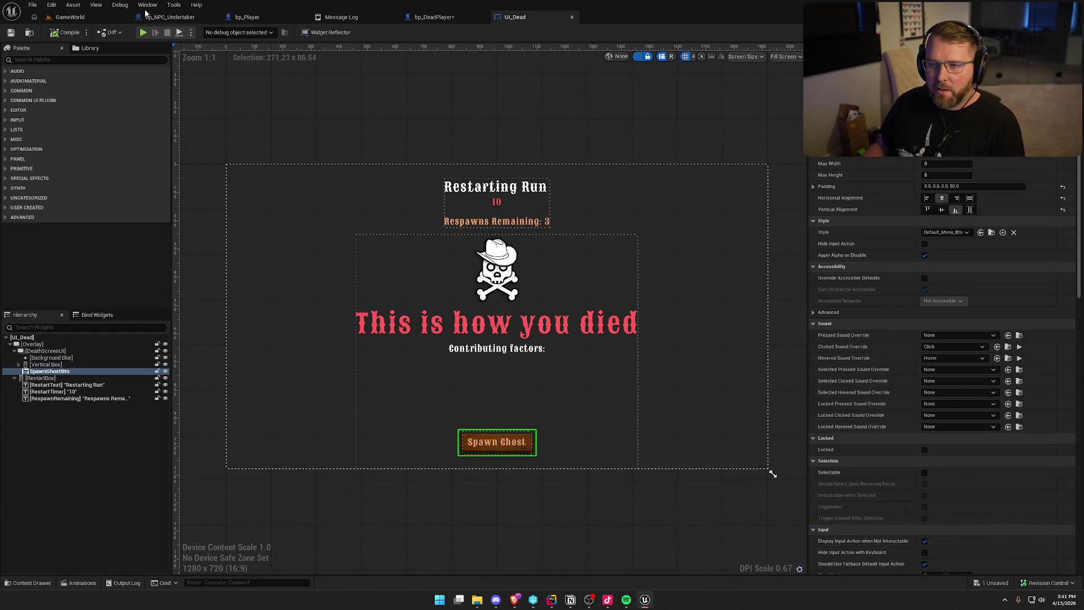
click(147, 5)
click(176, 74)
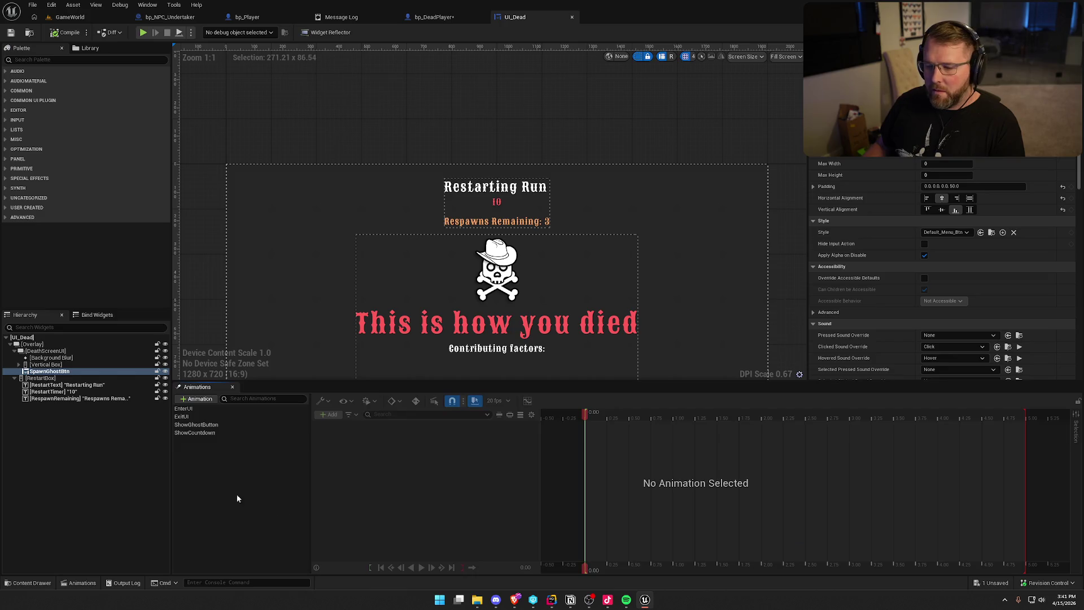
Step: Select the ExitUI animation and play its fade-out preview on the death screen
click(186, 417)
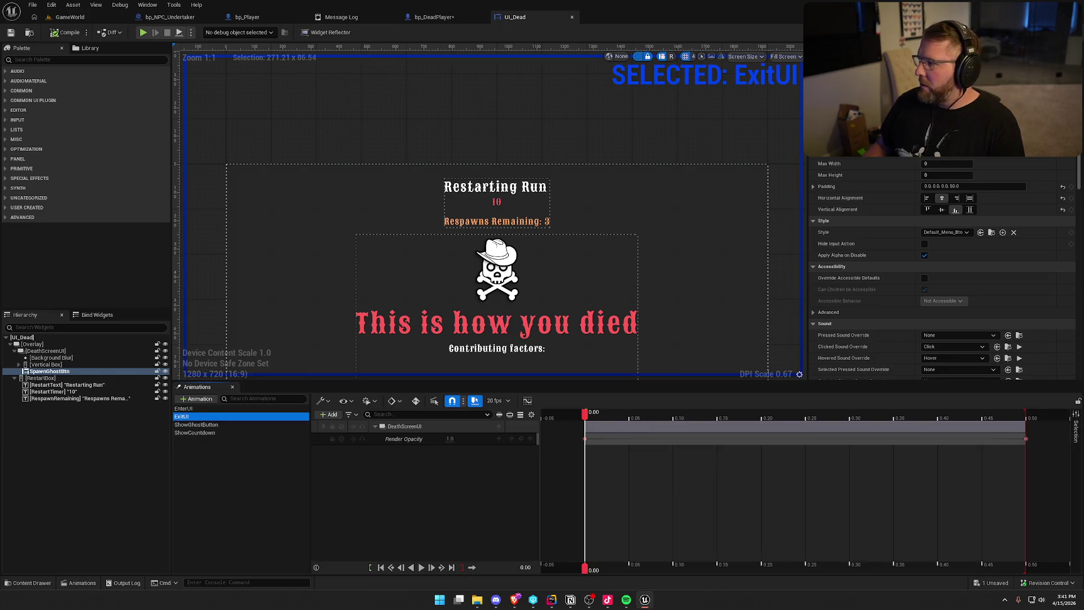
click(1062, 32)
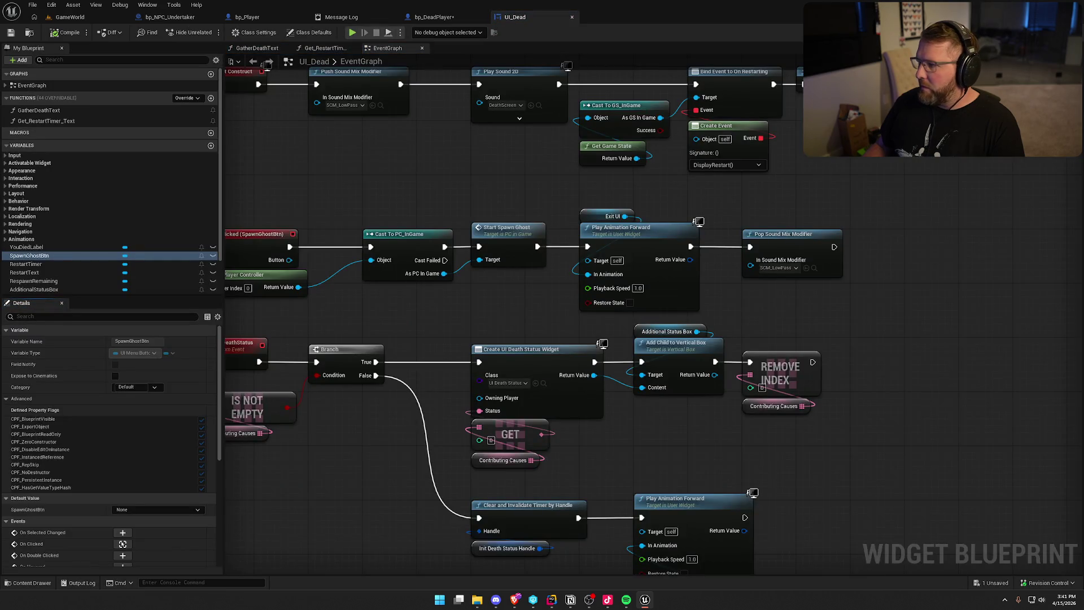
key(shift+F4)
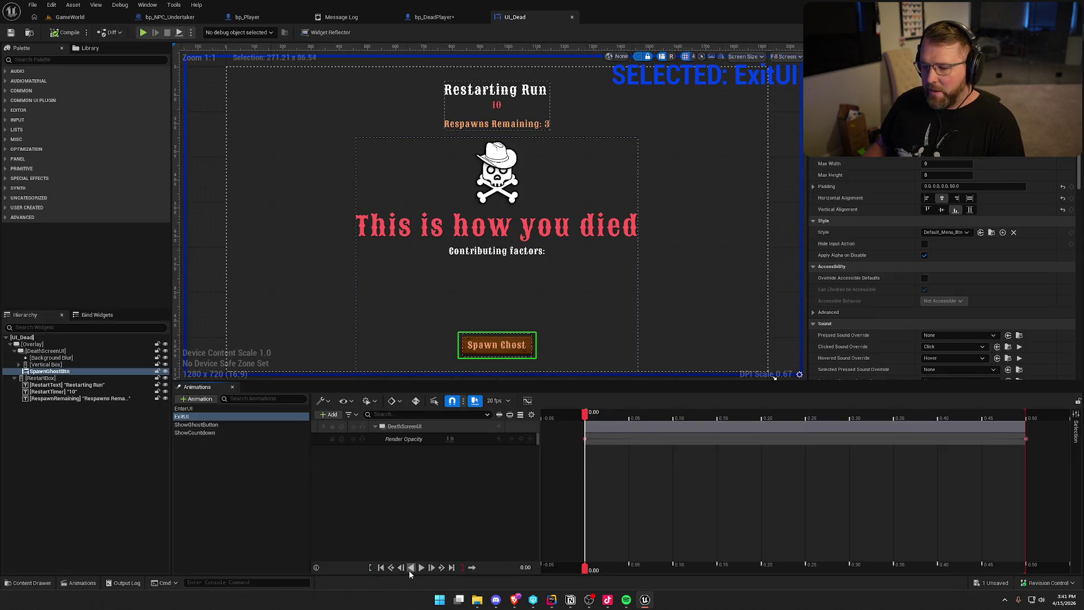
click(421, 568)
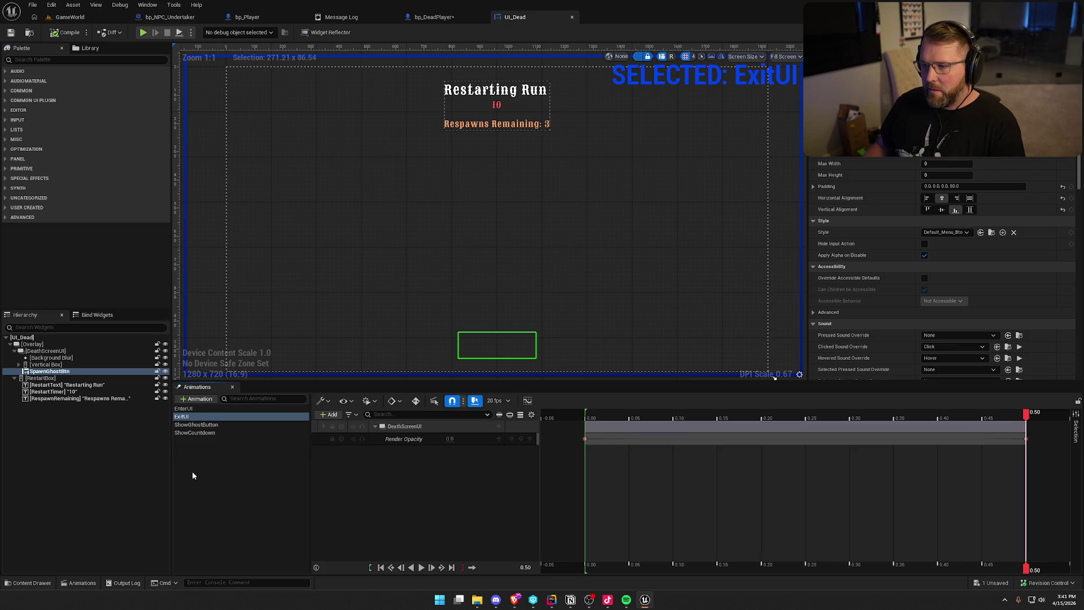
scroll(363, 299, down, 1)
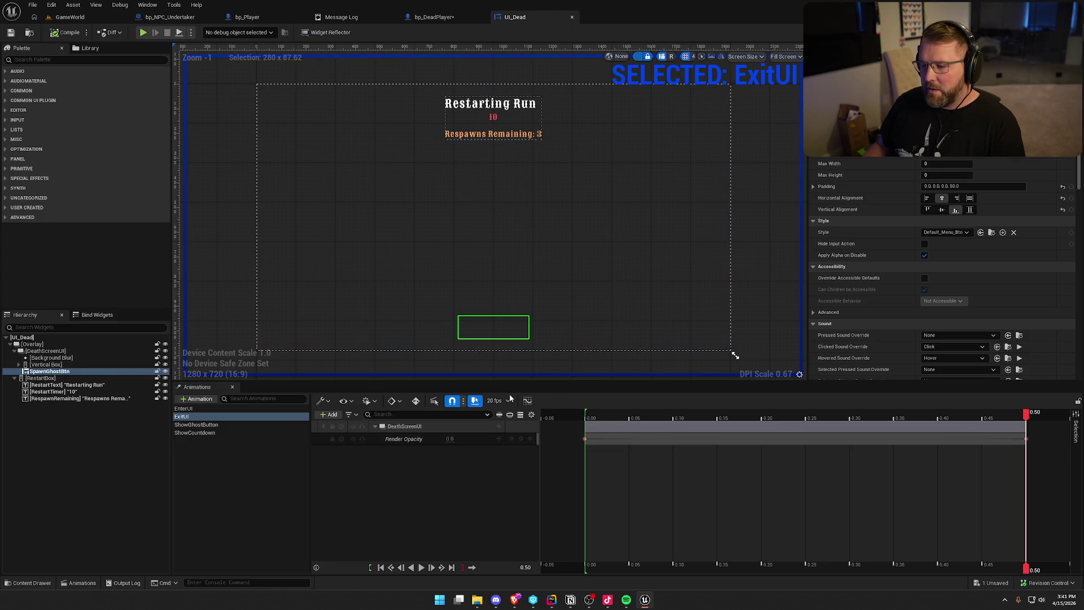
Step: Deselect ExitUI, close the Animations panel and open UI_Dead's event graph
click(245, 469)
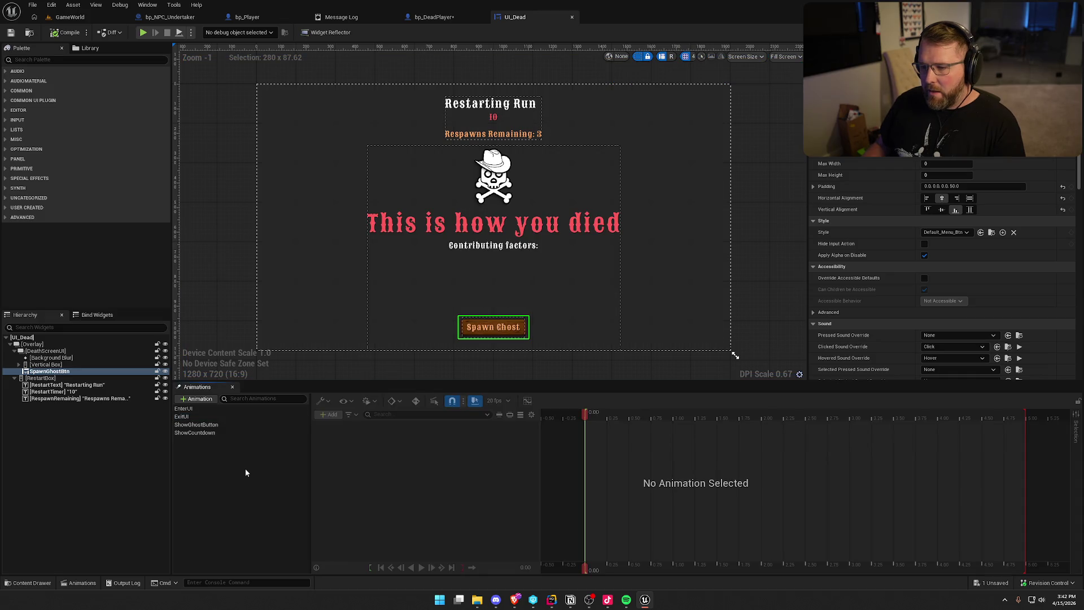
click(204, 417)
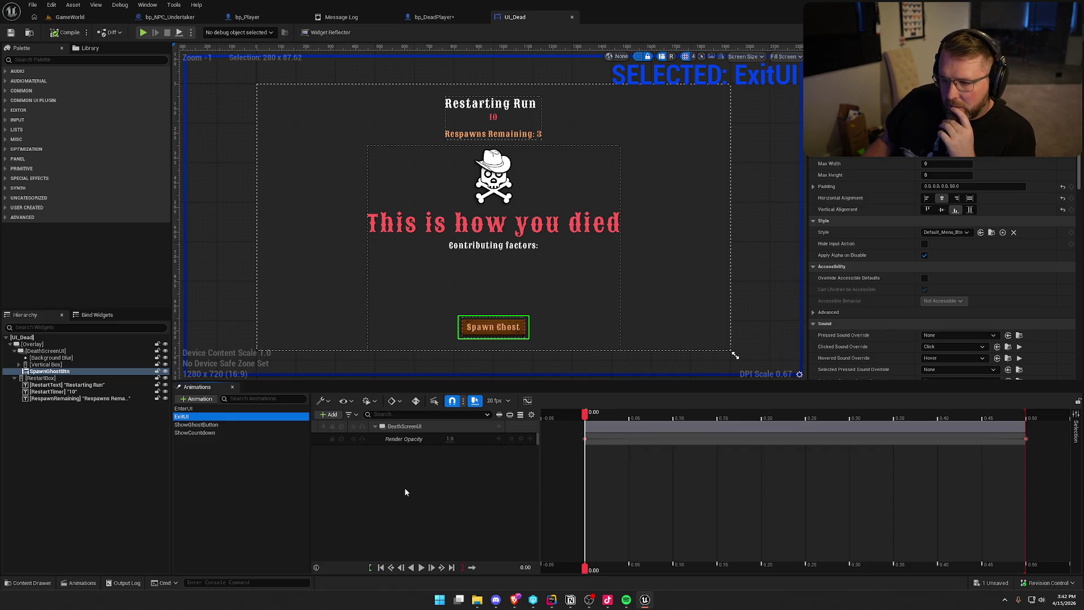
click(227, 478)
click(232, 387)
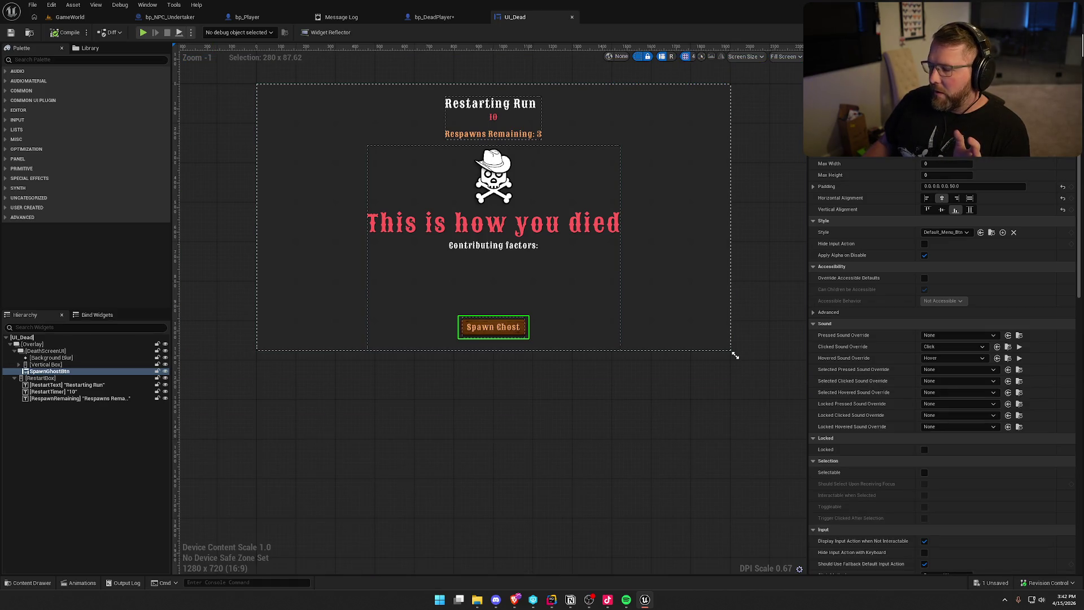
double_click(493, 327)
scroll(535, 290, up, 3)
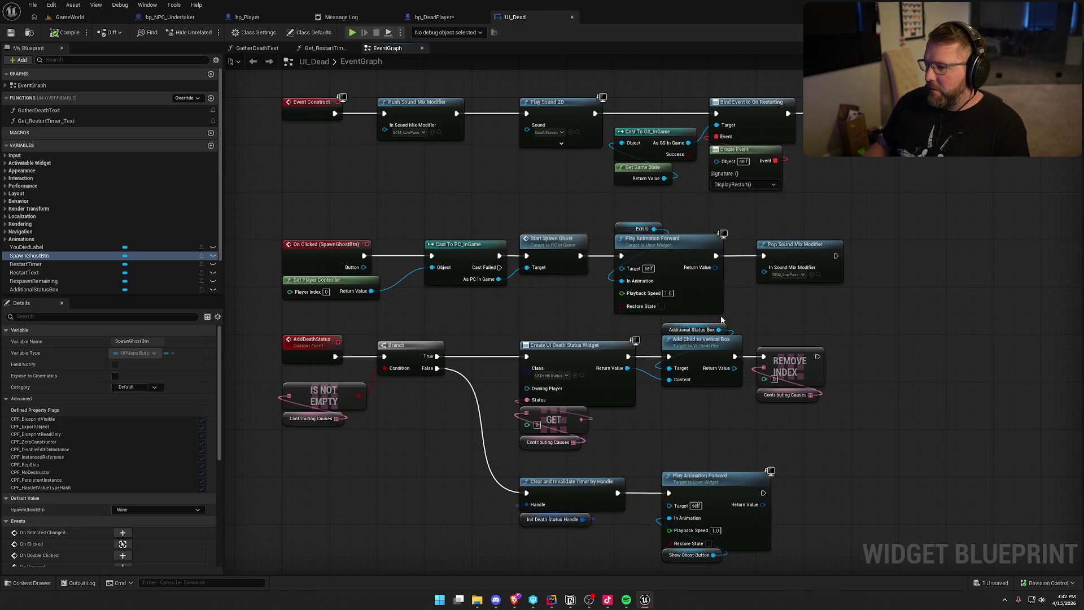
Step: Pan through the Spawn Ghost click chain, construct sequence, timer SET nodes and DisplayRestart logic
scroll(723, 320, up, 1)
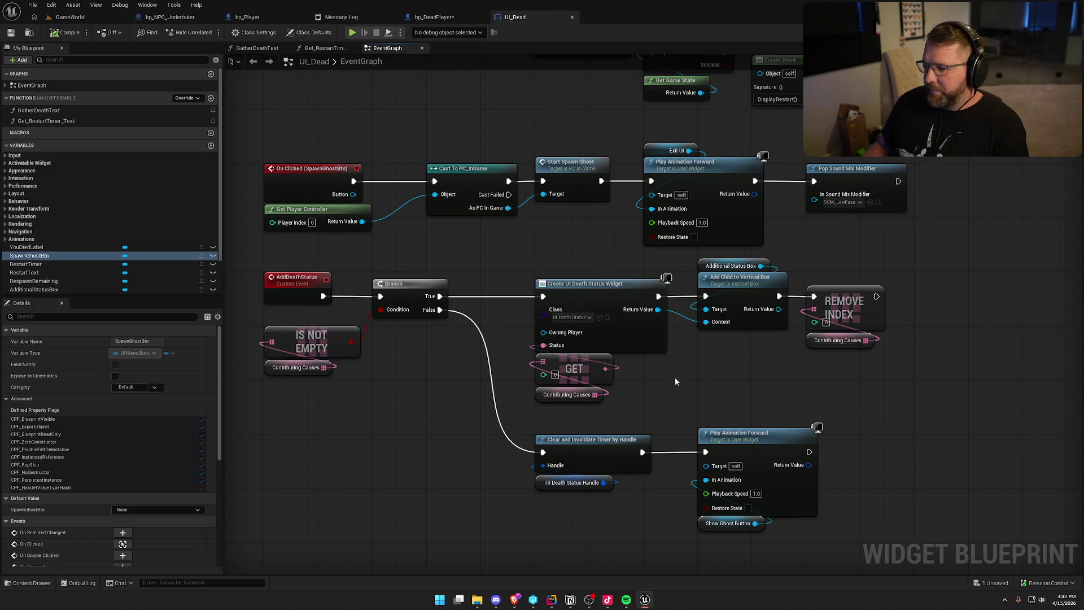
drag(299, 150, 919, 250)
click(399, 474)
scroll(405, 468, down, 2)
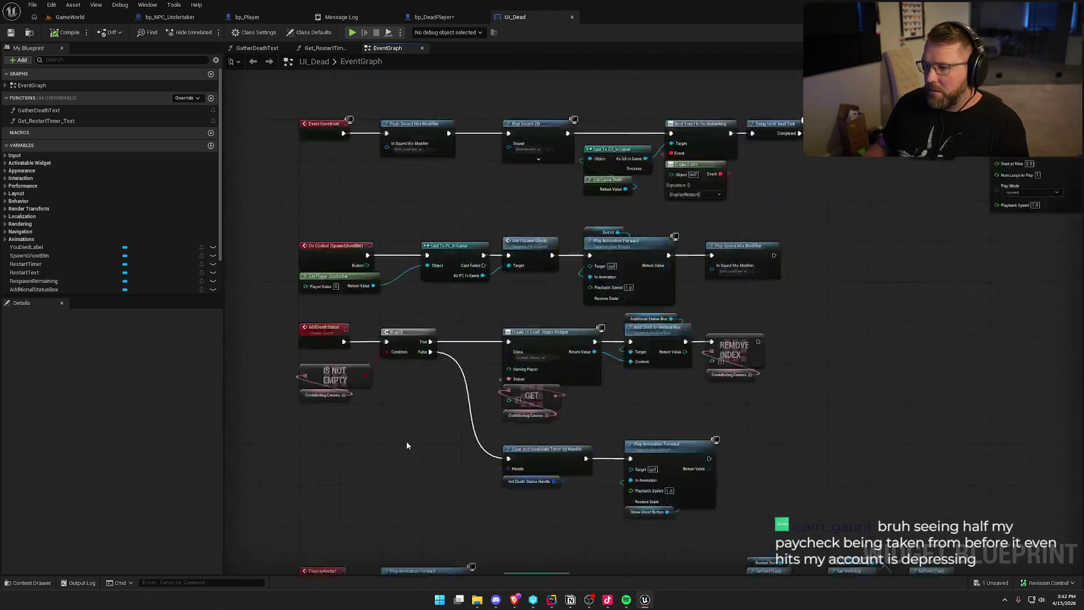
scroll(406, 446, down, 2)
scroll(429, 317, up, 4)
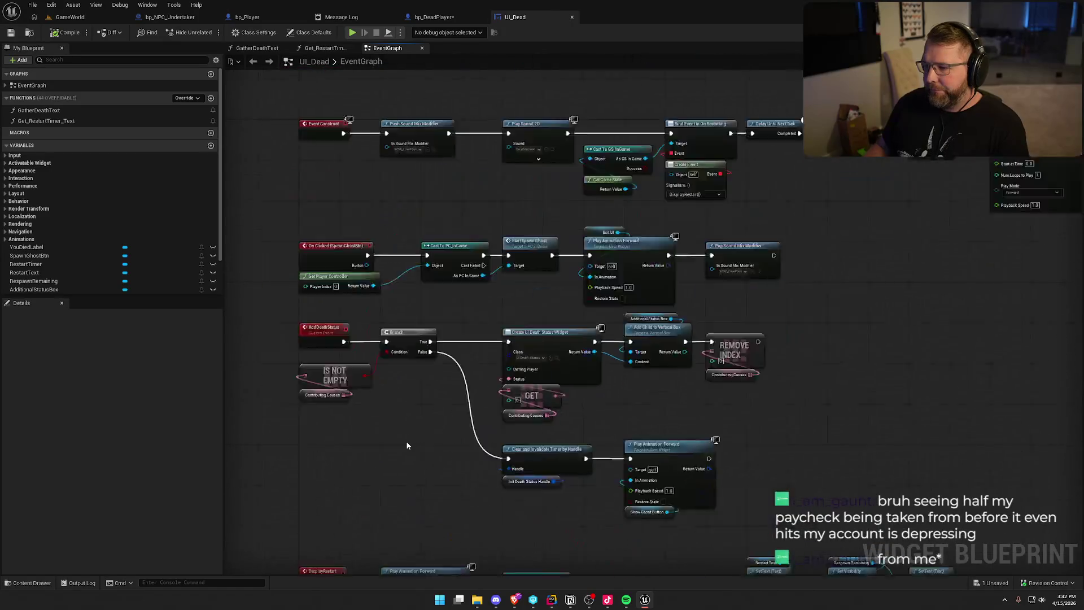
drag(458, 324, 319, 365)
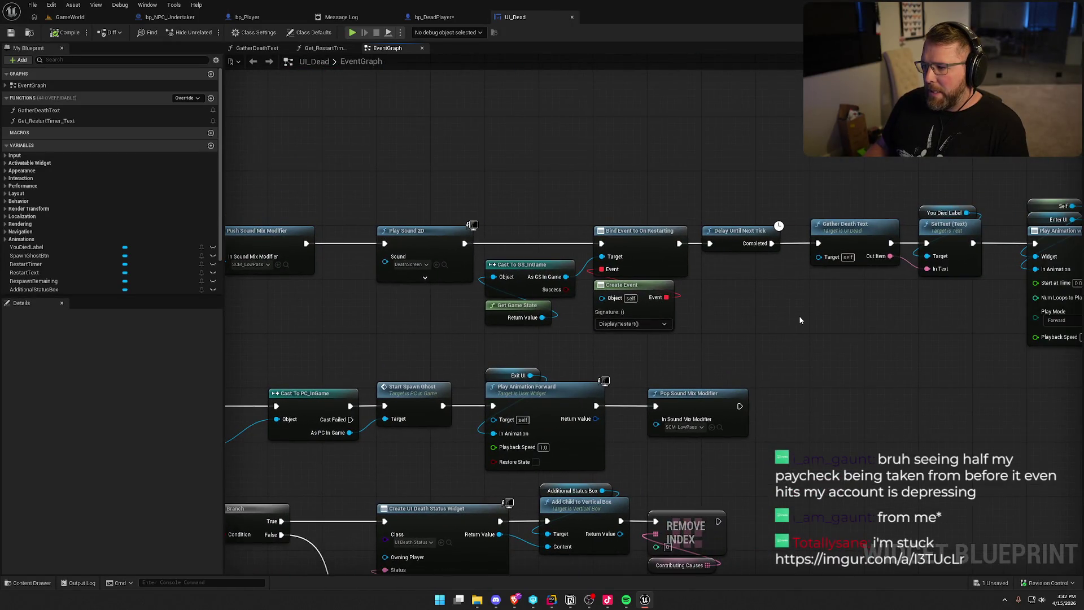
drag(818, 313, 628, 299)
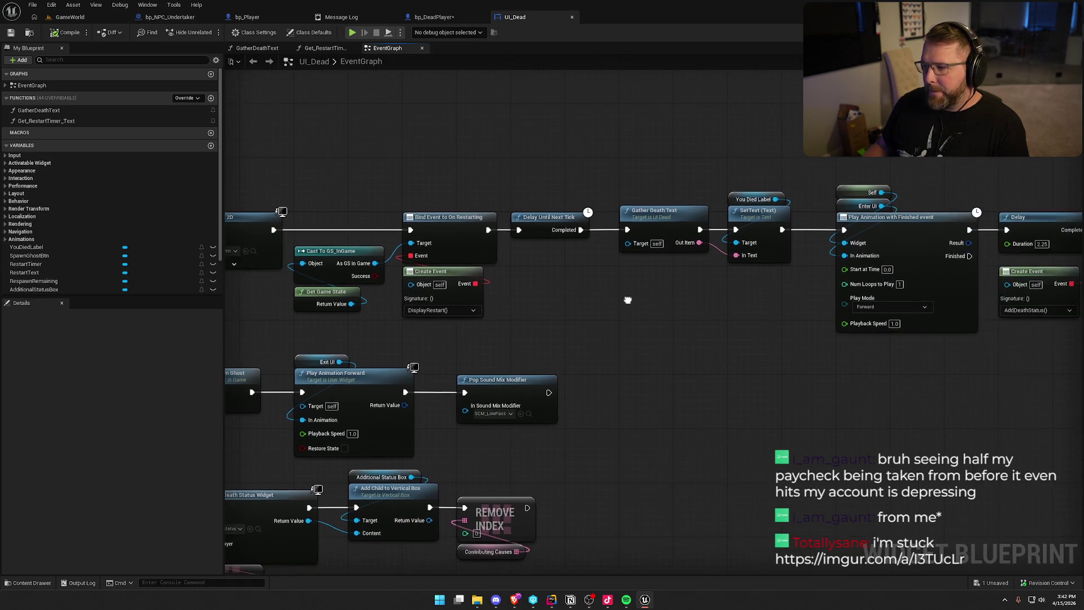
drag(655, 339, 201, 312)
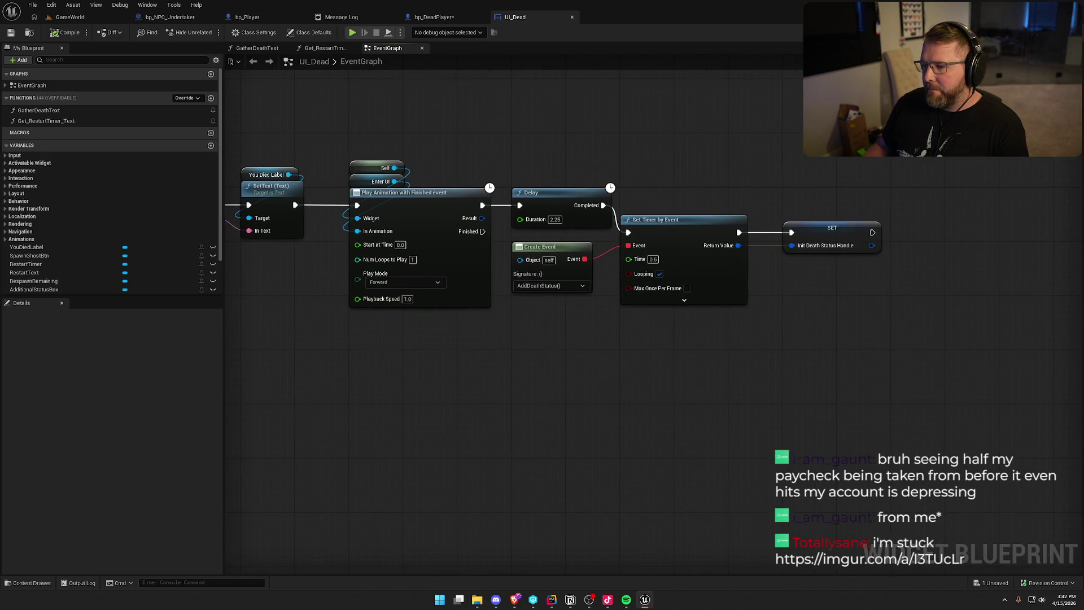
scroll(293, 315, down, 2)
scroll(593, 312, down, 2)
scroll(489, 224, up, 2)
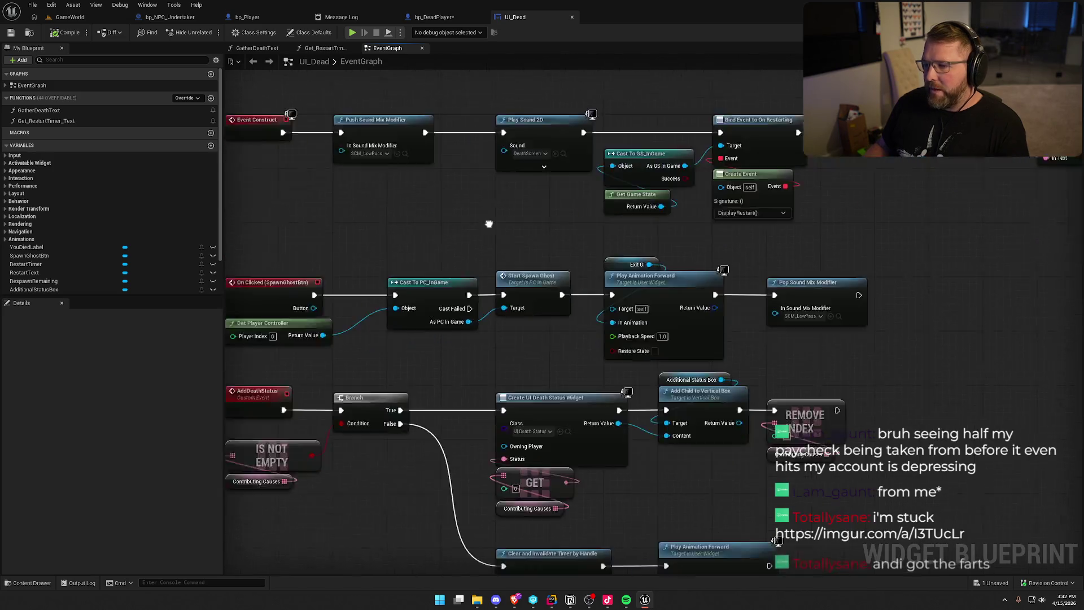
scroll(446, 216, down, 2)
drag(446, 215, 398, 224)
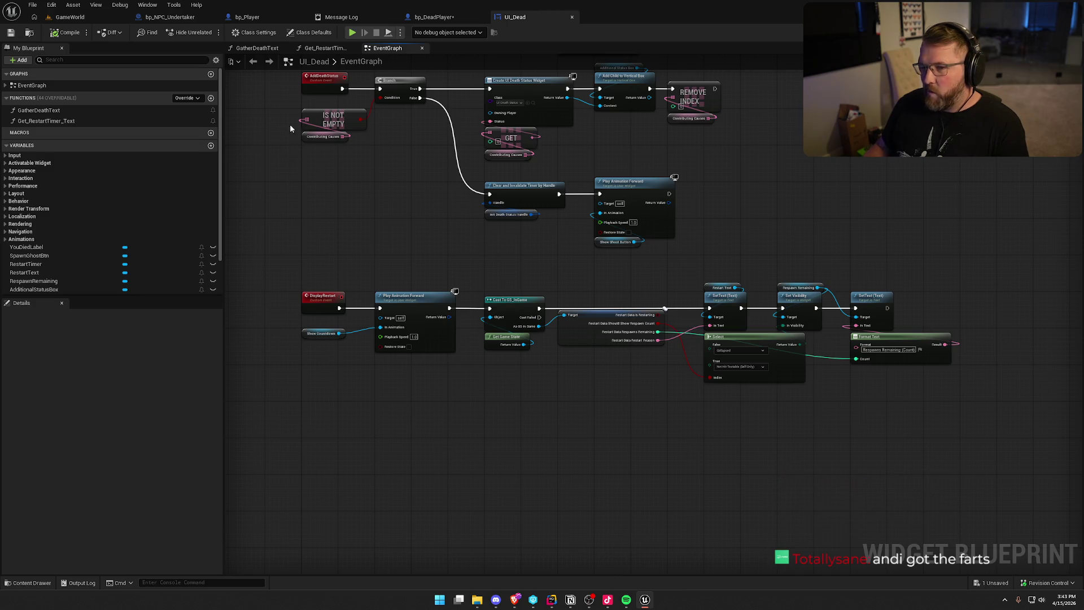
Step: Inspect bp_Player's BeginPlay event graph, then return to UI_Dead and switch to Rider
click(261, 17)
click(387, 48)
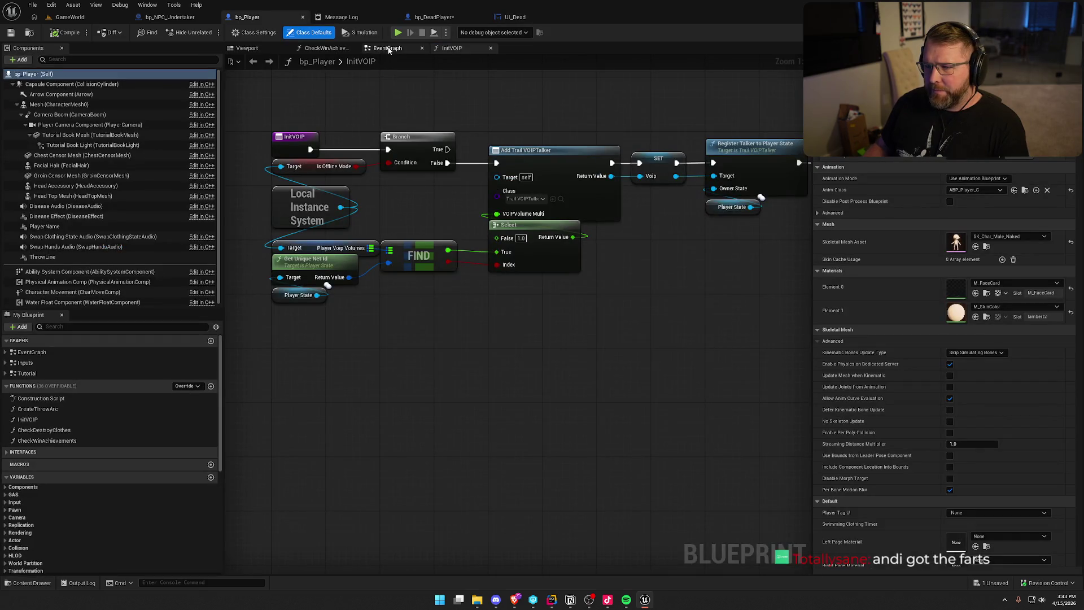
drag(613, 359, 432, 376)
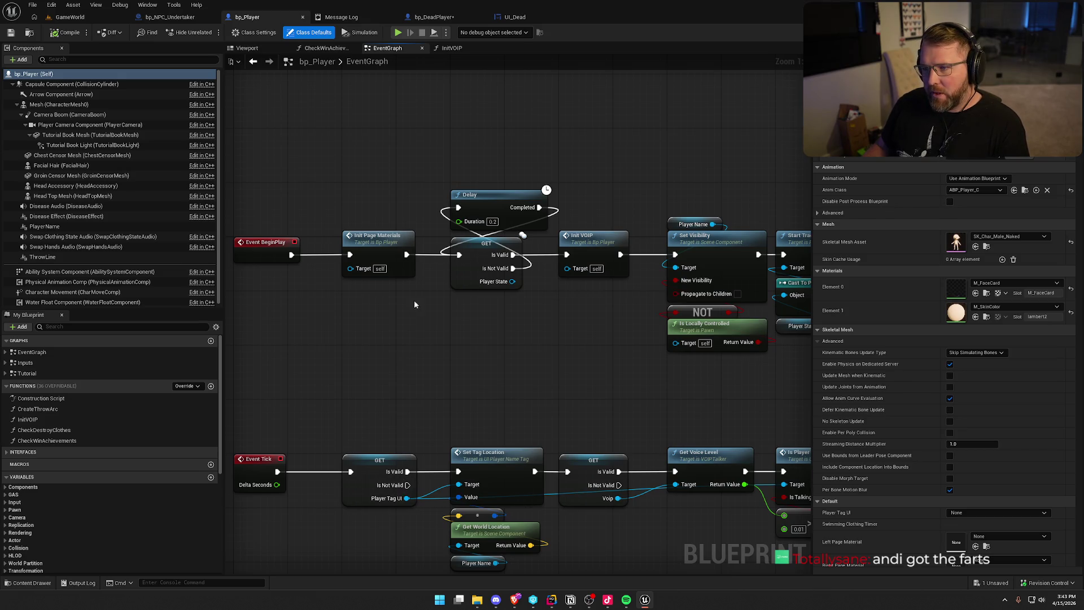
click(517, 18)
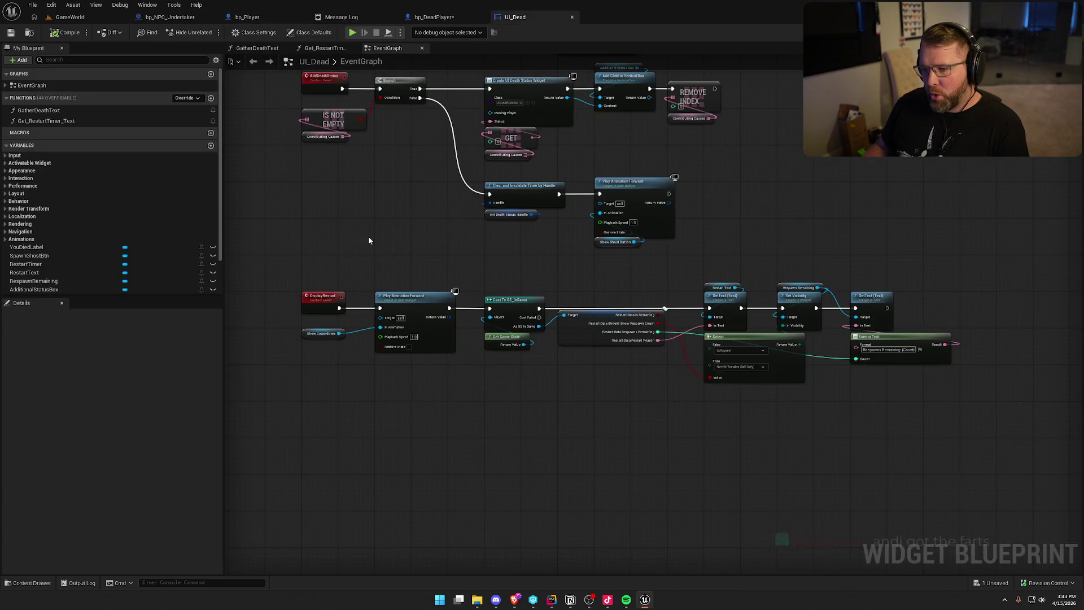
click(552, 599)
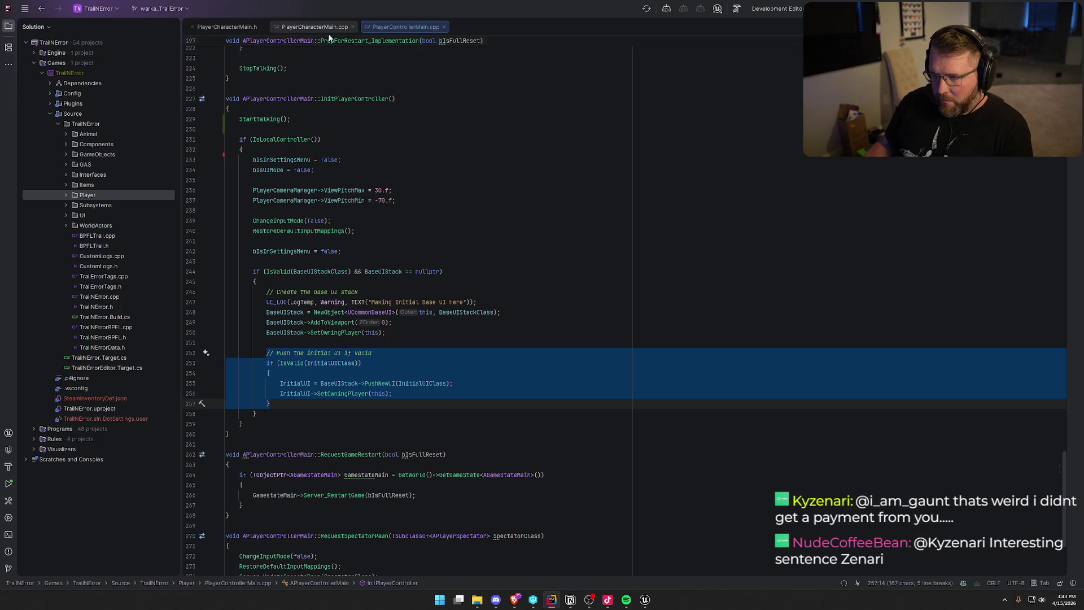
Step: Close the PlayerCharacterMain tabs and open PlayerControllerMain.h with the file tree hidden
middle_click(239, 25)
middle_click(236, 25)
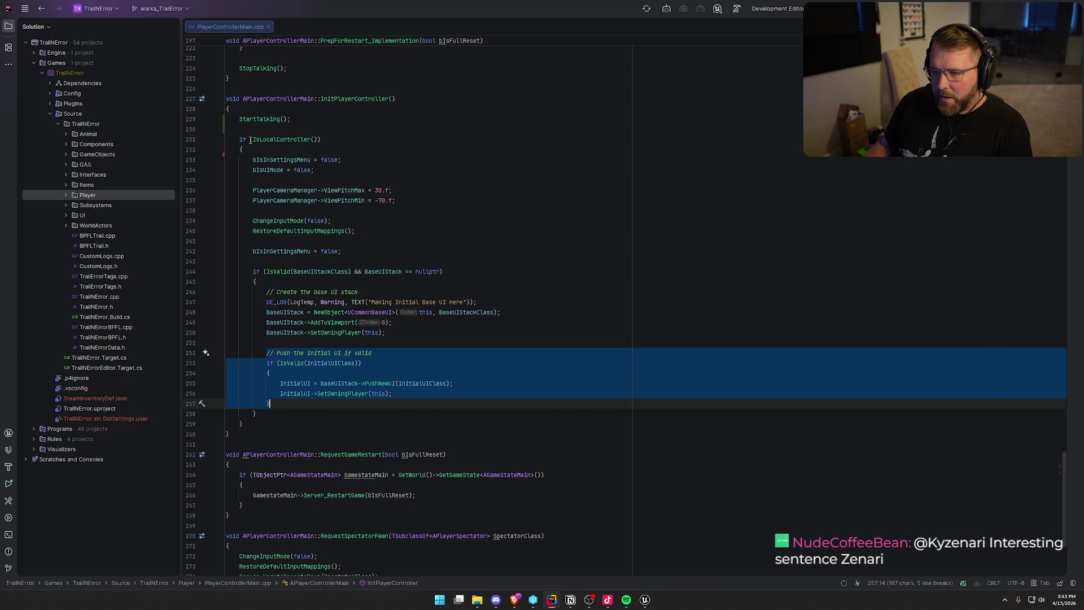
click(338, 99)
ctrl+click(338, 98)
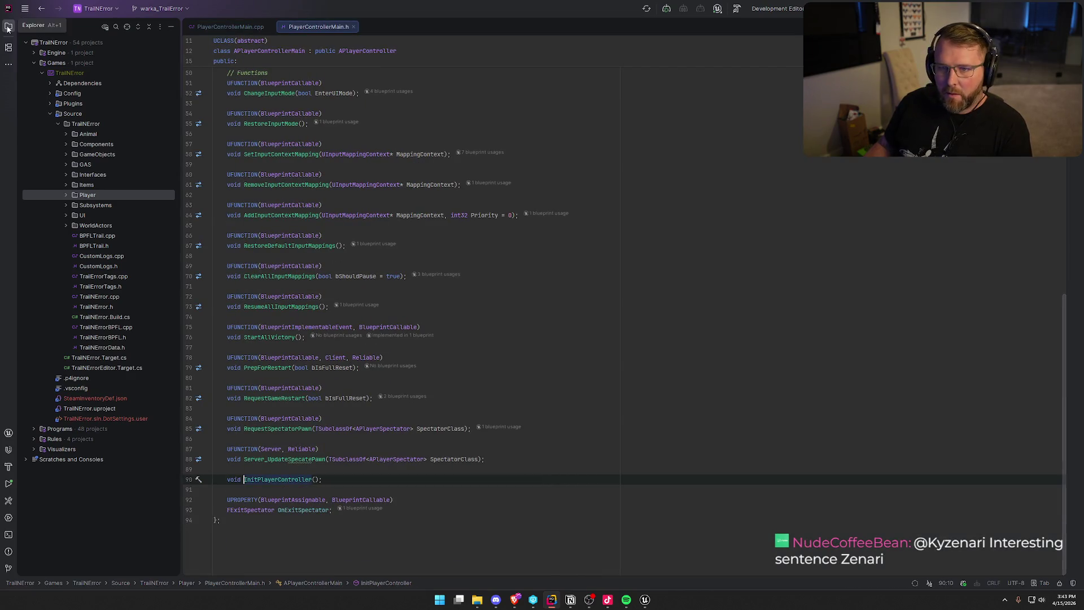
click(8, 27)
scroll(241, 310, up, 10)
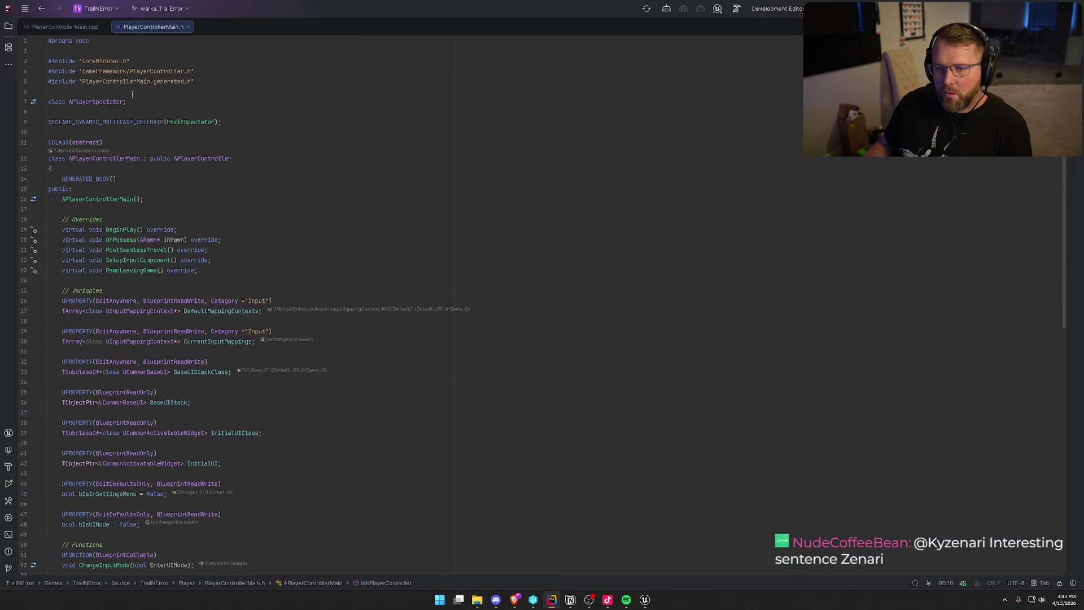
click(153, 90)
key(Return)
key(Return)
key(Up)
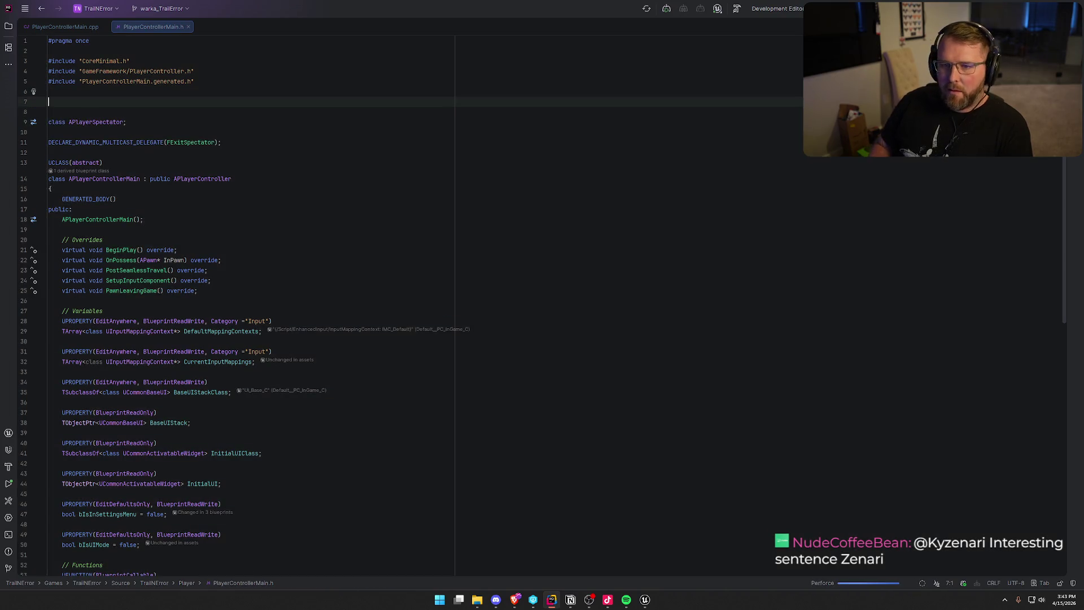
key(ctrl+z)
Step: Add DECLARE_DYNAMIC_MULTICAST_DELEGATE(FPlayerRespawned) below the FExitSpectator delegate
click(194, 122)
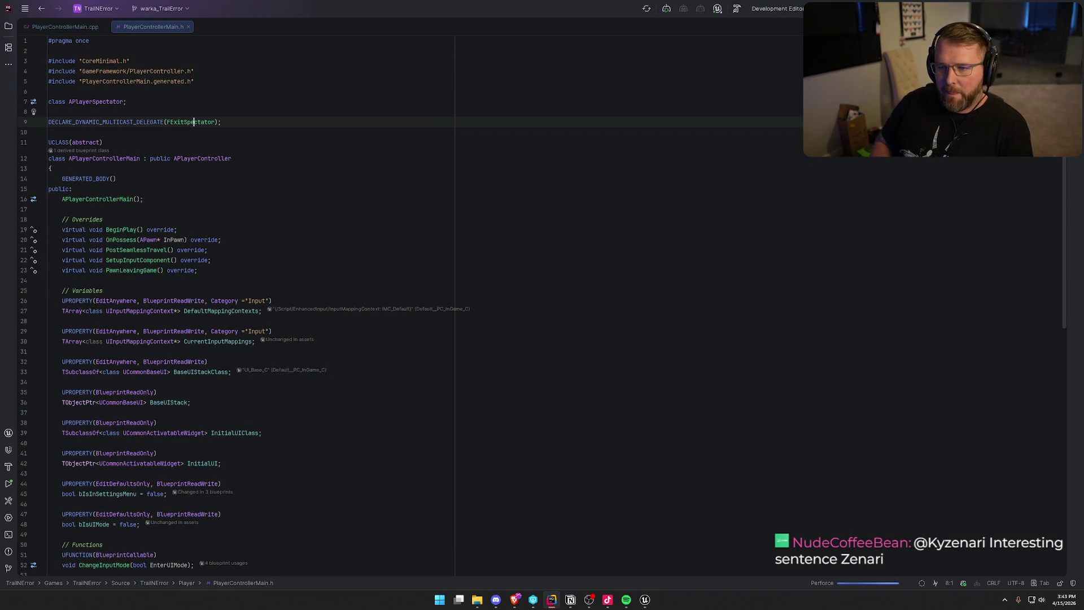
key(End)
key(Return)
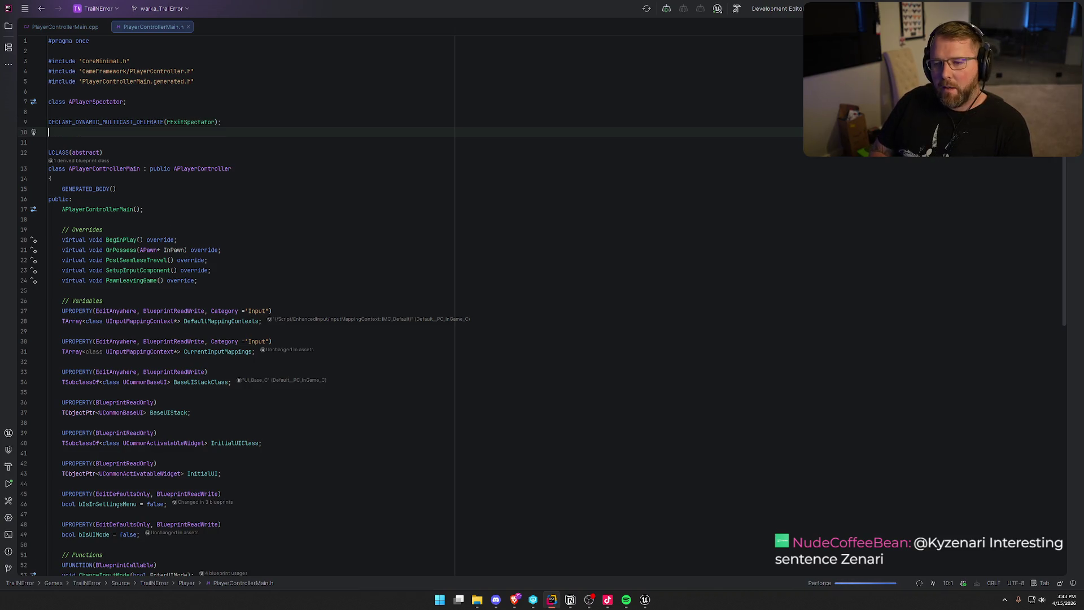
text(DECLARE_DYN)
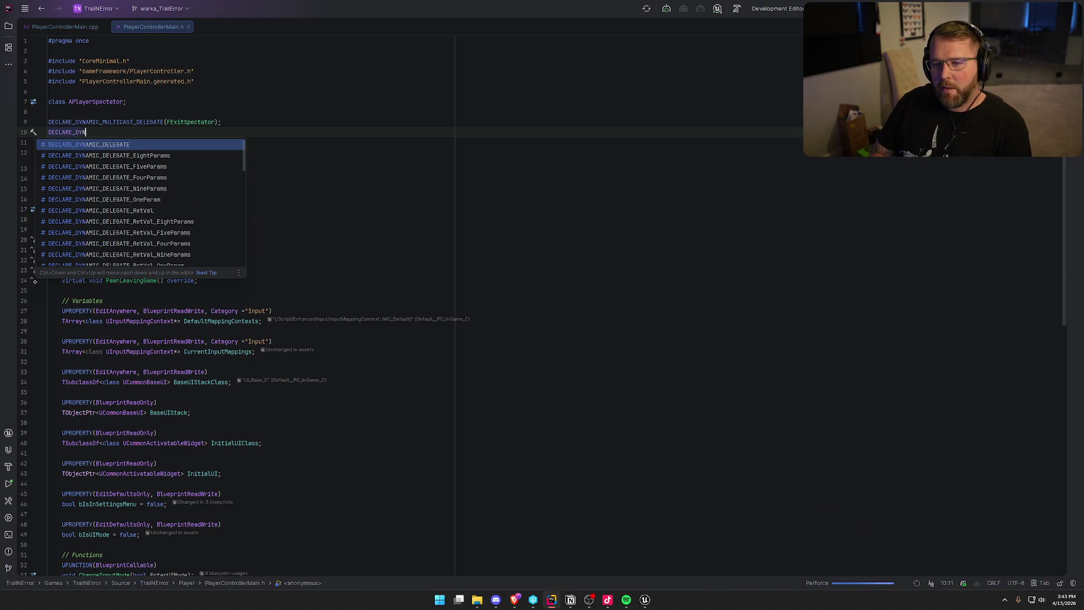
text(AMIC_MUL)
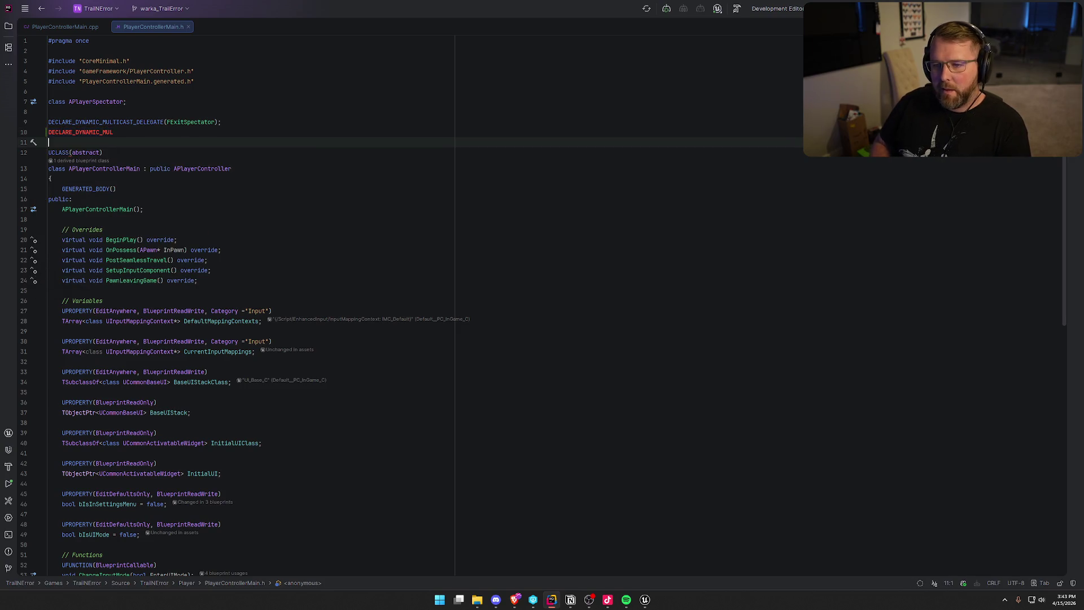
text(TI)
key(Return)
text(F)
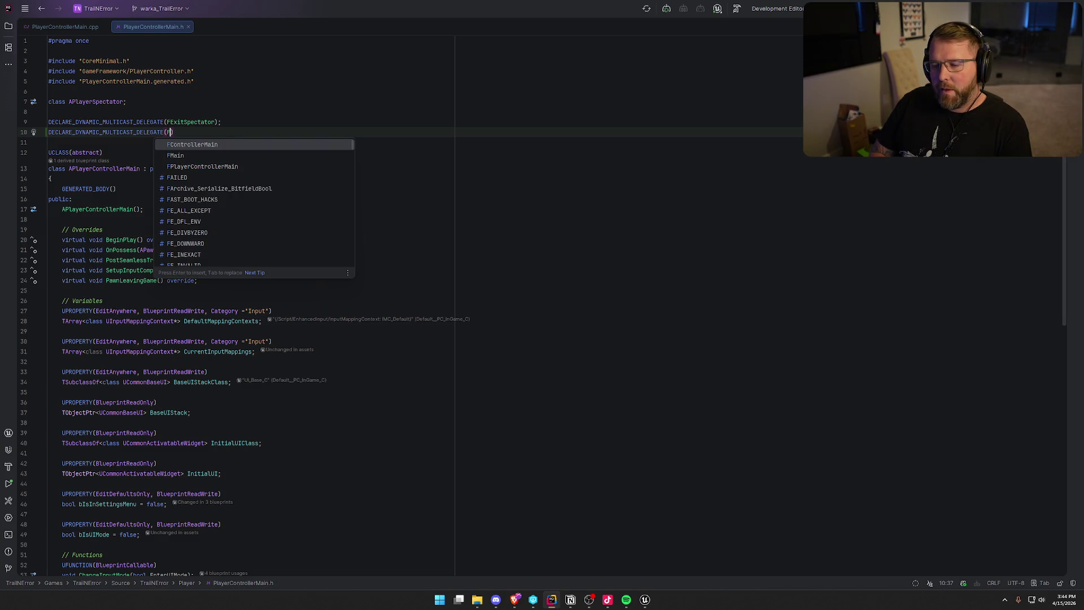
text(PlayerRespawned)
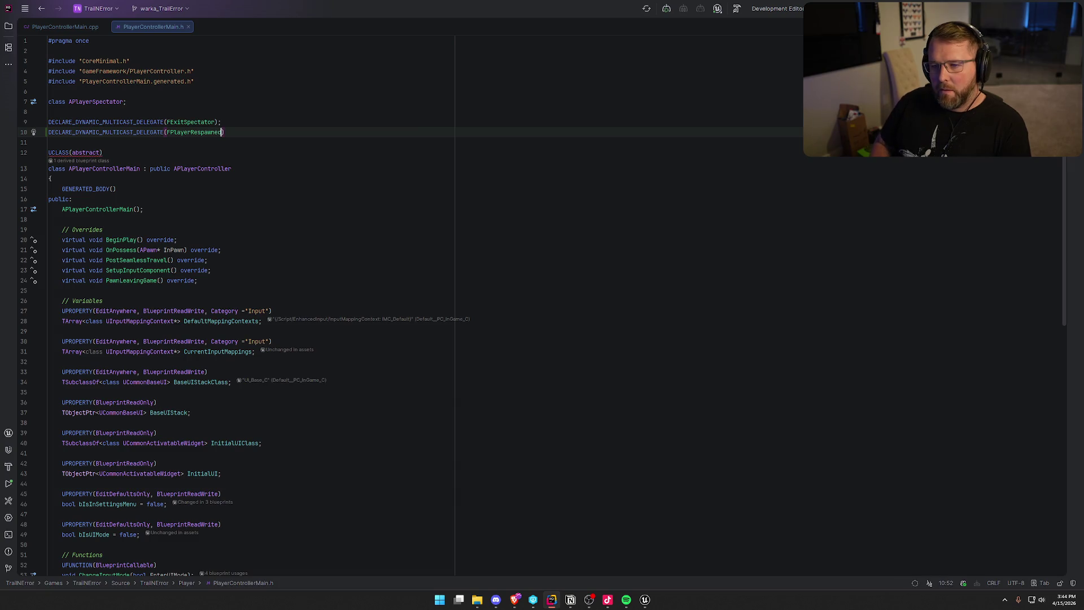
Step: Add a UPROPERTY FPlayerRespawned OnPlayerRespawned at the end of the class
key(ctrl+End)
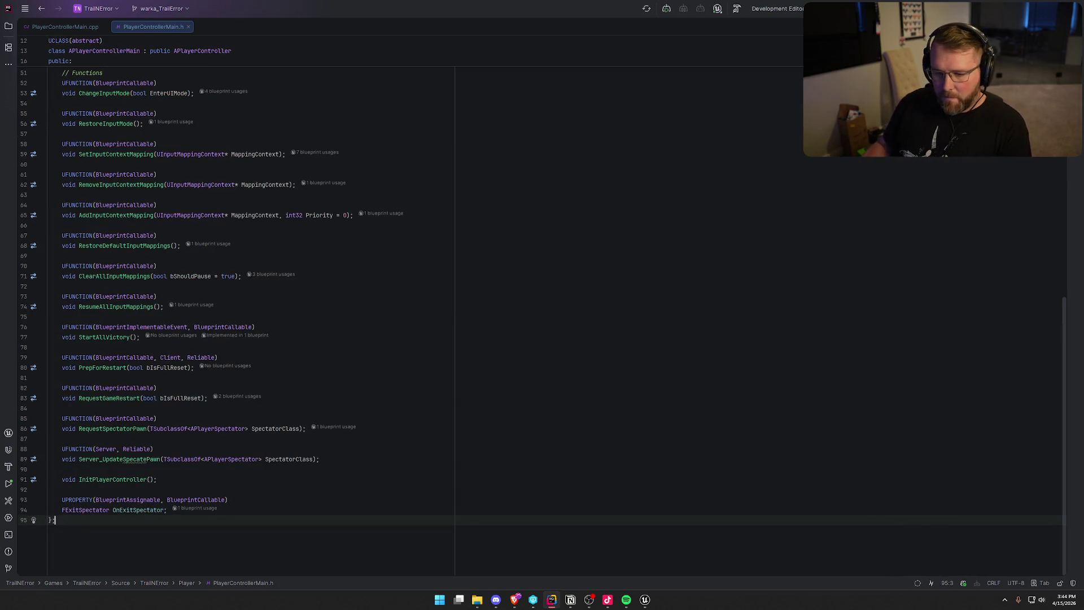
key(Up)
key(End)
key(Return)
key(Return)
text(UPRO)
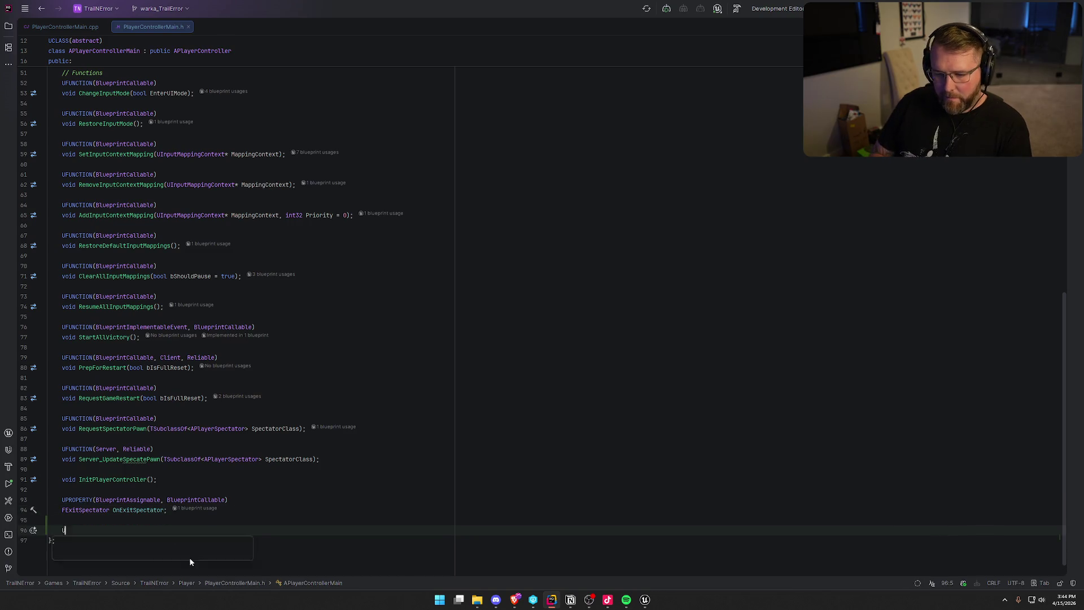
key(Tab)
key(Return)
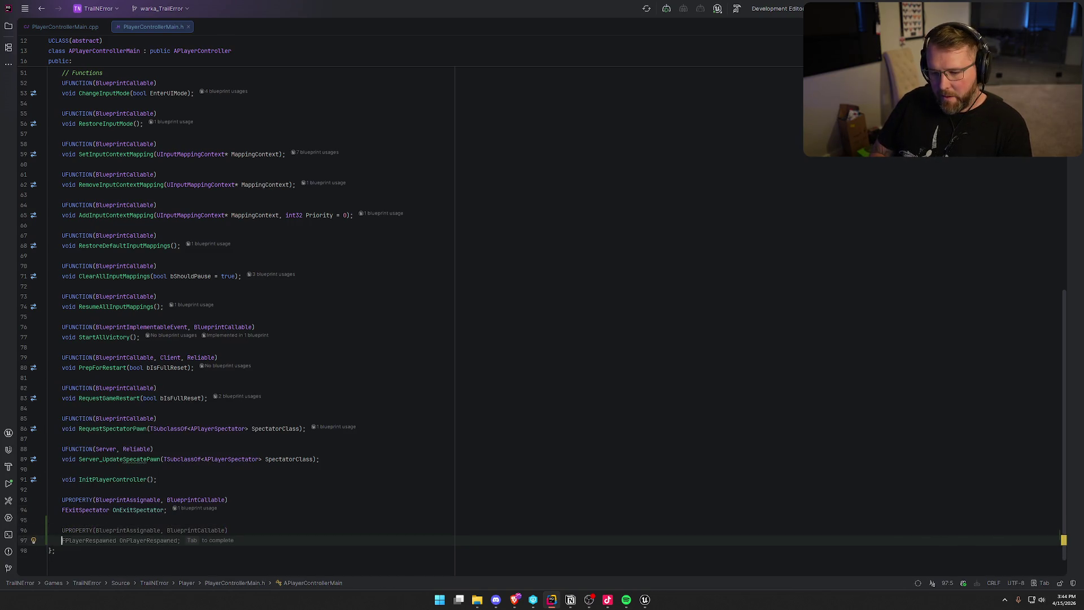
key(Tab)
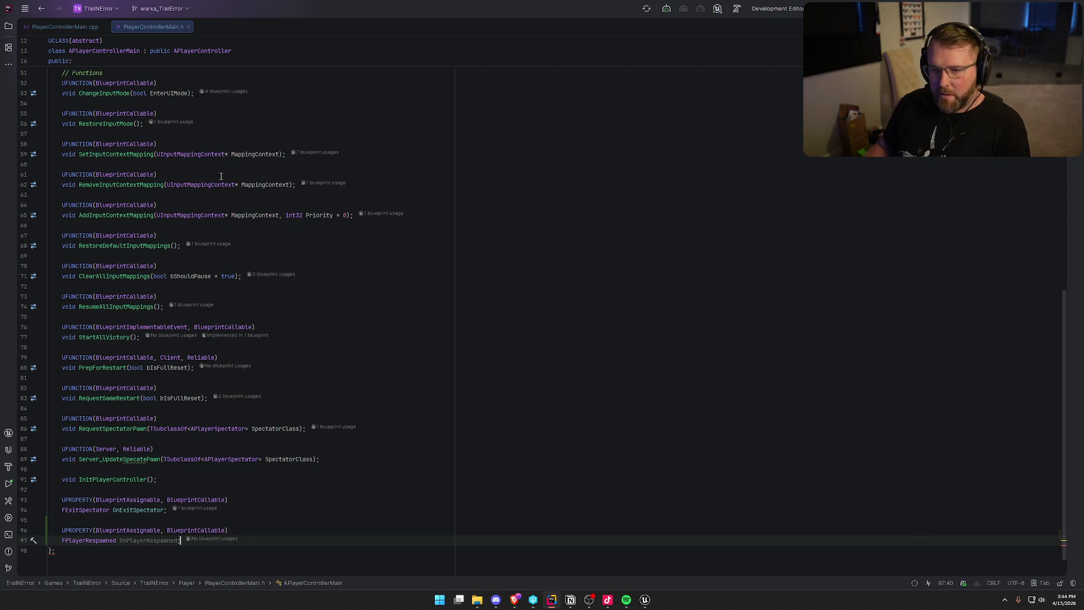
scroll(345, 283, up, 3)
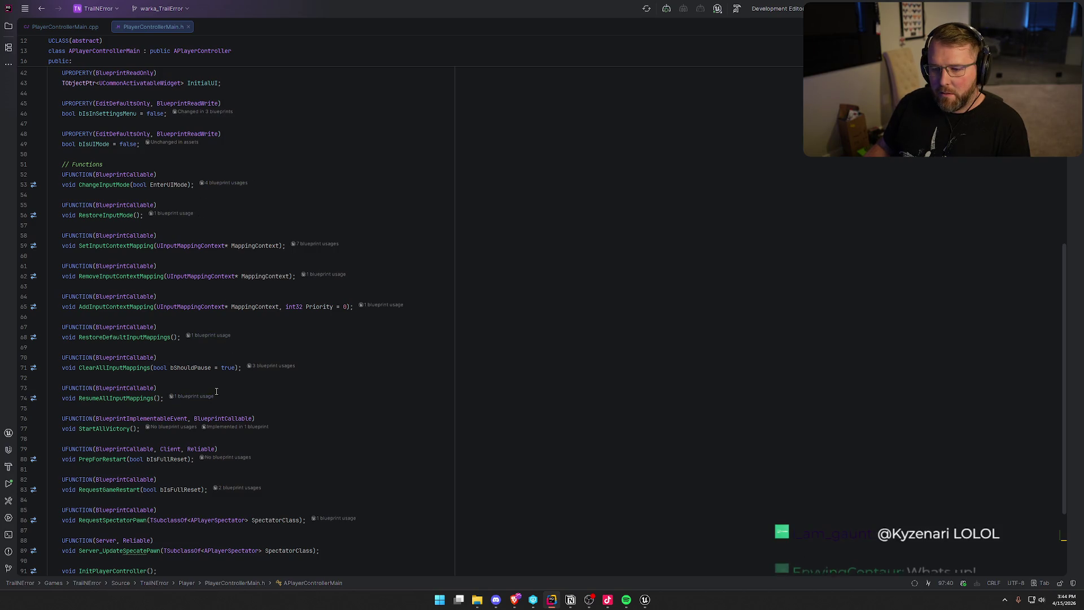
Step: Declare UFUNCTION(BlueprintCallable, Client, Reliable) void NotifyPlayerRespawned() after PrepForRestart
click(195, 459)
key(Return)
key(Return)
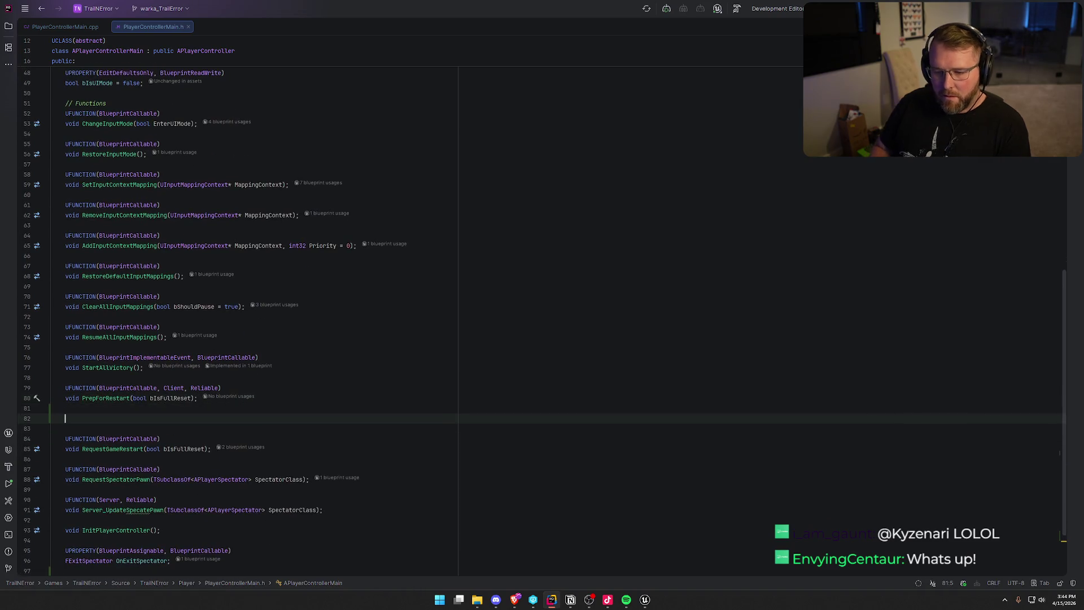
text(UFUNCTION(BlueprintCallable, Client, Reliable))
key(Return)
text(void )
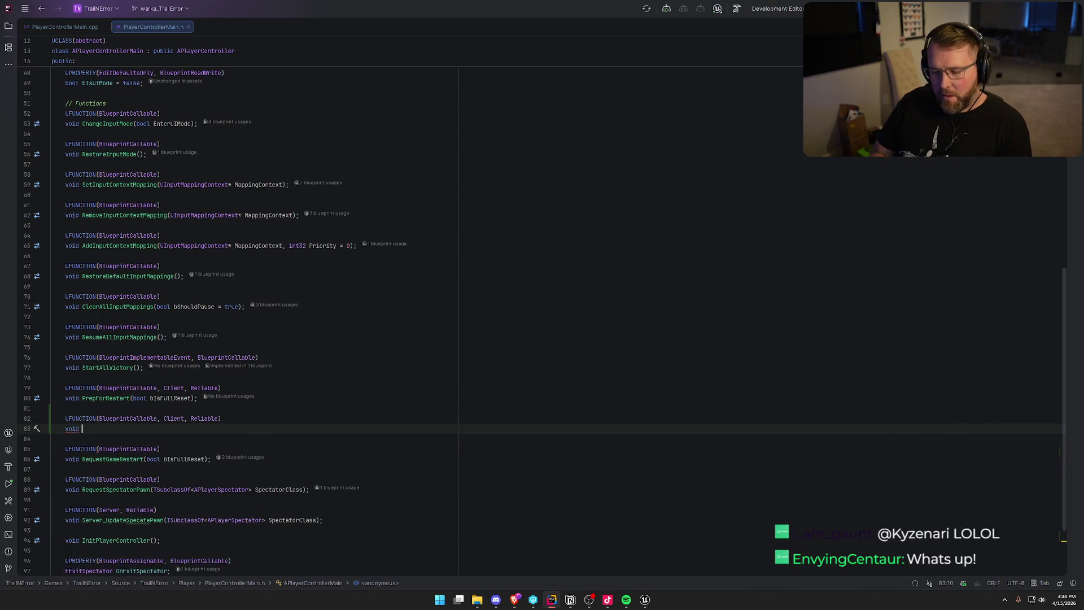
text(RespawnPlayer)
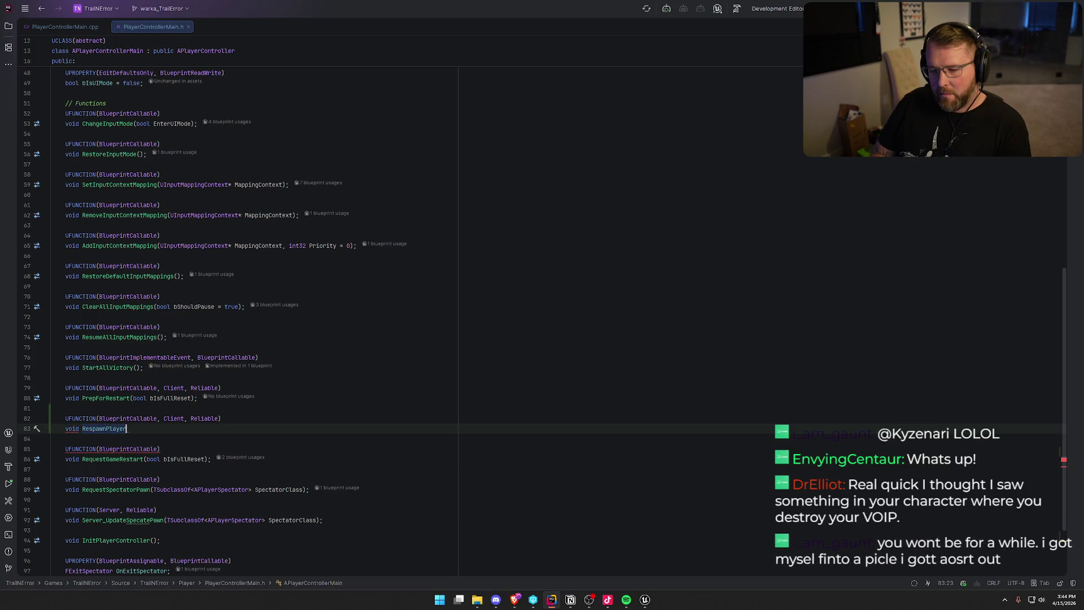
text(UI)
key(BackSpace)
key(BackSpace)
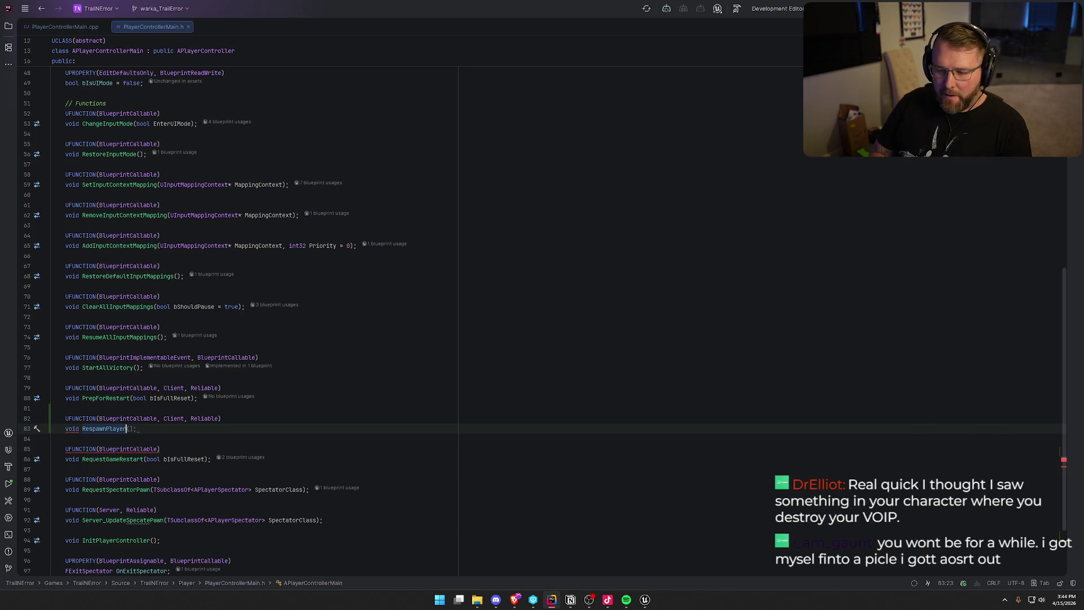
key(BackSpace)
key(BackSpace)
key(BackSpace)
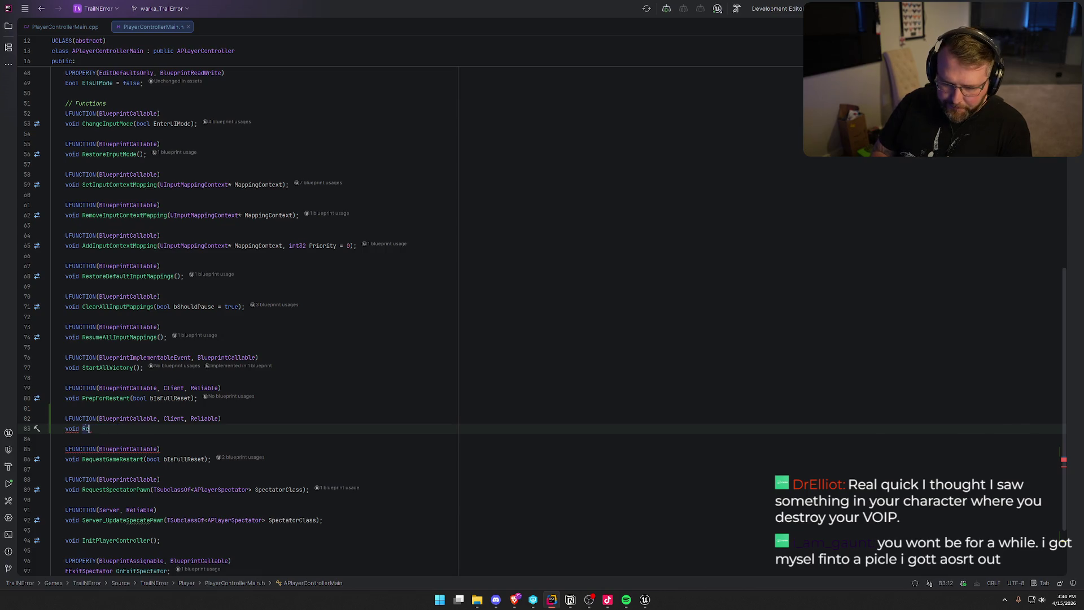
key(BackSpace)
key(BackSpace)
text(Notifyu)
key(BackSpace)
key(Tab)
click(120, 430)
Step: Generate NotifyPlayerRespawned_Implementation in the .cpp calling OnPlayerRespawned.Broadcast()
key(alt+Return)
key(Return)
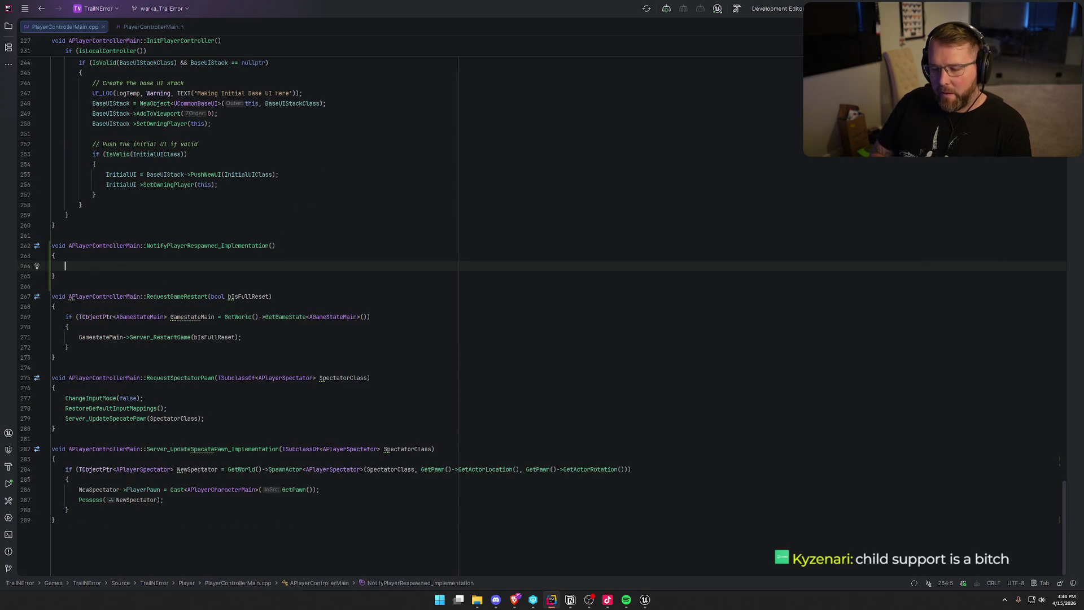
text(OnPlayerRespawned.Broadcast();)
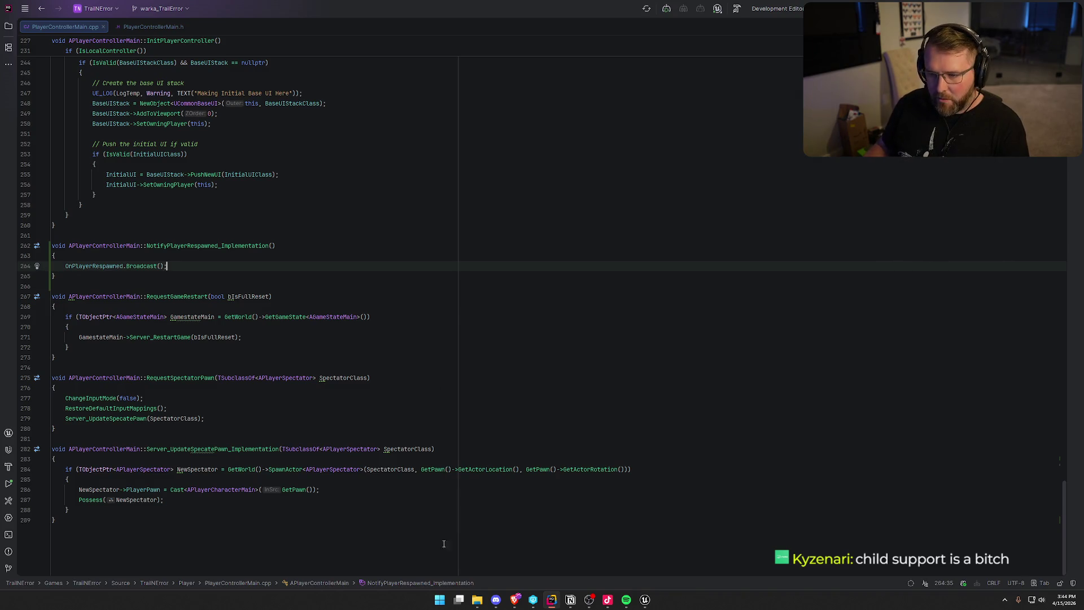
click(642, 603)
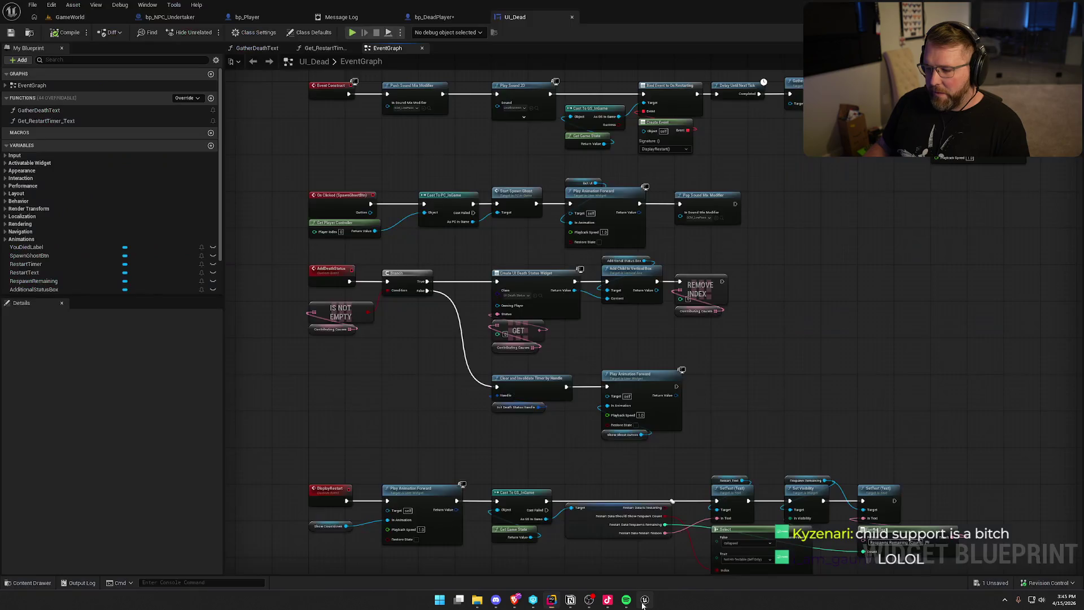
Step: Compile the respawn C++ changes with Live Coding from the GameWorld level
click(64, 18)
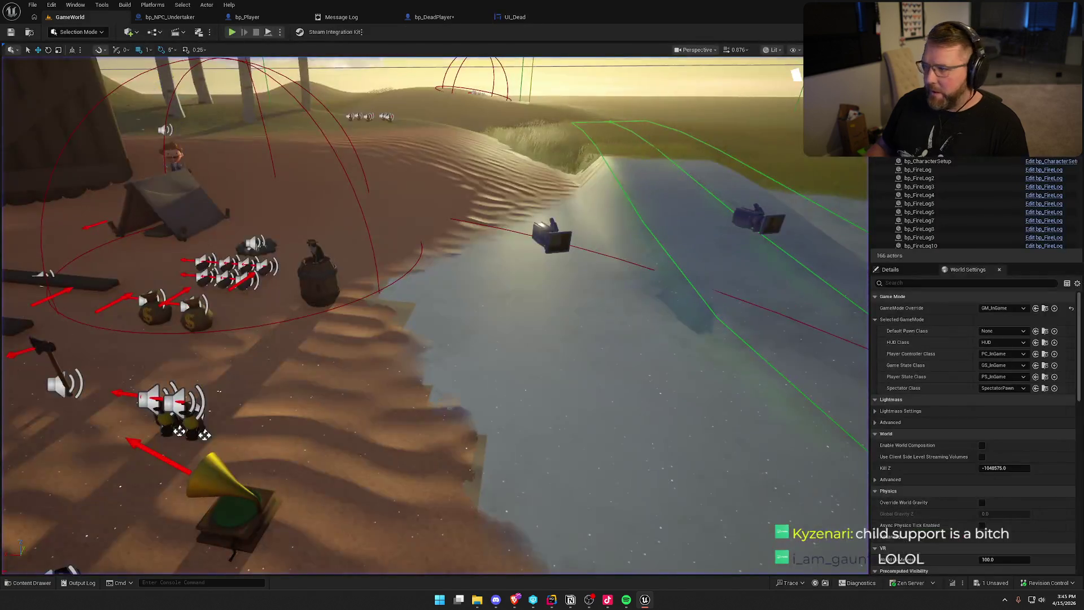
click(952, 583)
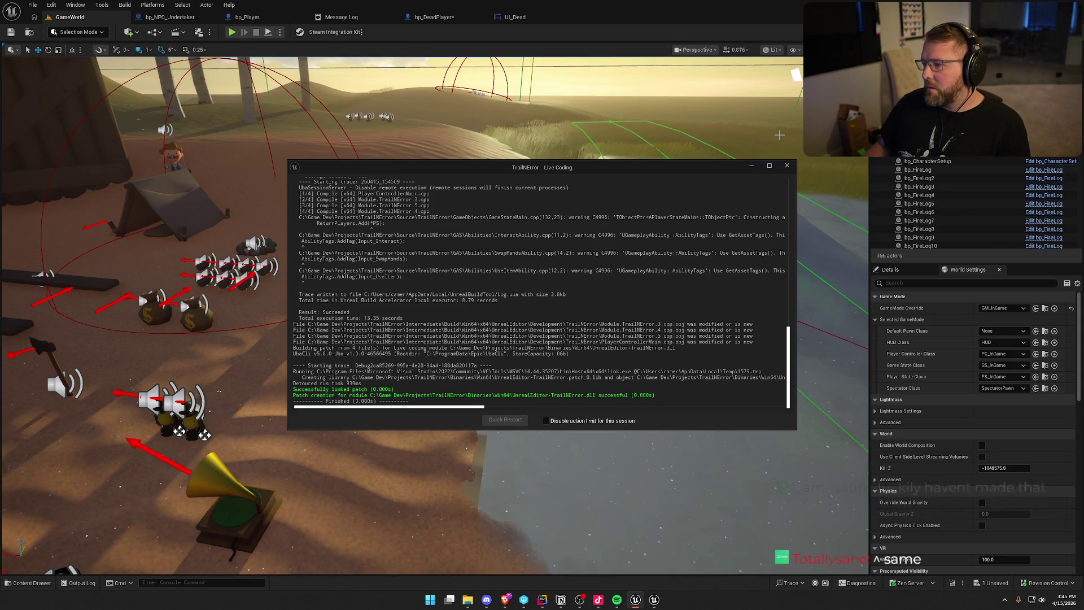
click(787, 165)
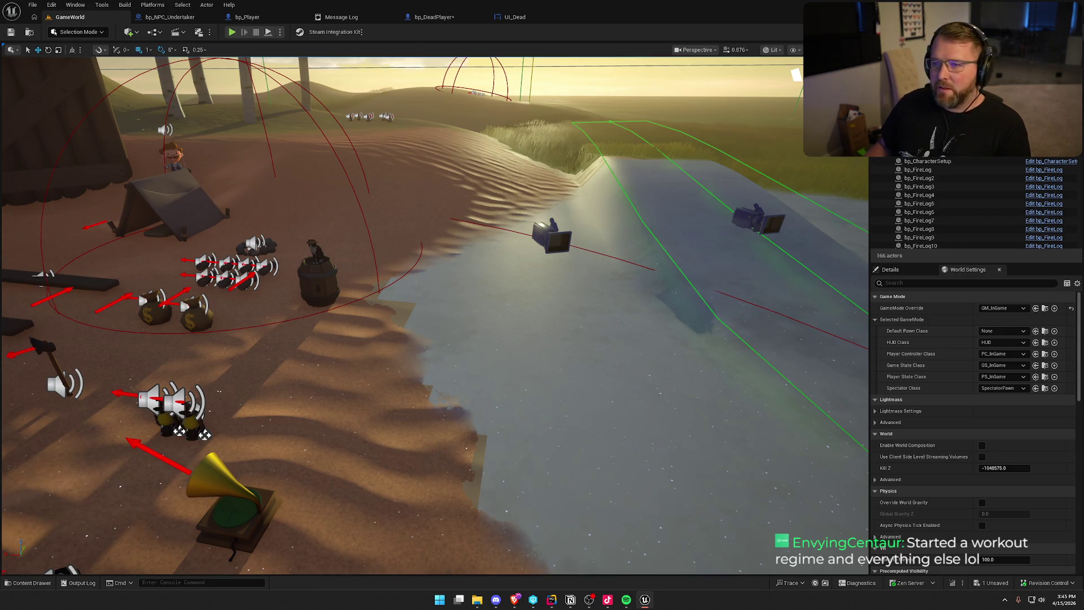
click(434, 17)
Step: Save bp_DeadPlayer and inspect its Event Destroyed chain and the InitVOIP function graph
key(ctrl+s)
drag(411, 390, 402, 428)
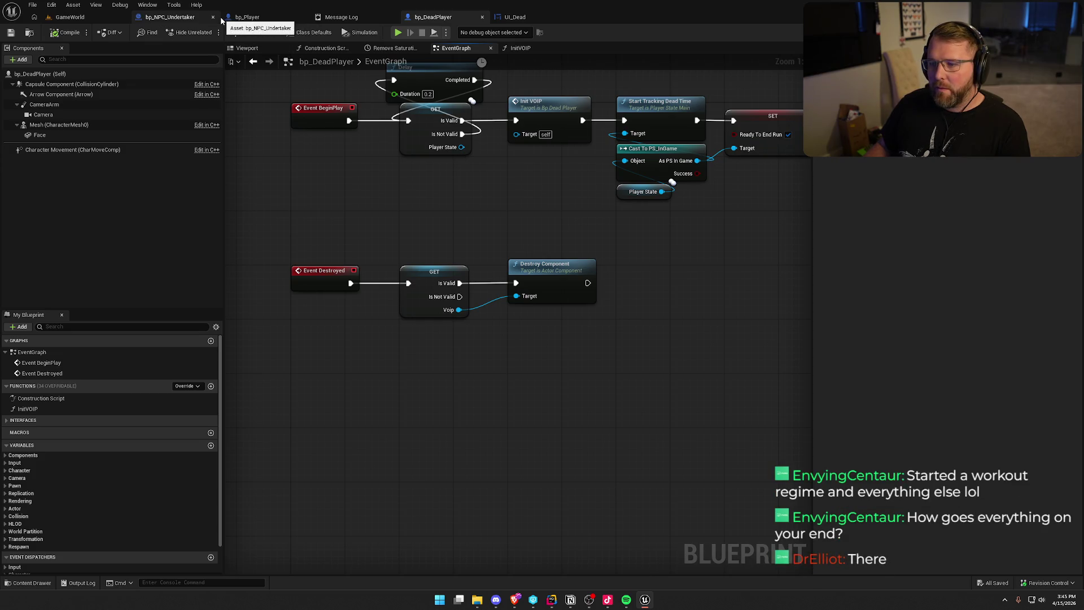
drag(295, 226, 599, 396)
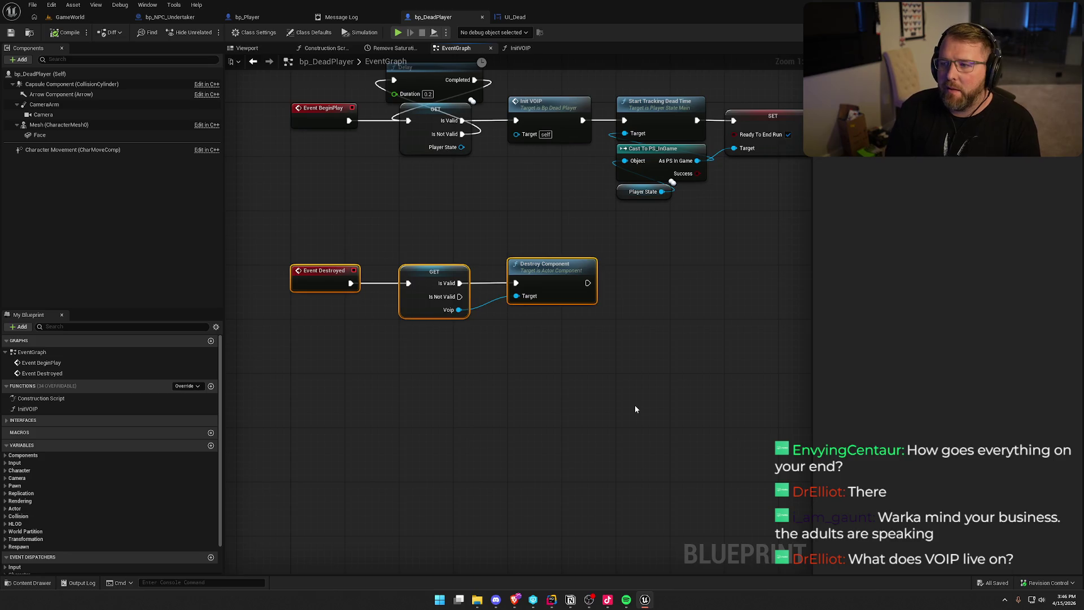
double_click(550, 104)
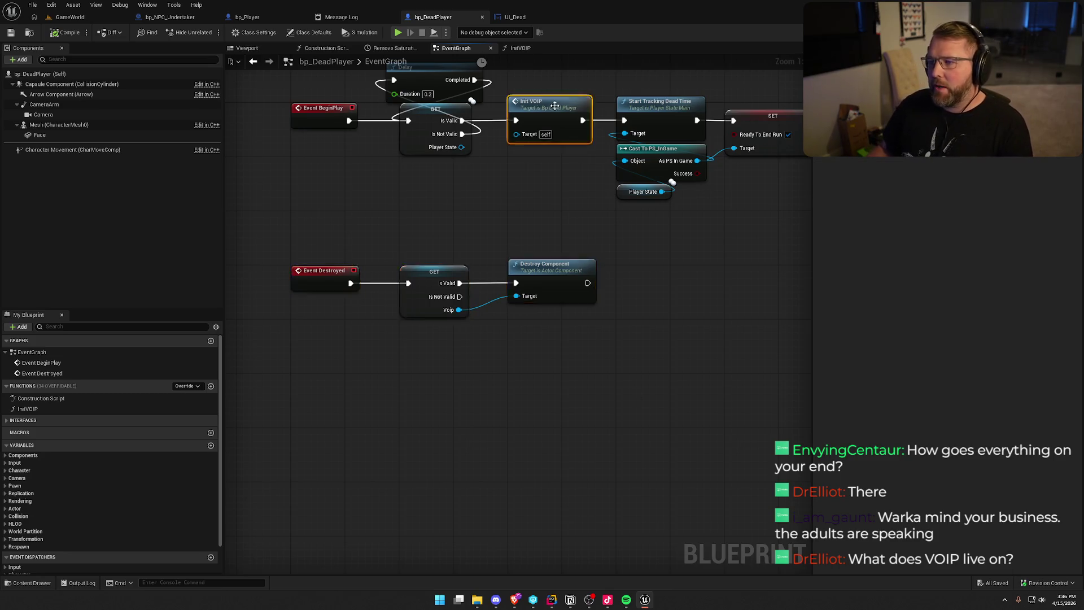
click(540, 296)
drag(540, 296, 593, 243)
mouse_move(424, 107)
mouse_down()
mouse_move(554, 263)
mouse_move(530, 164)
mouse_up()
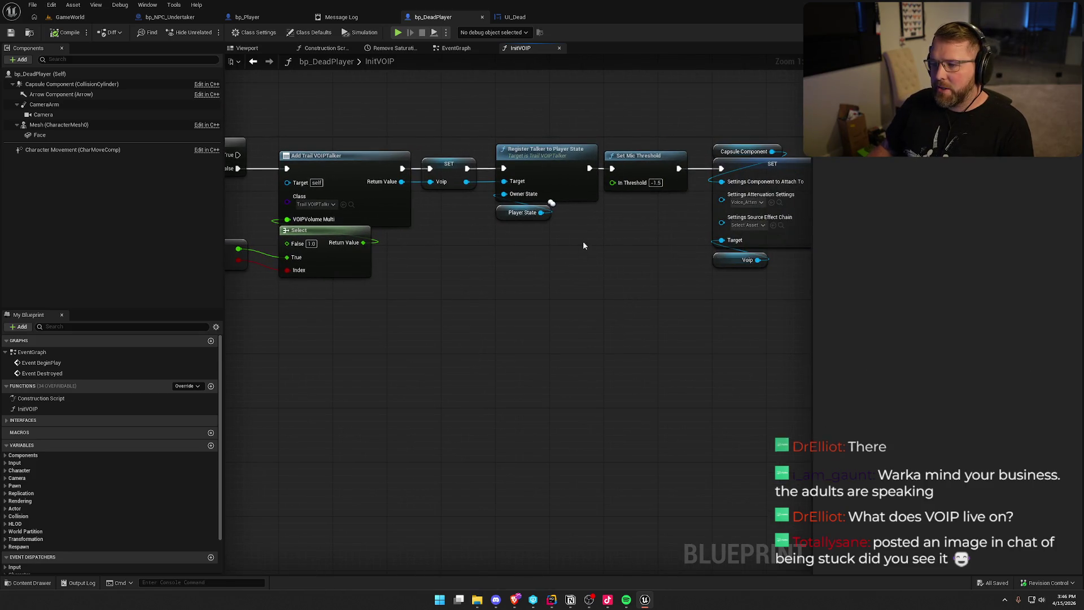
drag(486, 281, 627, 283)
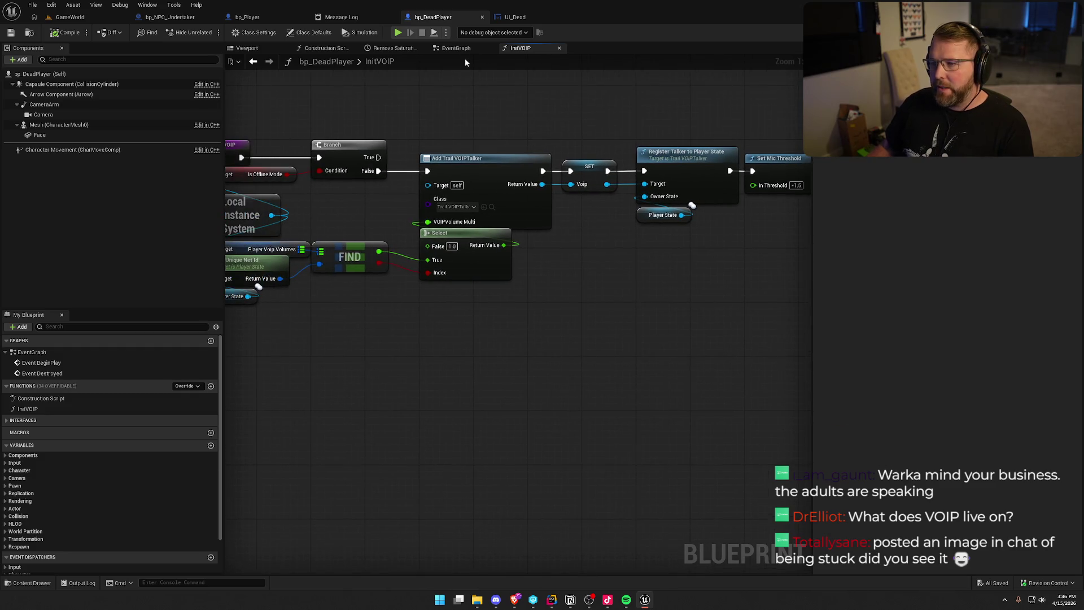
Step: Review the Event Destroyed and Delay nodes in the EventGraph, then view the runtime error log
click(456, 48)
drag(303, 223, 582, 384)
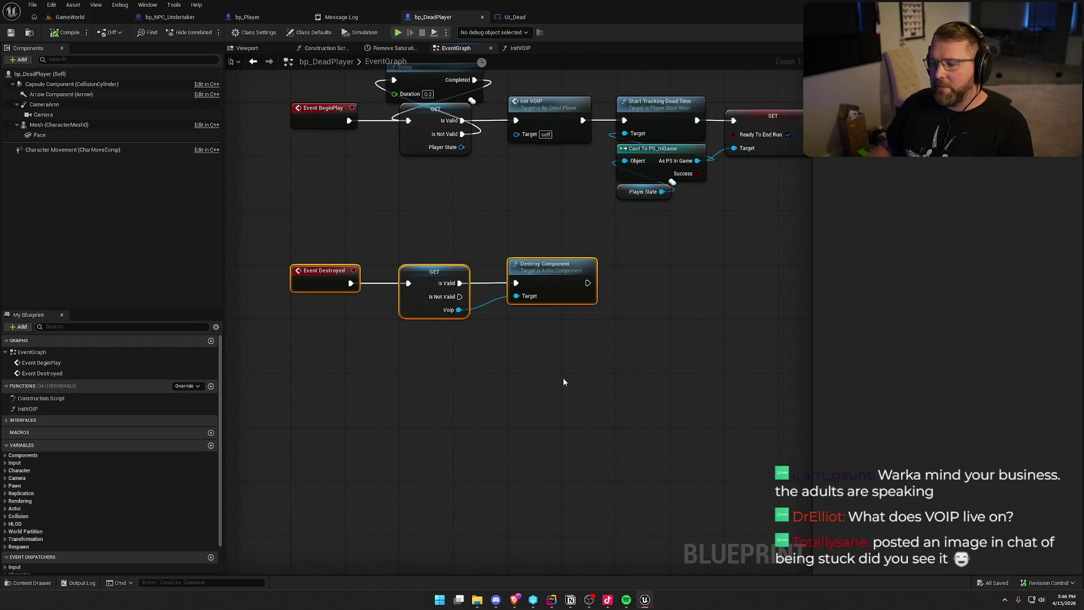
click(564, 377)
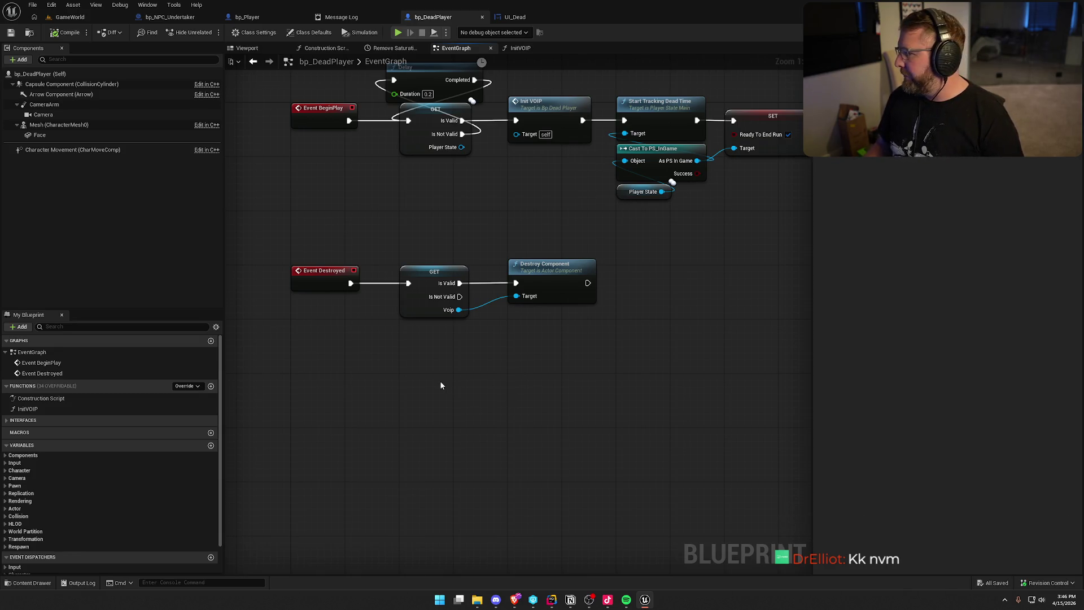
drag(441, 386, 443, 427)
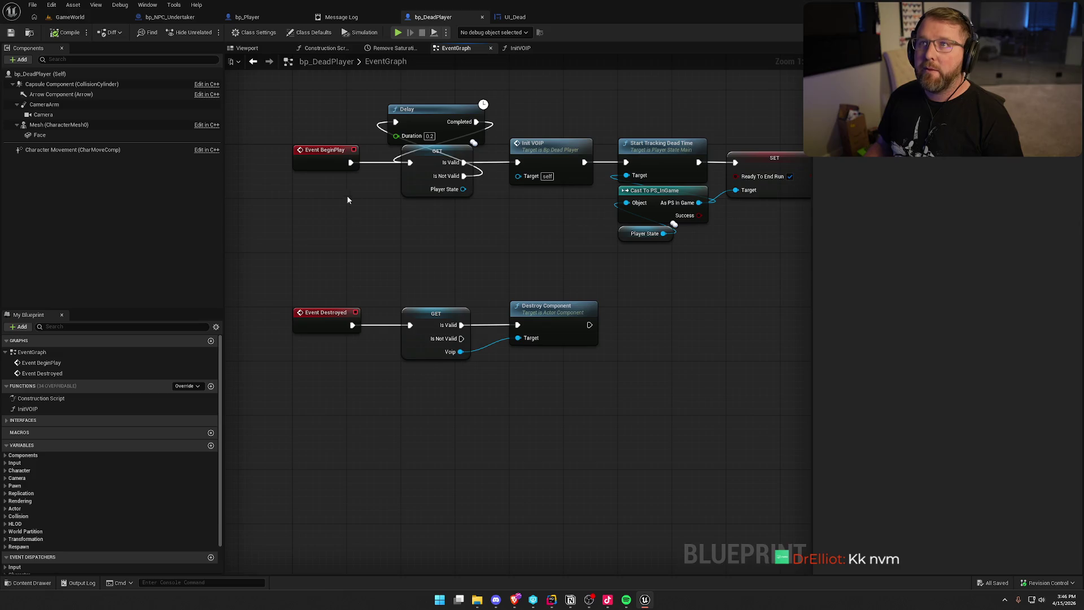
click(331, 17)
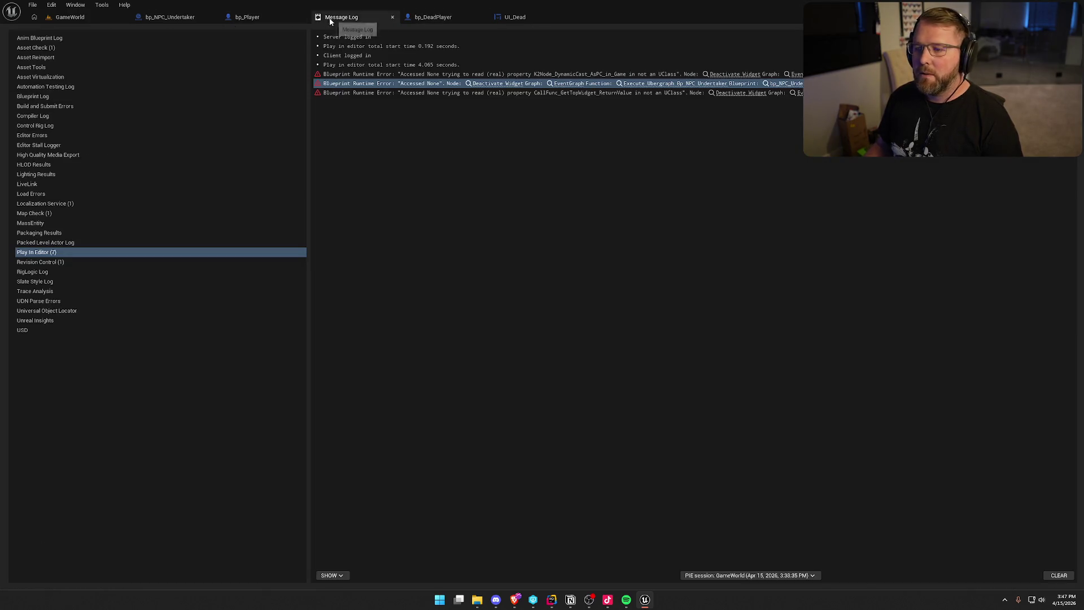
Step: Close the Message Log and shift UI_Dead's top row of nodes right to make room
middle_click(333, 17)
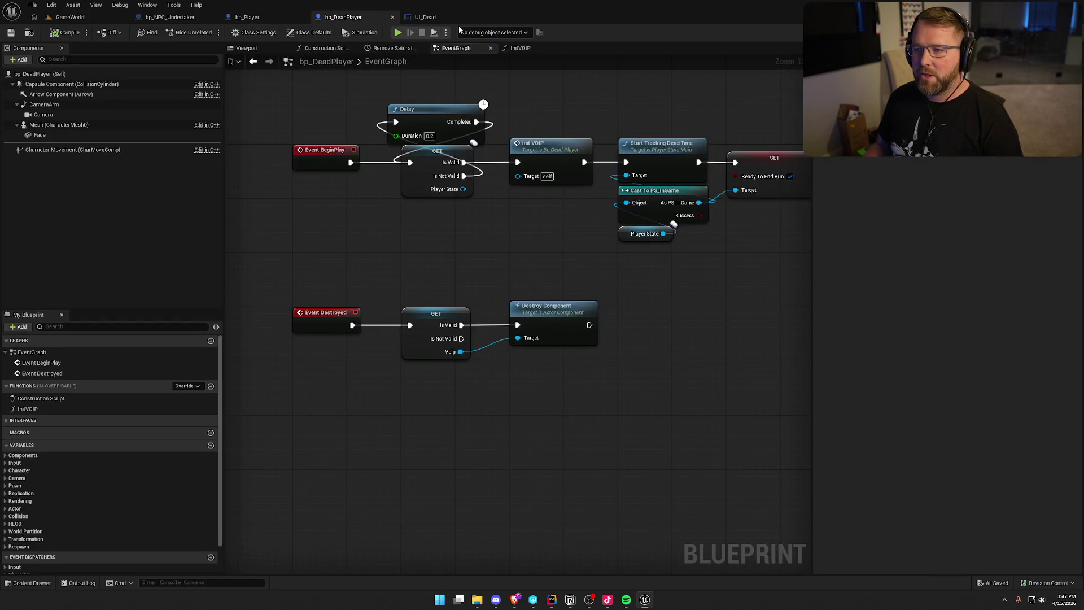
click(436, 17)
scroll(635, 392, up, 1)
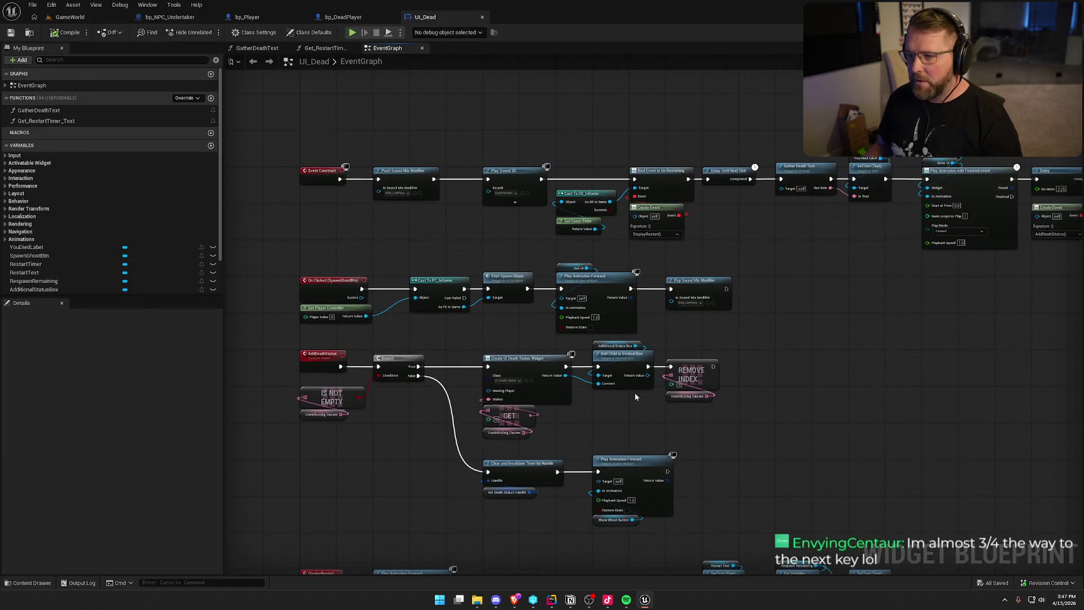
scroll(419, 214, up, 2)
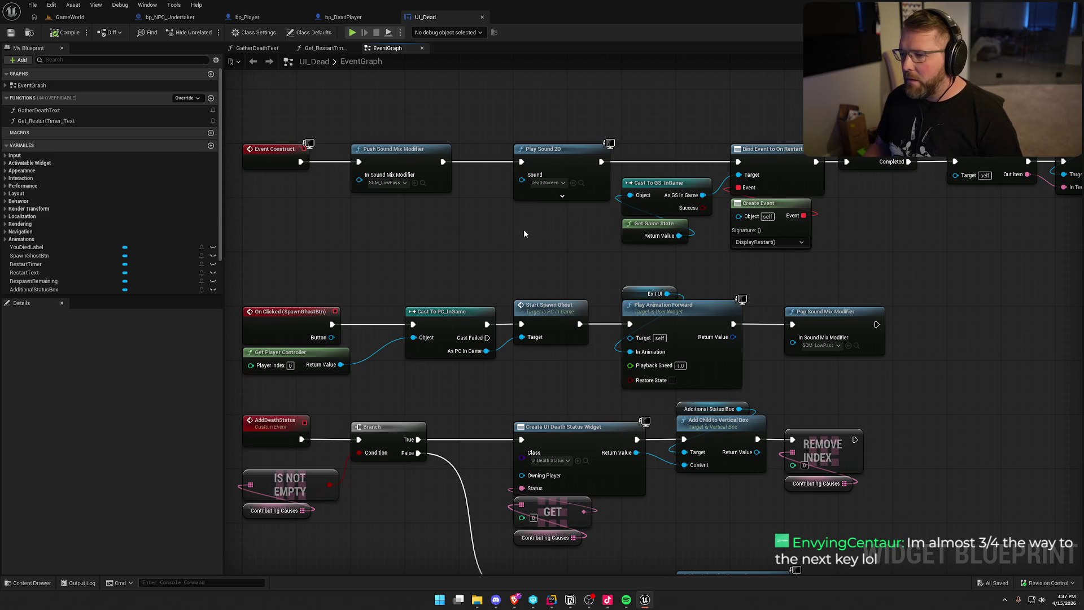
drag(524, 229, 261, 235)
mouse_move(693, 272)
mouse_down()
mouse_move(307, 254)
mouse_move(985, 257)
mouse_up()
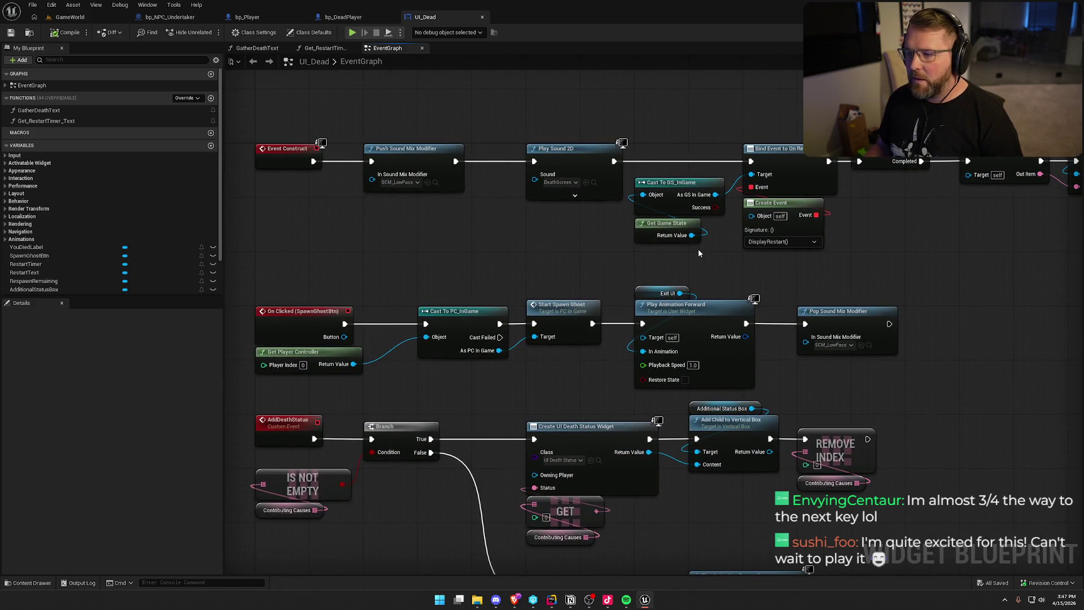
scroll(699, 253, down, 2)
mouse_move(445, 132)
mouse_down()
mouse_move(946, 246)
mouse_move(815, 246)
mouse_up()
scroll(337, 196, up, 2)
drag(337, 196, 554, 196)
drag(266, 227, 397, 250)
Step: Add a Get Owning Player node feeding a pure Cast To PC_InGame
right_click(452, 227)
text(get ownin)
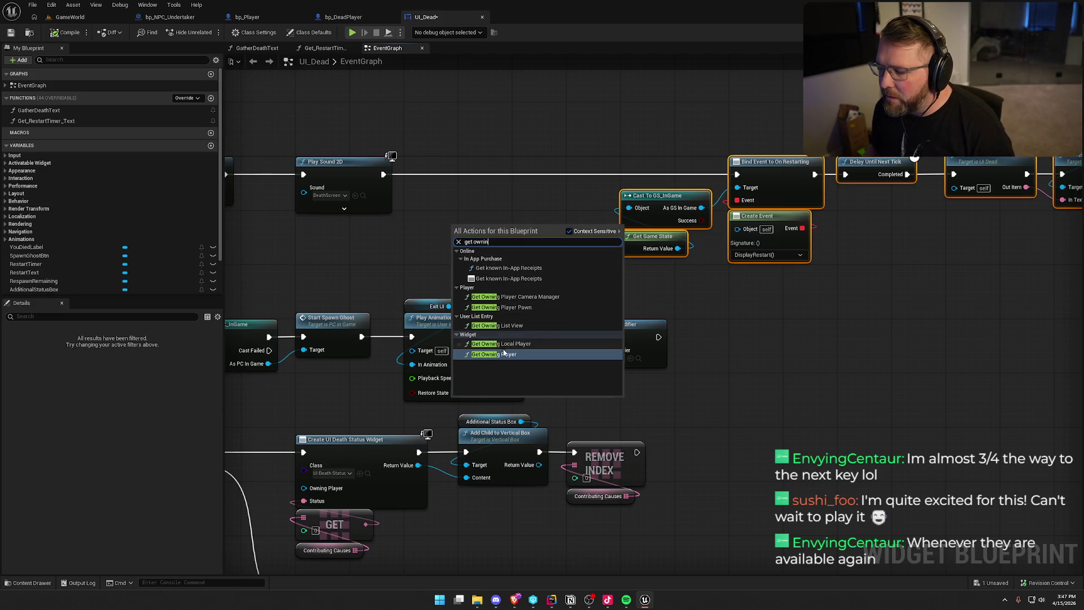
click(508, 354)
mouse_move(500, 235)
mouse_down()
mouse_move(350, 233)
mouse_move(411, 241)
mouse_up()
text(cast to p)
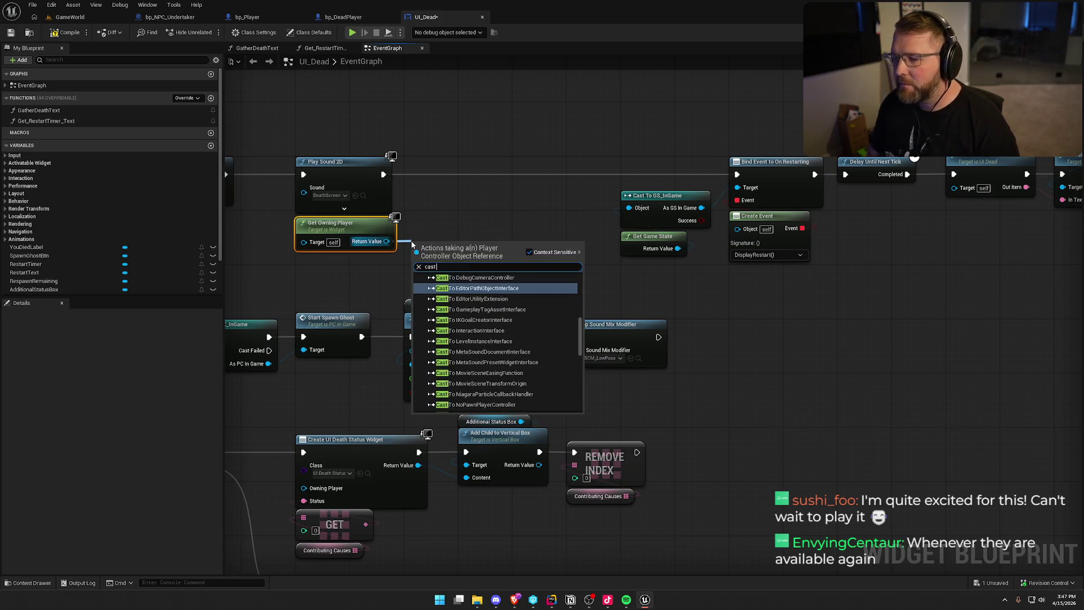
key(Return)
right_click(412, 243)
click(475, 483)
mouse_move(452, 243)
mouse_down()
mouse_move(445, 223)
mouse_move(530, 219)
mouse_up()
Step: Add Bind Event to On Player Respawned between Play Sound 2D and Bind Event to On Restarting
text(bind even)
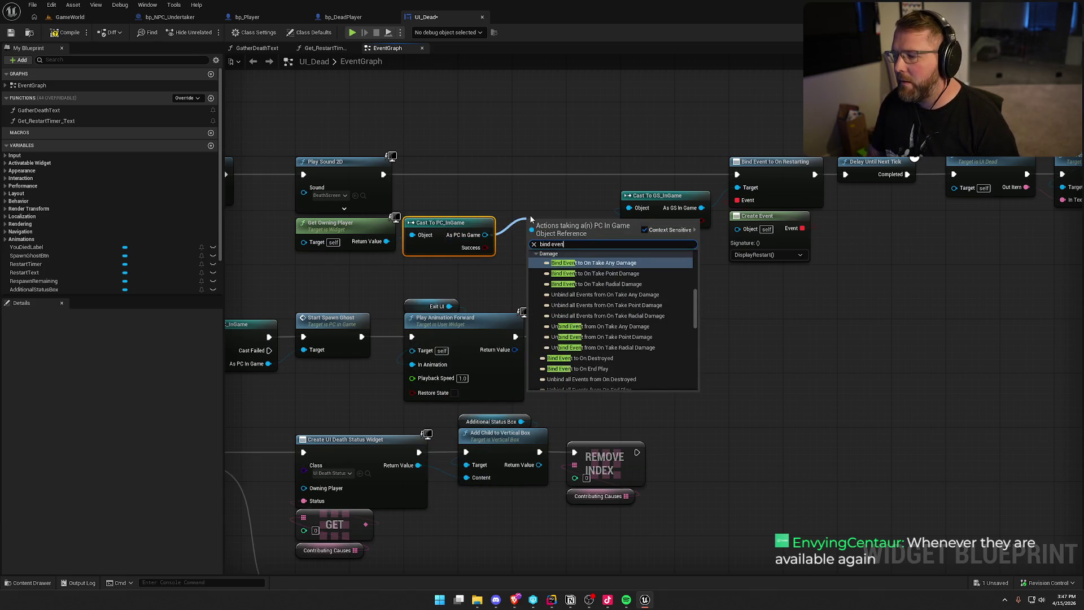
text(t to player)
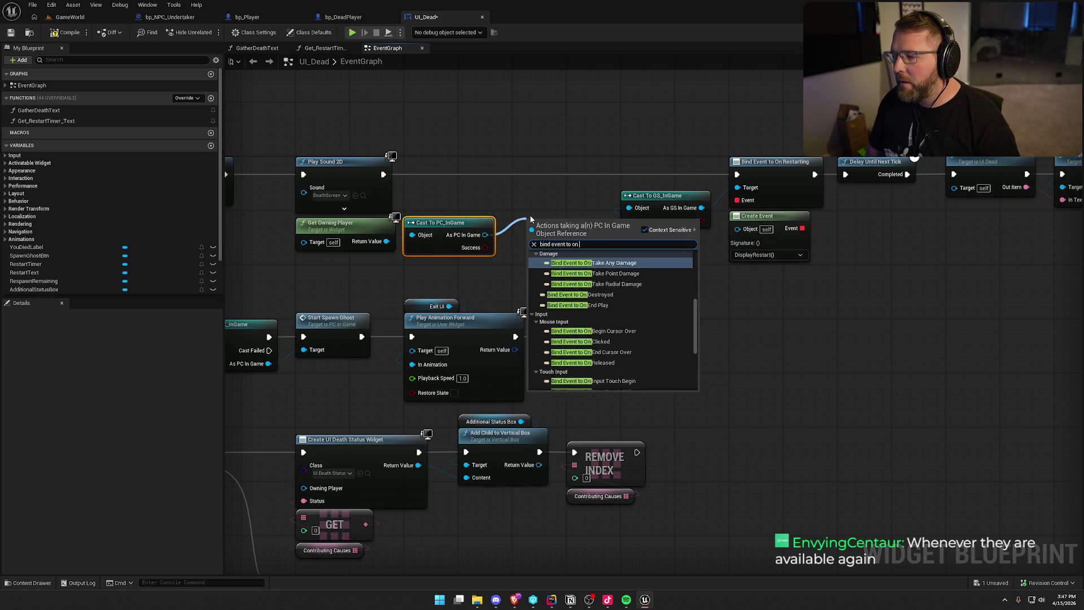
key(Return)
drag(533, 234, 383, 174)
mouse_move(563, 235)
mouse_down()
mouse_move(550, 168)
mouse_move(496, 174)
mouse_up()
drag(563, 174, 736, 174)
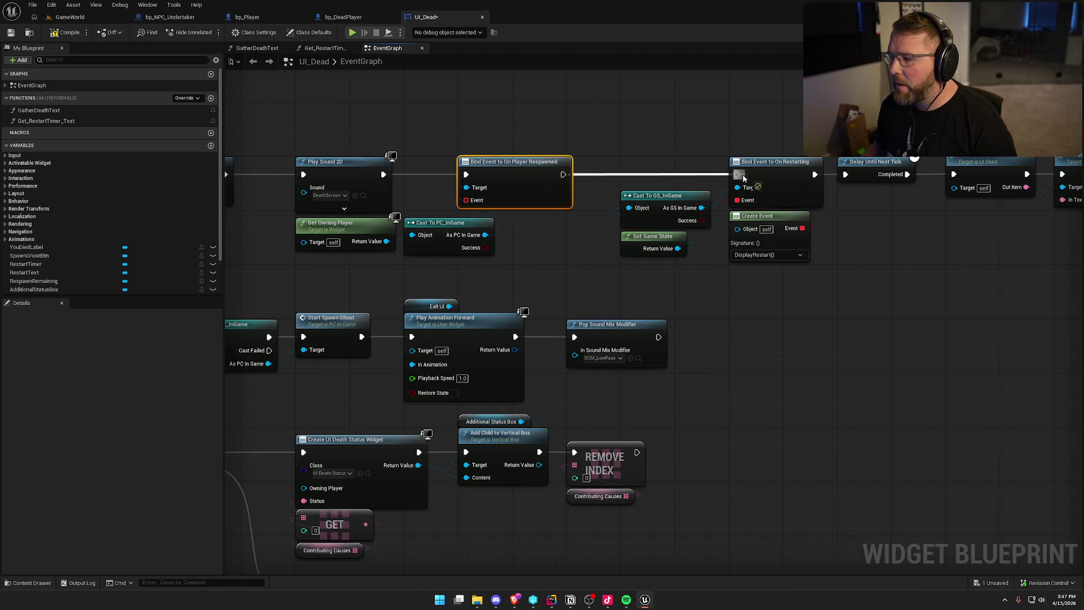
click(544, 317)
drag(411, 220, 511, 253)
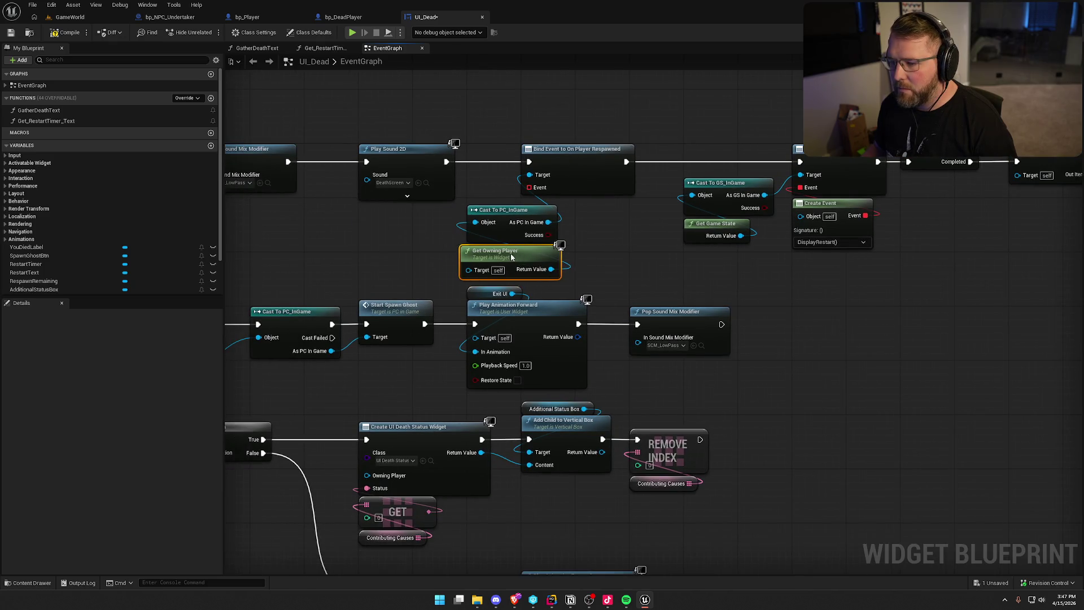
mouse_move(605, 271)
mouse_down()
mouse_move(463, 202)
mouse_move(391, 221)
mouse_up()
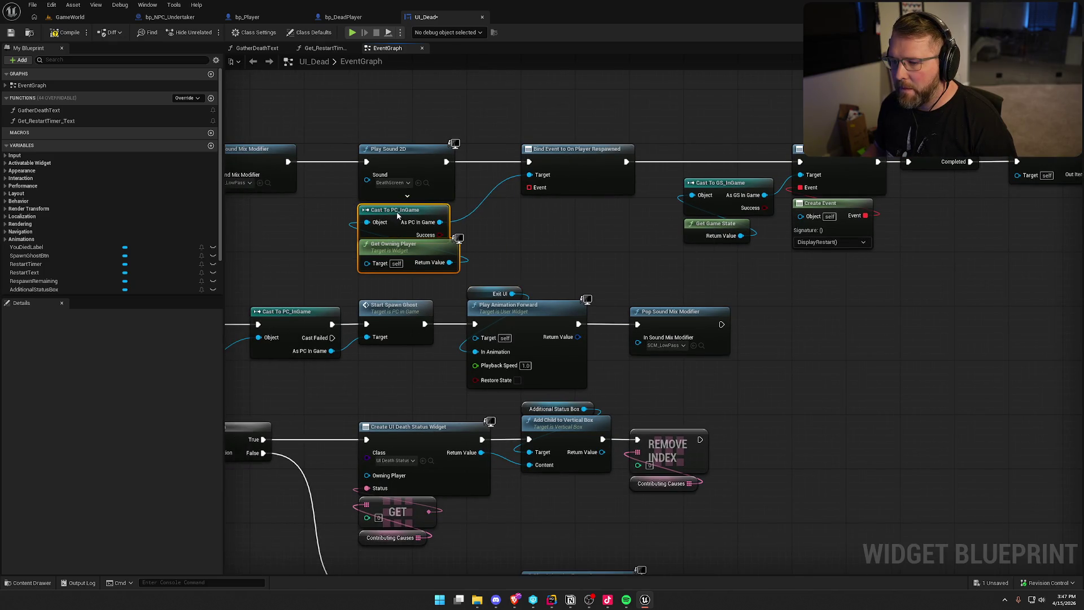
Step: Connect a Create Event node to the bind and generate a matching custom event
mouse_move(529, 187)
mouse_down()
mouse_move(535, 220)
mouse_move(567, 208)
mouse_up()
text(create event)
key(Return)
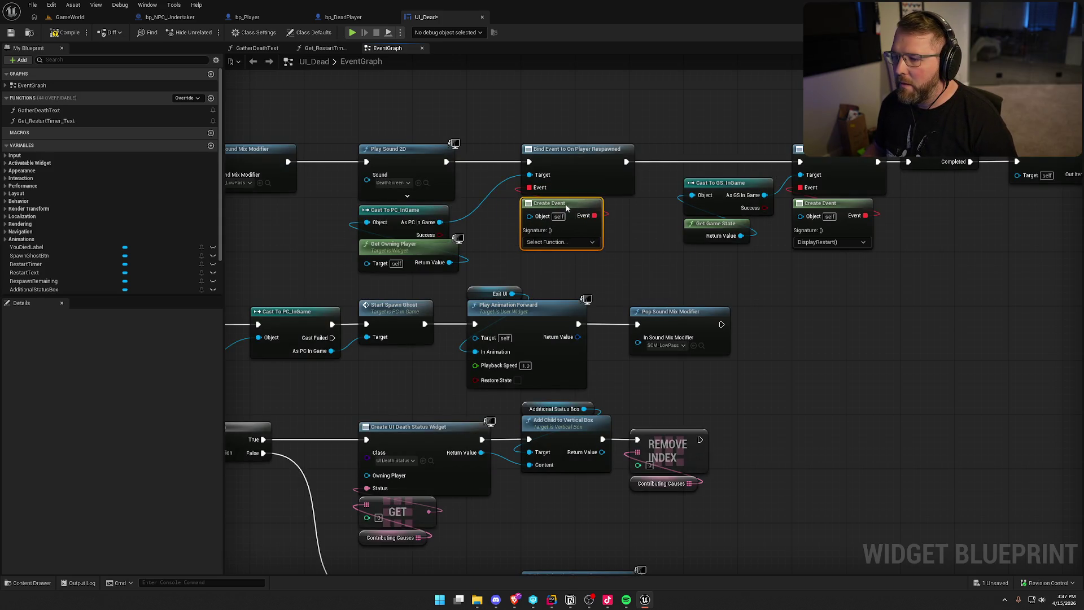
click(554, 242)
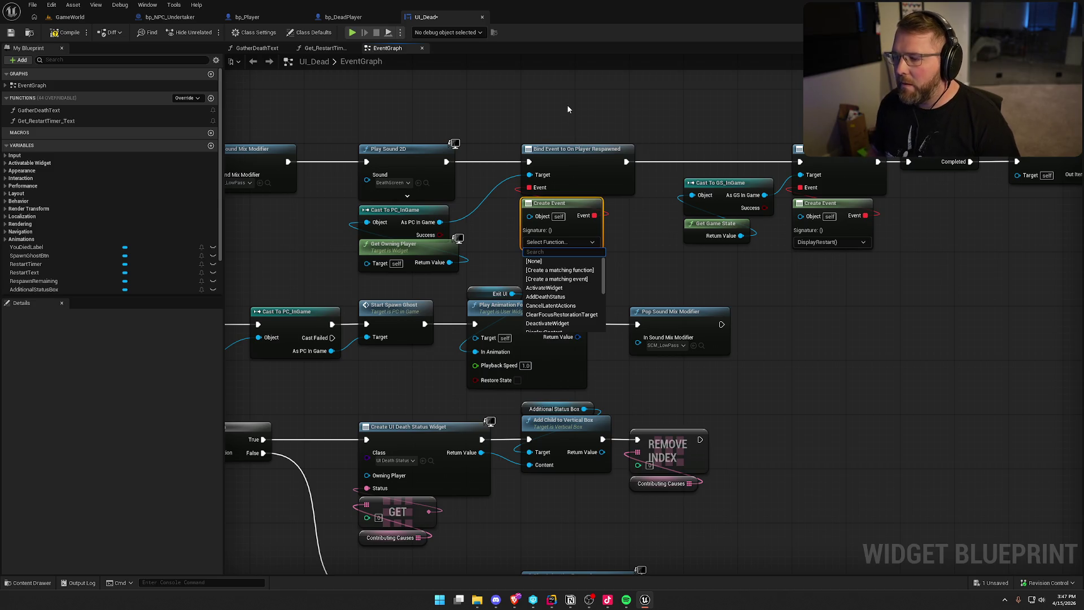
click(586, 279)
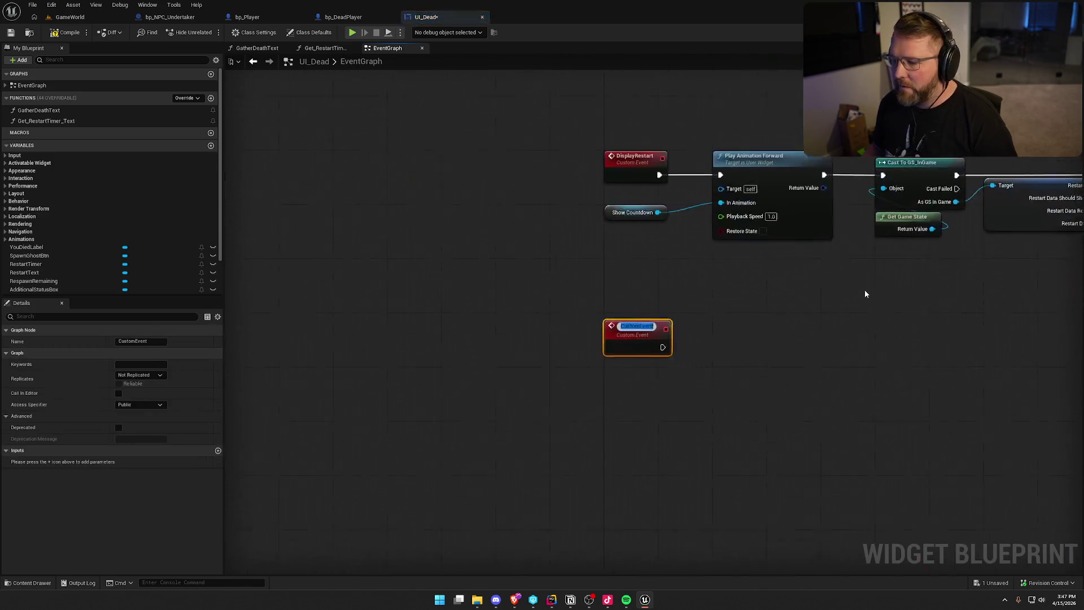
Step: Name the custom event Player Respawned and connect it to a Deactivate Widget call
text(Player R)
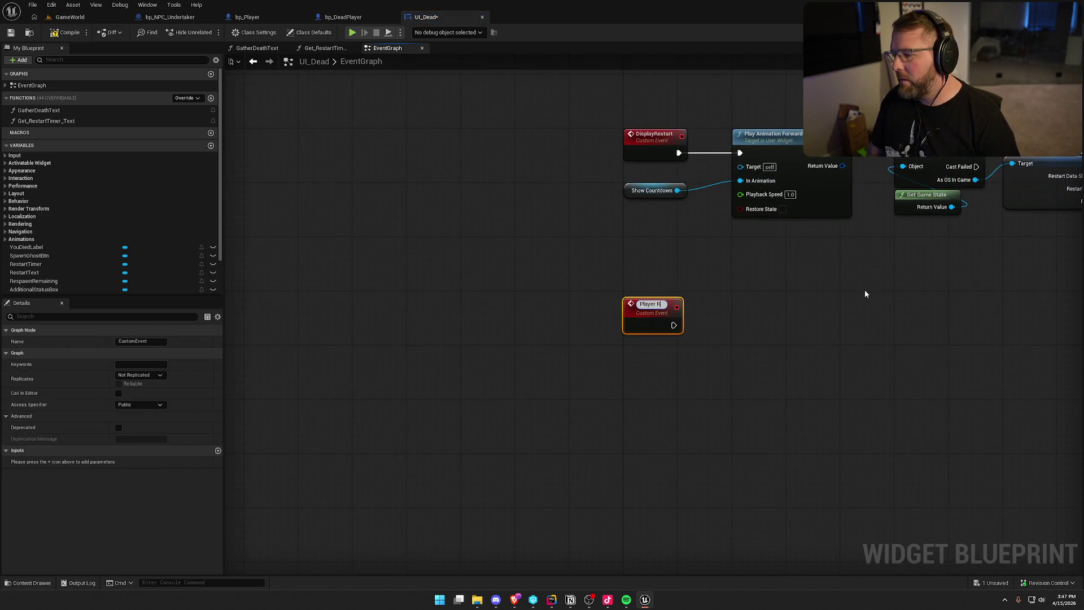
text(espawned)
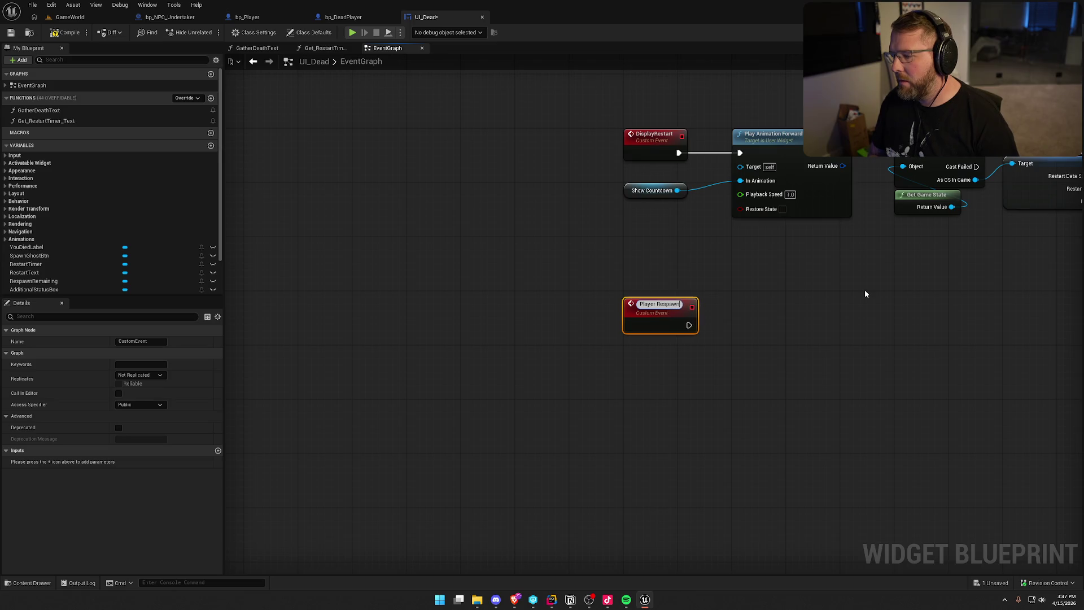
key(Return)
drag(633, 321, 745, 316)
text(deactivate)
key(Return)
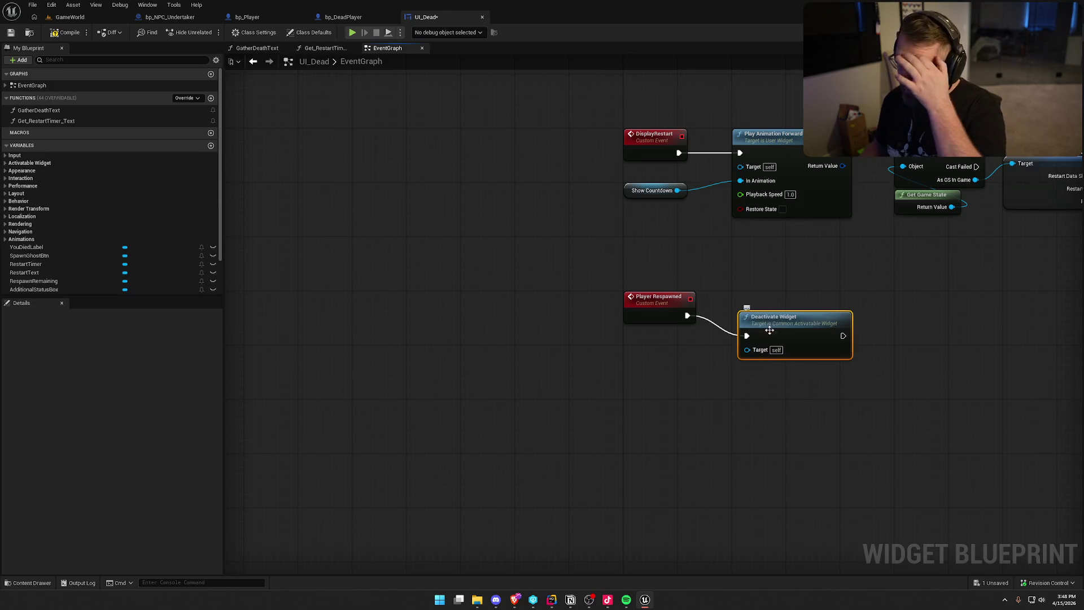
Step: Bind the Create Event node's function to DeactivateWidget and save the UI_Dead blueprint
click(549, 263)
text(dea)
key(Escape)
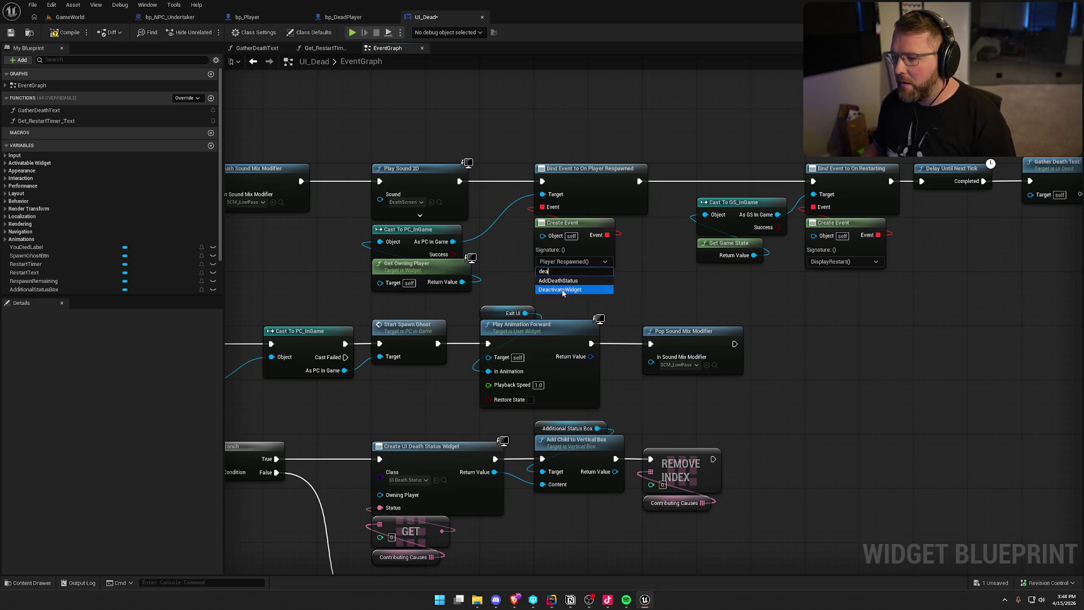
double_click(562, 226)
drag(618, 439, 398, 246)
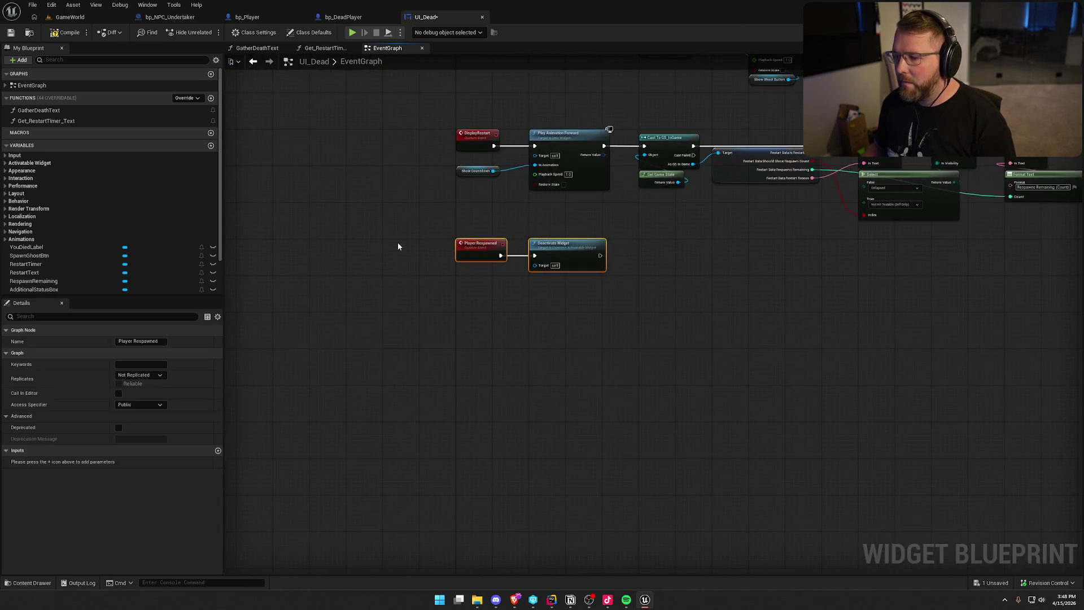
click(612, 403)
key(alt+Left)
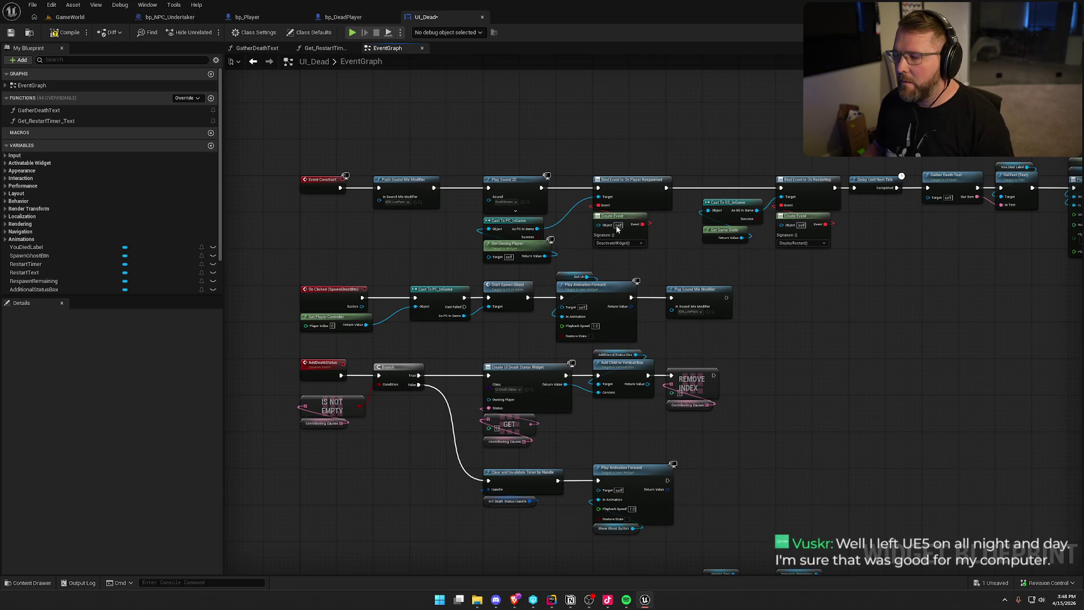
key(ctrl+s)
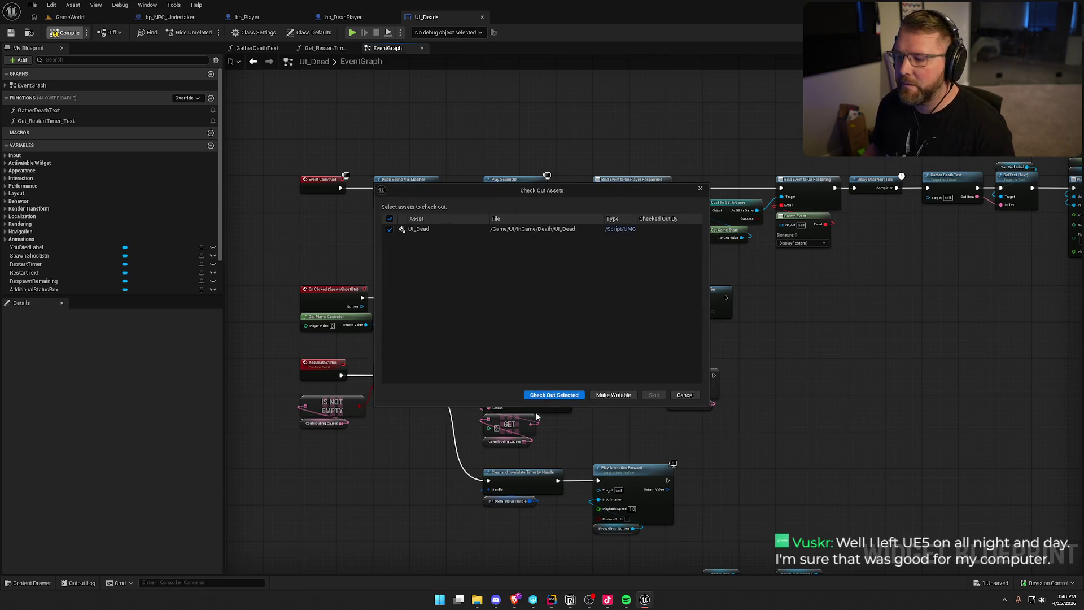
Step: Check out UI_Dead to finish saving, then review the timer-clearing and animation nodes
click(548, 395)
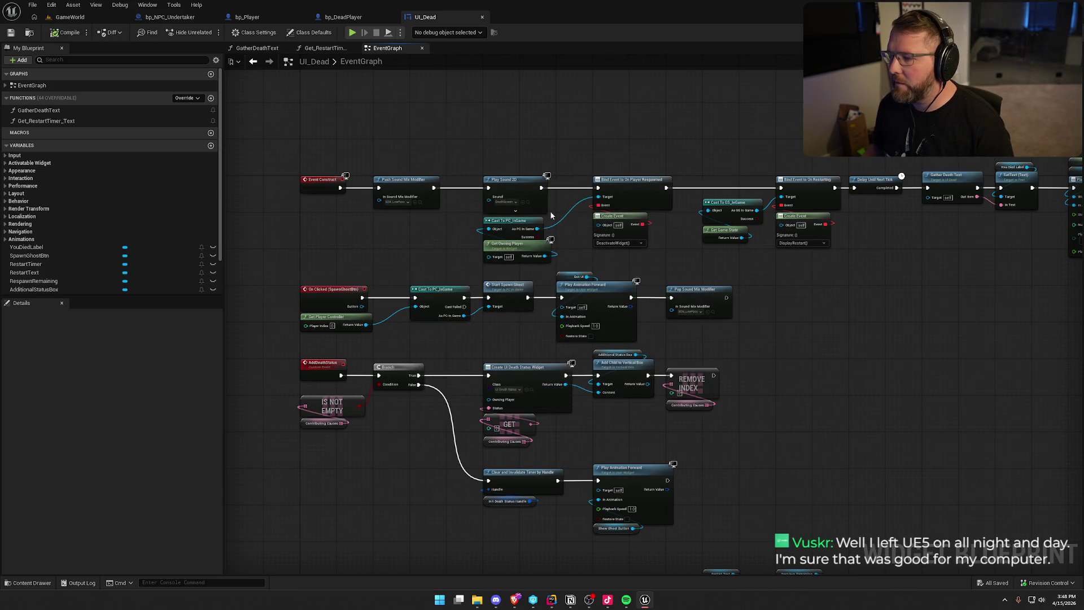
drag(612, 123, 524, 161)
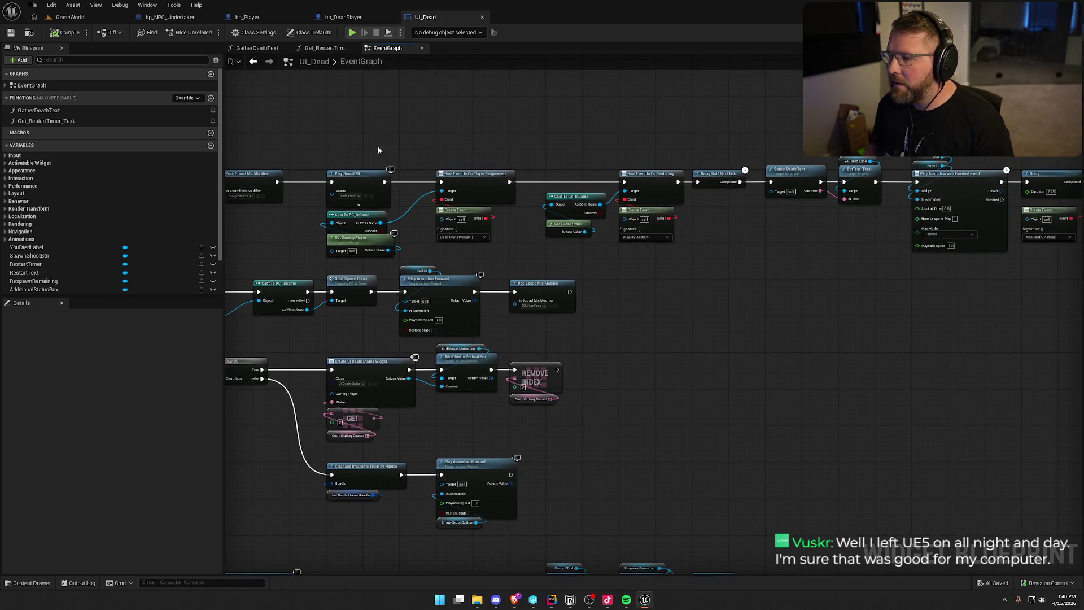
drag(378, 150, 602, 159)
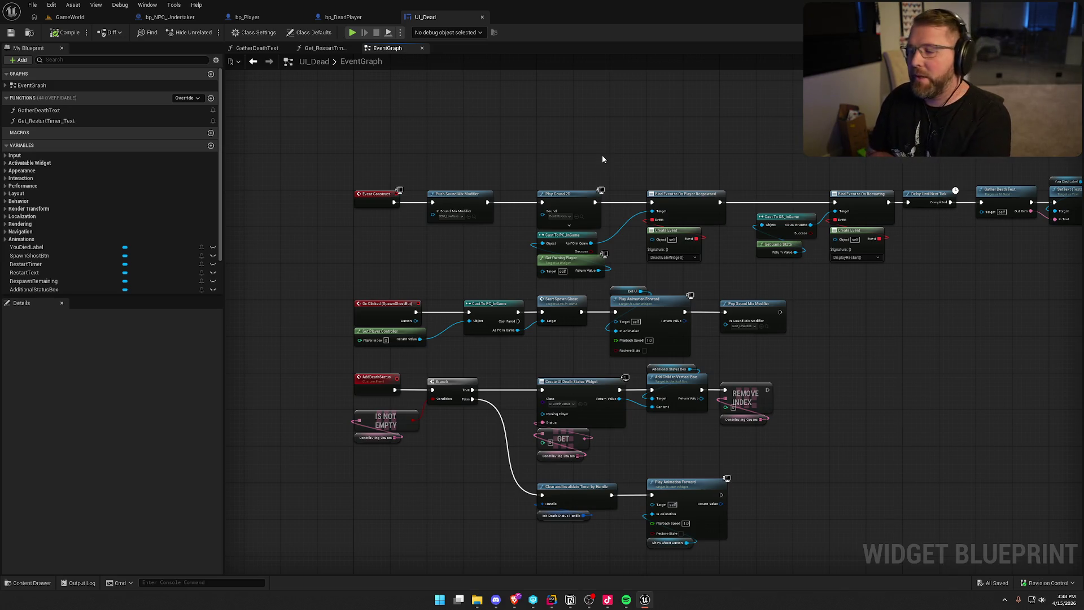
scroll(706, 337, up, 2)
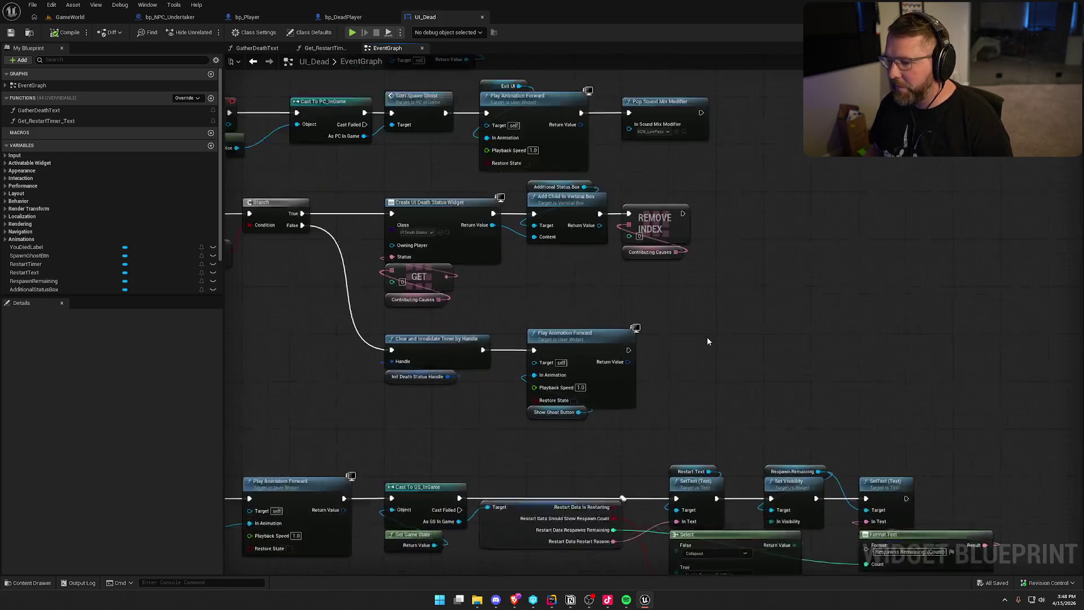
drag(679, 385, 424, 282)
click(424, 282)
Step: Look over Event Construct and AddDeathStatus, then return to the GameWorld level
drag(635, 255, 641, 350)
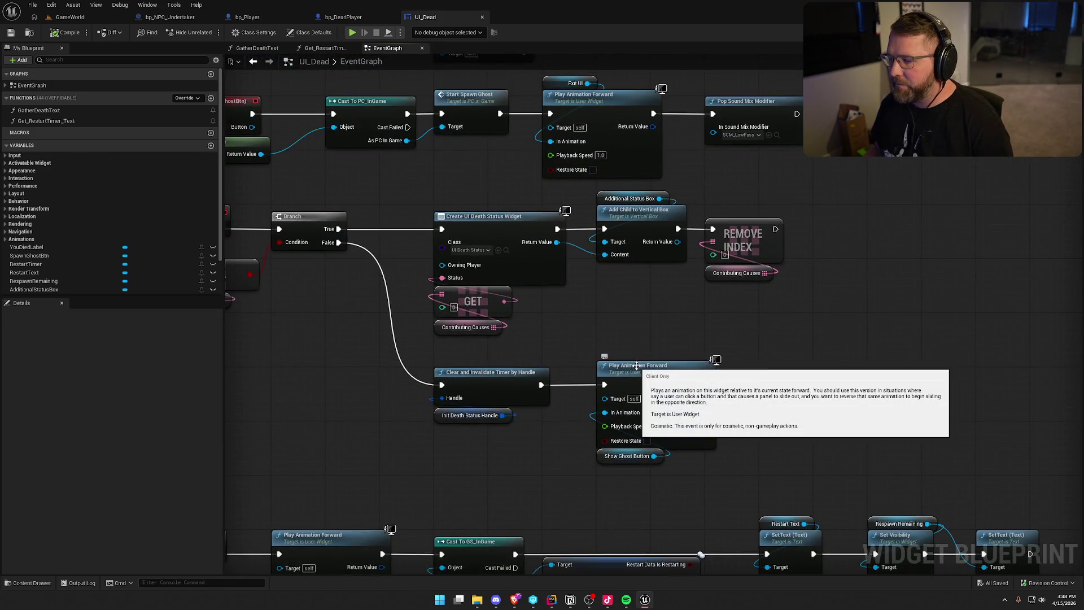
drag(730, 351, 721, 479)
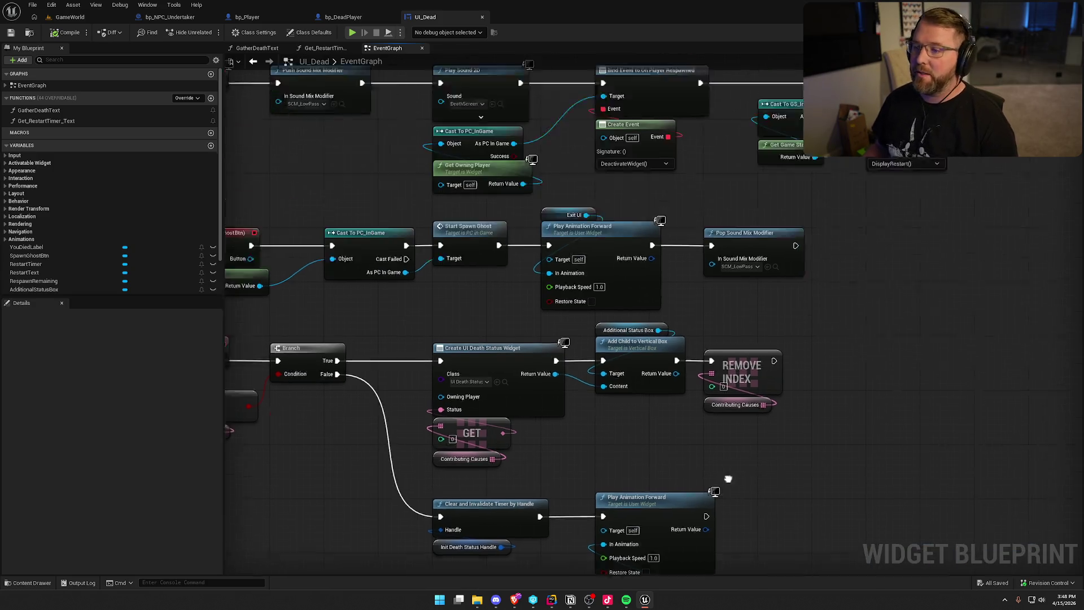
drag(698, 153, 674, 239)
mouse_move(411, 216)
mouse_down()
mouse_move(500, 42)
mouse_move(499, 133)
mouse_up()
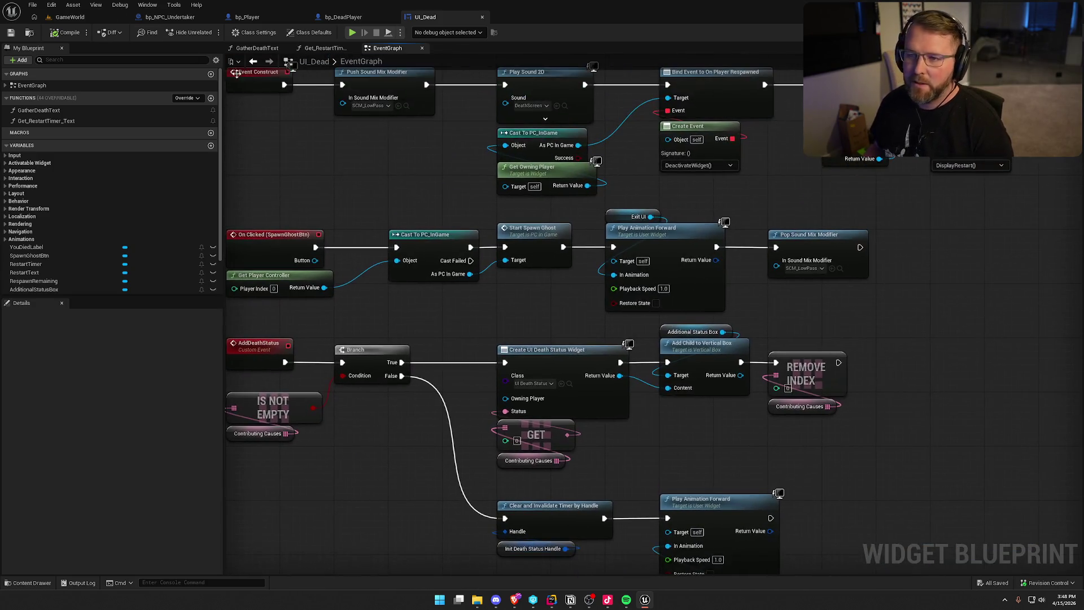
click(73, 17)
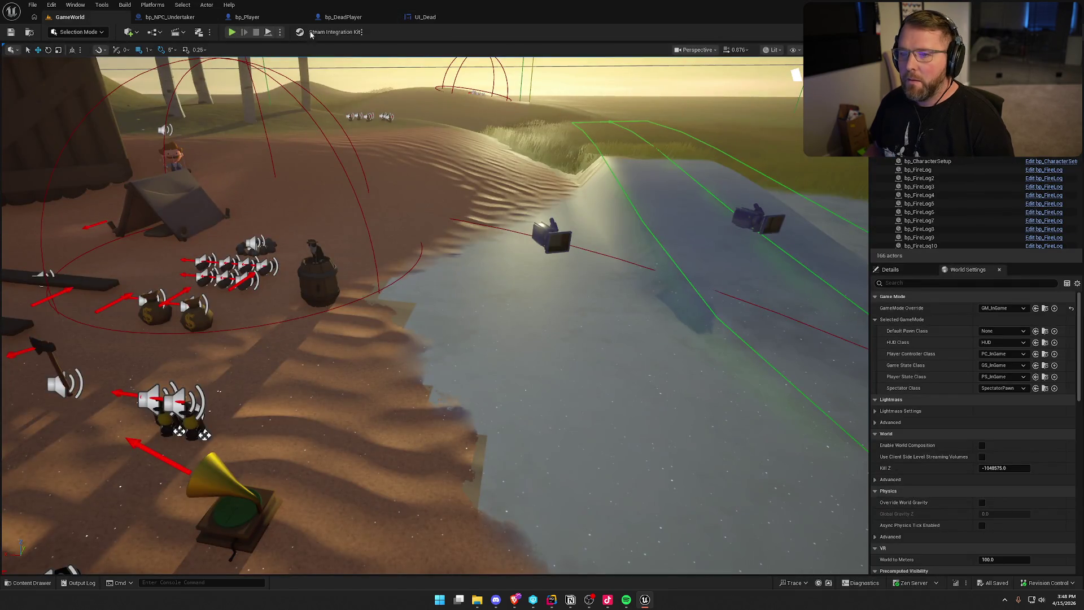
Step: Bring up bp_NPC_Undertaker's graph showing SpawnActor Bp Player, Possess and Destroy Actor
click(344, 17)
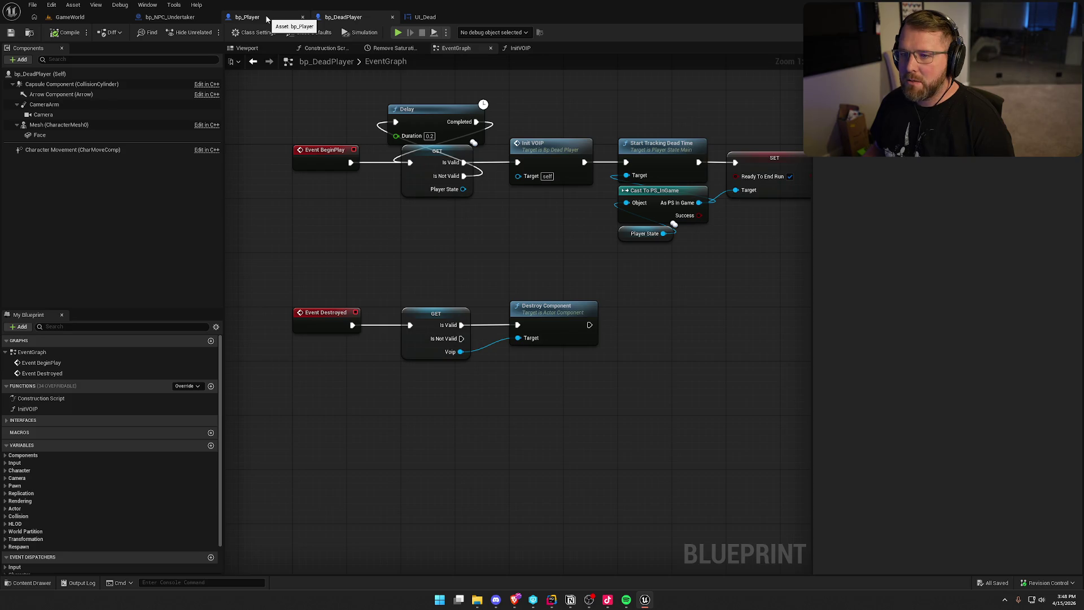
click(167, 16)
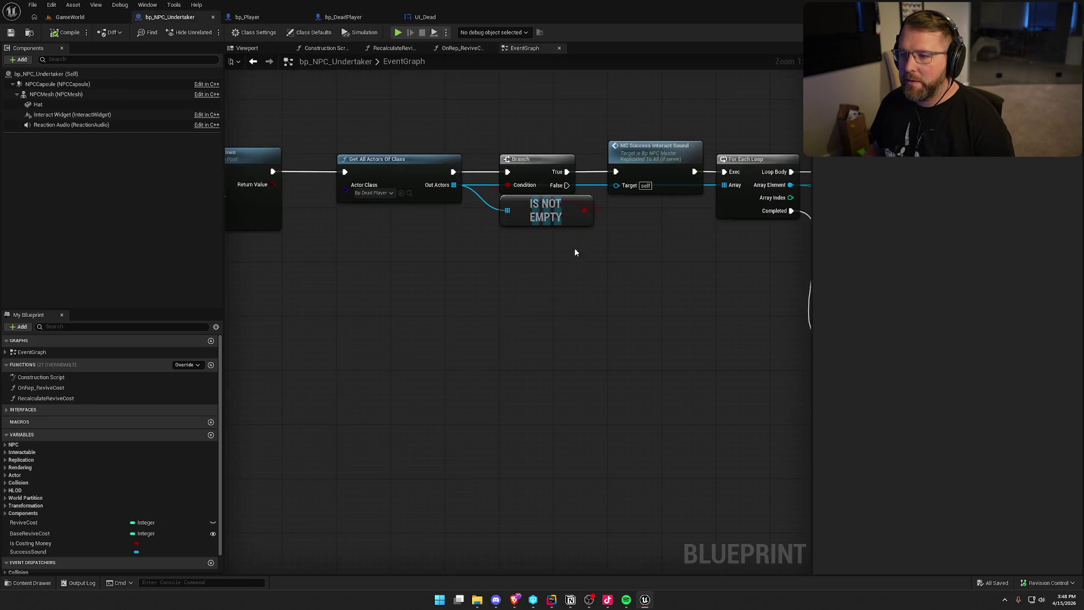
mouse_move(513, 294)
mouse_down()
mouse_move(485, 298)
mouse_move(462, 212)
mouse_move(675, 193)
mouse_move(451, 272)
mouse_up()
Step: Add a pure Cast To PC_InGame on Get Controller's Return Value beside SpawnActor
drag(278, 295, 466, 308)
text(ca)
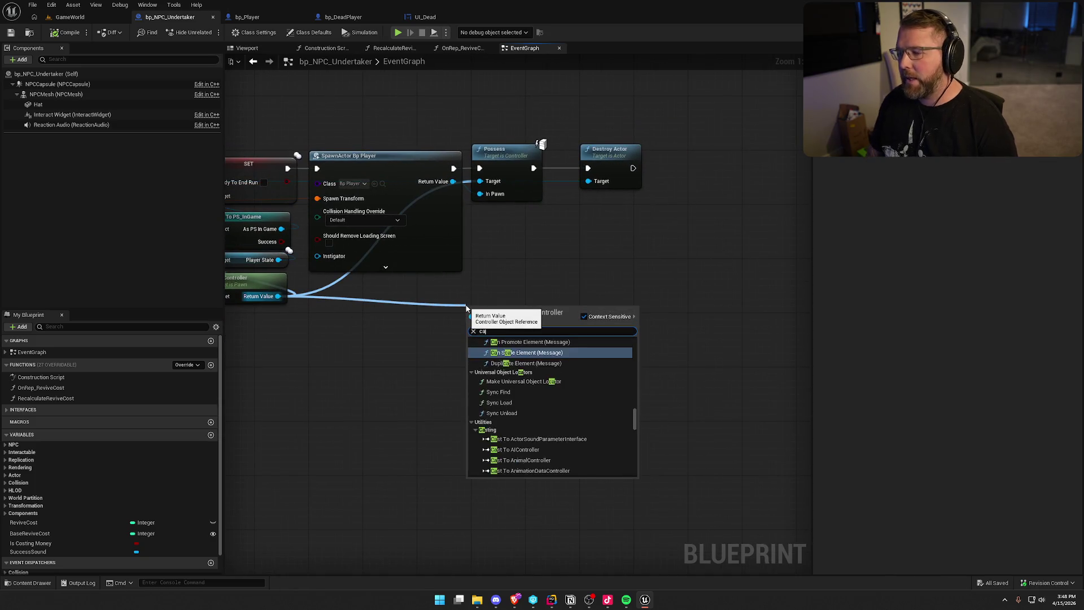
text(st tops_)
key(Return)
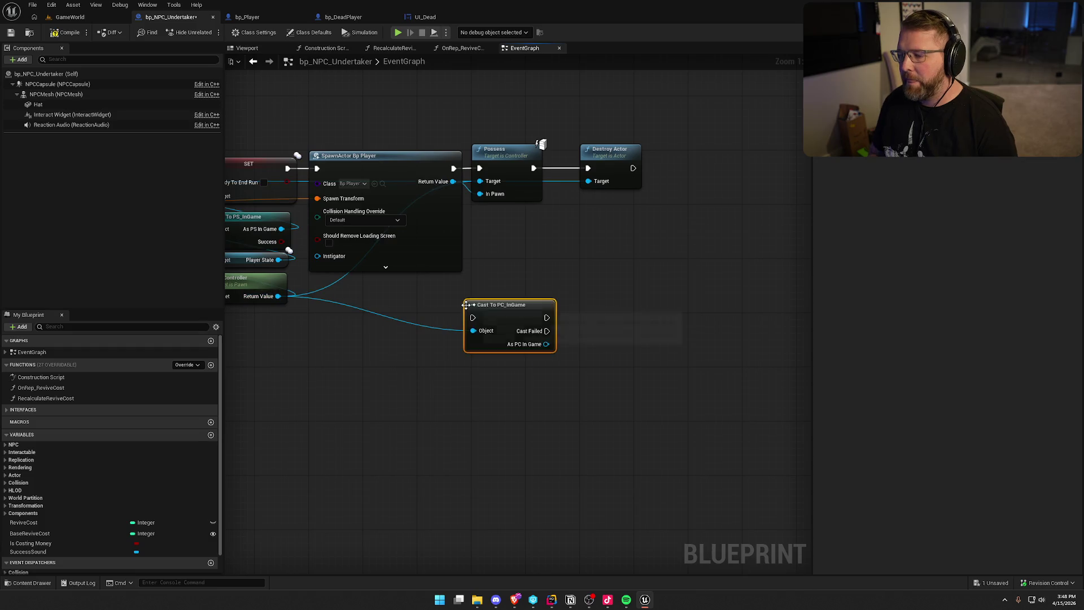
right_click(467, 308)
click(519, 544)
mouse_move(502, 318)
mouse_down()
mouse_move(508, 237)
mouse_move(597, 236)
mouse_up()
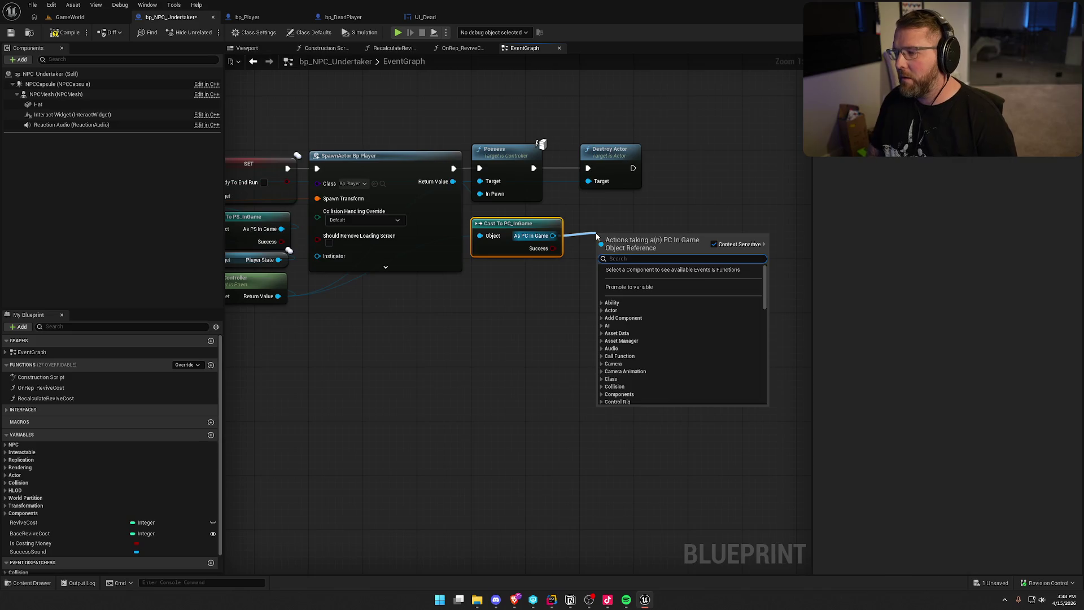
Step: Check the client respawn declaration in PlayerControllerMain.h in Rider
text(client)
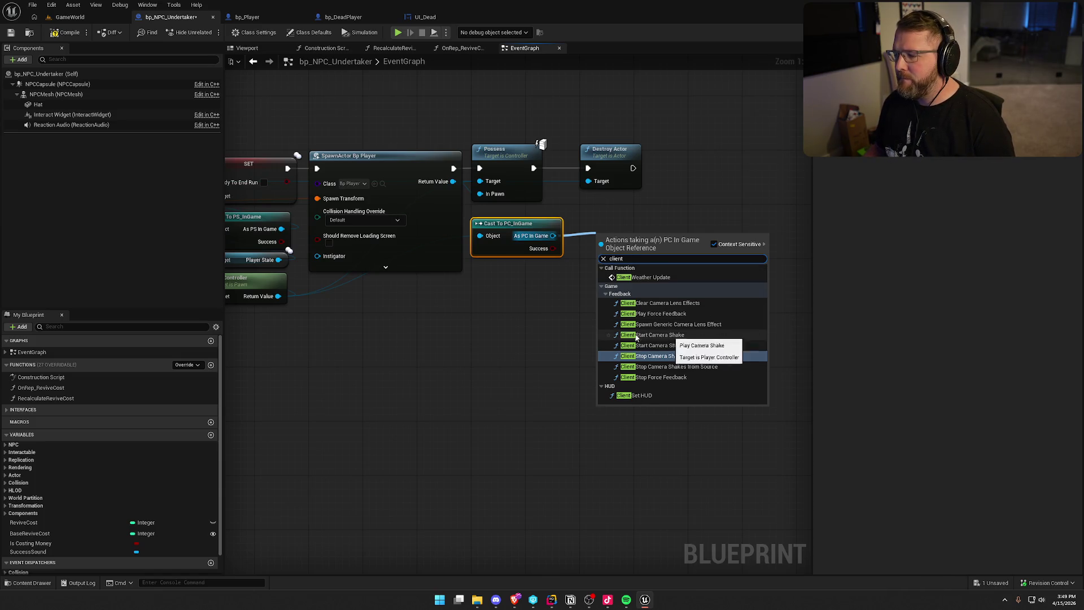
key(alt+Tab)
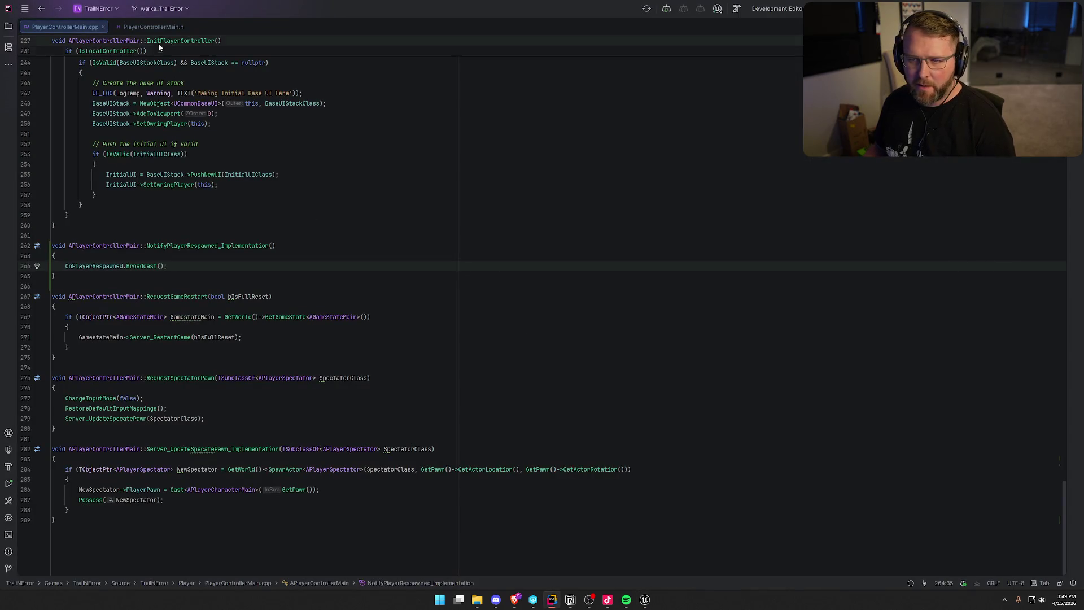
click(141, 26)
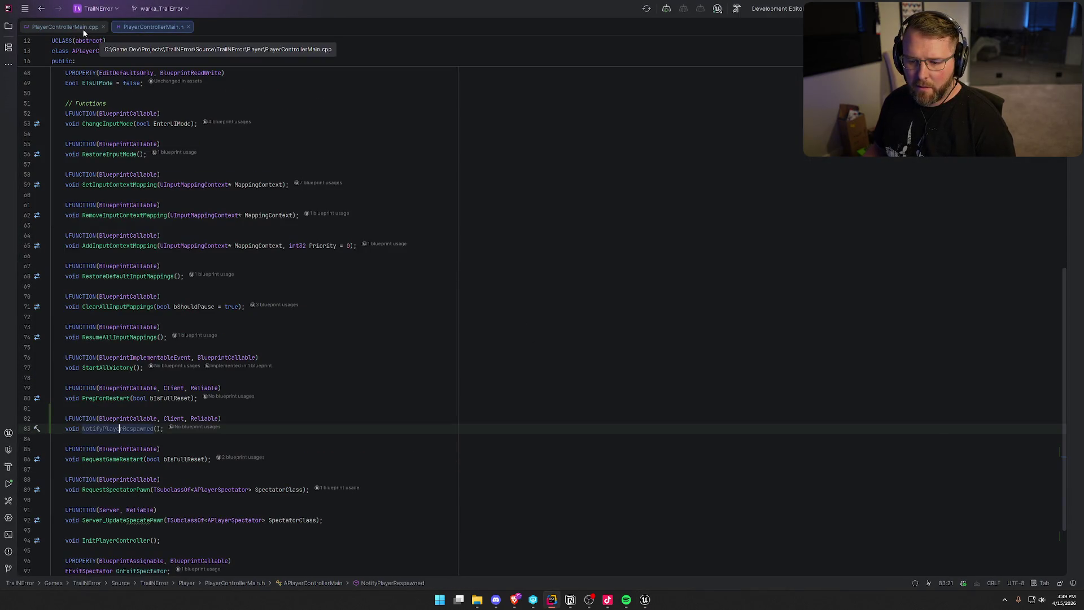
key(alt+Tab)
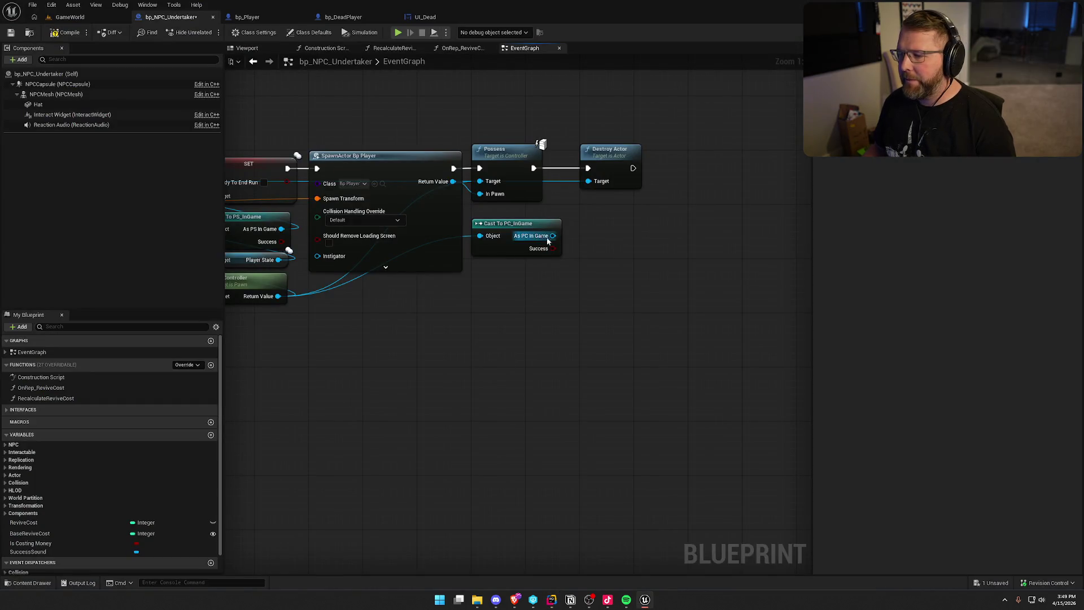
Step: Call Notify Player Respawned on the cast between Possess and Destroy Actor, then compile
drag(553, 236, 582, 239)
text(notify)
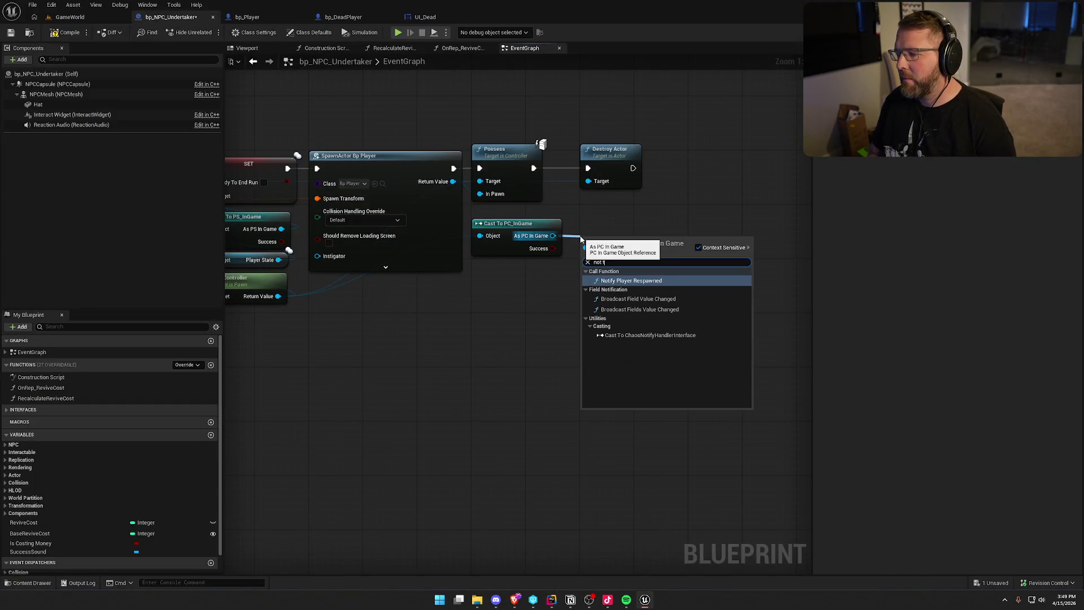
key(Return)
drag(710, 211, 543, 218)
drag(435, 157, 596, 157)
drag(425, 270, 367, 175)
mouse_move(457, 260)
mouse_down()
mouse_move(455, 150)
mouse_move(458, 162)
mouse_up()
drag(423, 204, 626, 232)
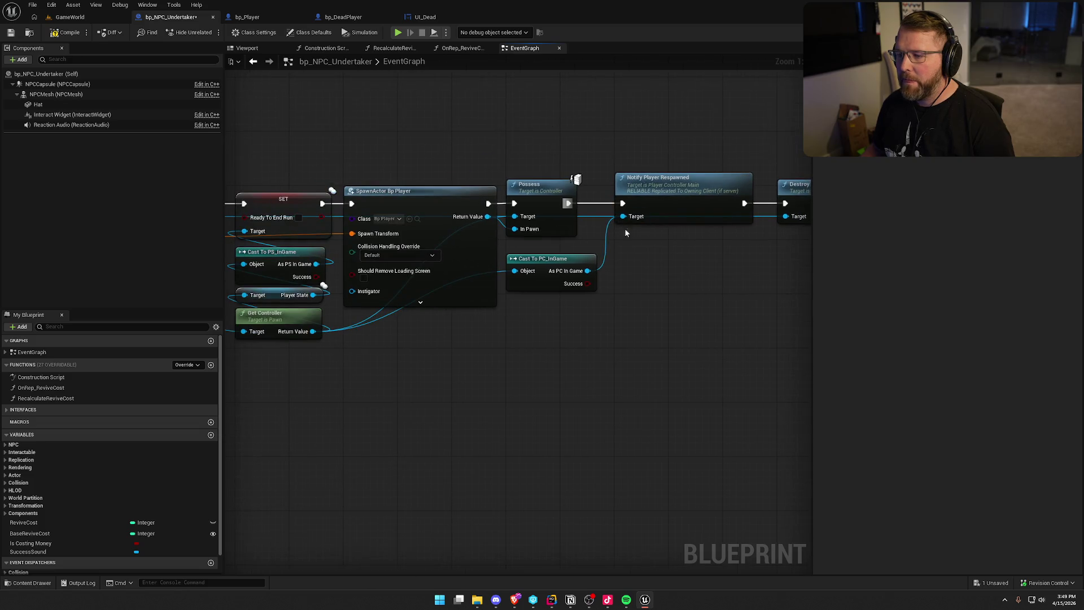
click(60, 40)
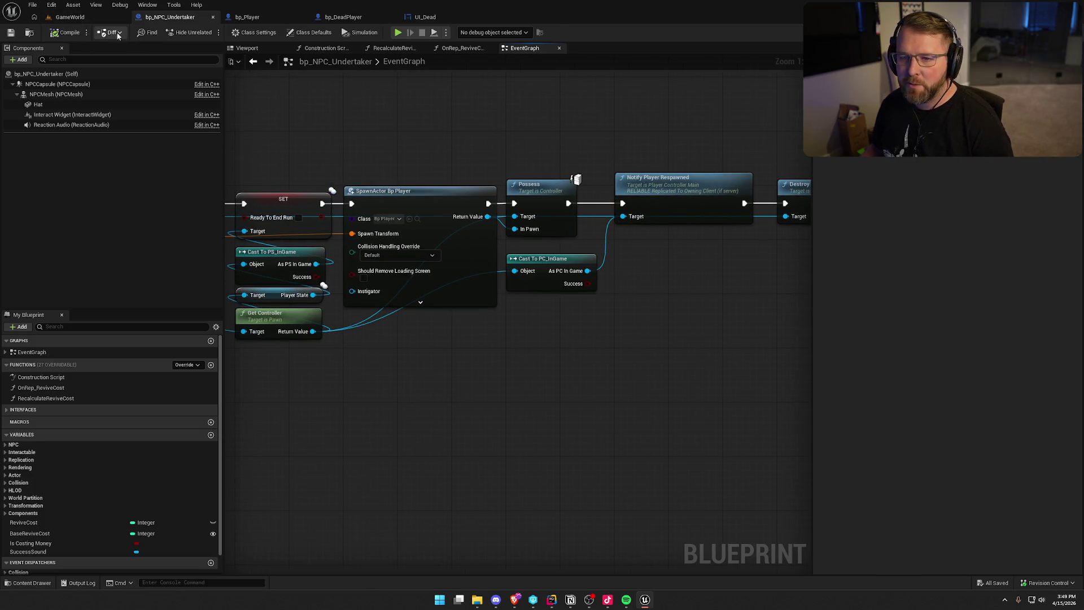
Step: Play-test dying and respawning in GameWorld, then stop and view the Accessed None error
key(alt+p)
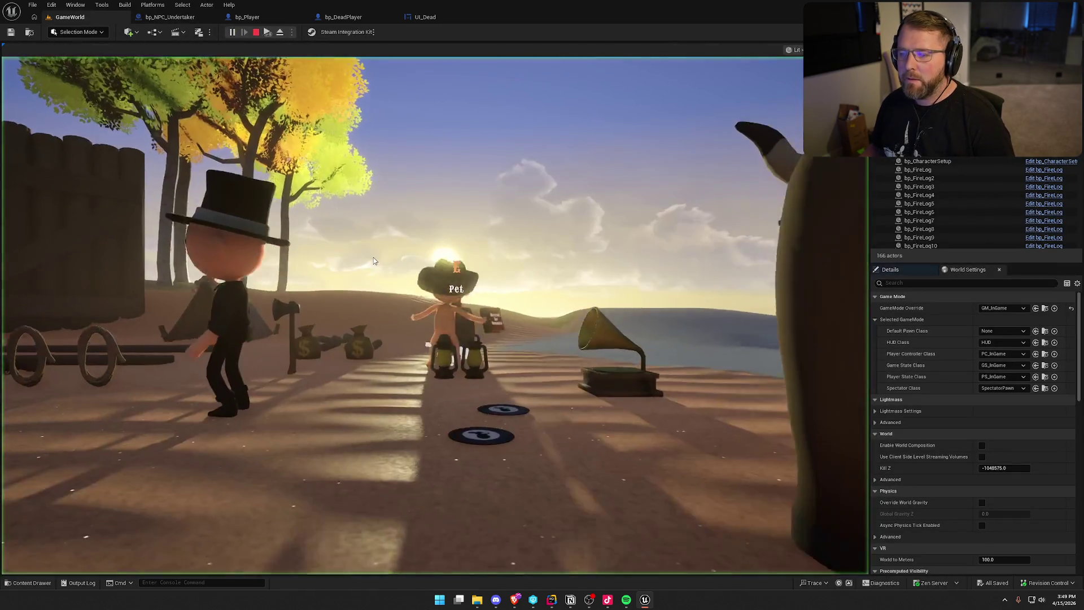
key(super)
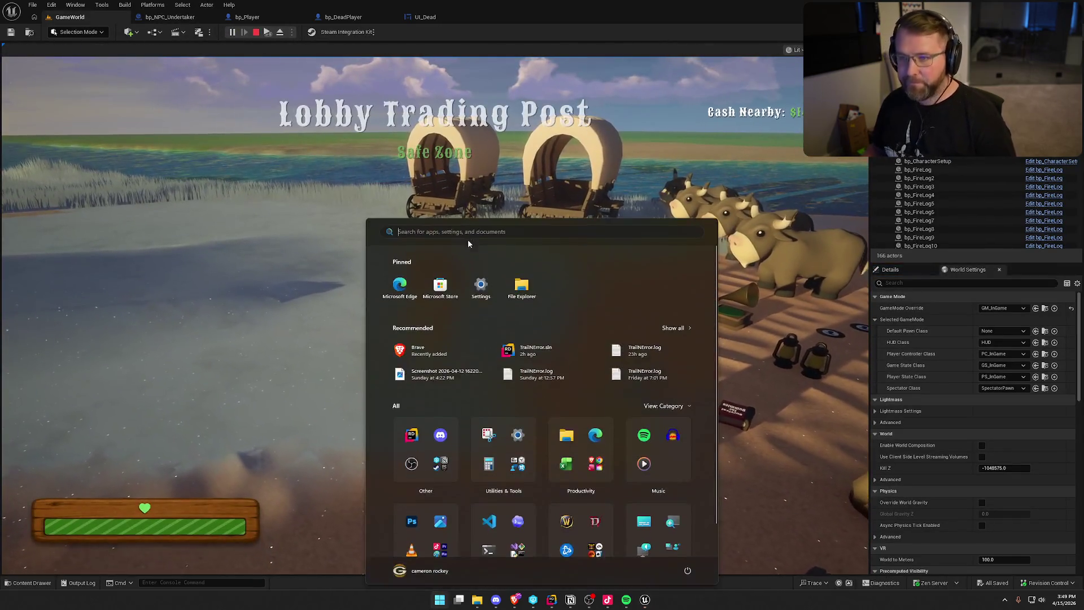
key(super)
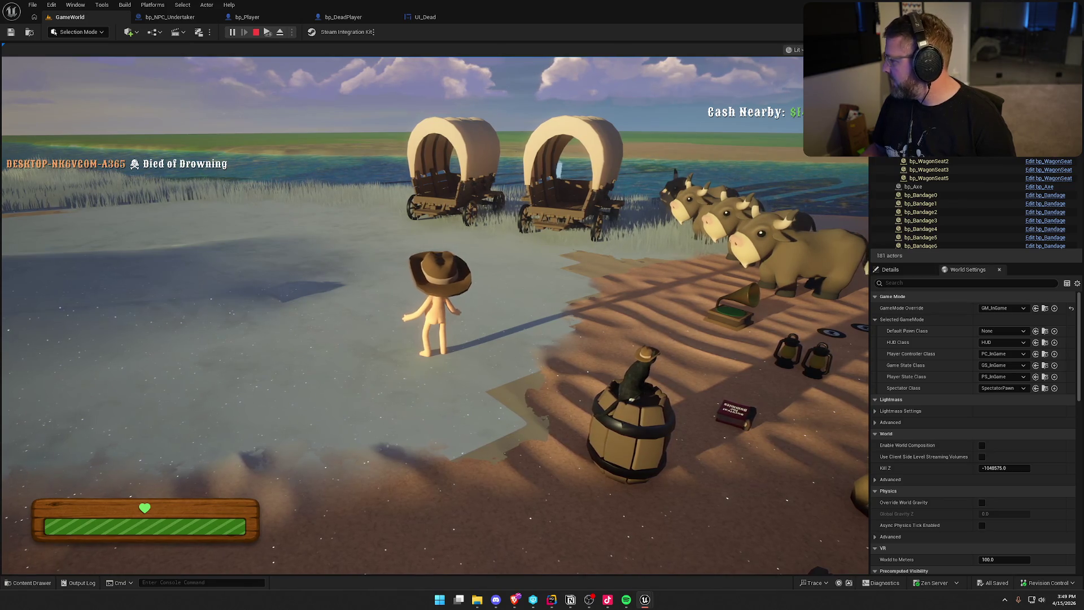
key(super)
key(super)
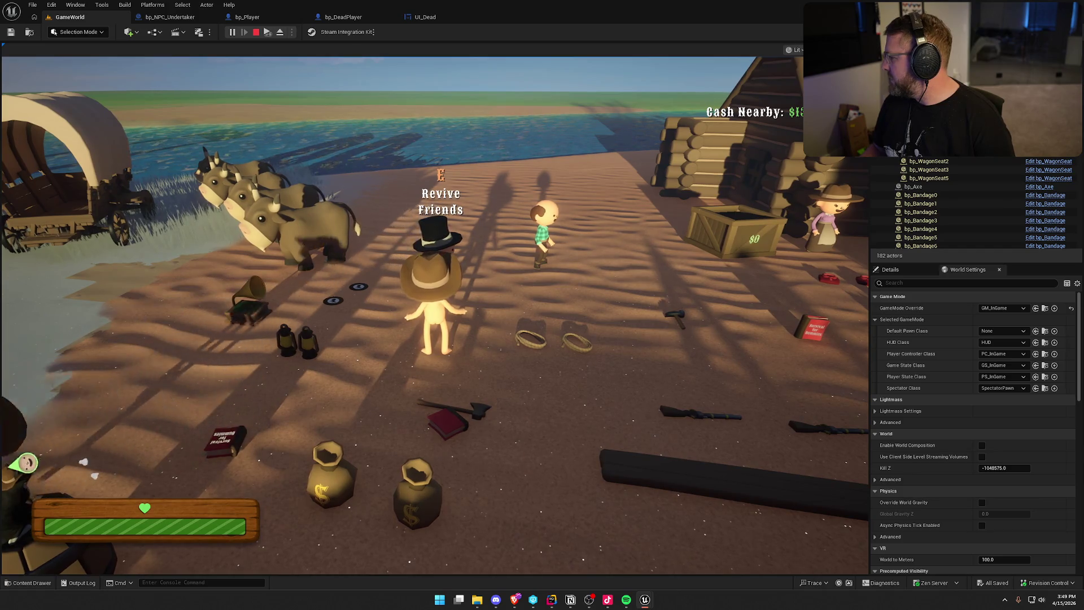
key(Escape)
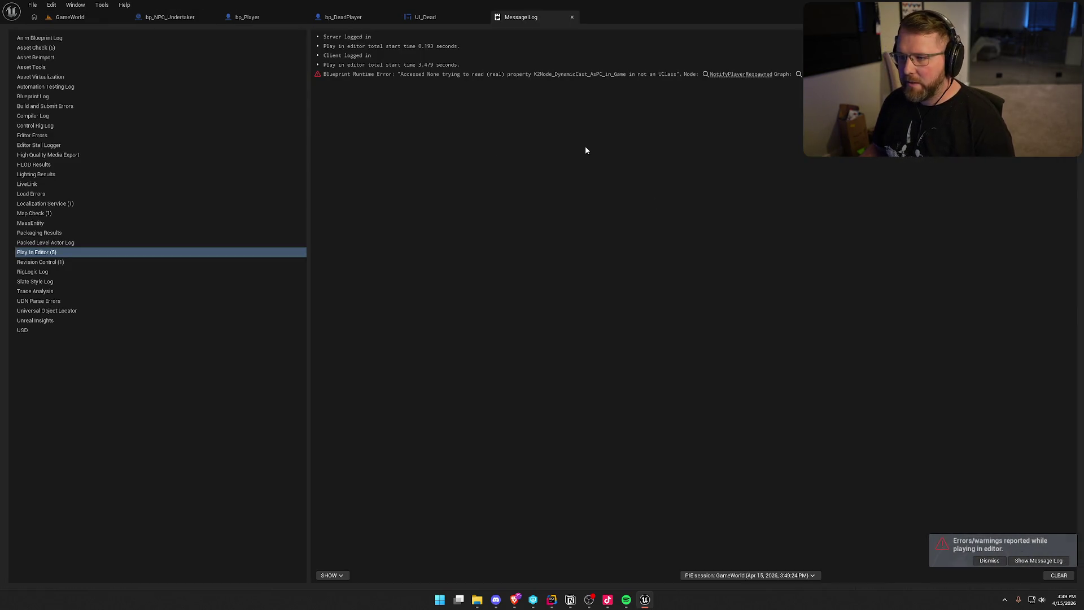
Step: Follow the Accessed None error to the Notify Player Respawned node, then reopen the Message Log
click(731, 74)
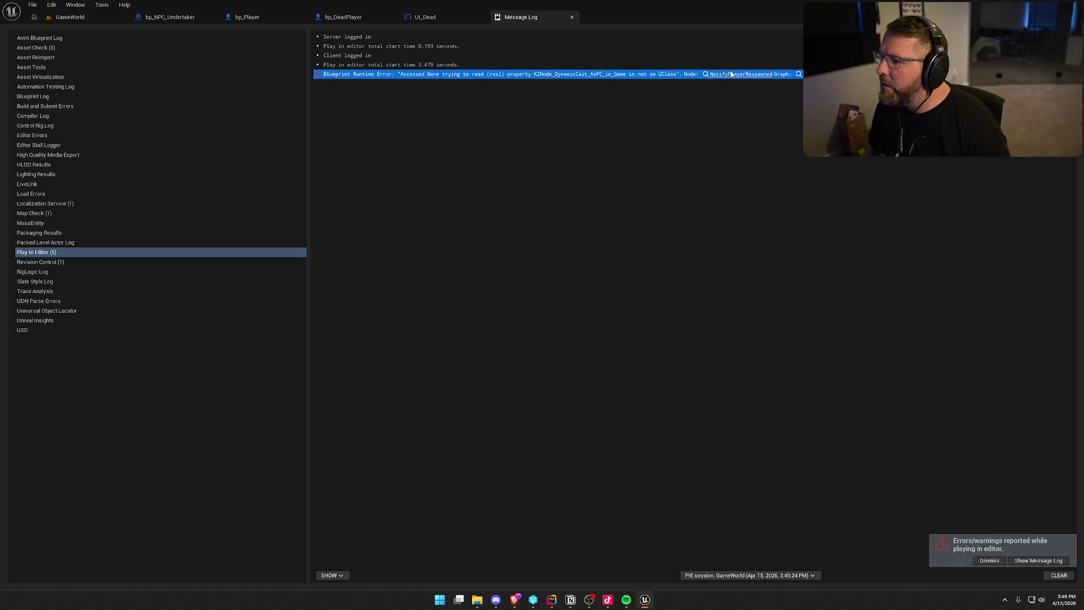
click(732, 75)
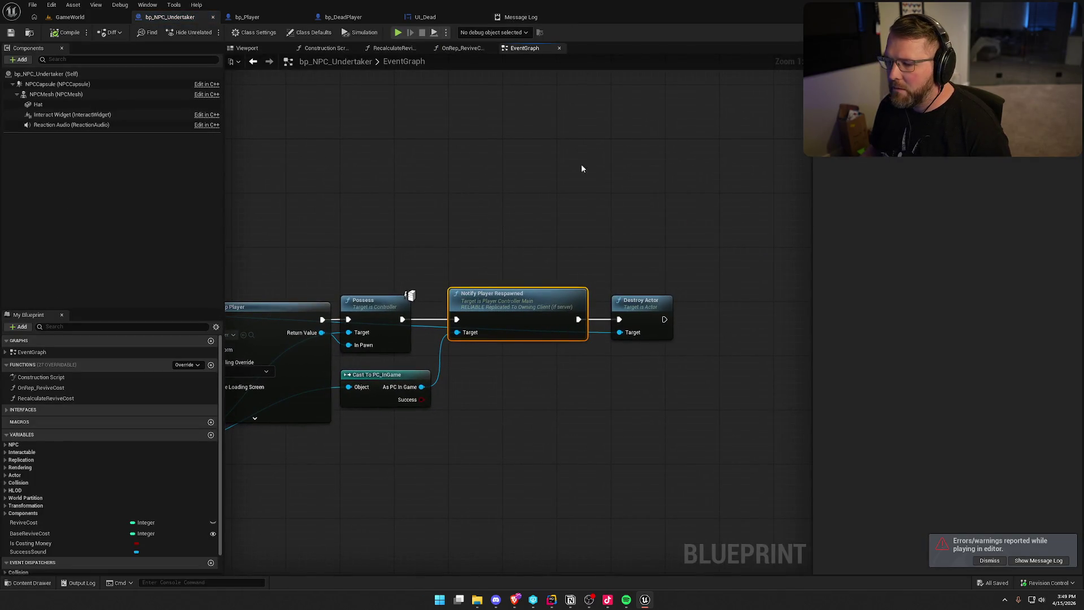
click(543, 22)
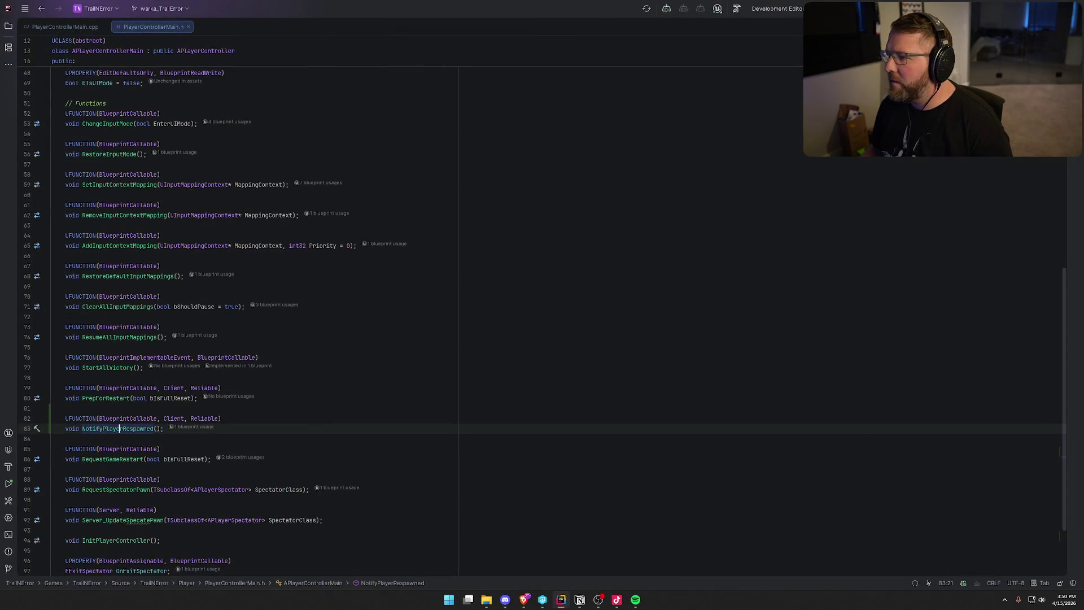
Step: Split Rider's editor to show PlayerControllerMain.h and PlayerControllerMain.cpp side by side
drag(62, 26, 930, 262)
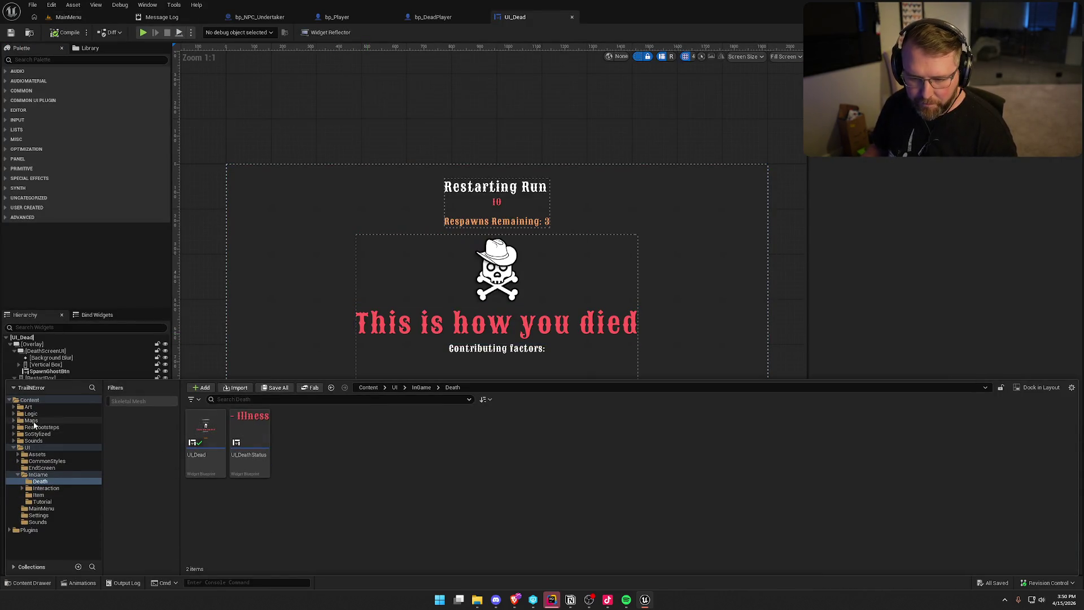
Step: Open the GameWorld level from the Maps folder in the Content Browser
click(31, 421)
double_click(294, 432)
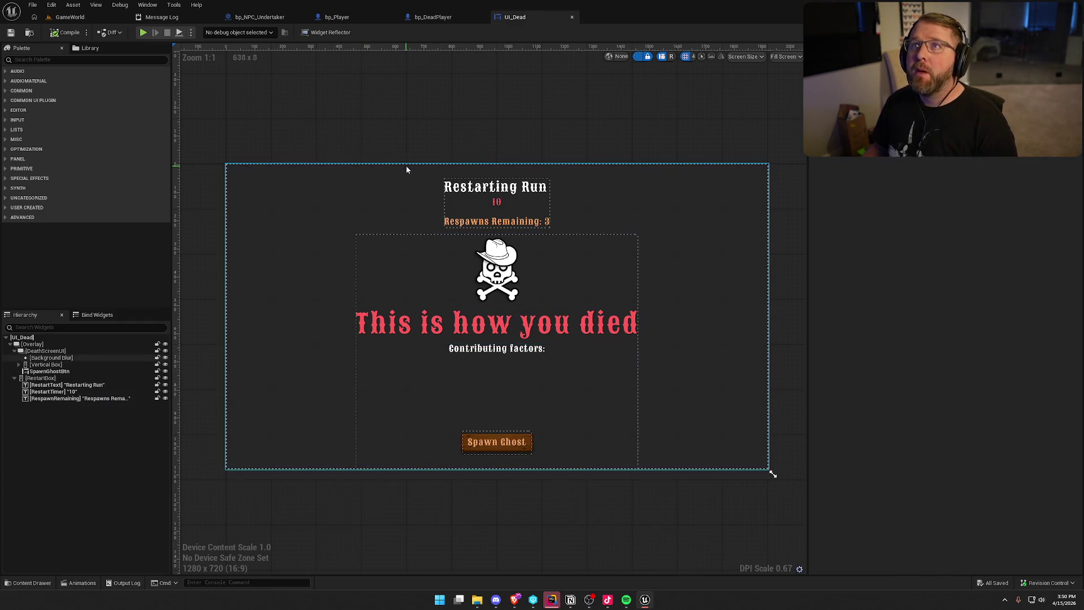
click(79, 17)
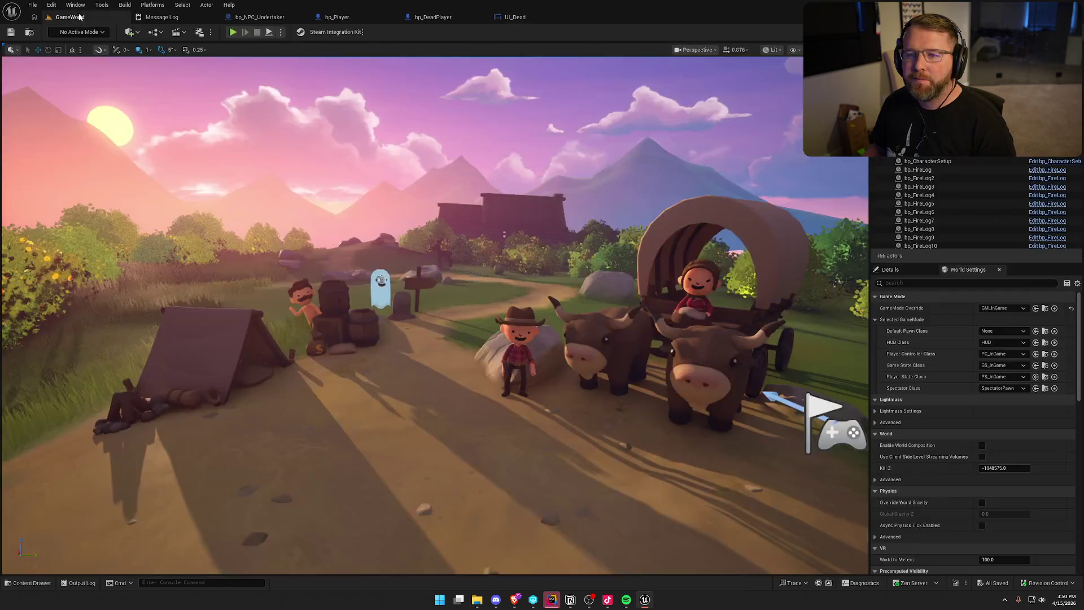
Step: Play-test respawning and sprinting, then stop; the NotifyPlayerRespawned Accessed None error remains
click(233, 32)
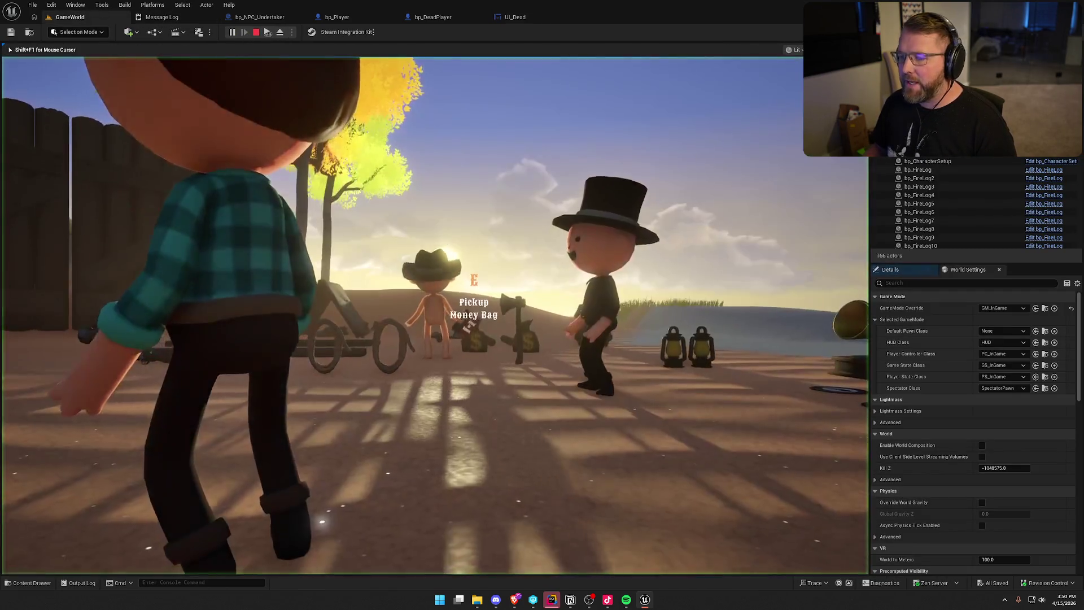
key(super)
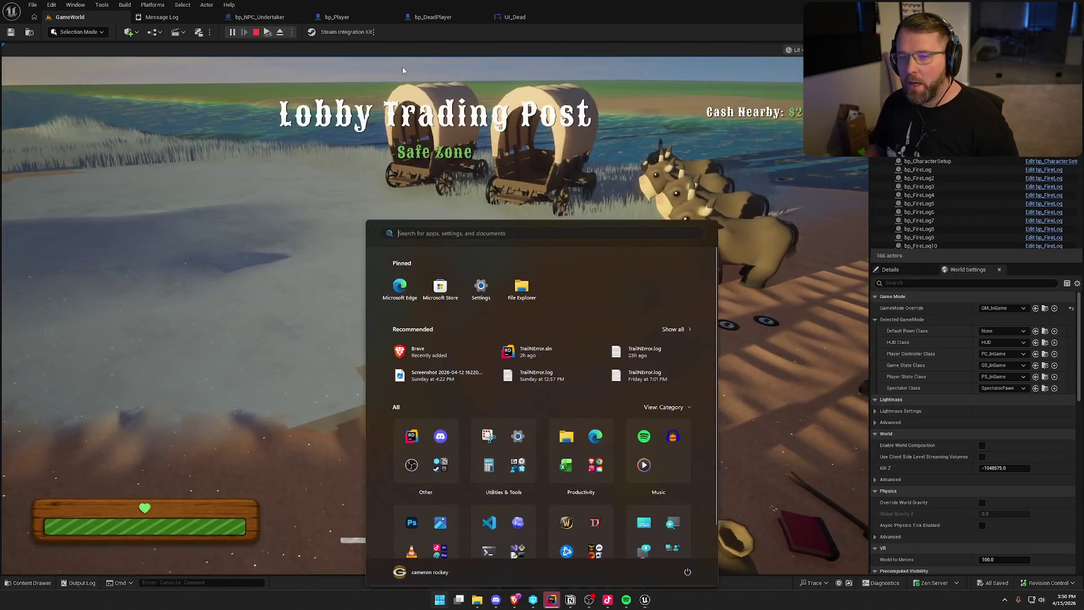
click(403, 70)
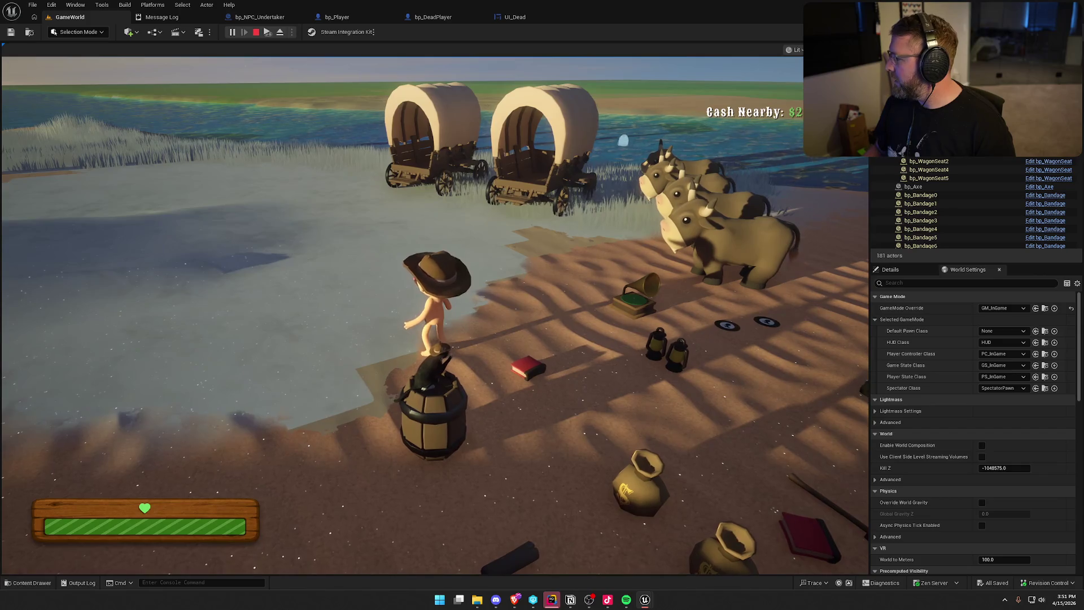
key(super)
key(Escape)
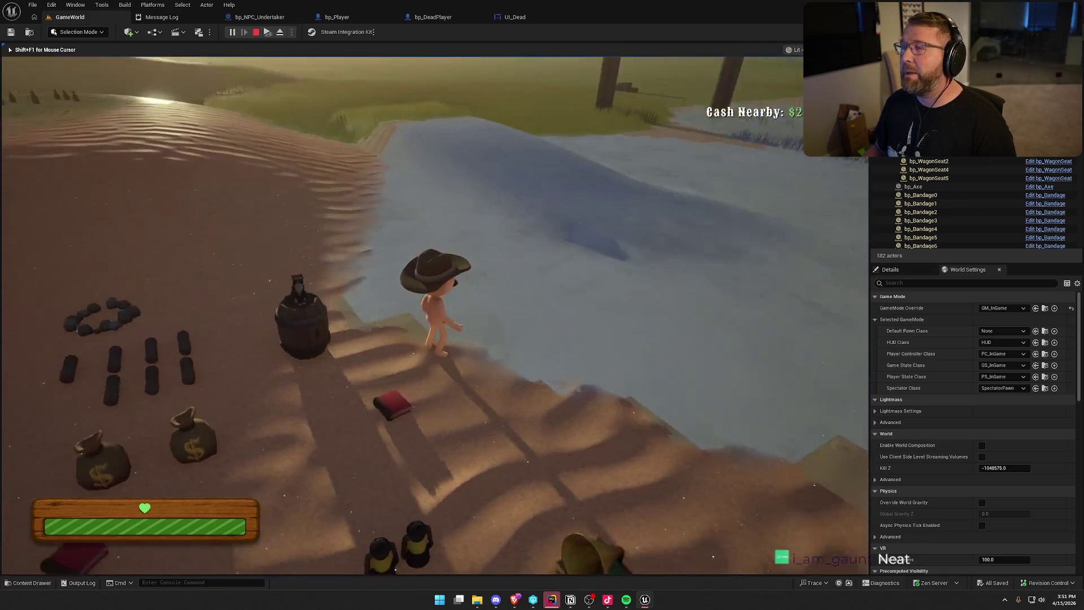
key(shift+w)
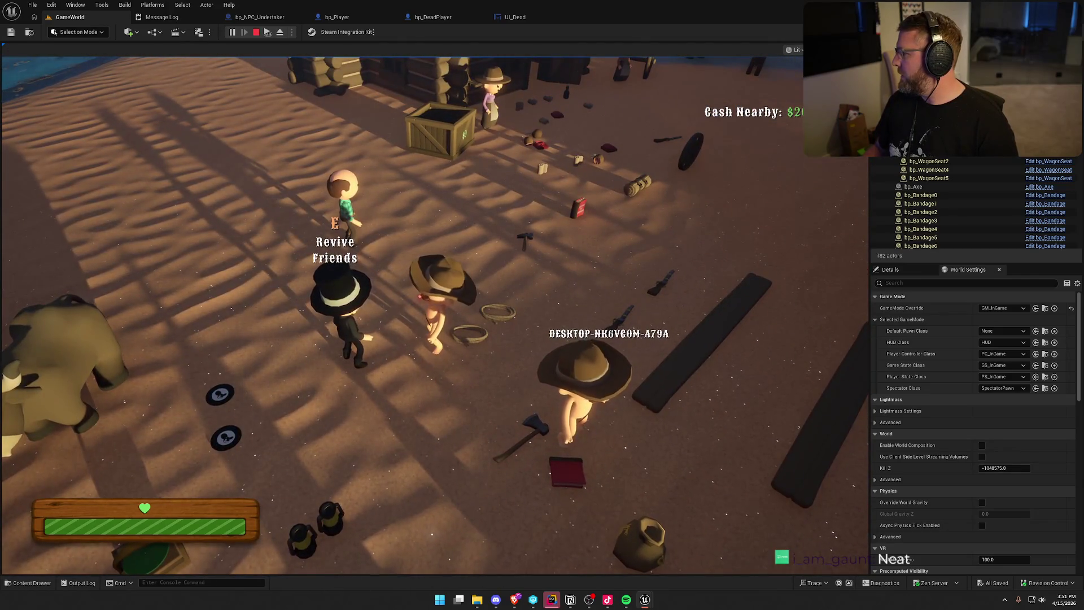
key(Escape)
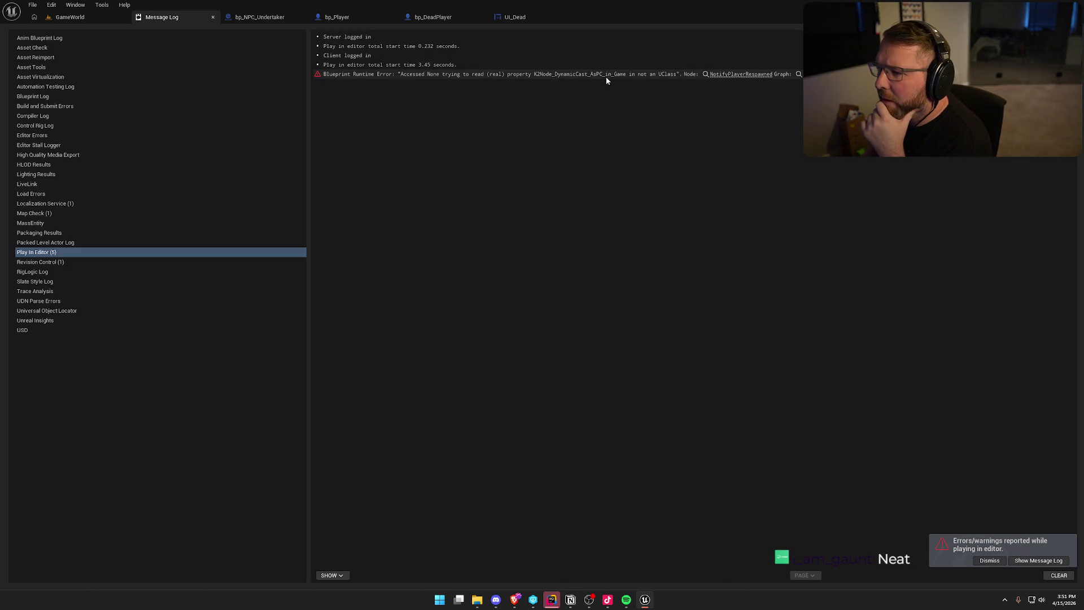
Step: Jump to the failing node and inspect the loop and branch feeding the spawned player
click(738, 74)
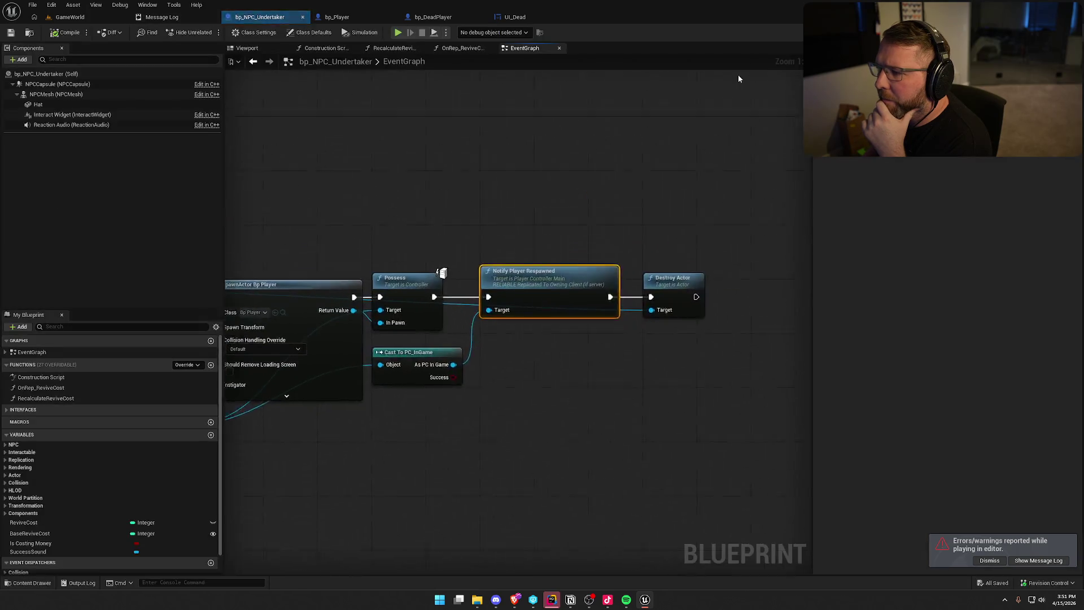
mouse_move(516, 393)
mouse_down()
mouse_move(563, 258)
mouse_move(685, 225)
mouse_move(627, 264)
mouse_up()
mouse_move(595, 225)
mouse_down()
mouse_move(662, 259)
mouse_move(868, 261)
mouse_move(1049, 328)
mouse_up()
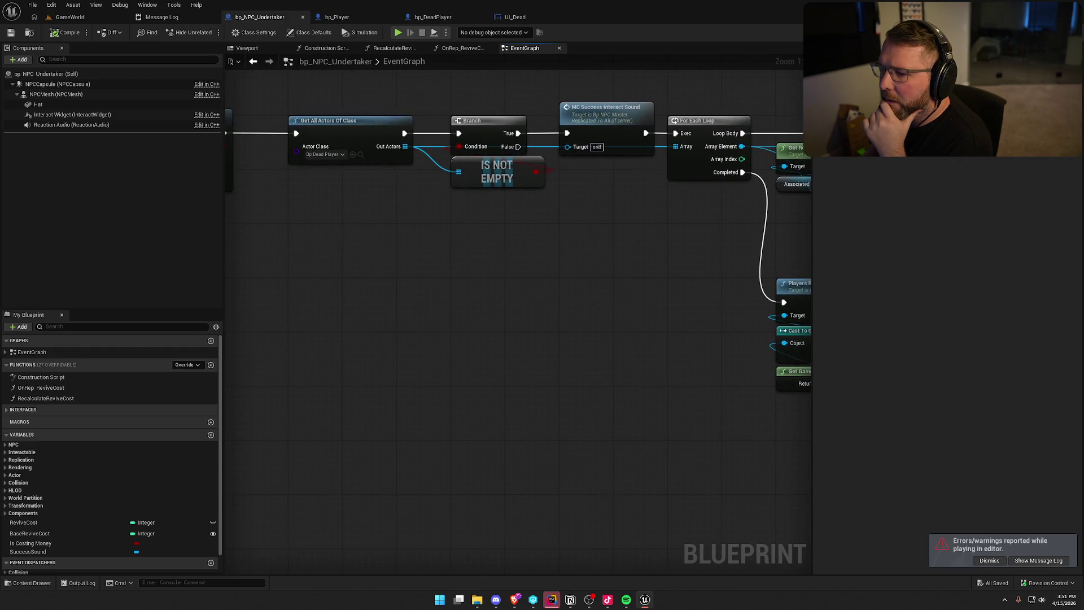
scroll(606, 285, down, 3)
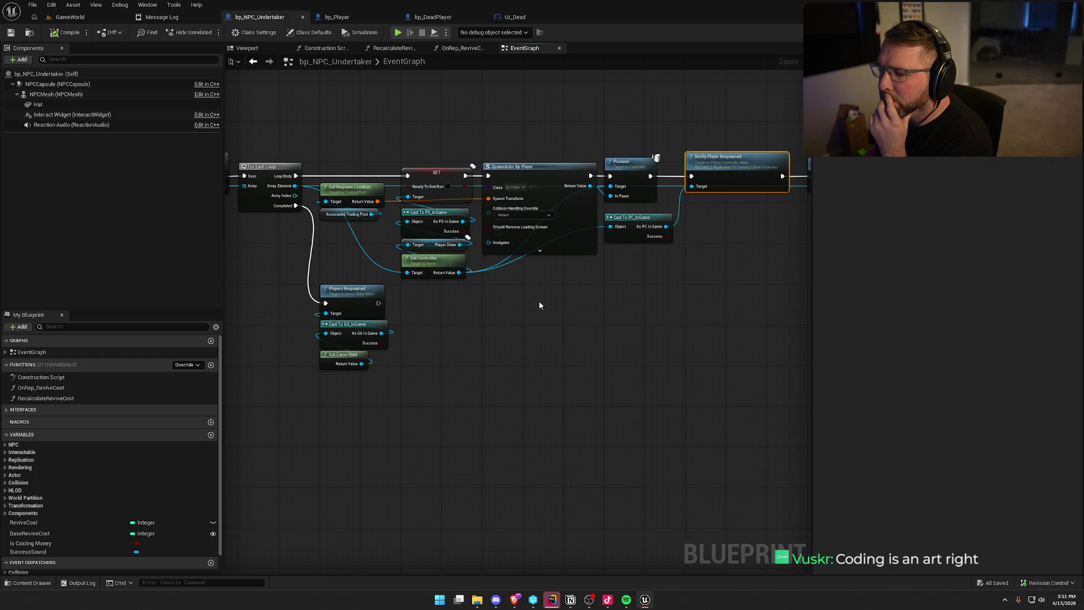
drag(294, 186, 517, 260)
text(get)
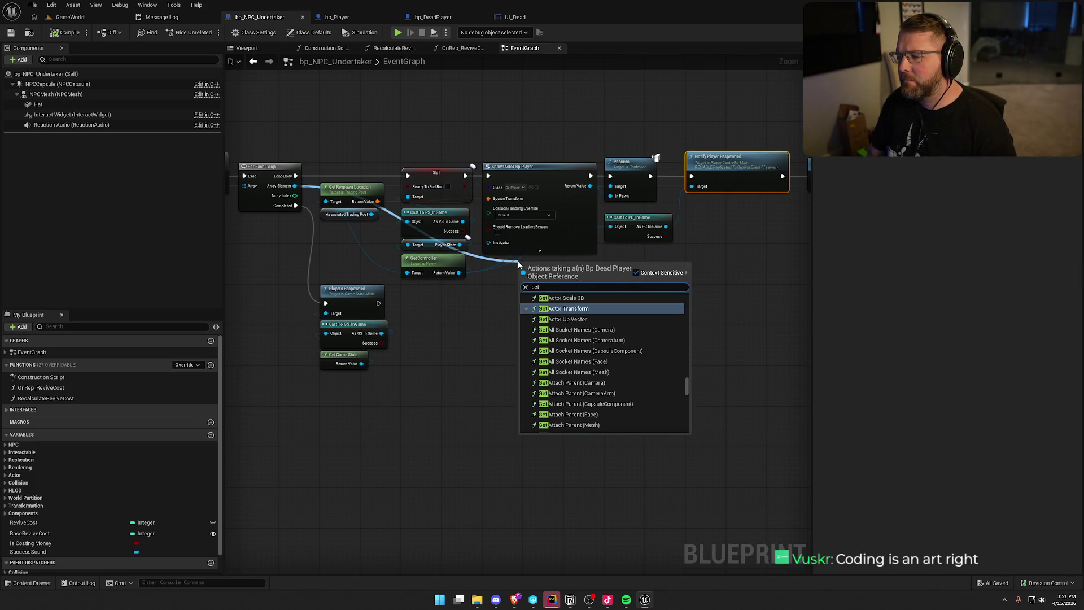
text( controller)
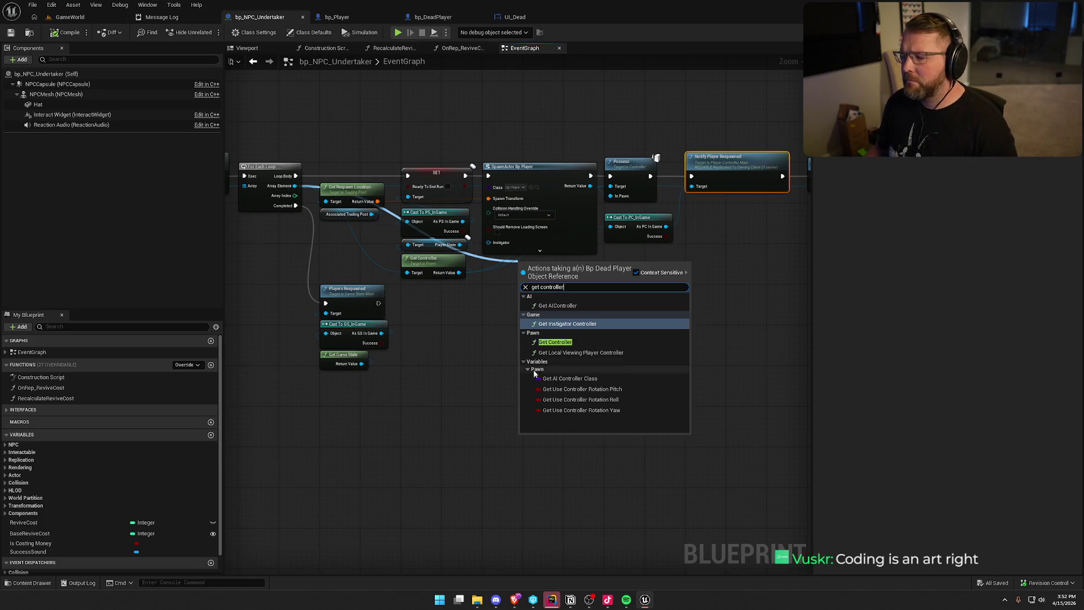
click(464, 377)
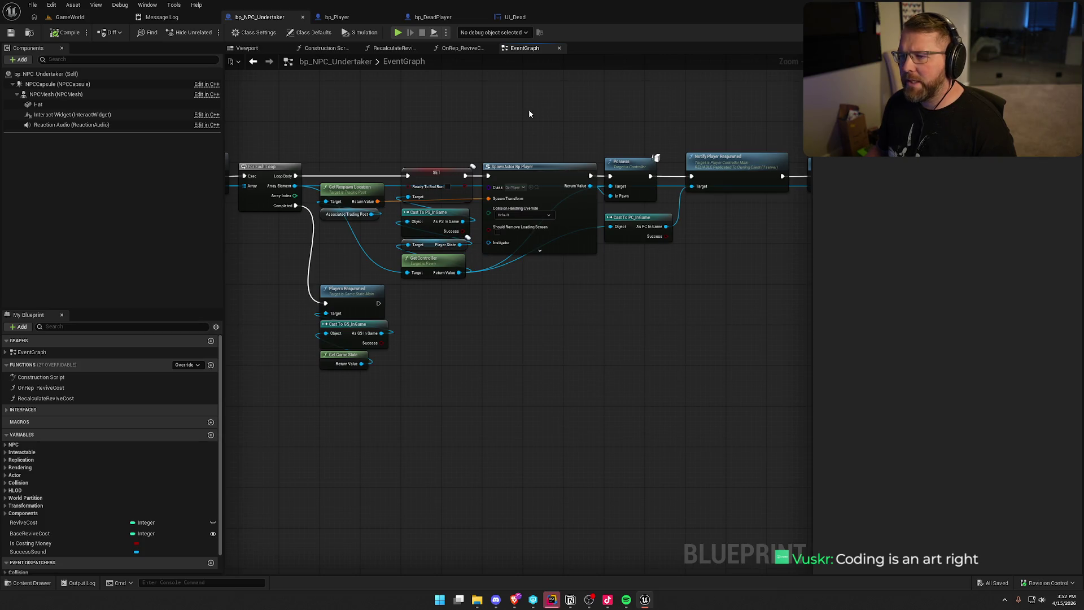
scroll(330, 392, up, 1)
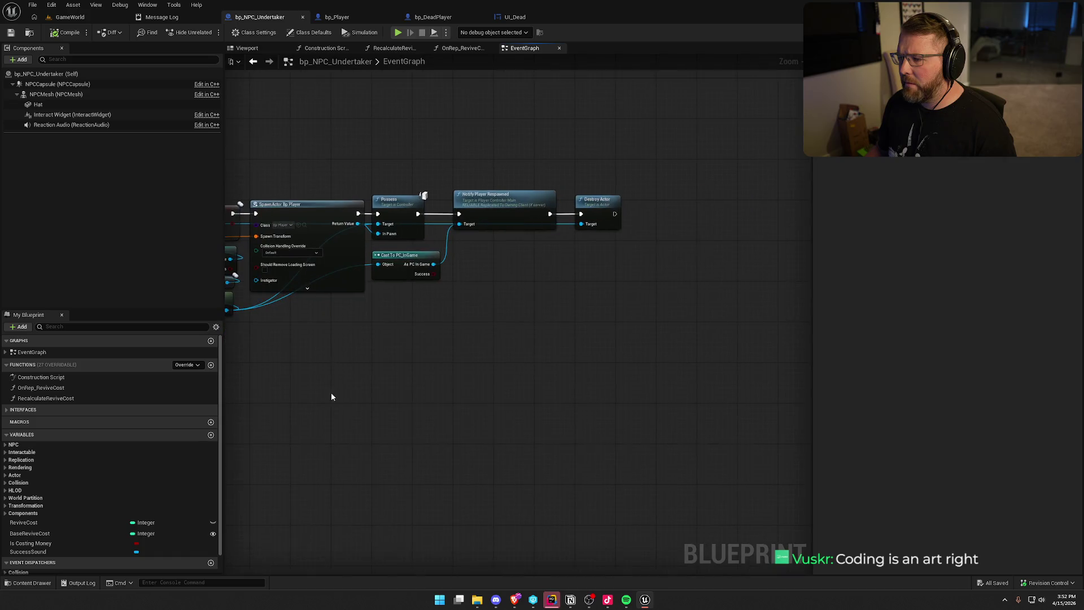
scroll(425, 306, up, 2)
Step: Rewire the chain so Notify Player Respawned runs before Possess, then Destroy Actor
mouse_move(399, 170)
mouse_down()
mouse_move(508, 64)
mouse_move(529, 65)
mouse_up()
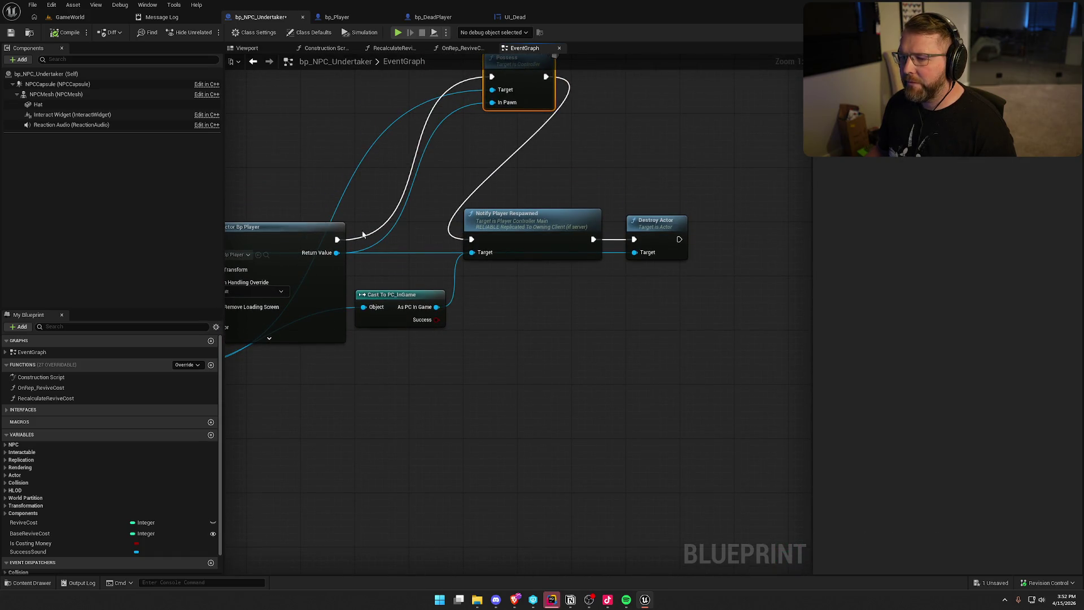
drag(516, 232, 413, 236)
mouse_move(545, 76)
mouse_down()
mouse_move(495, 90)
mouse_move(484, 240)
mouse_move(590, 244)
mouse_up()
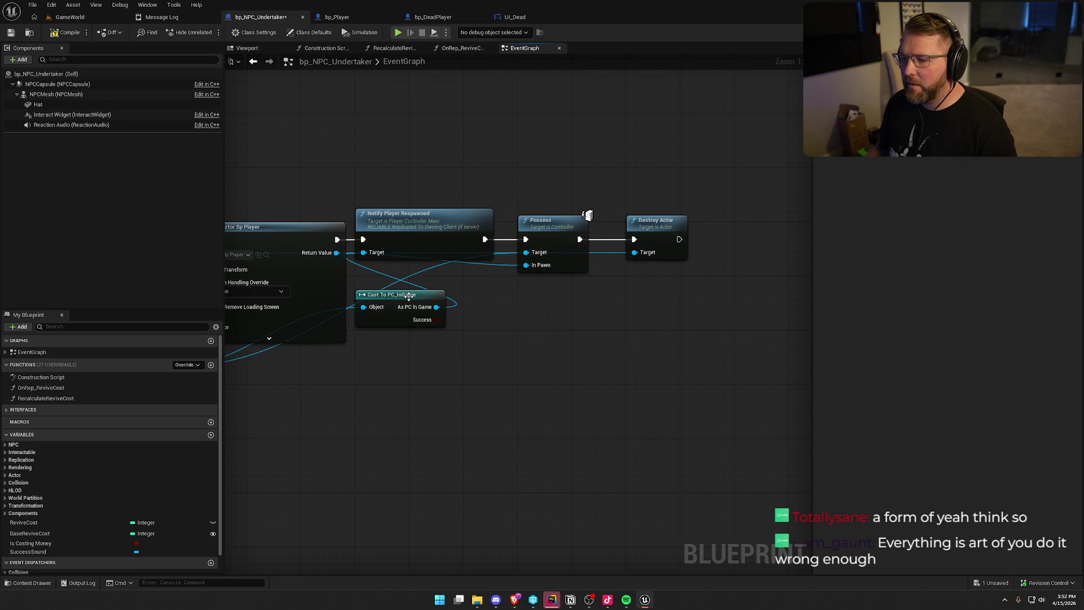
drag(409, 295, 653, 282)
click(65, 15)
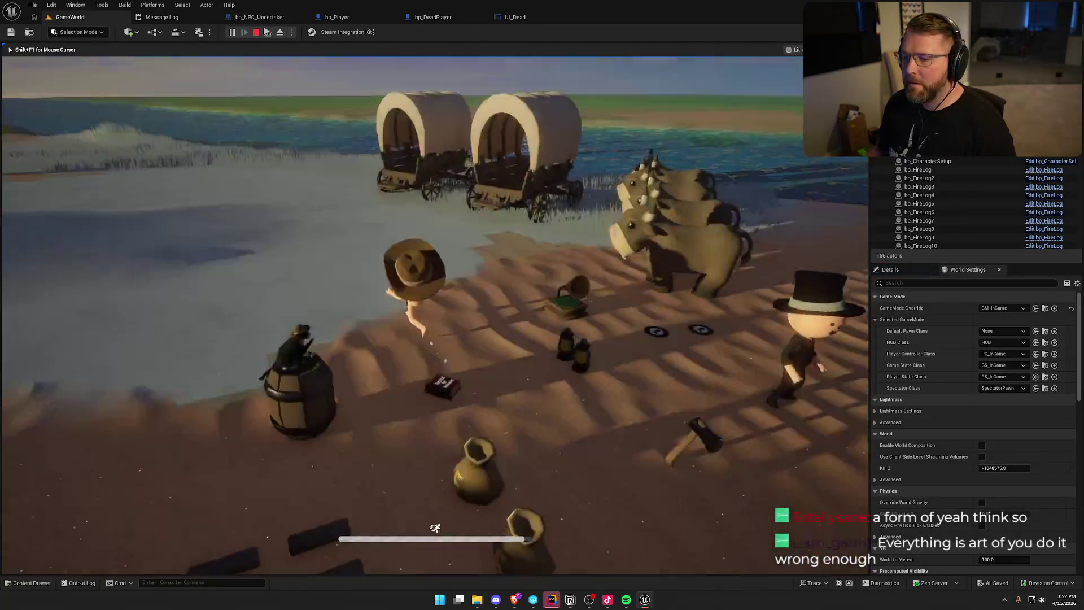
Step: Walk the character to the other players to see the Revive Friends prompt, then stop playing
key(super)
key(super)
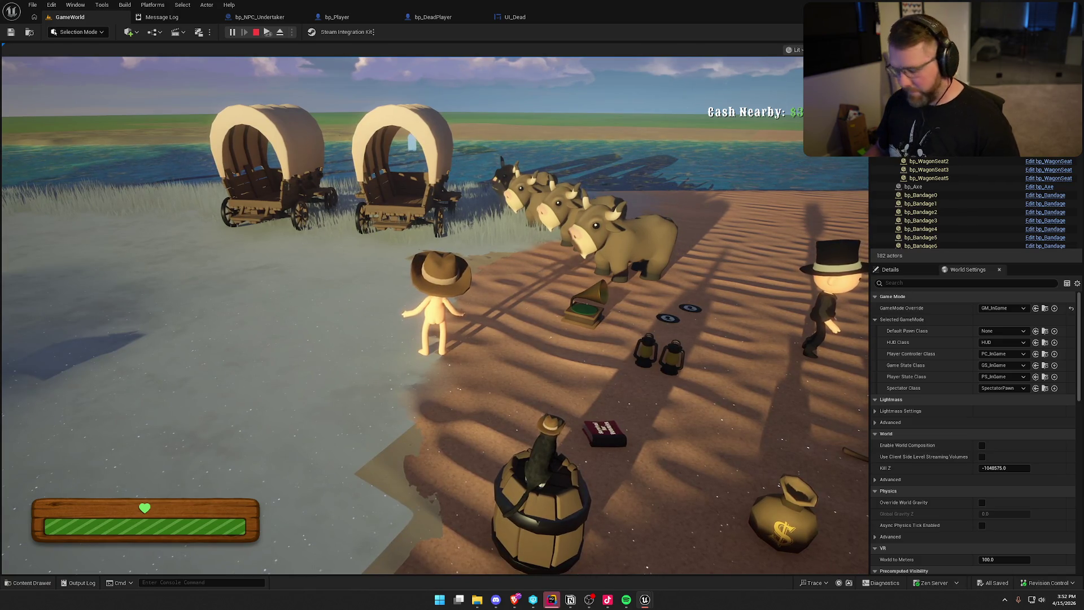
key(super)
key(super)
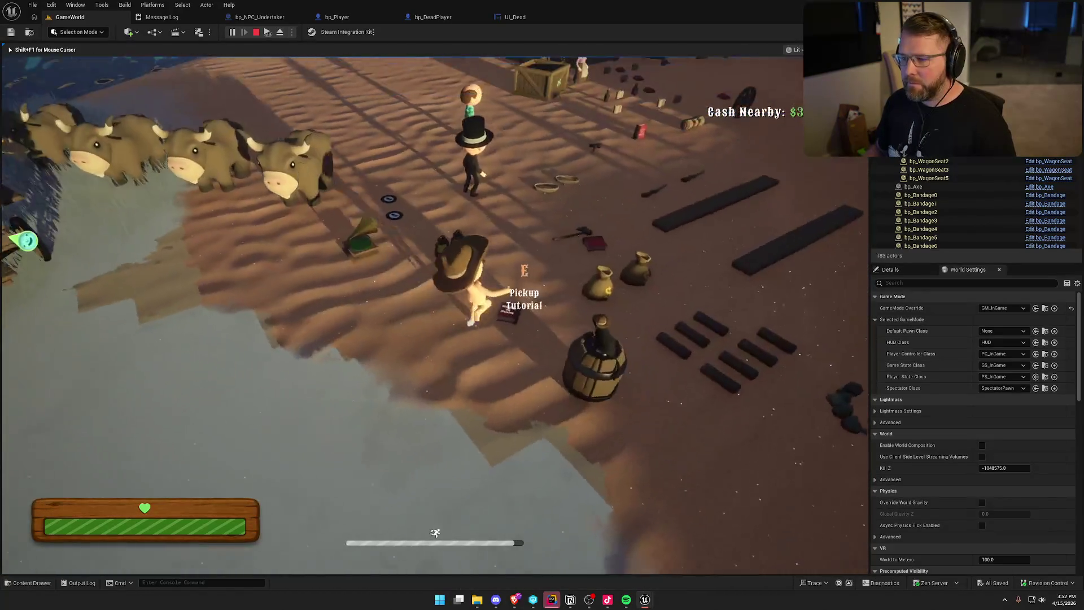
key(w)
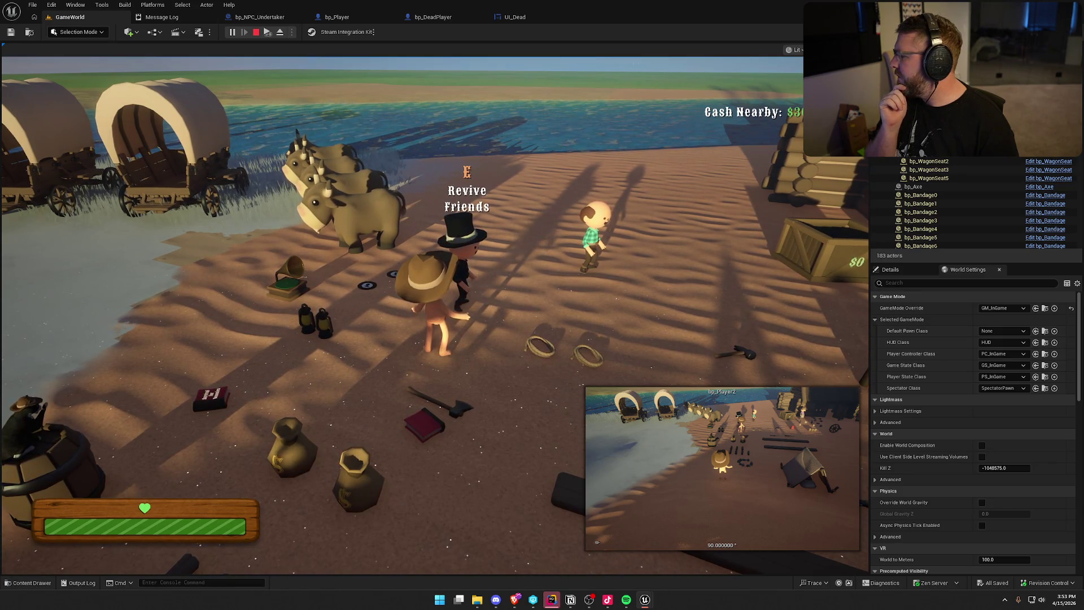
key(Escape)
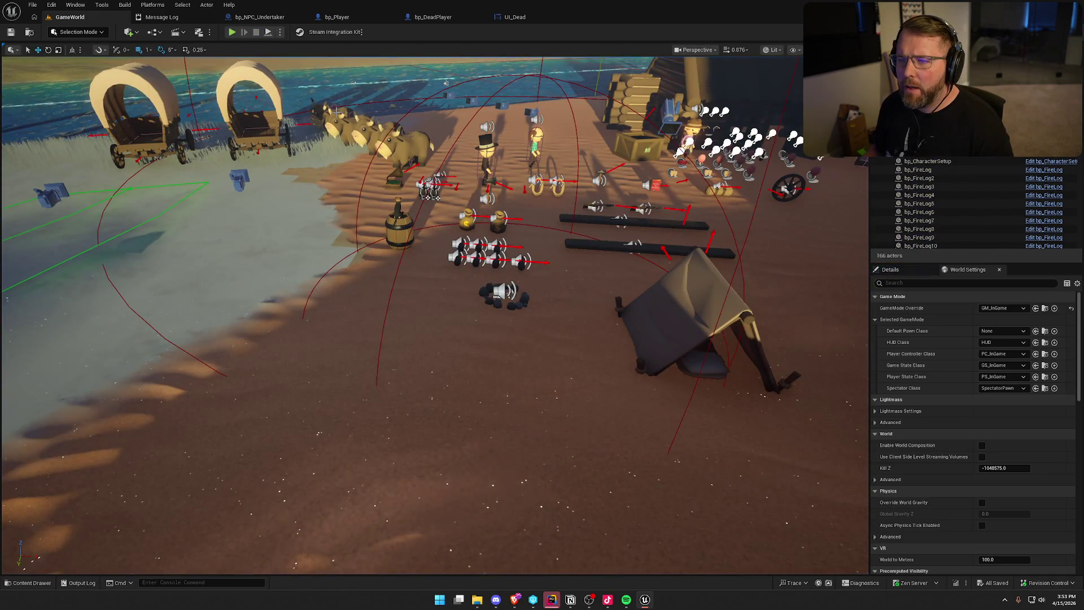
click(191, 19)
middle_click(191, 19)
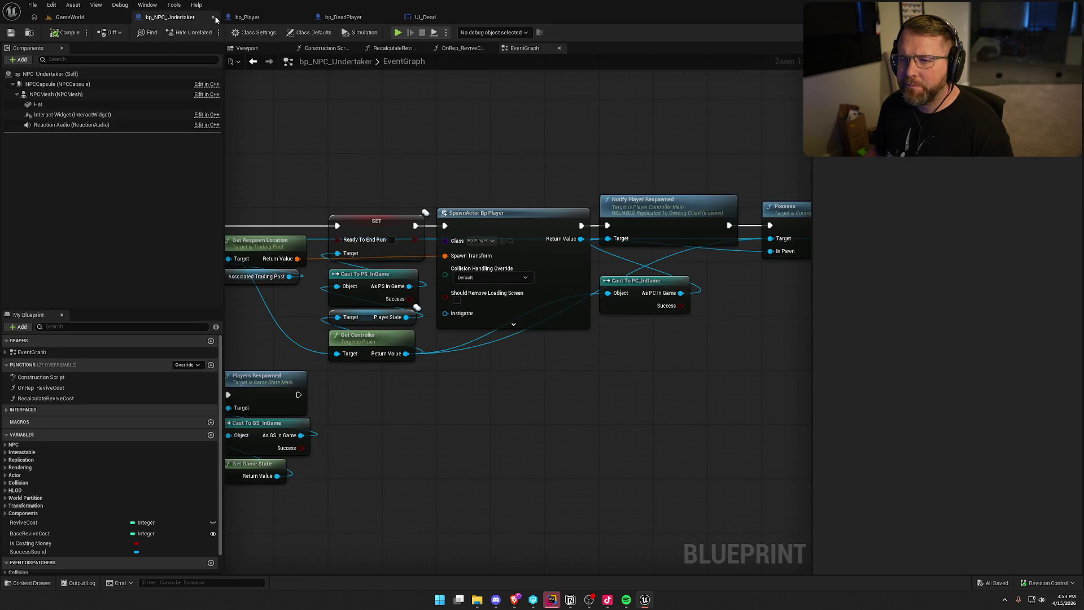
click(70, 17)
click(232, 33)
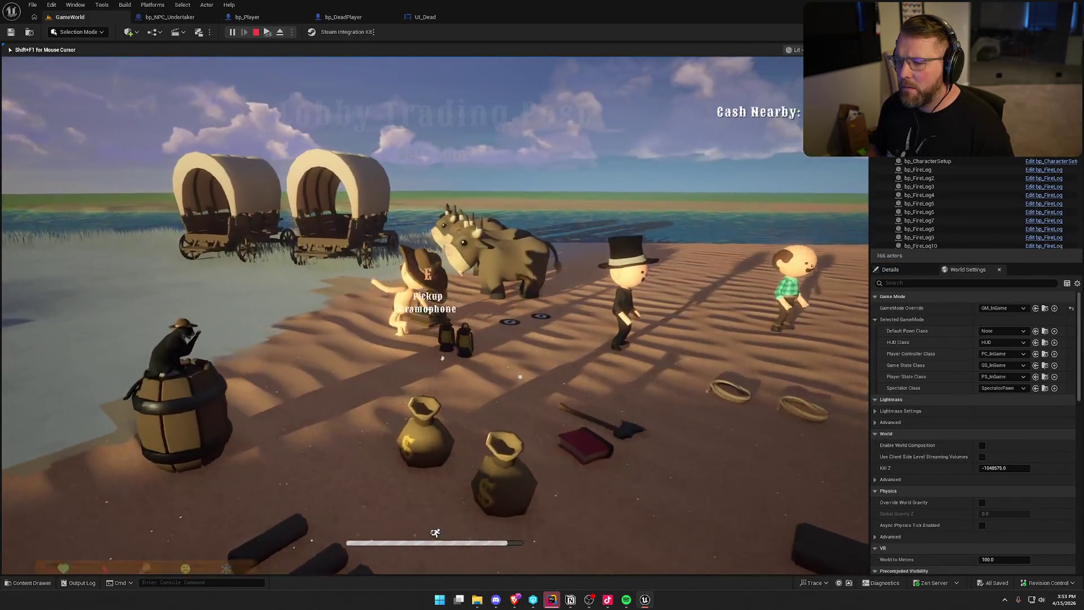
key(super)
key(super)
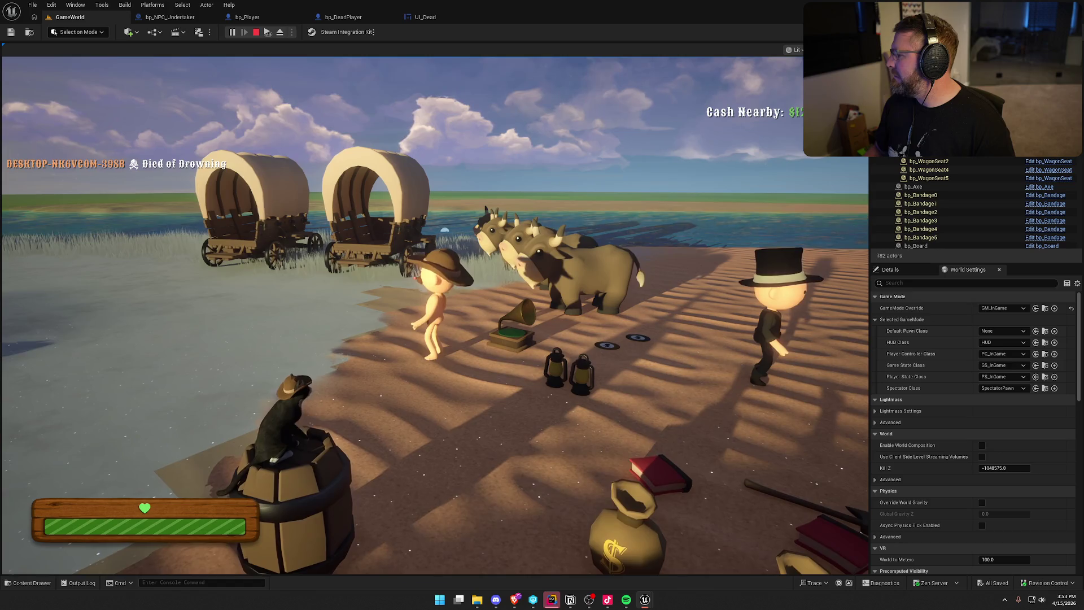
key(super)
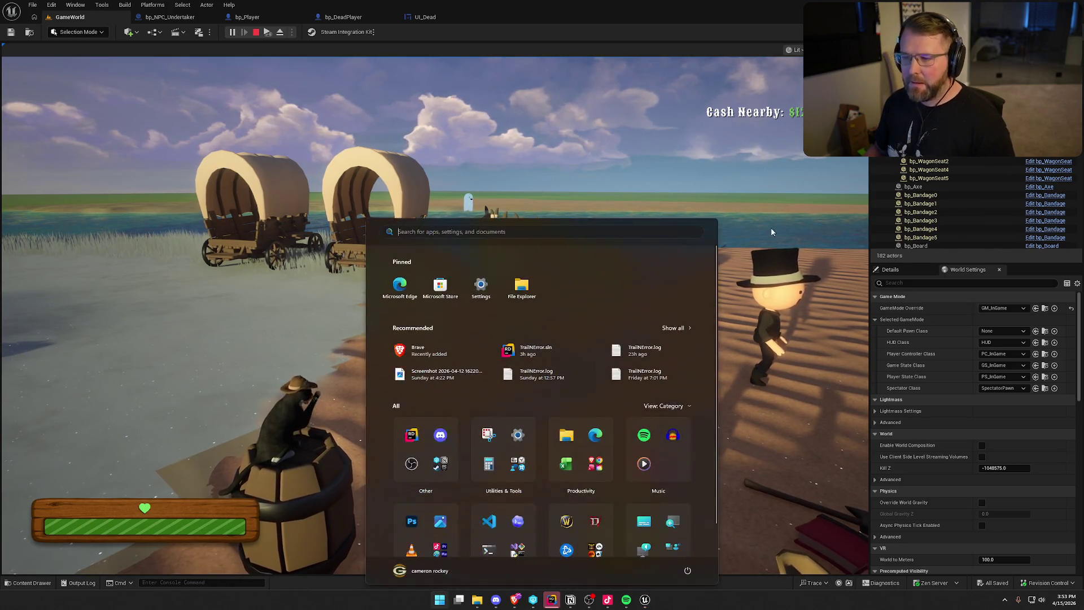
click(293, 85)
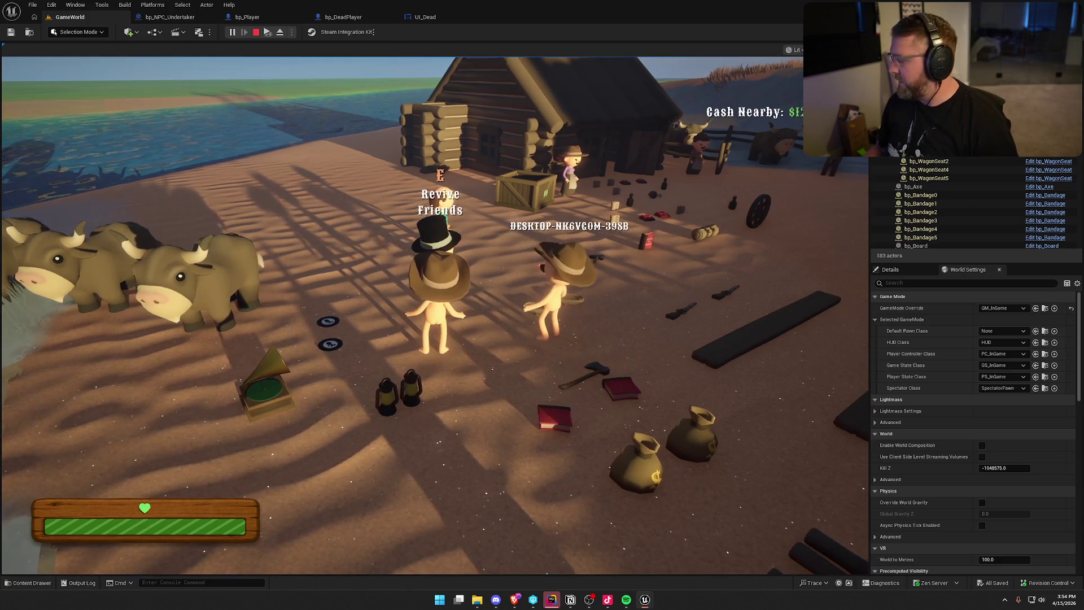
key(super)
key(super)
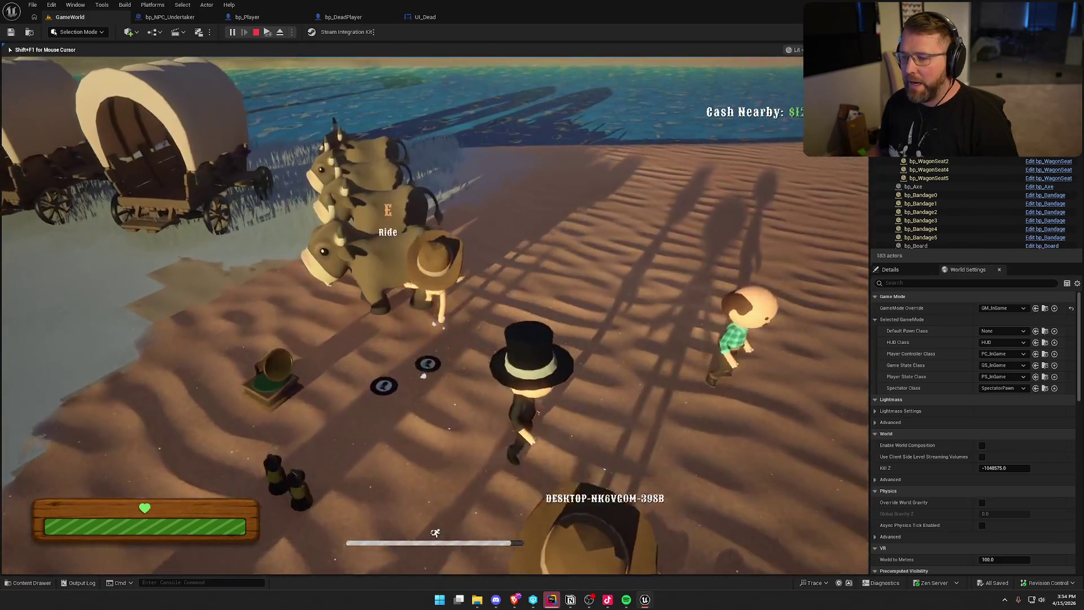
key(w)
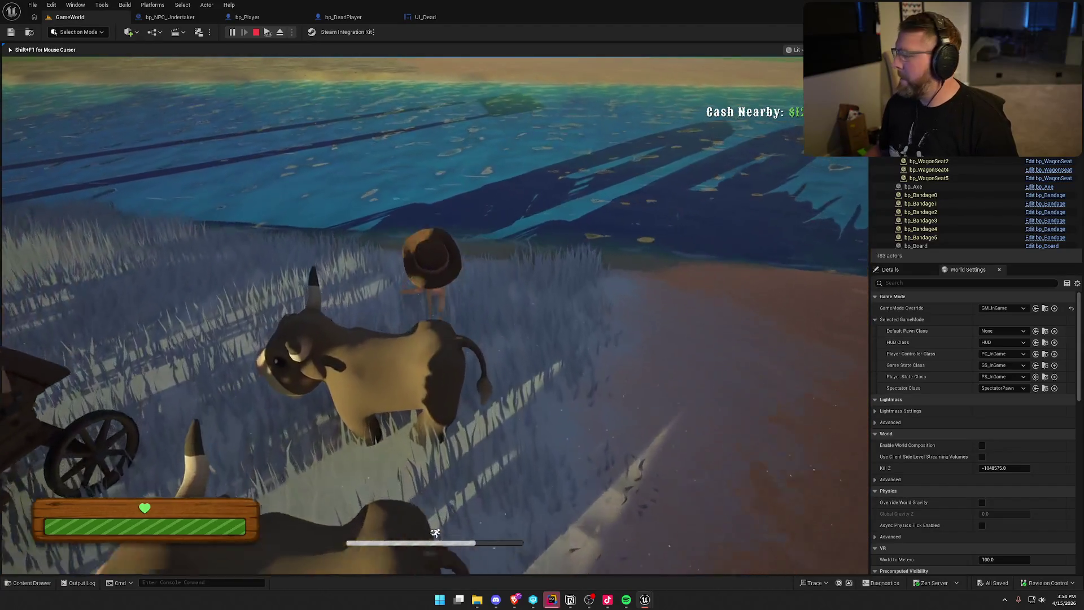
key(w)
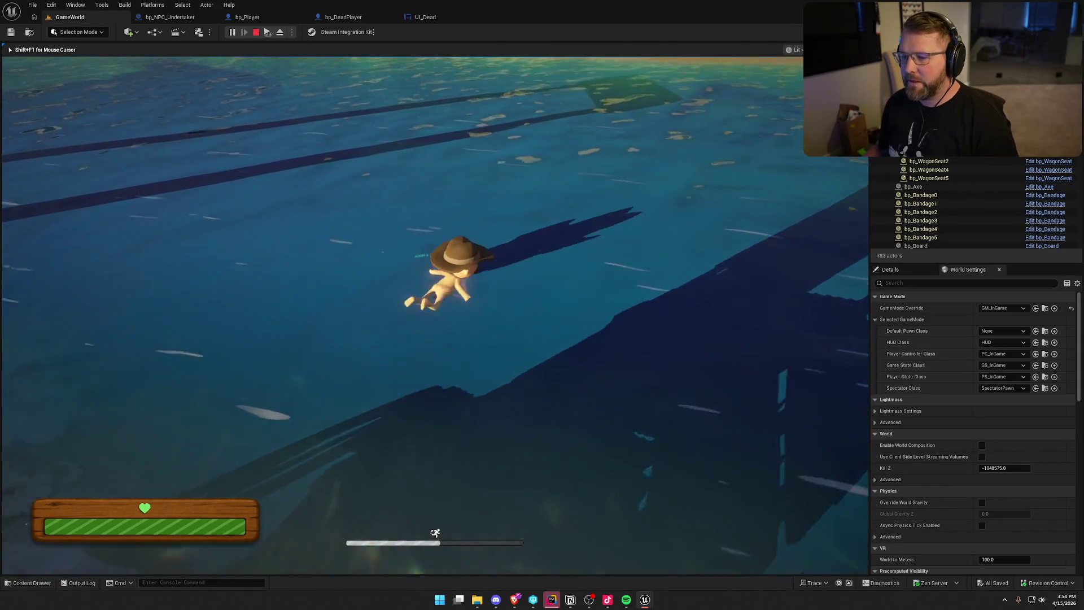
key(w)
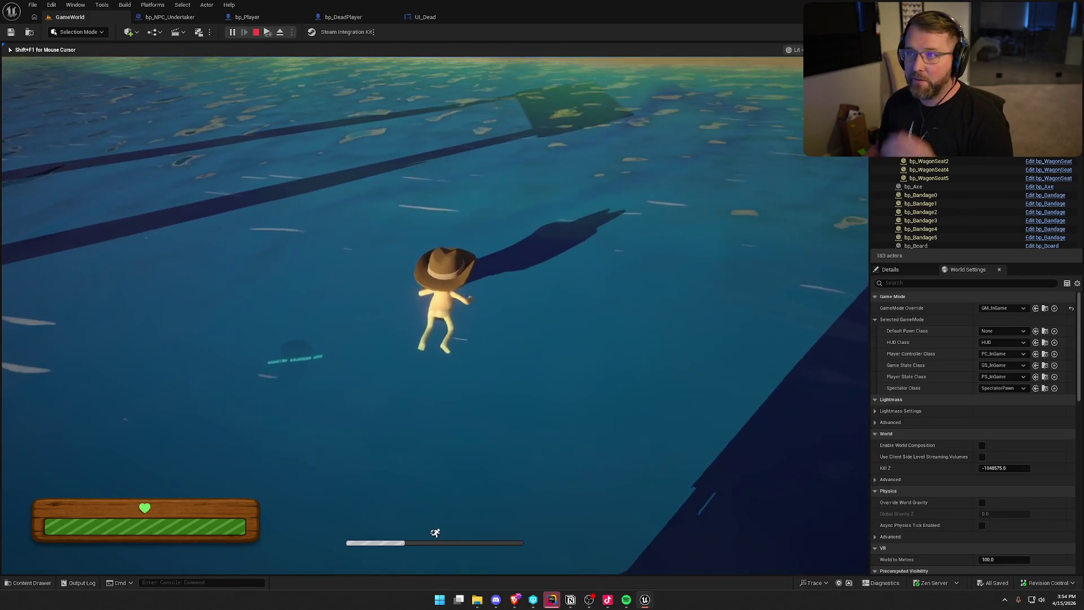
key(w)
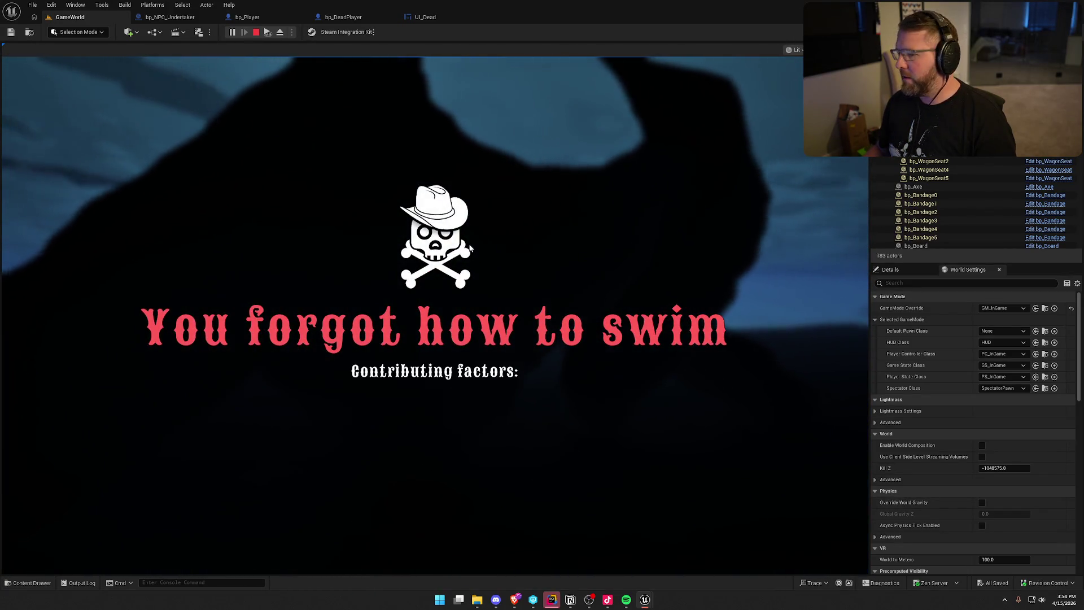
click(469, 526)
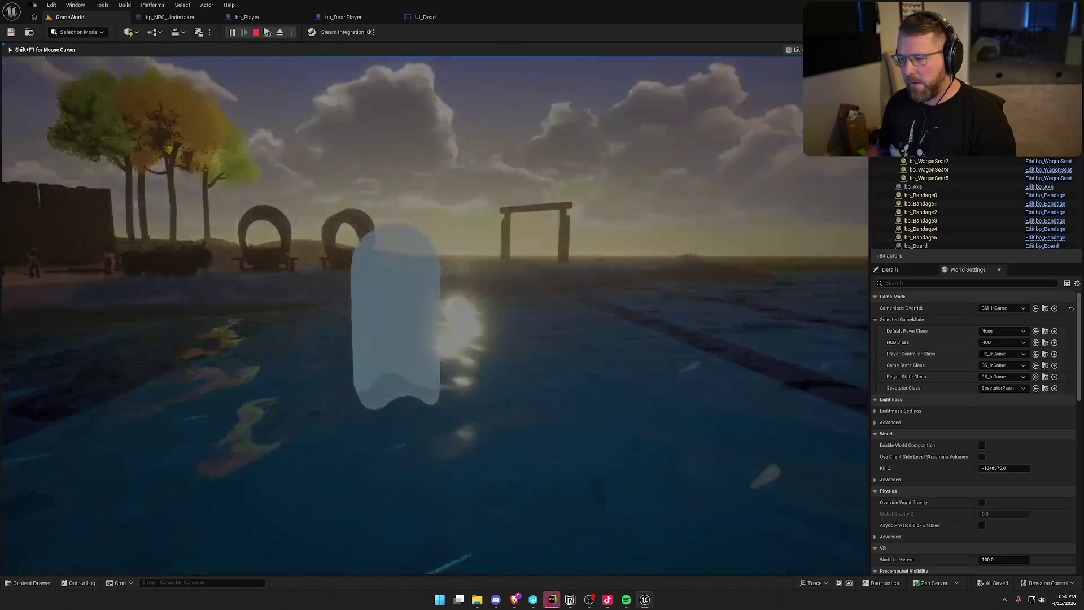
key(super)
key(super)
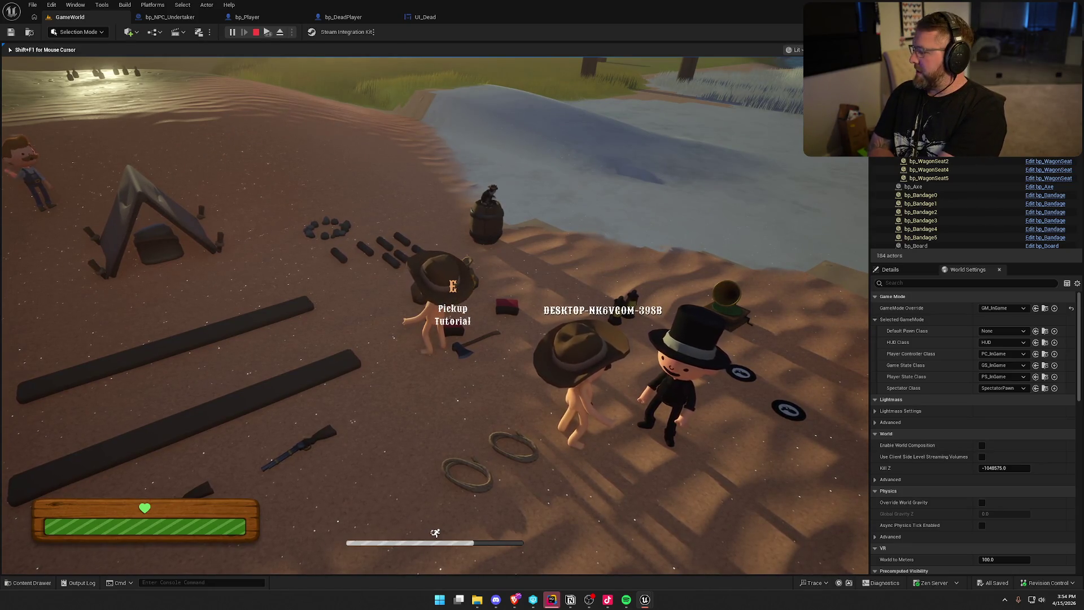
key(a)
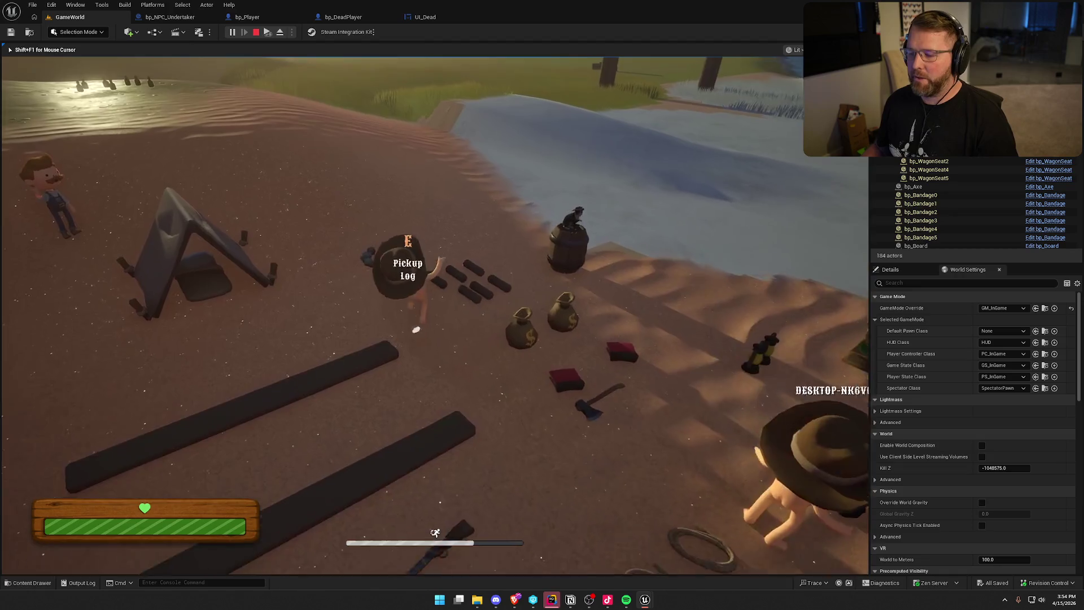
key(w)
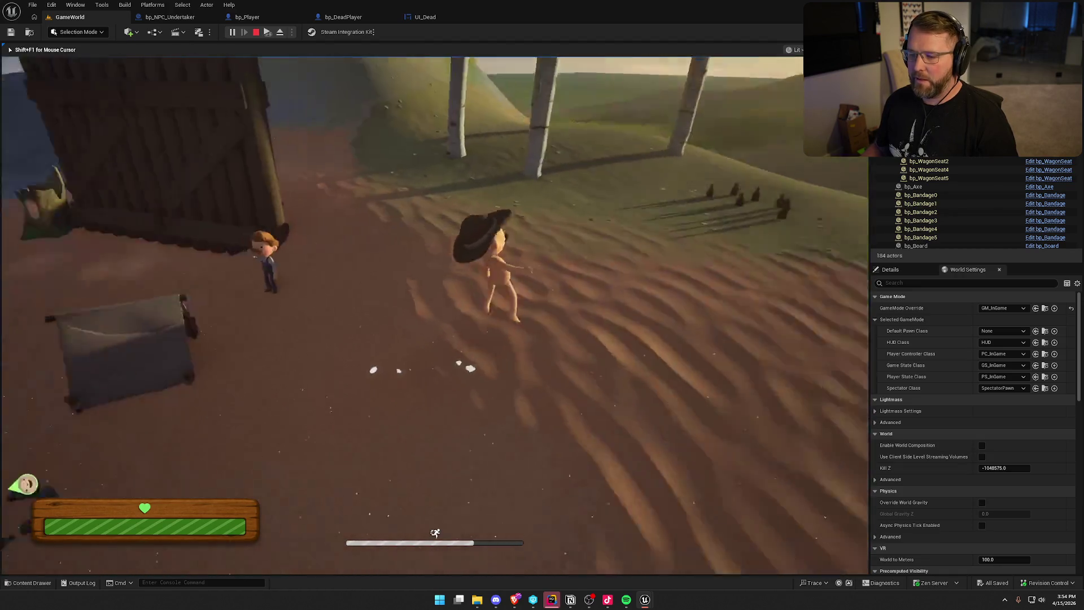
key(s)
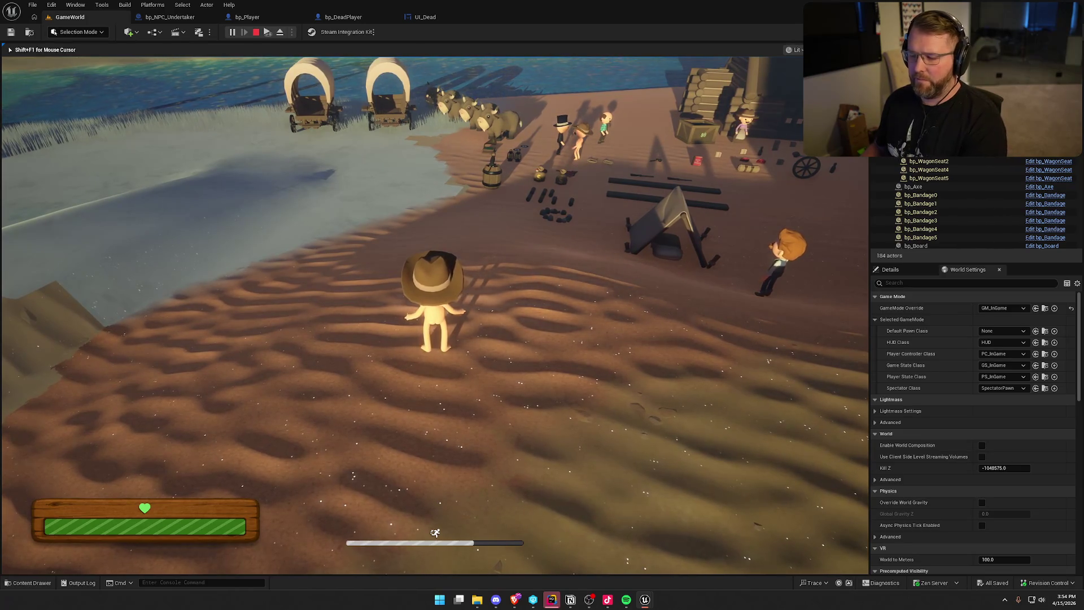
key(Escape)
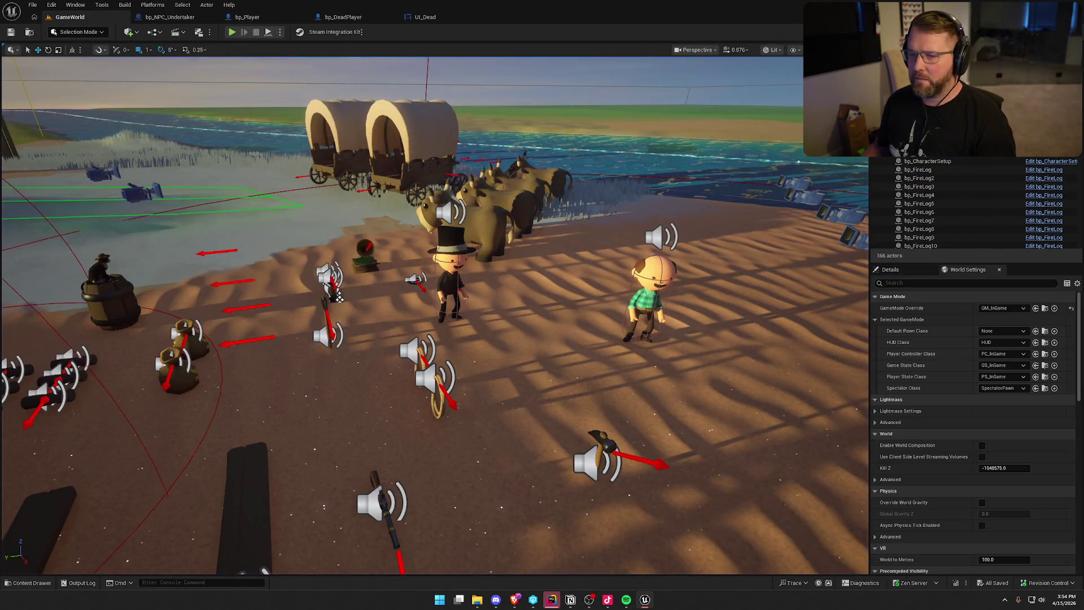
Step: Start a play session and close the message log that appeared over GameWorld
click(232, 32)
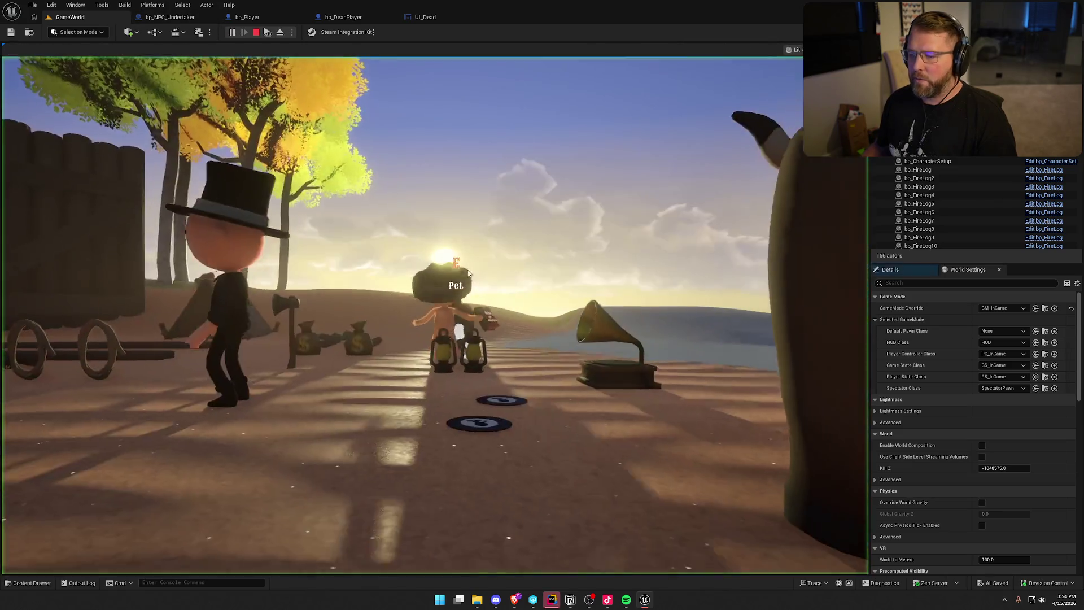
key(super)
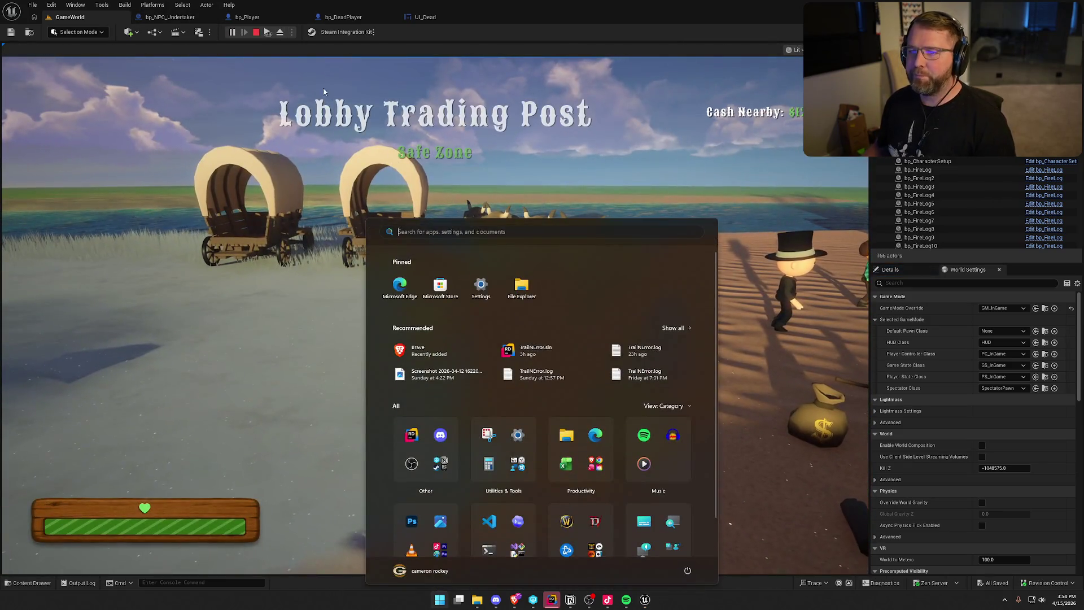
key(super)
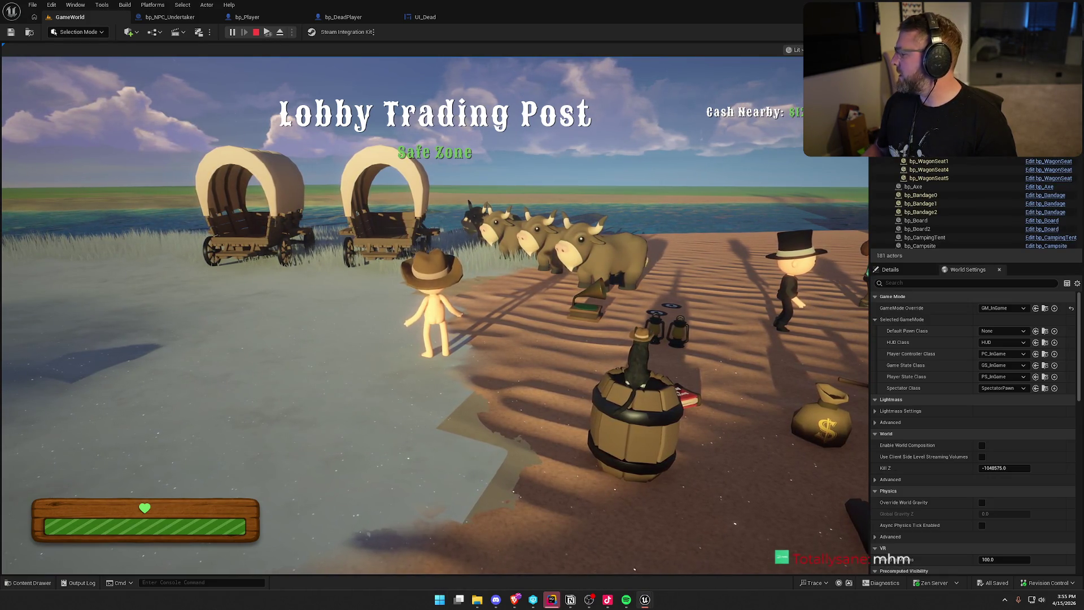
key(Escape)
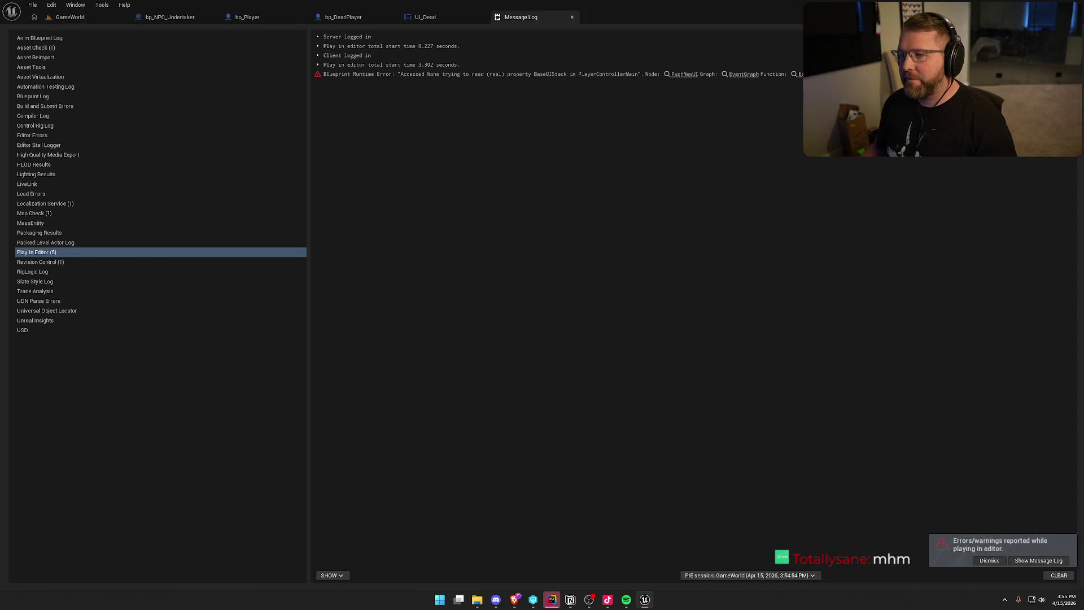
click(571, 17)
click(118, 18)
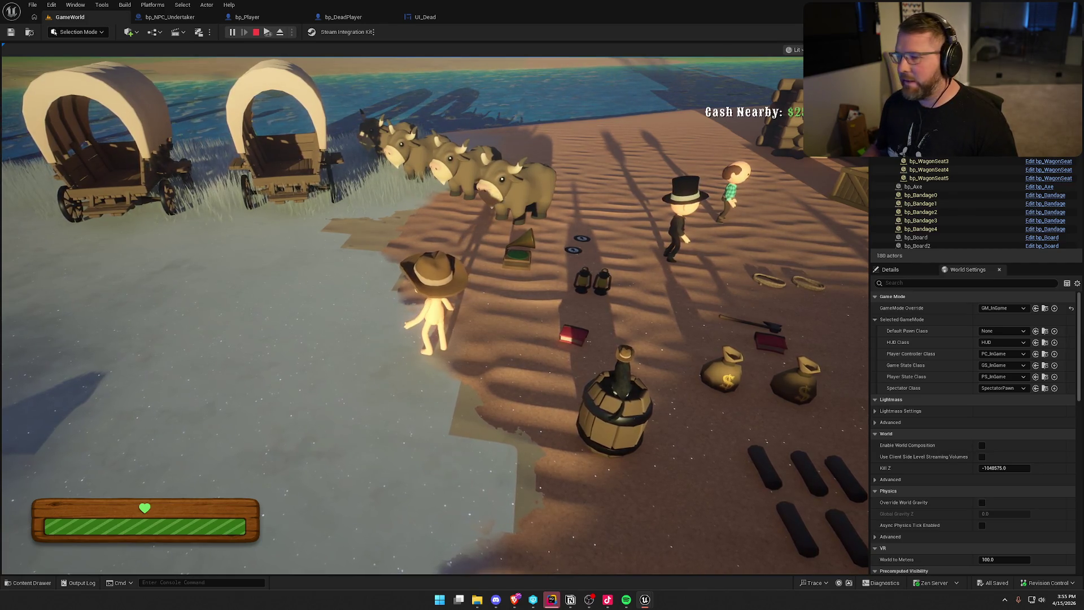
Step: Sprint the character to the rope and the Revive Friends prompt, then stop playing
key(super)
key(super)
key(shift+w)
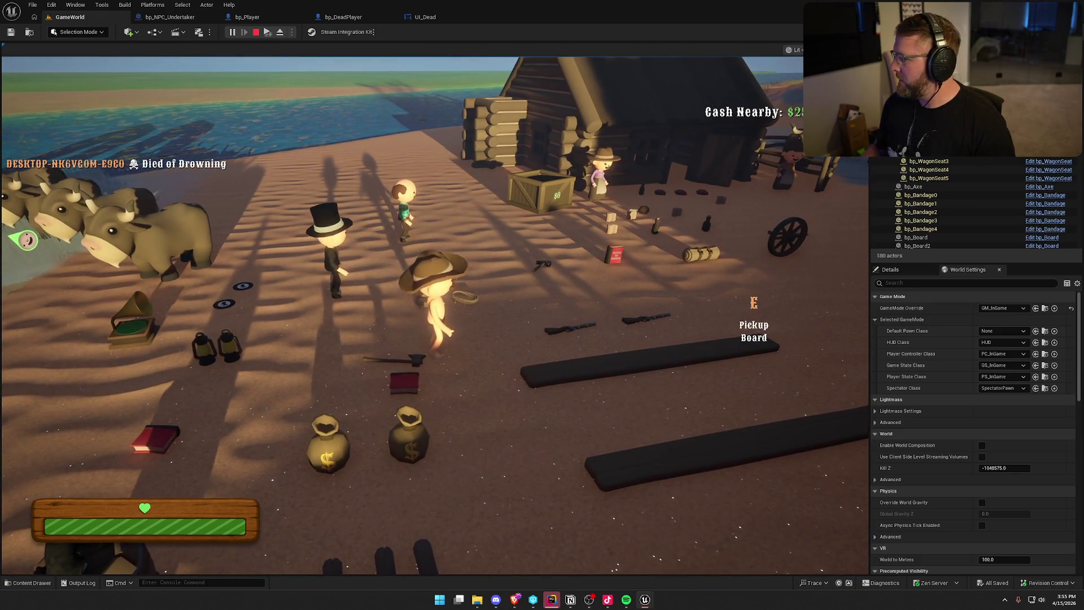
key(super)
key(super)
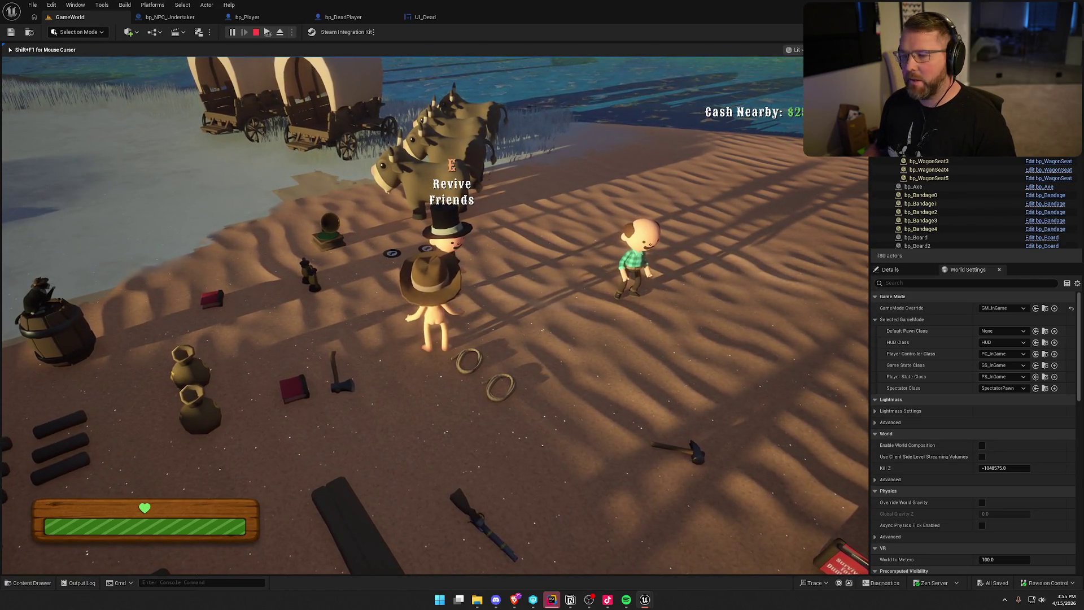
key(s)
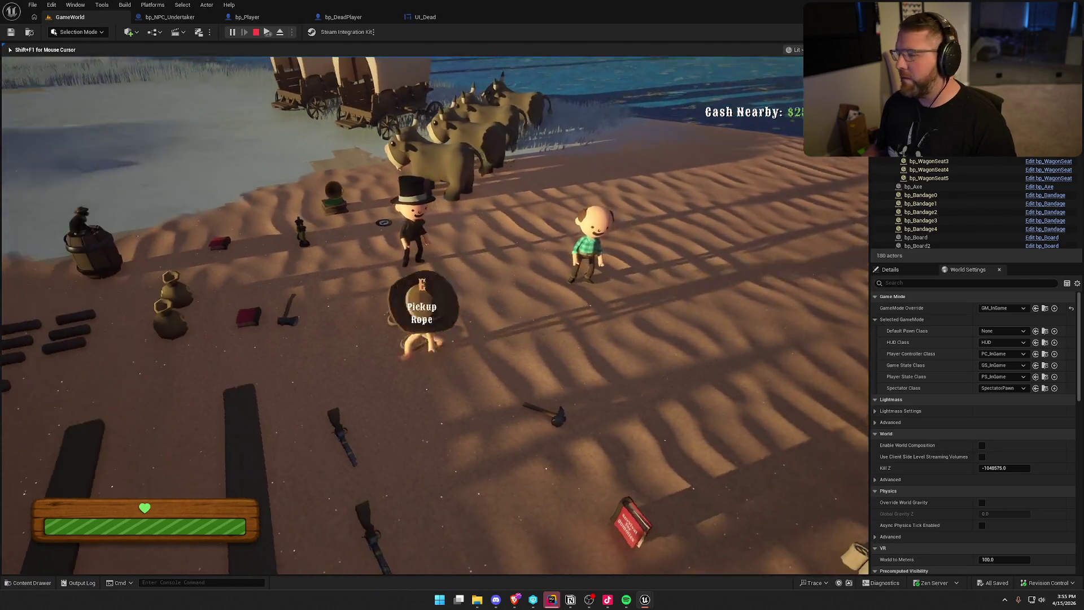
key(w)
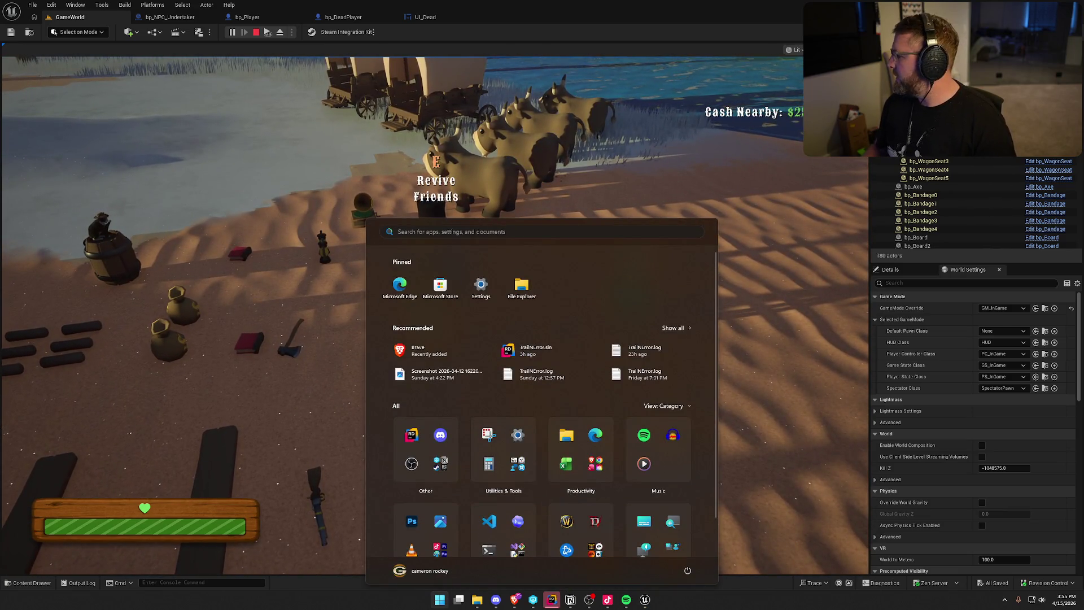
key(Escape)
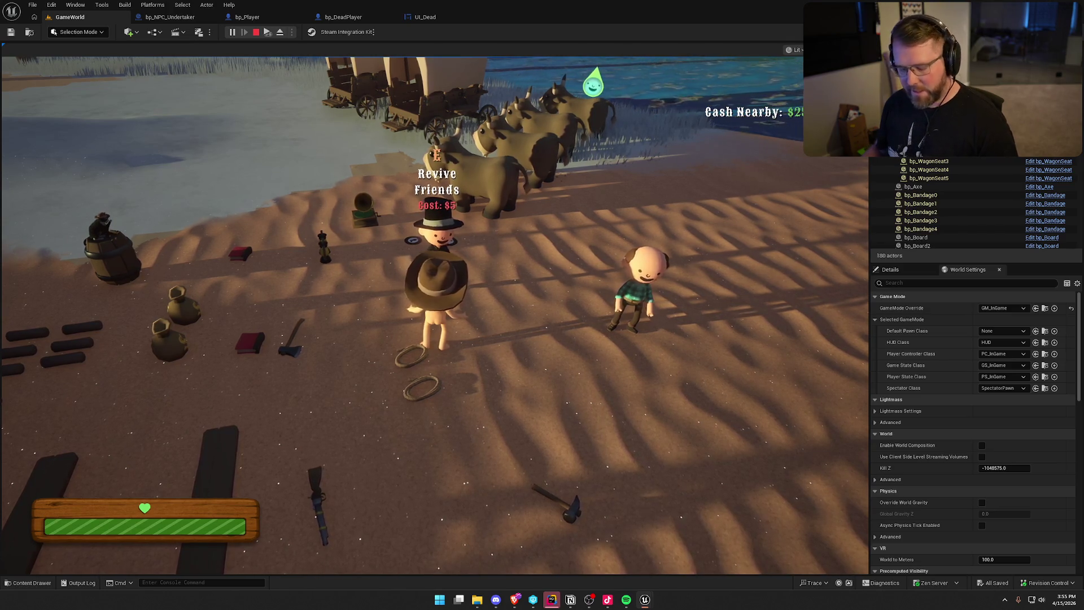
key(super)
key(Escape)
click(635, 153)
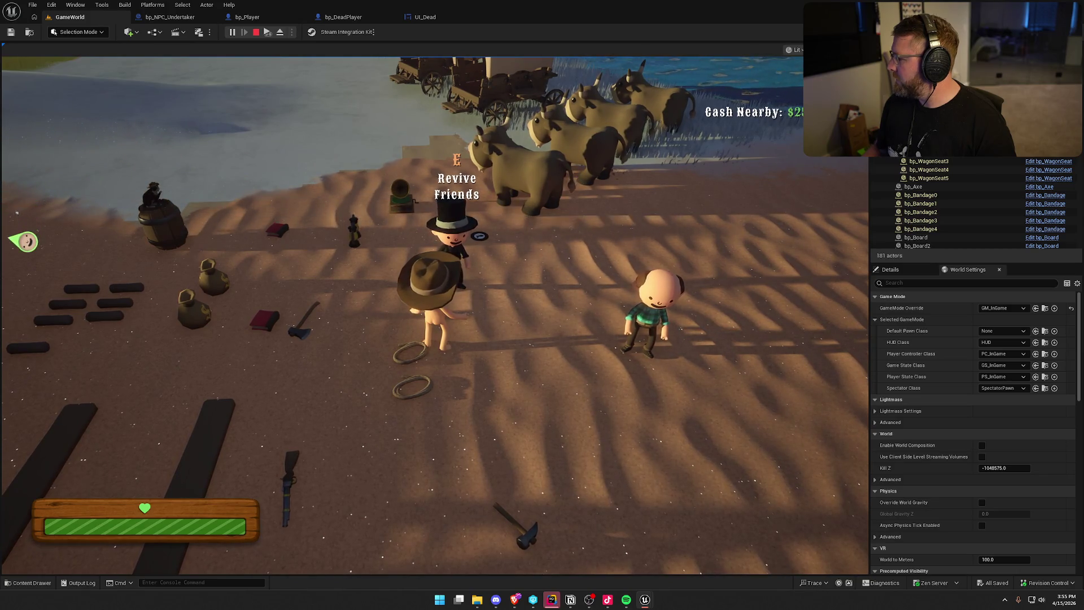
key(Escape)
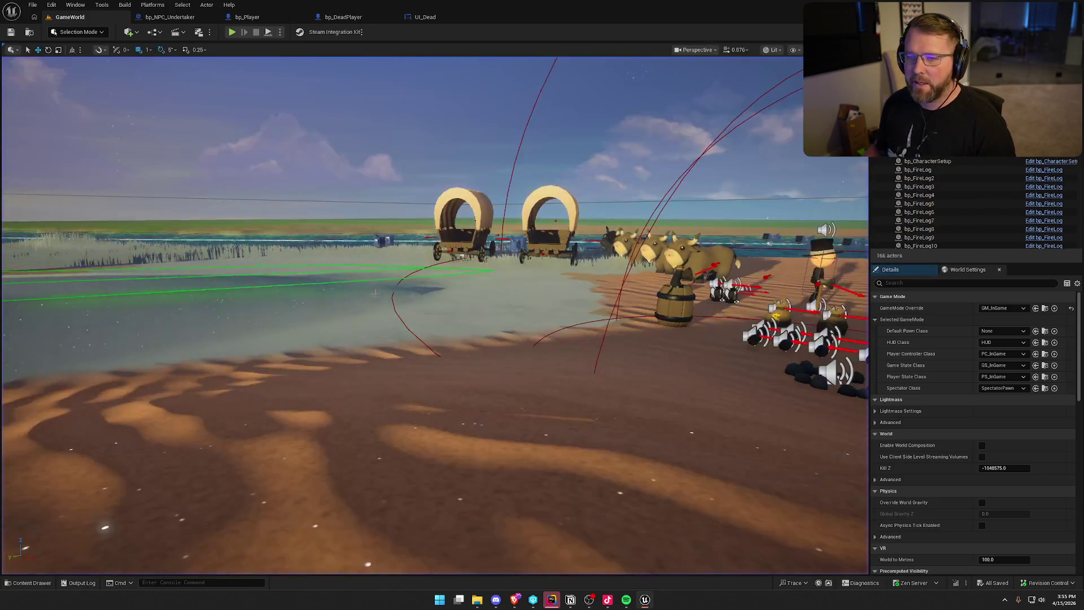
Step: Close the bp_NPC_Undertaker, bp_Player, bp_DeadPlayer and UI_Dead editor tabs
middle_click(183, 17)
middle_click(182, 17)
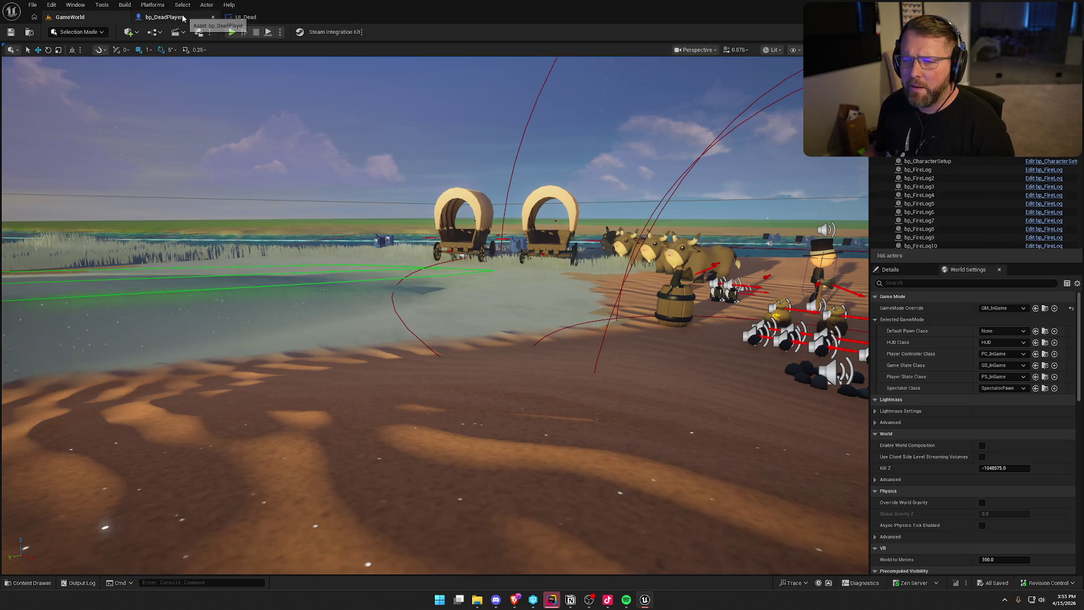
middle_click(182, 17)
middle_click(183, 17)
Step: Open the UI_GameHUD widget from the UI/InGame folder in the Content Drawer
key(ctrl+space)
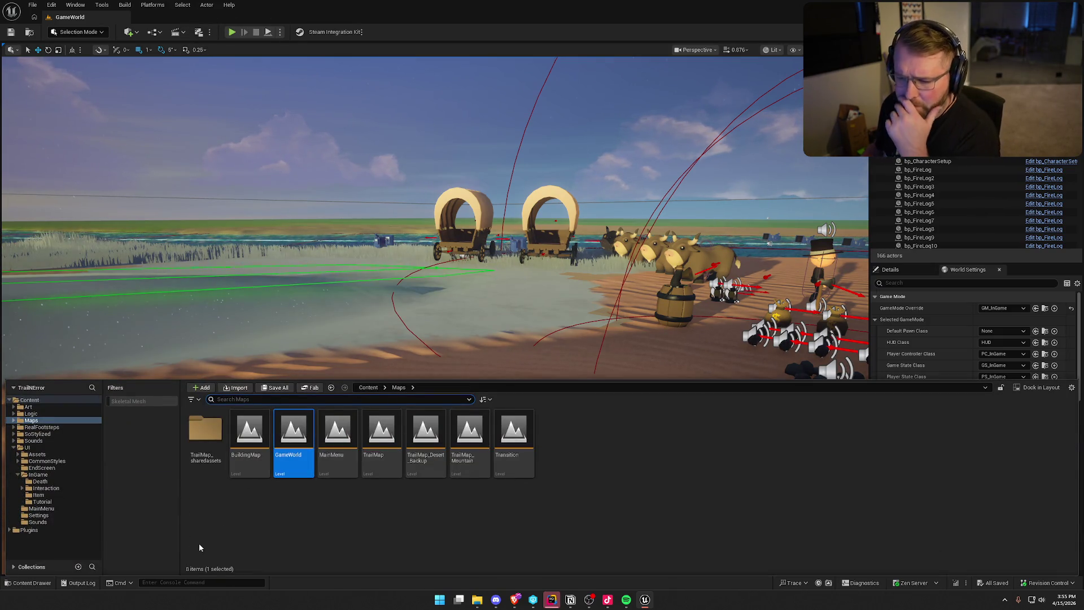
click(58, 474)
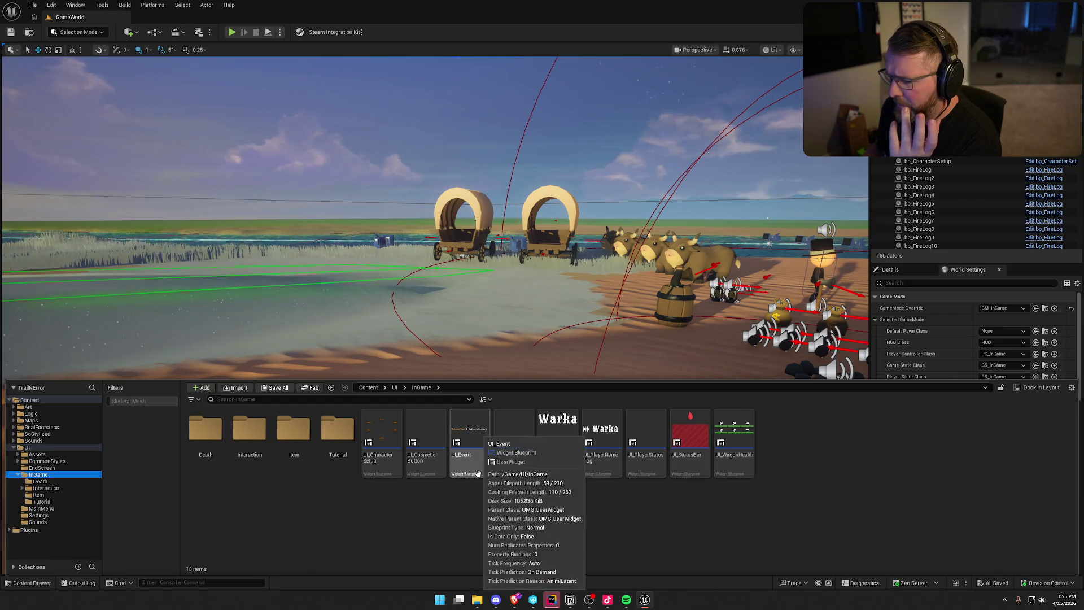
double_click(515, 459)
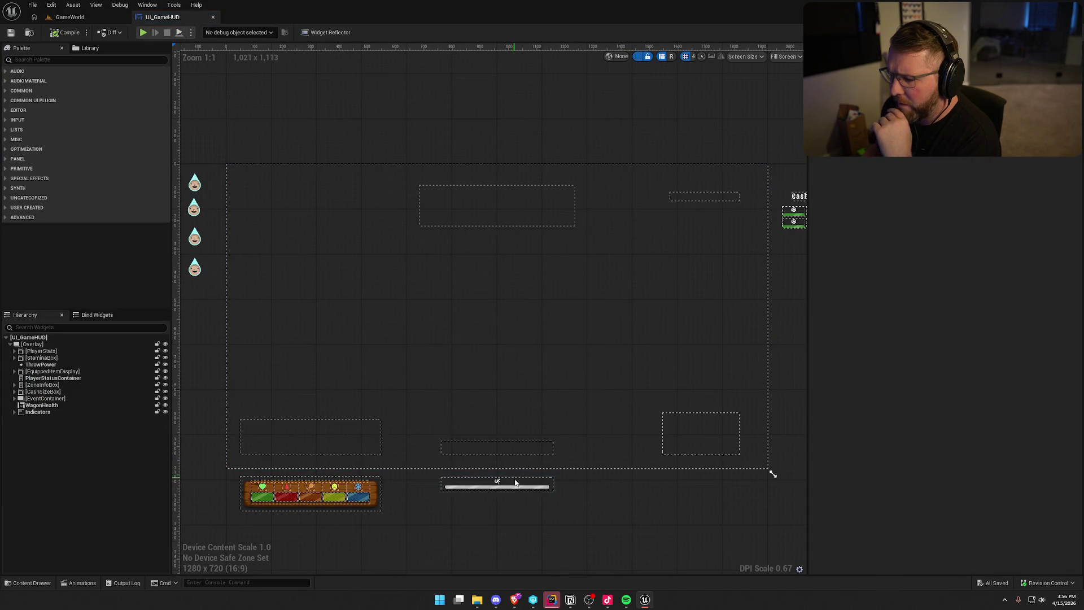
Step: Find references to the StaminaBar widget by class member in the event graph
click(516, 484)
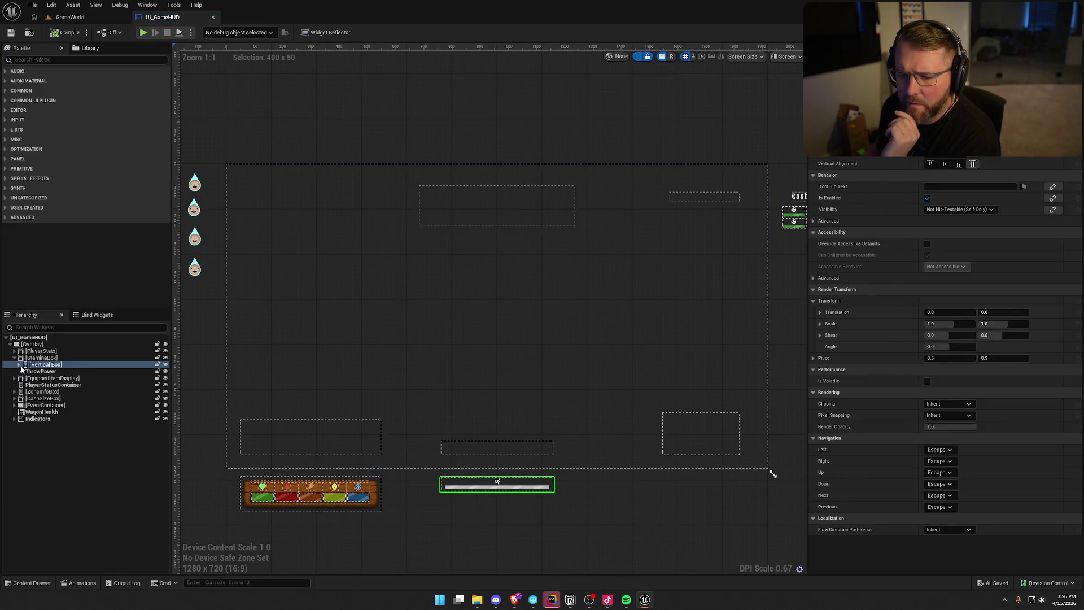
click(19, 364)
click(35, 378)
right_click(56, 378)
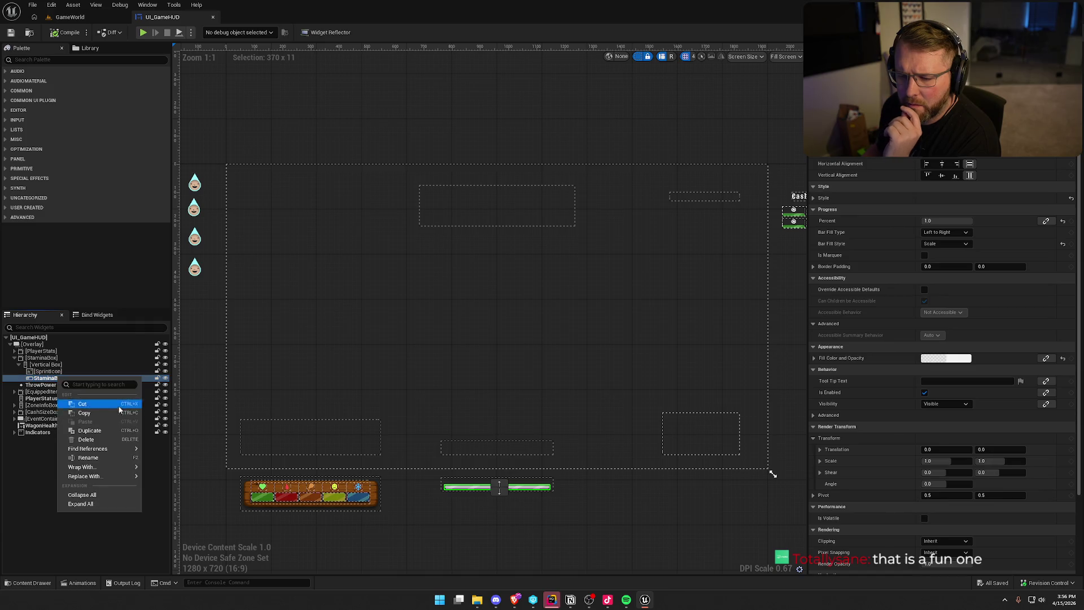
mouse_move(112, 450)
click(179, 479)
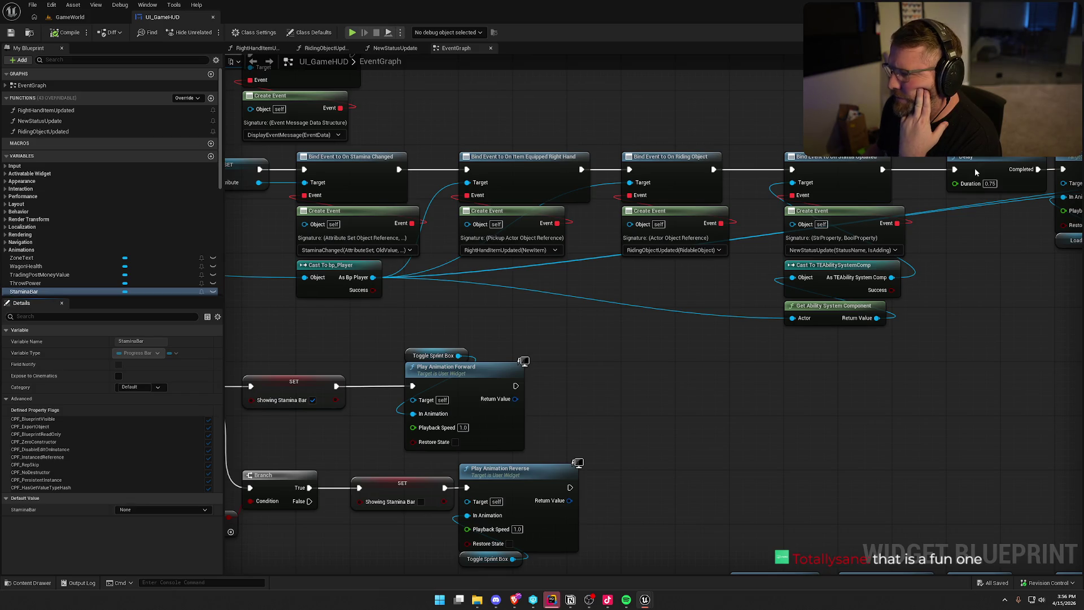
click(1036, 32)
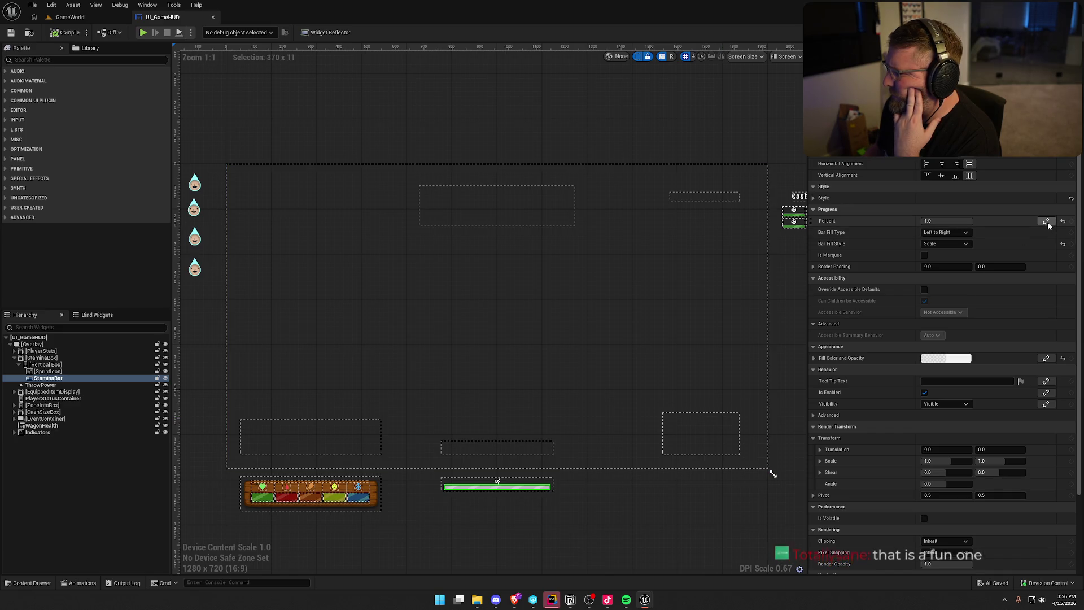
click(1056, 32)
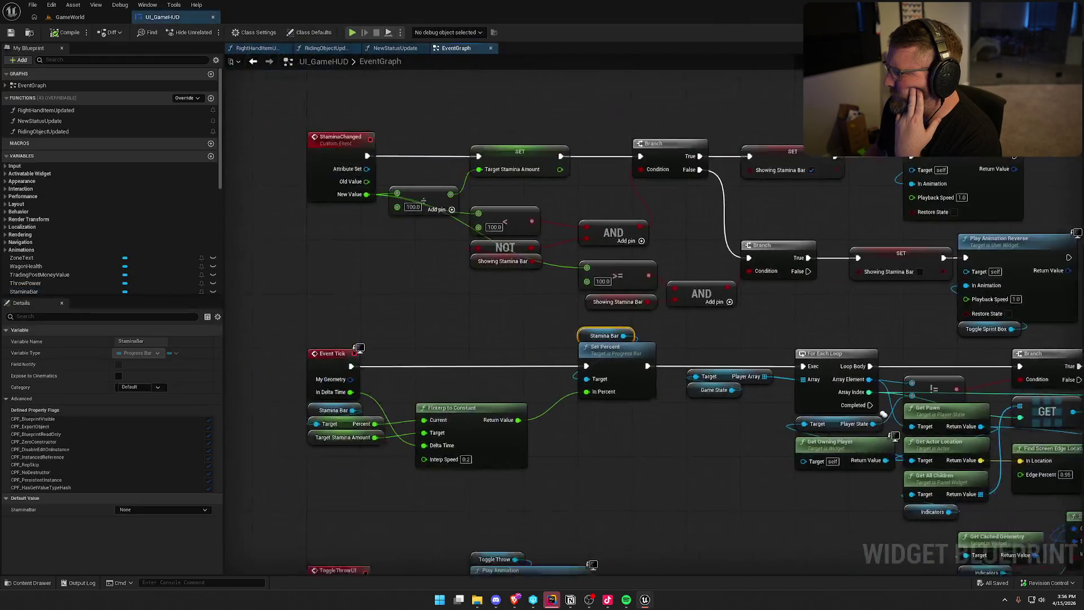
drag(656, 467, 656, 384)
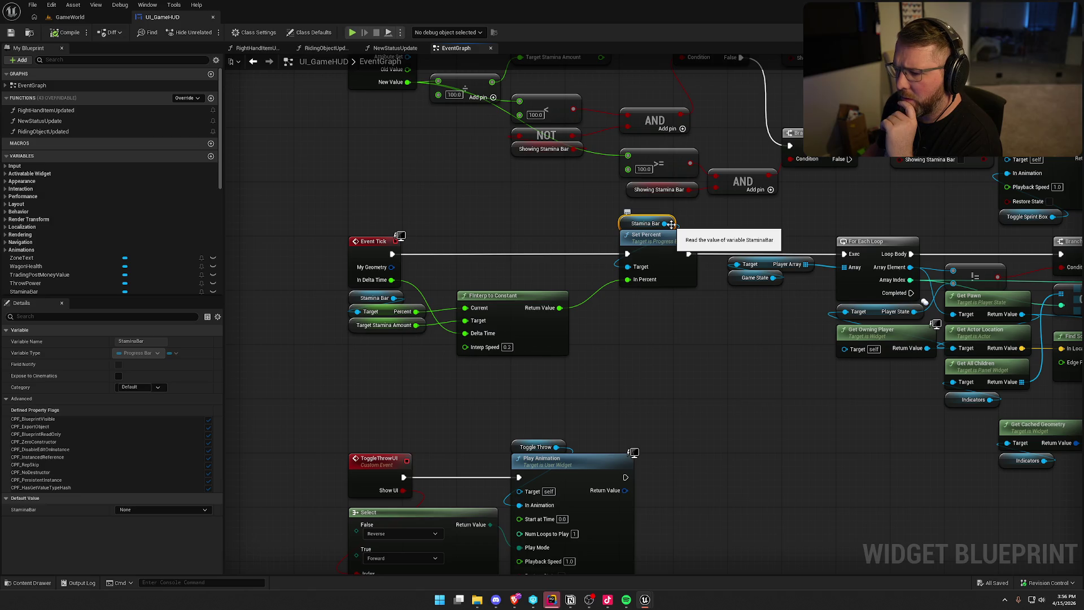
scroll(150, 256, down, 10)
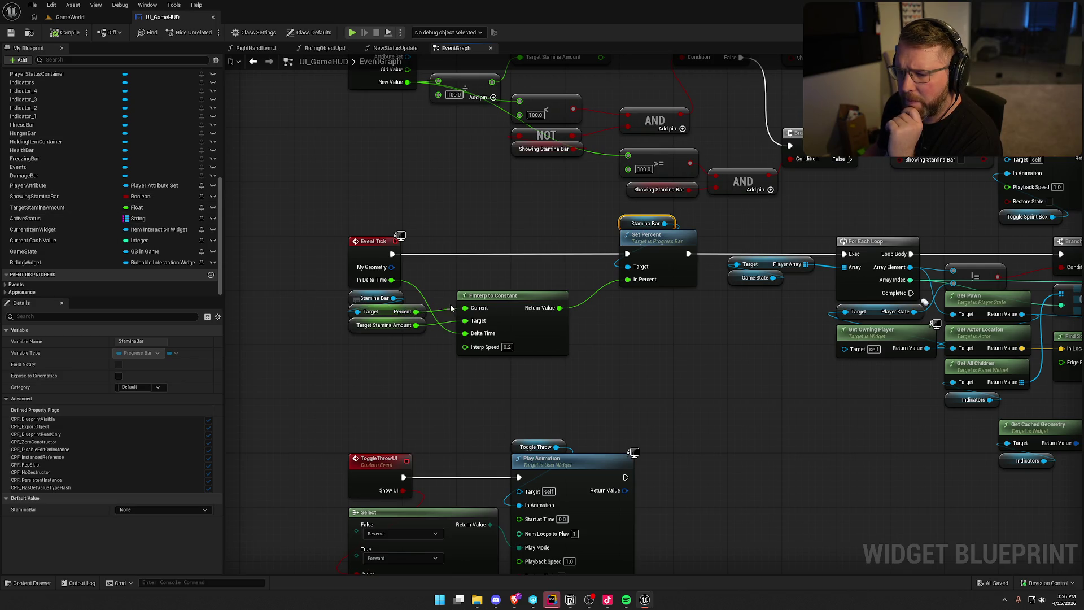
mouse_move(432, 338)
mouse_down()
mouse_move(370, 305)
mouse_move(393, 347)
mouse_move(372, 336)
mouse_up()
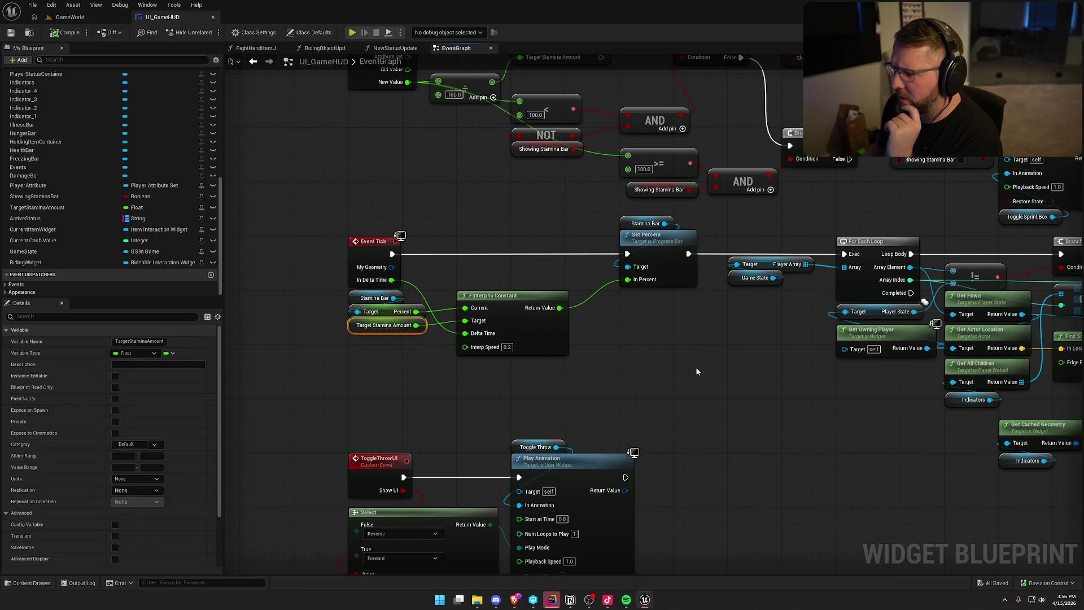
mouse_move(723, 364)
mouse_down()
mouse_move(426, 338)
mouse_move(721, 380)
mouse_move(753, 477)
mouse_up()
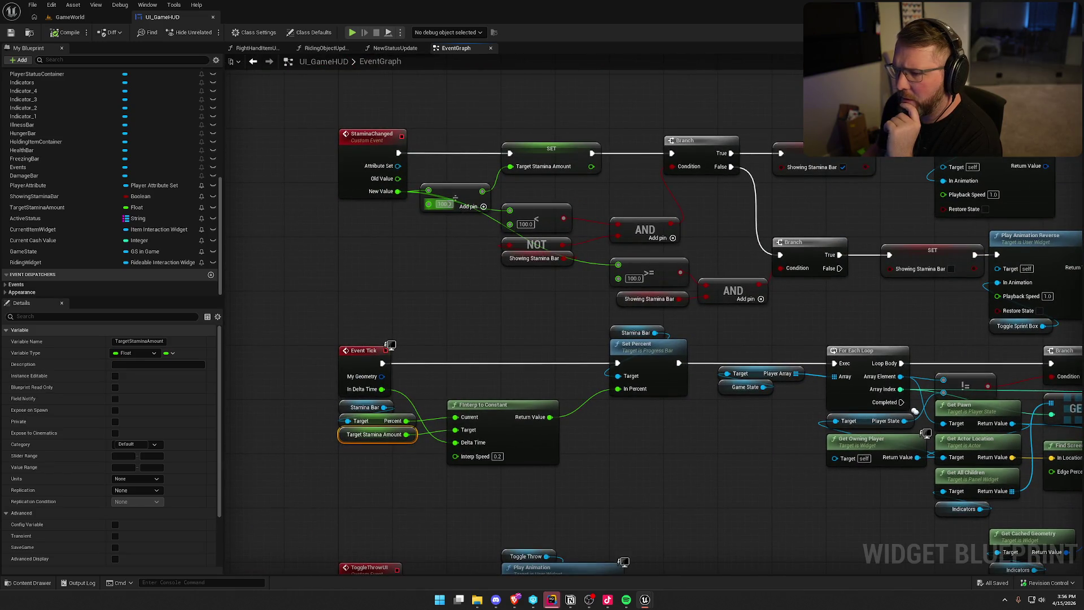
drag(328, 103, 377, 246)
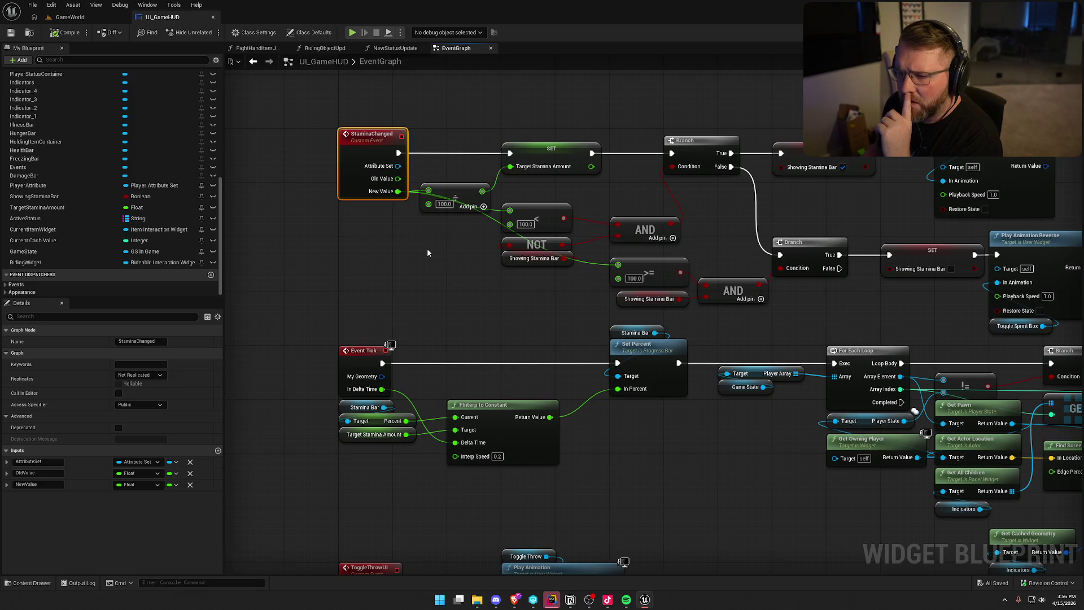
mouse_move(427, 252)
mouse_down()
mouse_move(465, 395)
mouse_move(700, 333)
mouse_move(606, 365)
mouse_up()
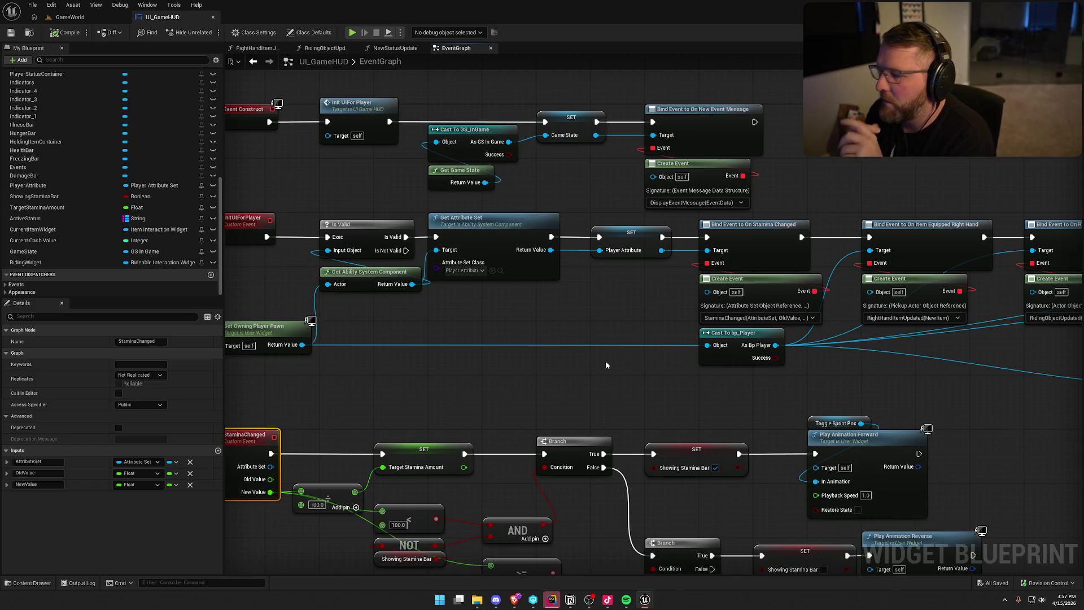
mouse_move(605, 364)
mouse_down()
mouse_move(698, 369)
mouse_move(469, 310)
mouse_up()
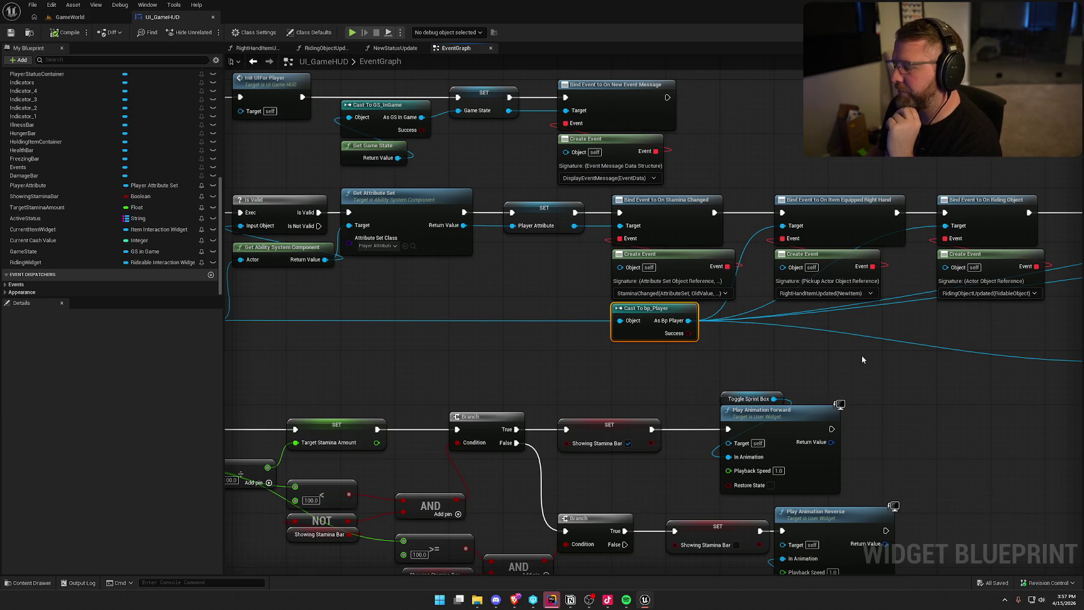
drag(575, 363, 718, 346)
click(289, 181)
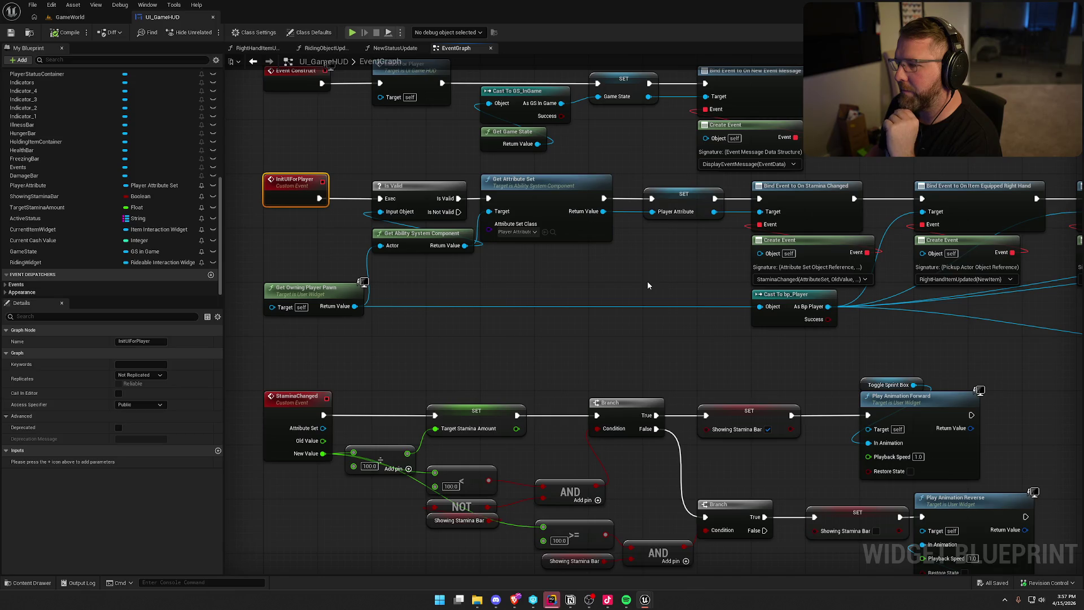
mouse_move(347, 255)
mouse_down()
mouse_move(615, 327)
mouse_move(432, 324)
mouse_up()
drag(743, 368, 472, 358)
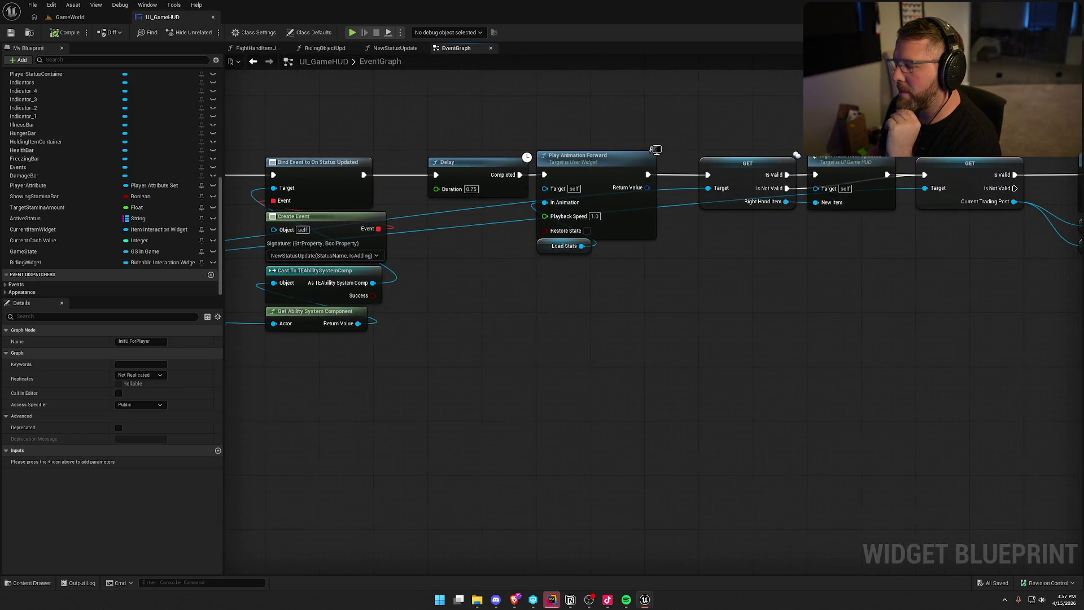
drag(712, 338, 462, 336)
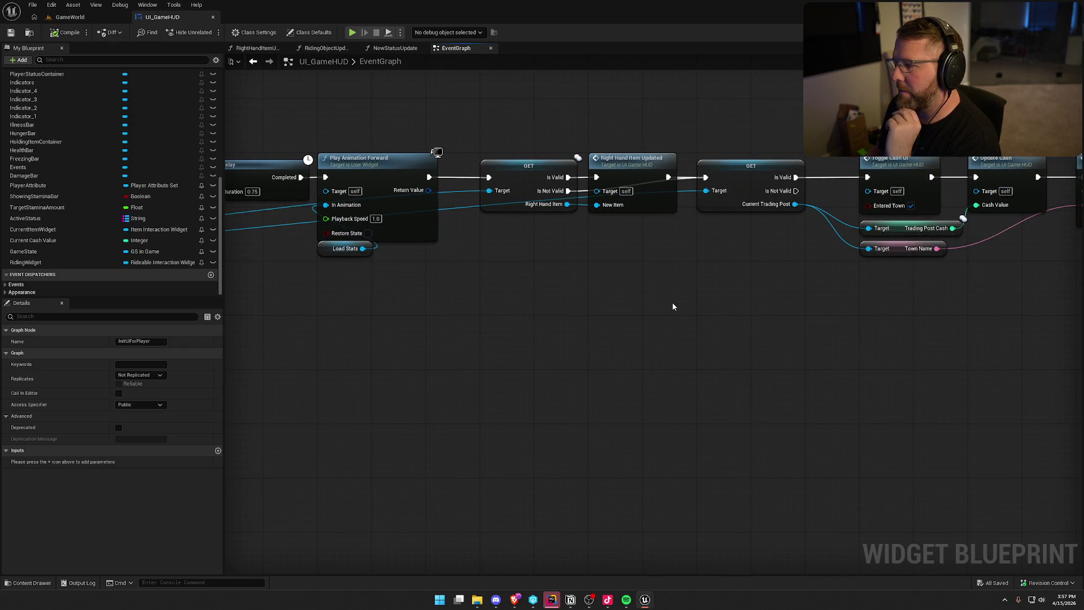
mouse_move(704, 298)
mouse_down()
mouse_move(478, 293)
mouse_move(736, 290)
mouse_move(1004, 263)
mouse_move(1005, 281)
mouse_move(579, 337)
mouse_move(714, 416)
mouse_move(622, 398)
mouse_move(490, 422)
mouse_up()
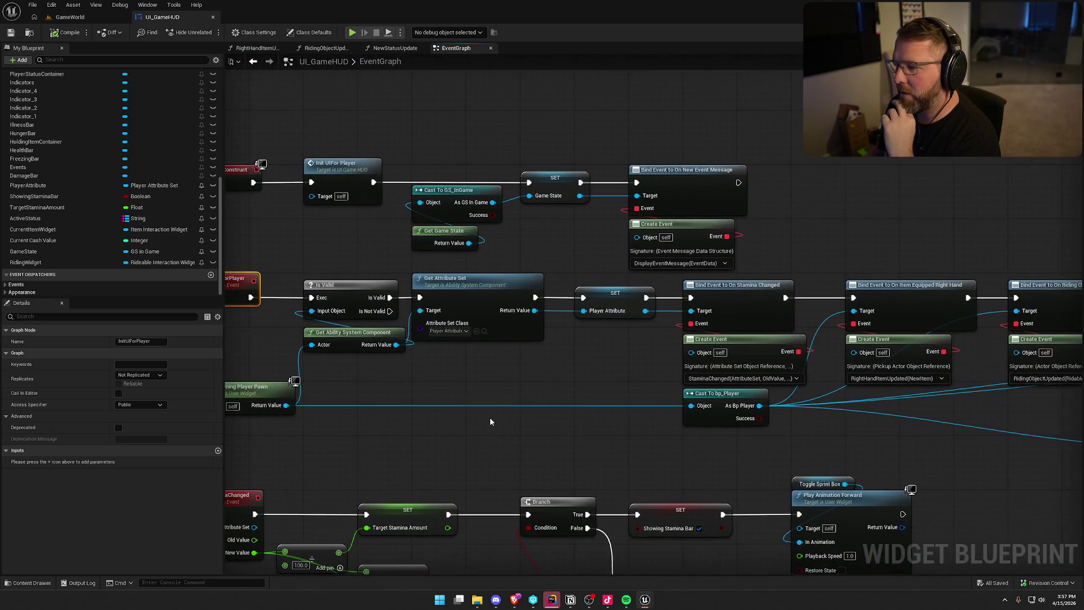
click(787, 215)
right_click(787, 215)
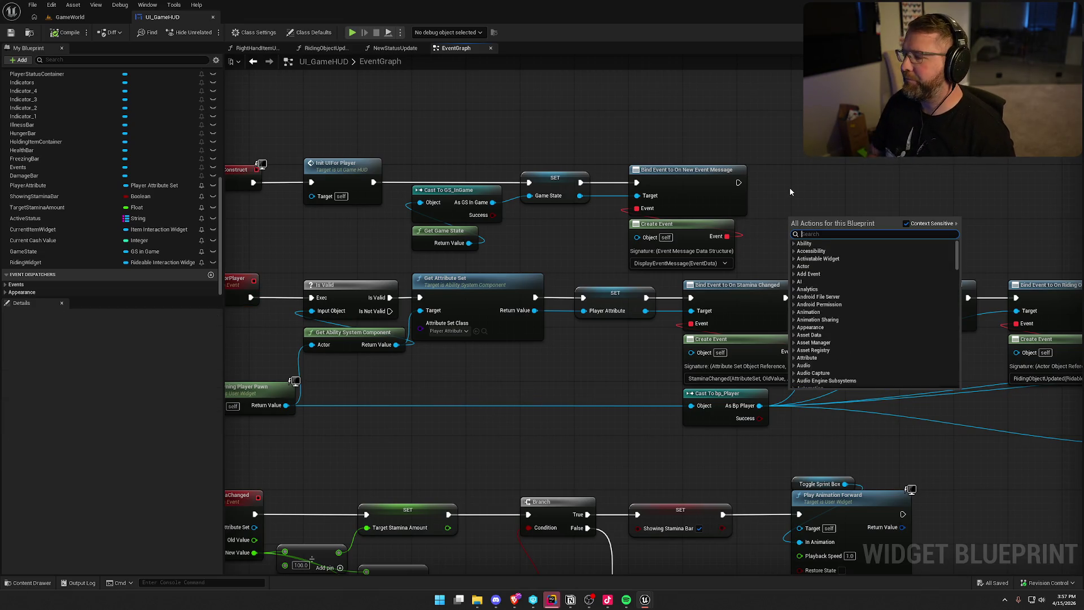
Step: Copy the respawn-binding nodes from UI_Dead's event graph and paste them into UI_GameHUD
click(442, 115)
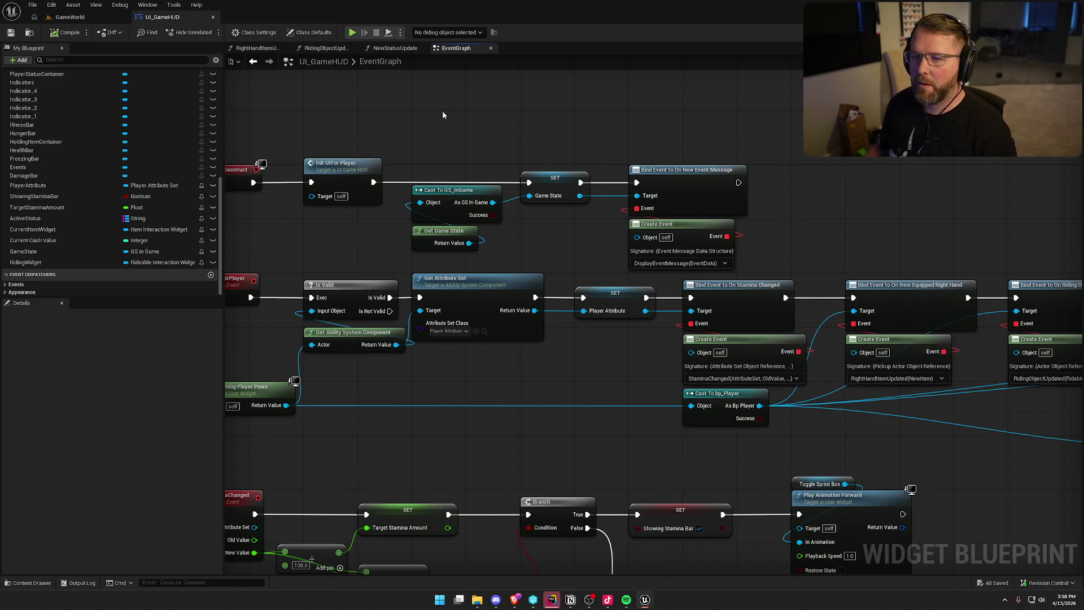
key(ctrl+space)
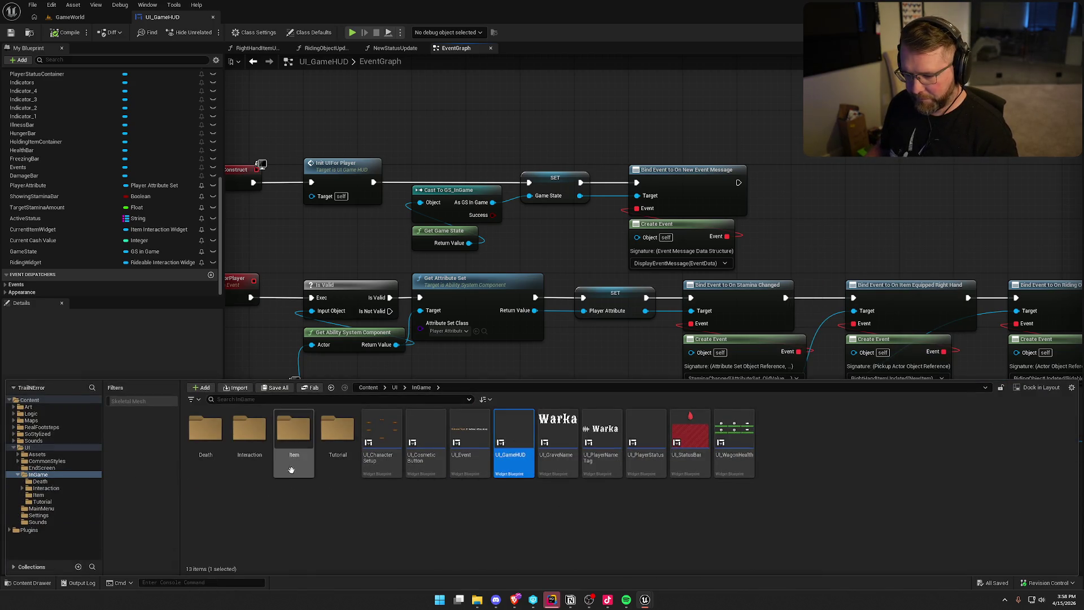
double_click(214, 471)
double_click(205, 446)
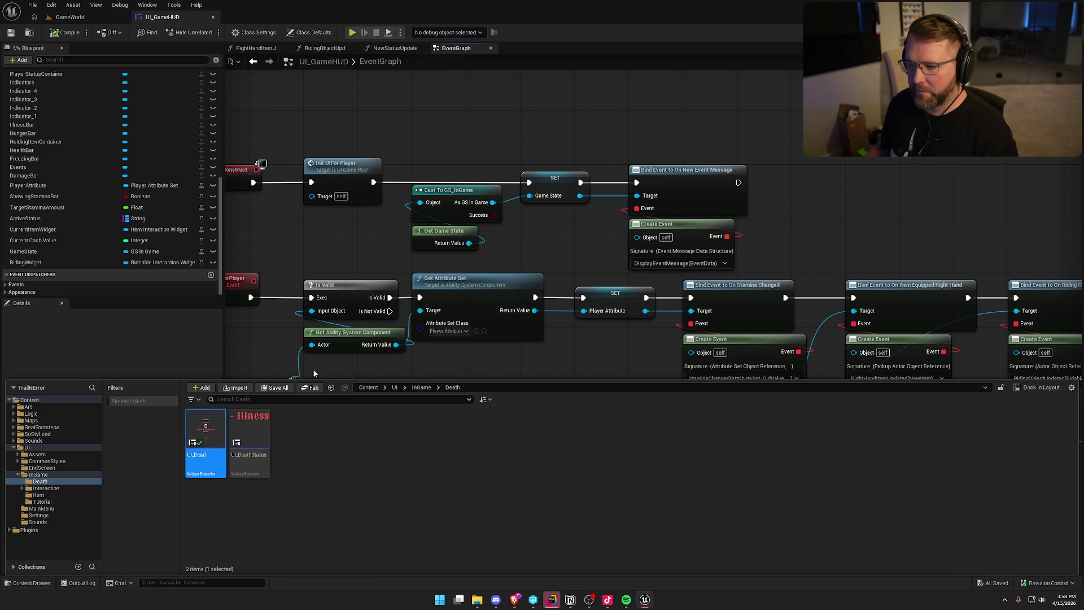
key(ctrl+shift+alt+g)
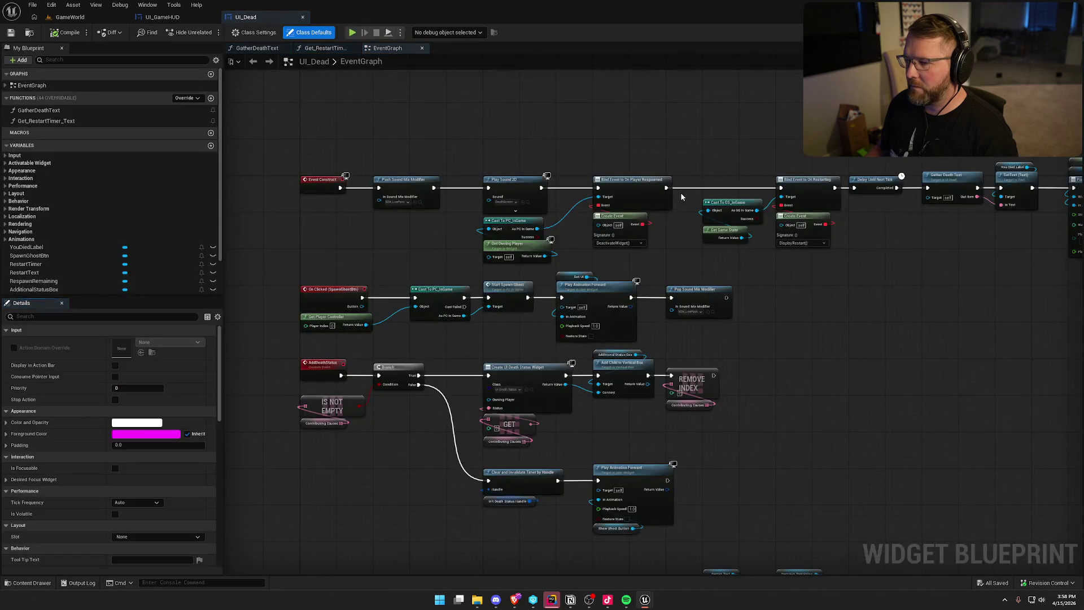
mouse_move(604, 289)
mouse_down()
mouse_move(525, 257)
mouse_move(524, 212)
mouse_up()
ctrl+click(683, 189)
click(162, 17)
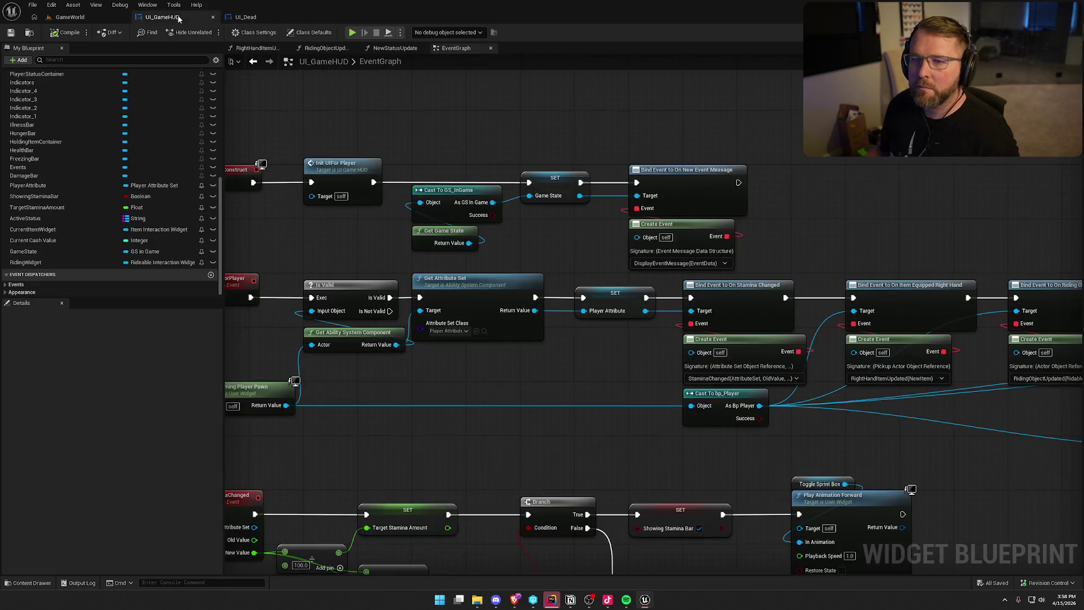
key(ctrl+v)
Step: Position the pasted cast nodes and chain the respawn binding after the event-message binding
right_click(550, 182)
key(Escape)
drag(557, 192, 611, 206)
click(554, 165)
drag(551, 169, 660, 256)
drag(610, 203, 474, 101)
mouse_move(732, 142)
mouse_down()
mouse_move(697, 170)
mouse_move(496, 184)
mouse_up()
click(791, 223)
click(821, 195)
drag(821, 195, 791, 164)
mouse_move(781, 143)
mouse_down()
mouse_move(604, 184)
mouse_move(742, 156)
mouse_up()
Step: Make the On Player Respawned event call InitUIForPlayer
click(730, 237)
text(init)
click(712, 255)
mouse_move(869, 199)
mouse_down()
mouse_move(883, 246)
mouse_move(839, 220)
mouse_move(1023, 178)
mouse_up()
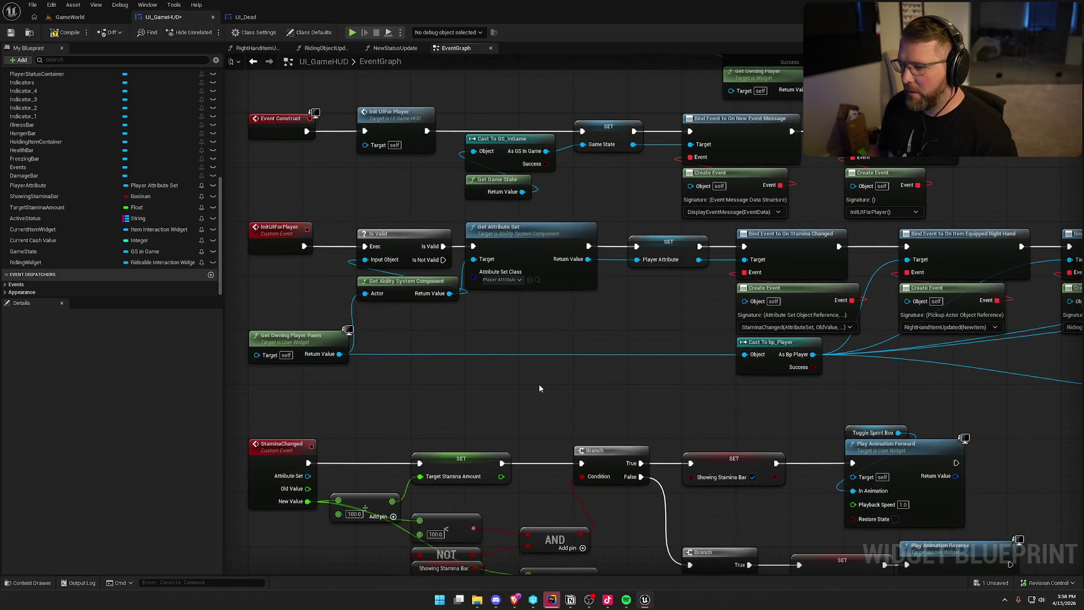
Step: Review the Cast To bp_Player node and the row of Bind Event nodes
mouse_move(515, 345)
mouse_down()
mouse_move(412, 318)
mouse_move(202, 322)
mouse_up()
click(424, 320)
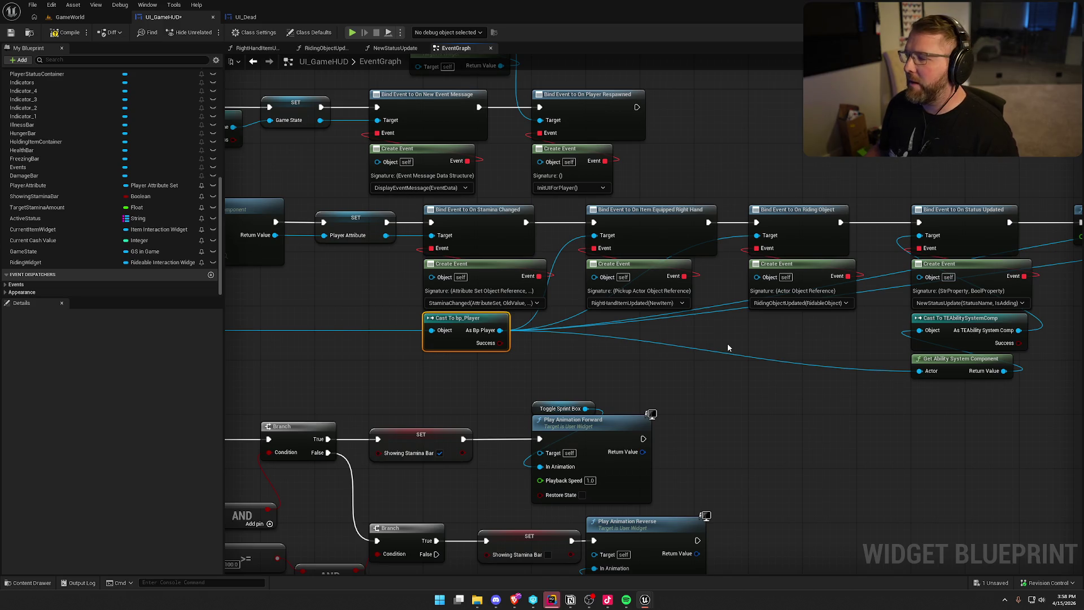
mouse_move(641, 357)
mouse_down()
mouse_move(612, 321)
mouse_move(544, 315)
mouse_up()
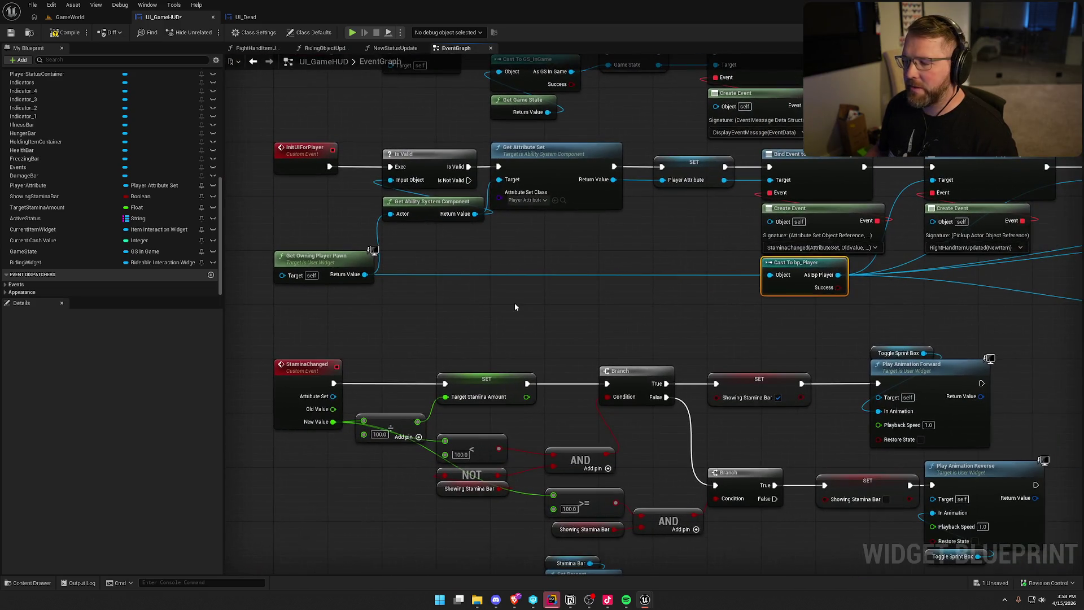
mouse_move(251, 246)
mouse_down()
mouse_move(404, 310)
mouse_move(796, 330)
mouse_up()
click(790, 282)
drag(914, 304, 495, 301)
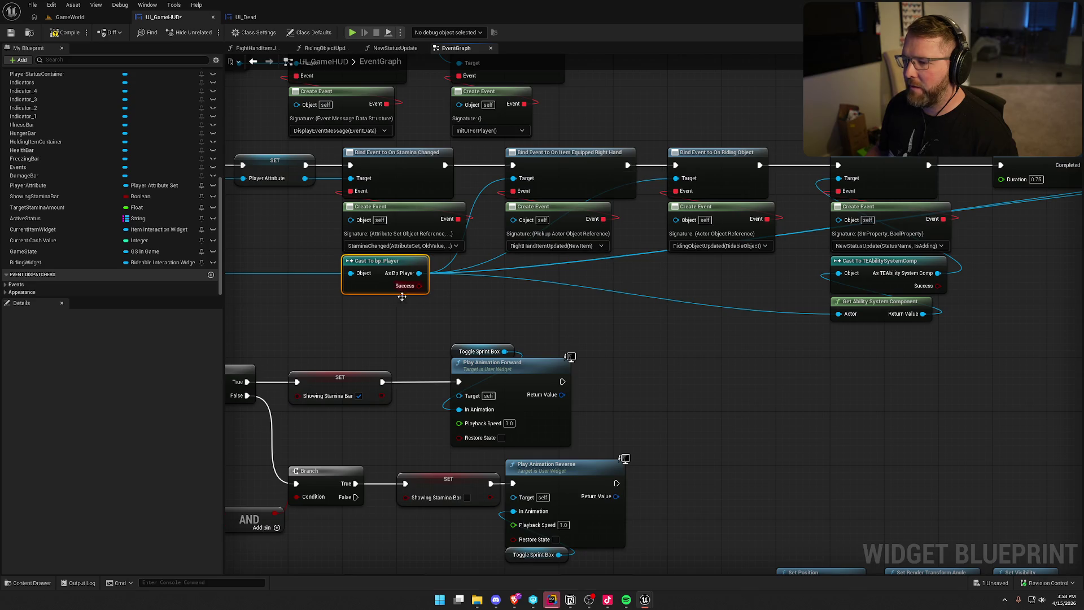
drag(562, 117, 764, 280)
drag(791, 128, 599, 160)
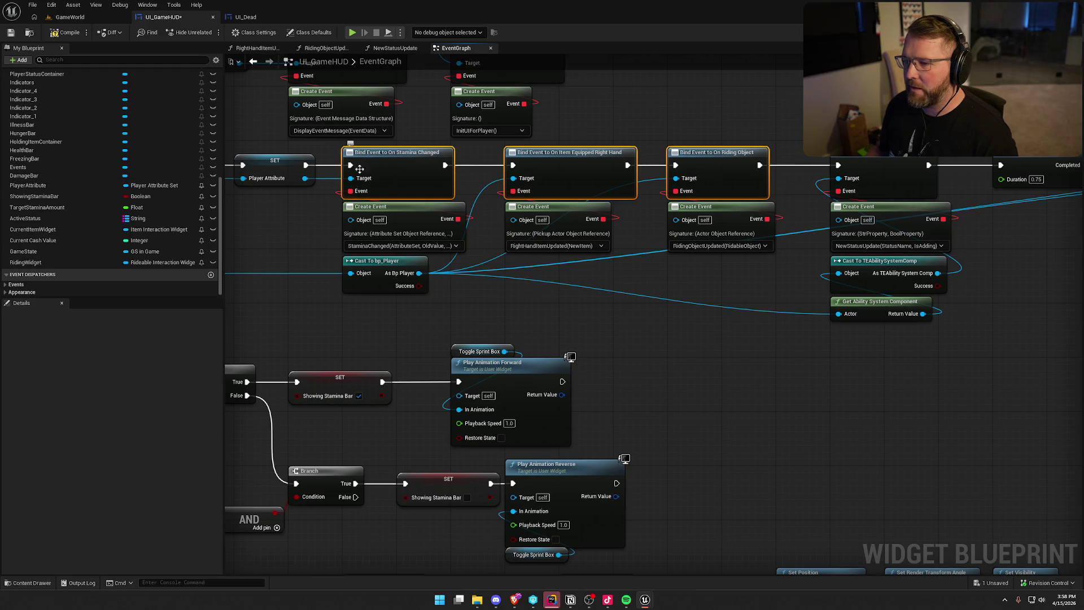
mouse_move(478, 198)
mouse_down()
mouse_move(311, 291)
mouse_move(231, 294)
mouse_move(354, 167)
mouse_up()
Step: Move Get Owning Player and Cast To PC_InGame above the respawn binding
mouse_move(411, 173)
mouse_down()
mouse_move(621, 226)
mouse_move(872, 237)
mouse_move(825, 285)
mouse_up()
scroll(508, 198, down, 1)
drag(567, 200, 567, 132)
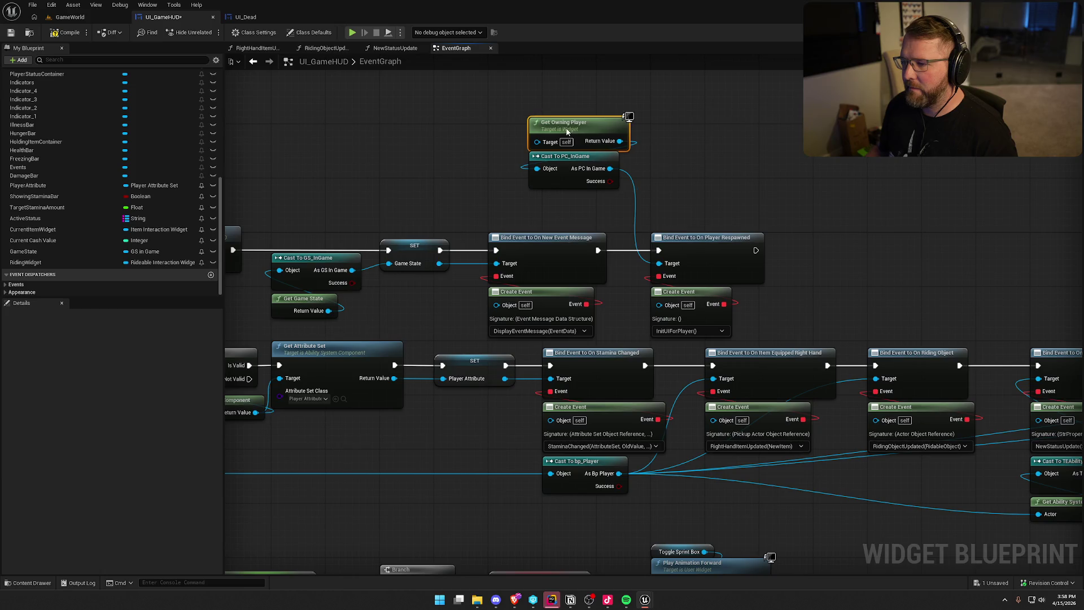
mouse_move(585, 174)
mouse_down()
mouse_move(697, 185)
mouse_move(703, 213)
mouse_up()
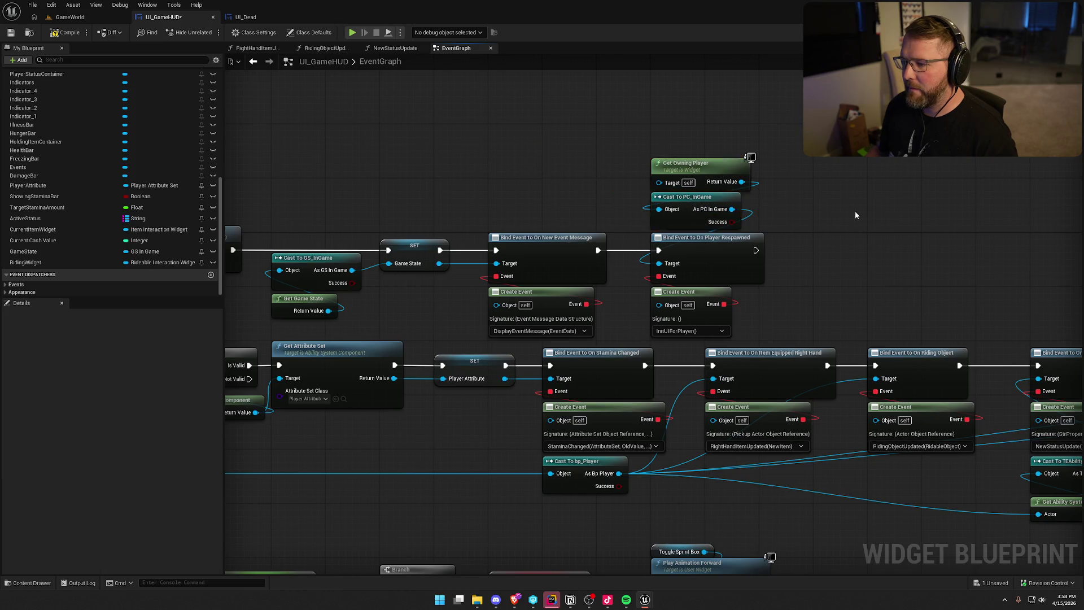
drag(469, 506, 663, 439)
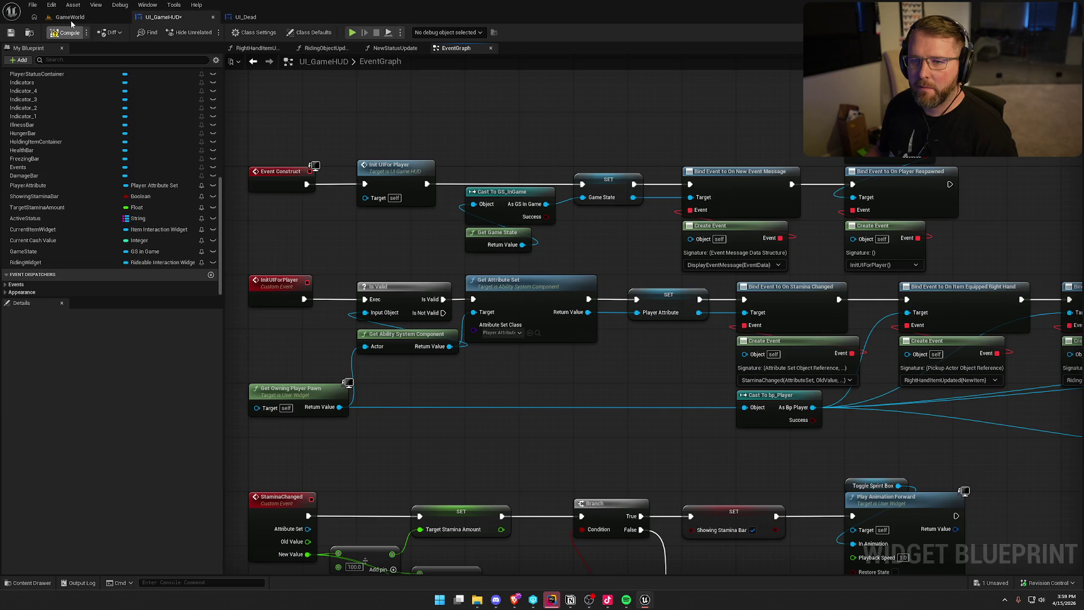
Step: Save UI_GameHUD, checking the asset out, and start a GameWorld play session
key(ctrl+s)
click(556, 394)
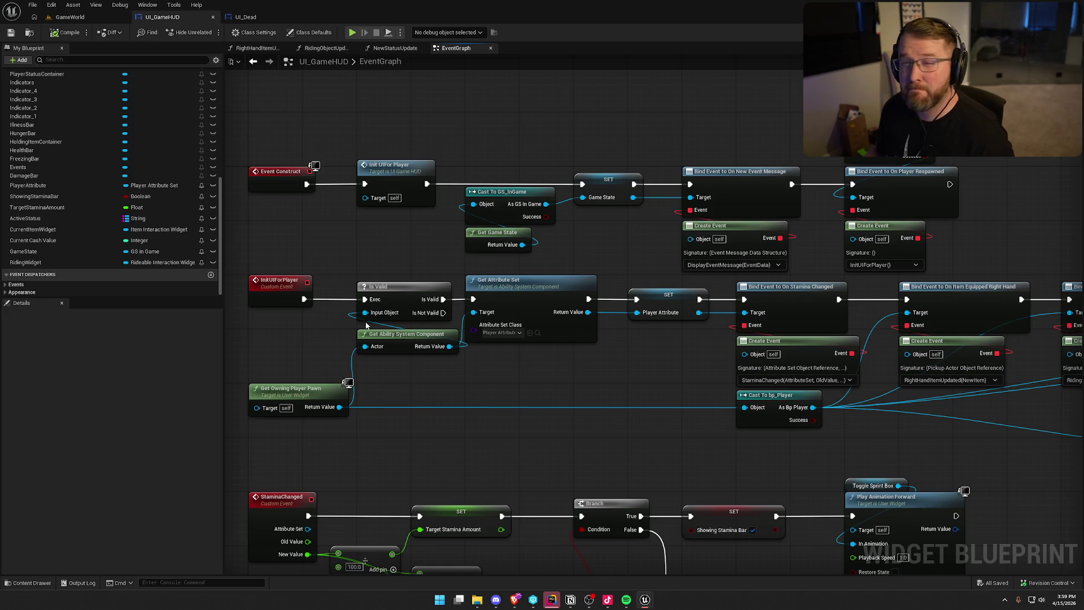
click(70, 17)
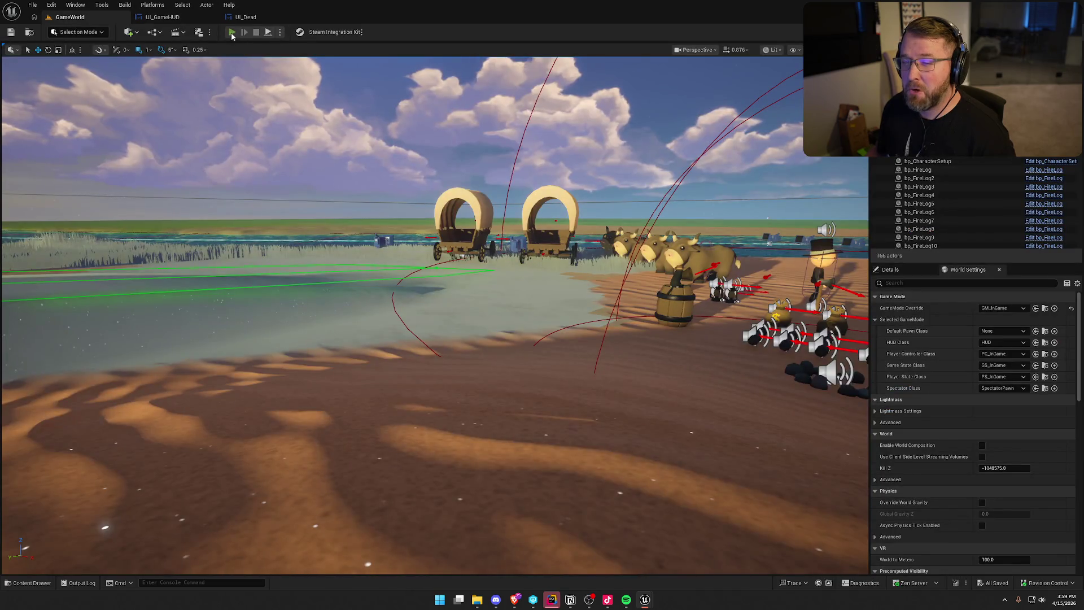
click(232, 33)
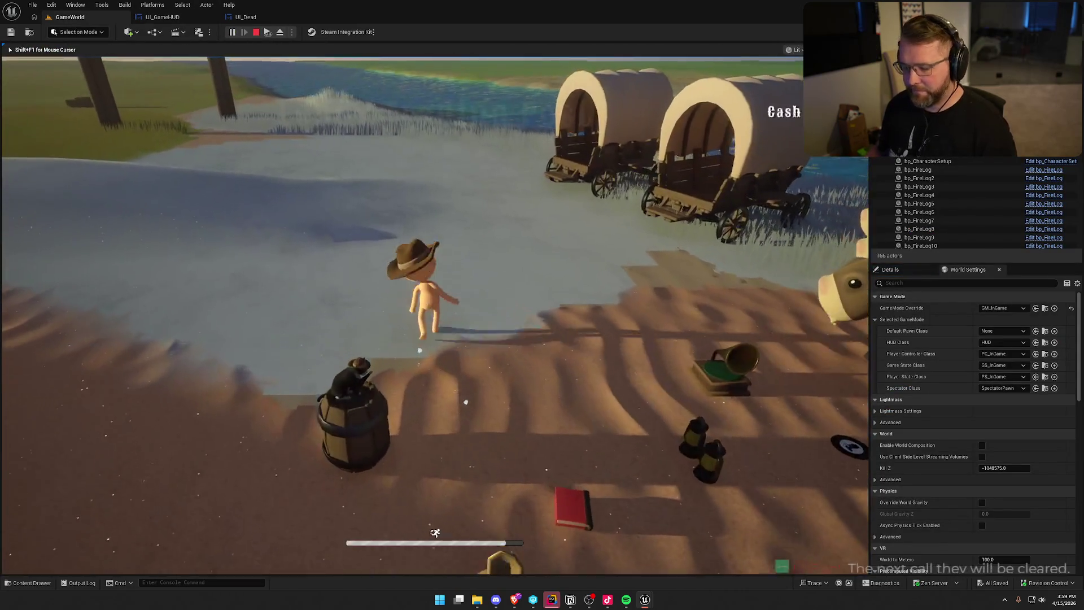
key(super)
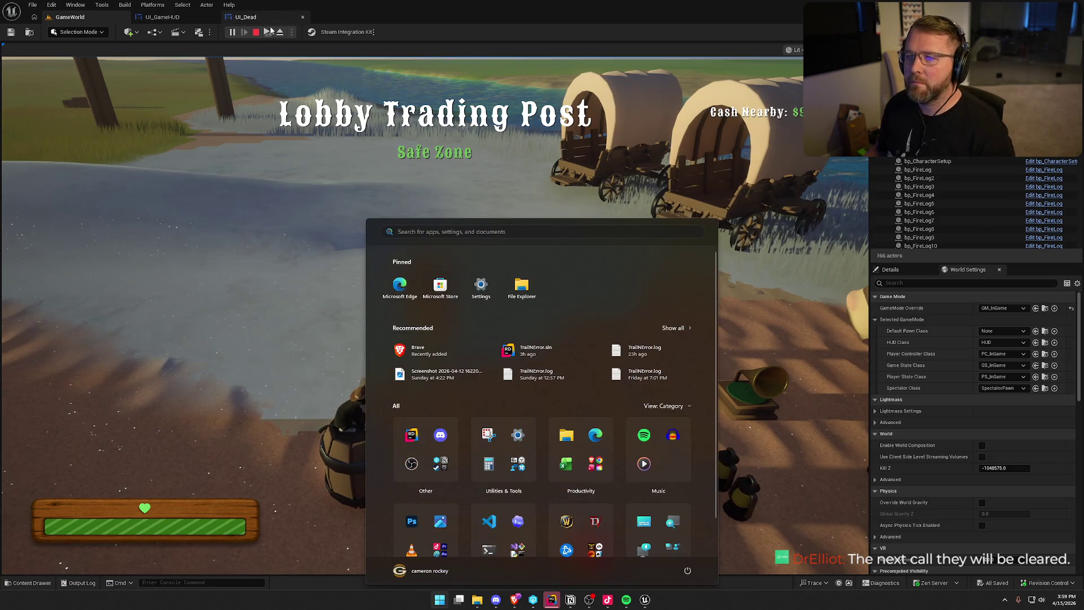
click(873, 476)
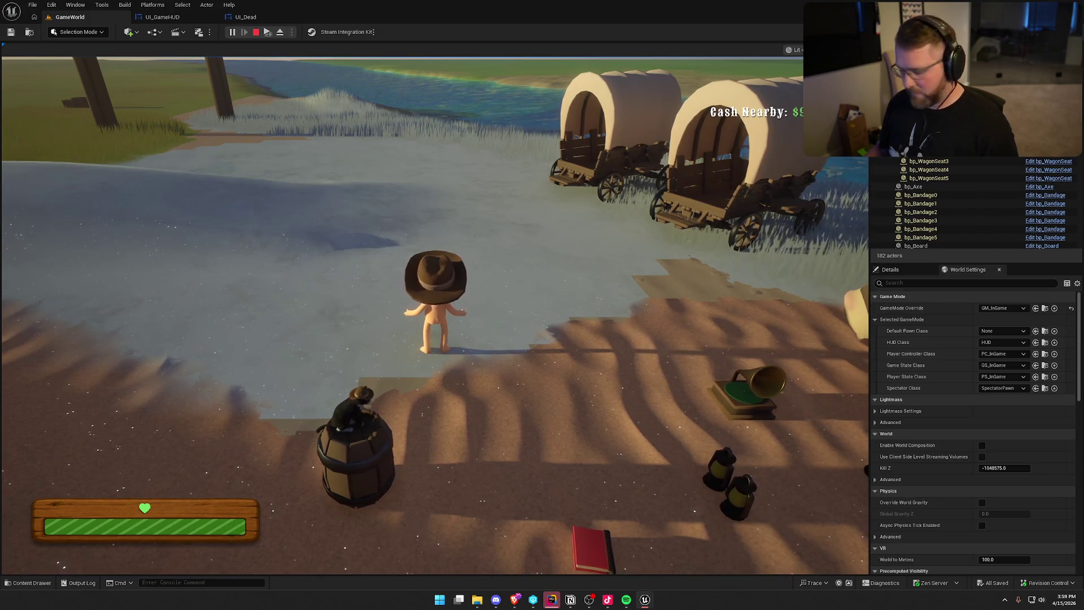
Step: Test the revive prompt, stop playing, and return to the UI_GameHUD event graph
key(super)
key(super)
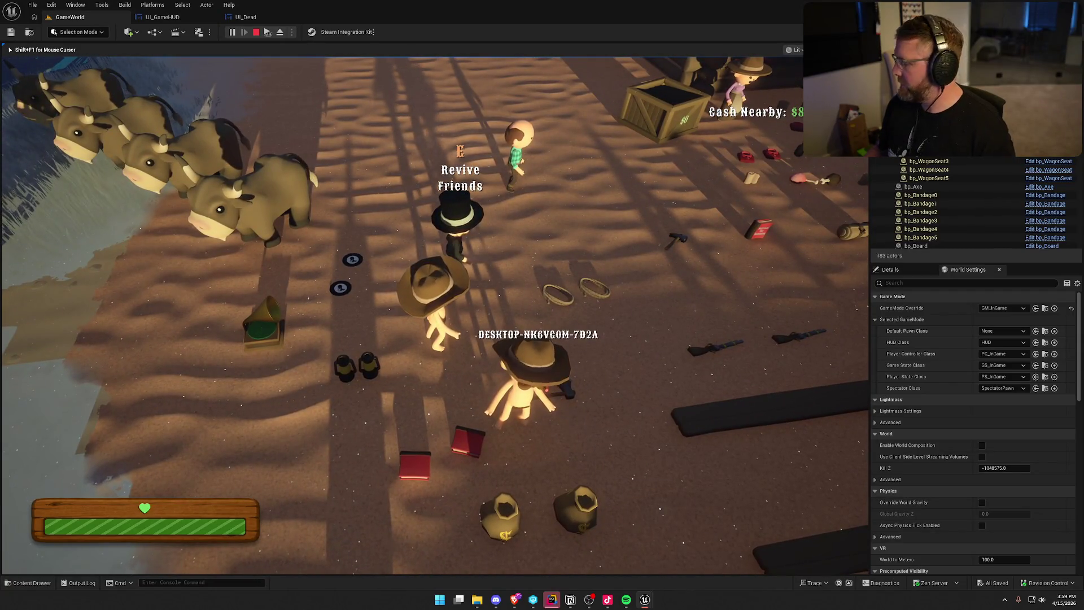
key(super)
key(super)
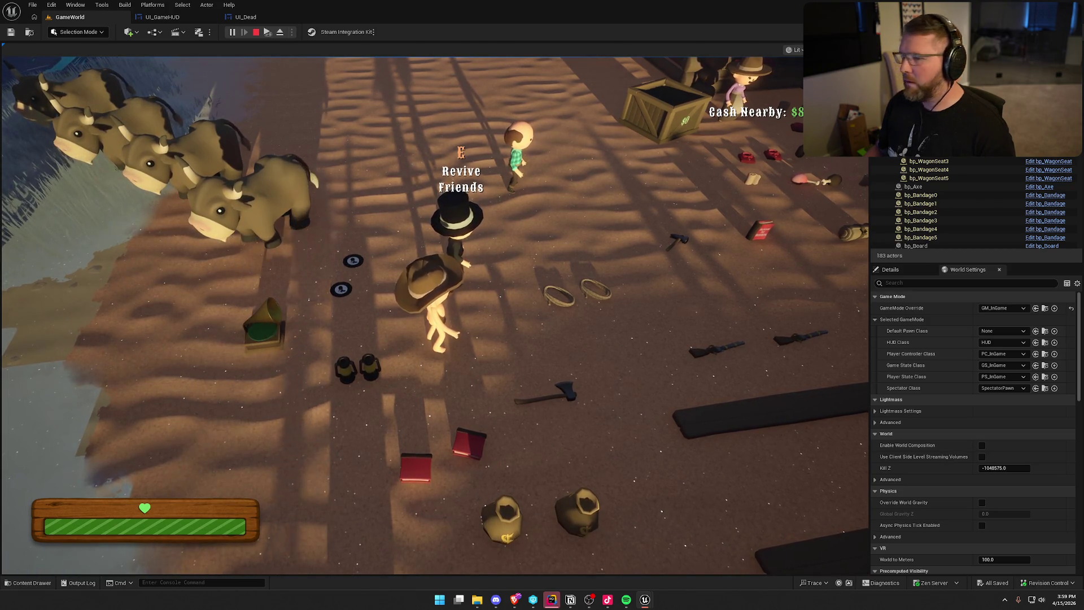
key(Escape)
click(246, 16)
click(559, 123)
click(189, 19)
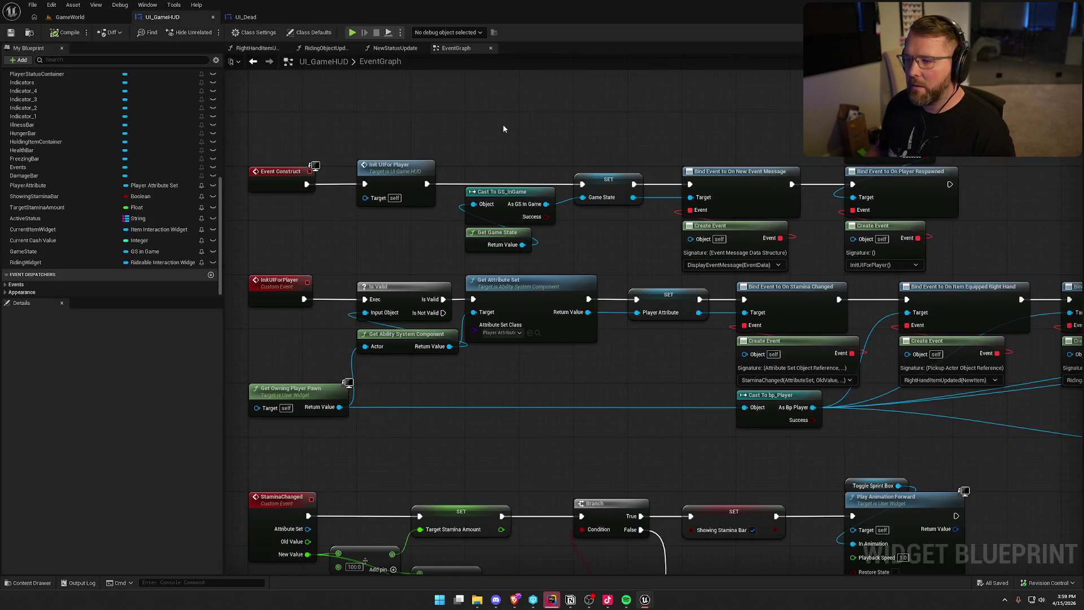
Step: Look over the respawn-binding nodes and the InitUIForPlayer event in UI_GameHUD's graph
drag(880, 169, 690, 159)
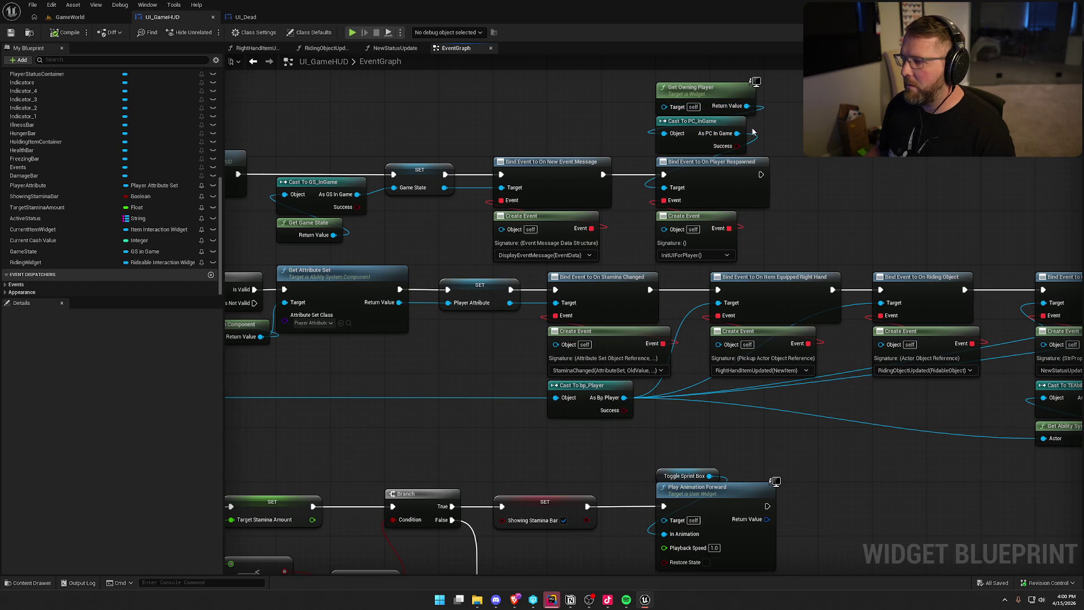
mouse_move(793, 232)
mouse_down()
mouse_move(660, 116)
mouse_move(659, 100)
mouse_up()
click(533, 102)
mouse_move(533, 102)
mouse_down()
mouse_move(537, 164)
mouse_move(700, 237)
mouse_move(546, 114)
mouse_move(719, 133)
mouse_up()
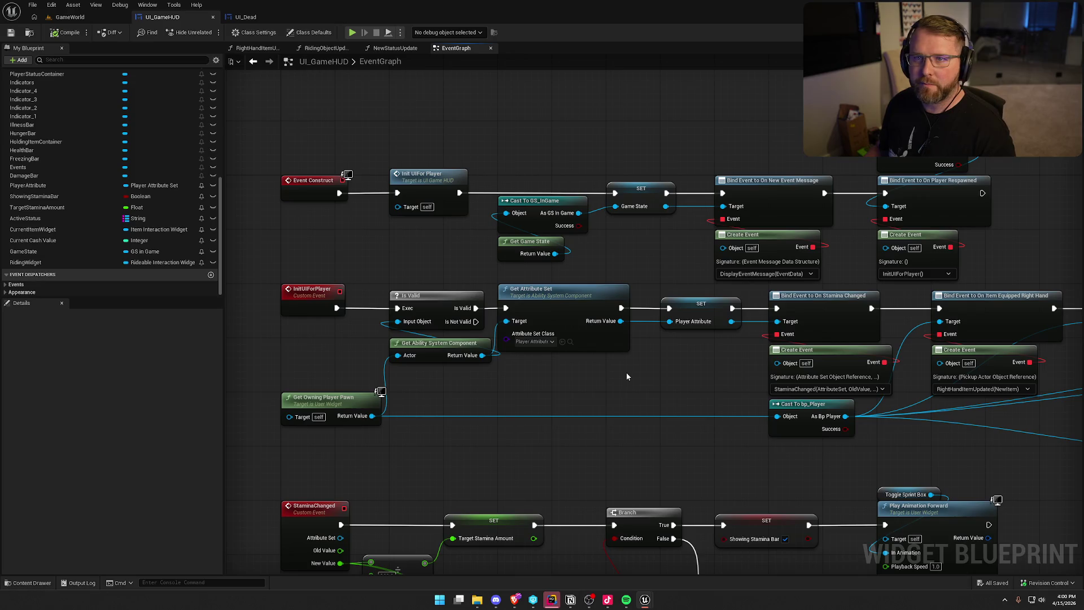
mouse_move(626, 376)
mouse_down()
mouse_move(226, 333)
mouse_move(6, 302)
mouse_move(0, 291)
mouse_up()
mouse_move(226, 316)
mouse_down()
mouse_move(97, 299)
mouse_move(401, 221)
mouse_move(535, 242)
mouse_up()
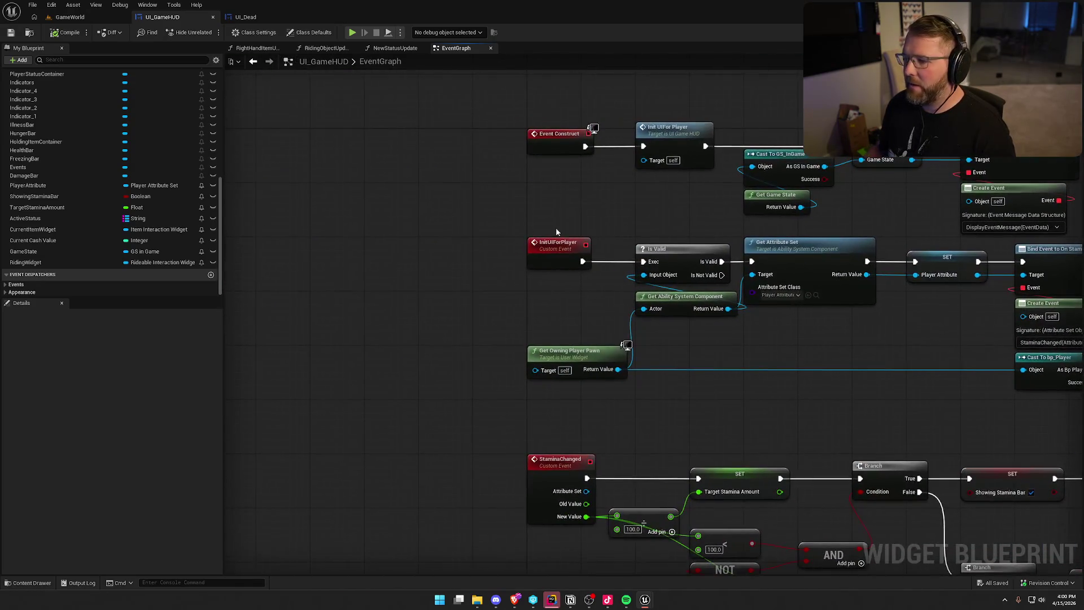
drag(803, 352, 564, 364)
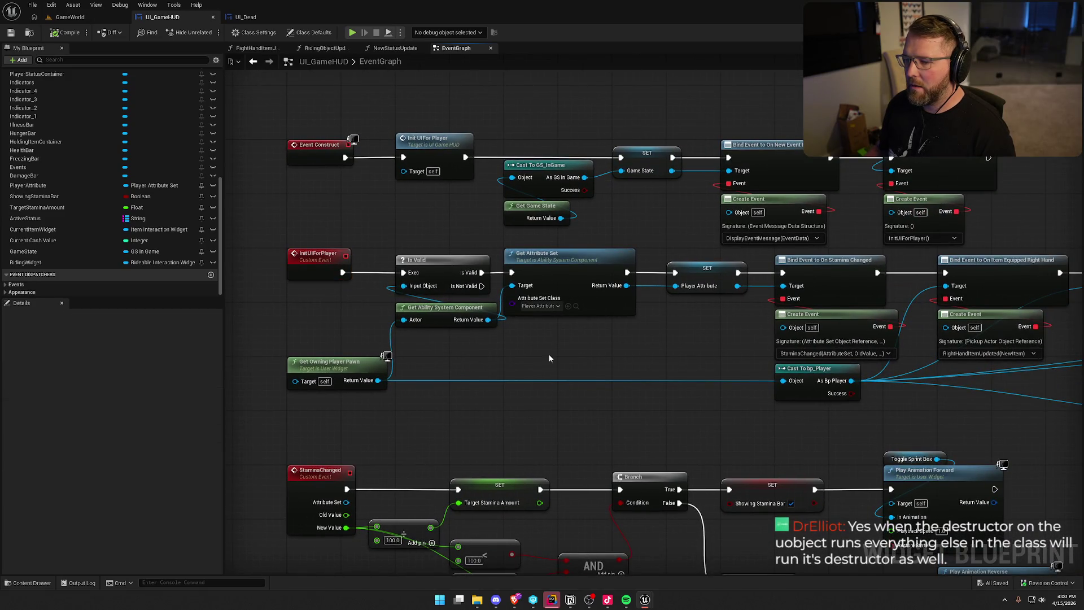
mouse_move(339, 365)
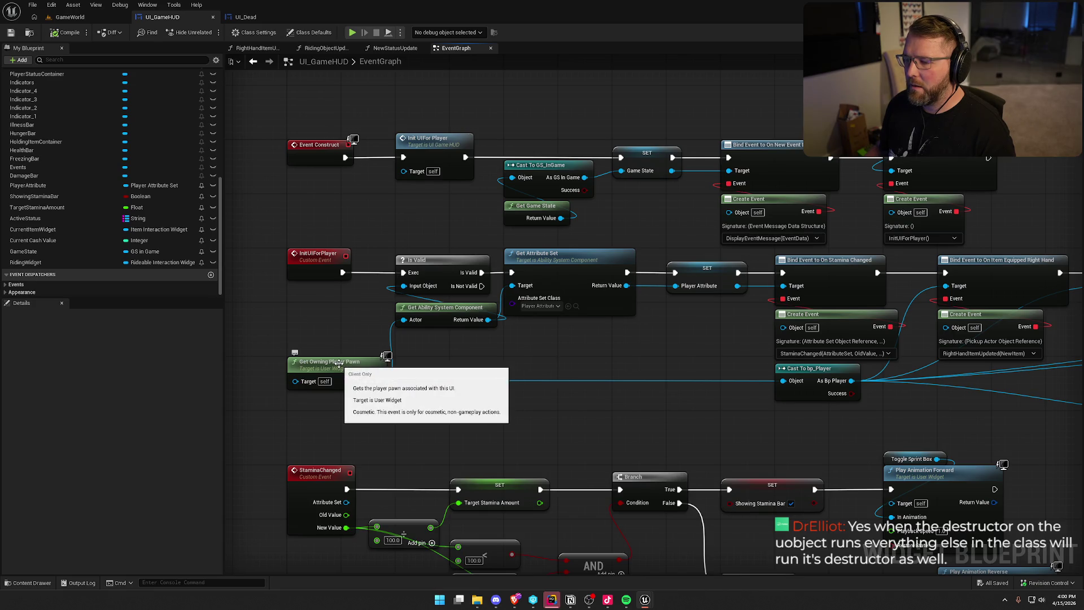
mouse_move(374, 384)
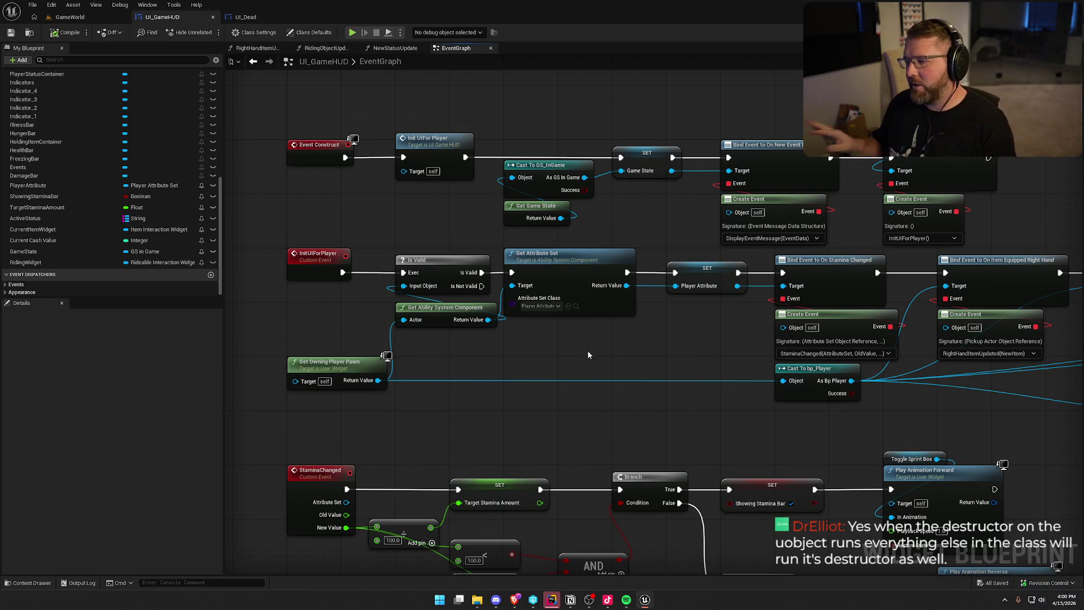
mouse_move(587, 355)
mouse_down()
mouse_move(533, 366)
mouse_move(560, 377)
mouse_move(392, 383)
mouse_up()
mouse_move(920, 285)
mouse_down()
mouse_move(881, 316)
mouse_move(593, 319)
mouse_move(932, 221)
mouse_up()
drag(772, 236, 651, 107)
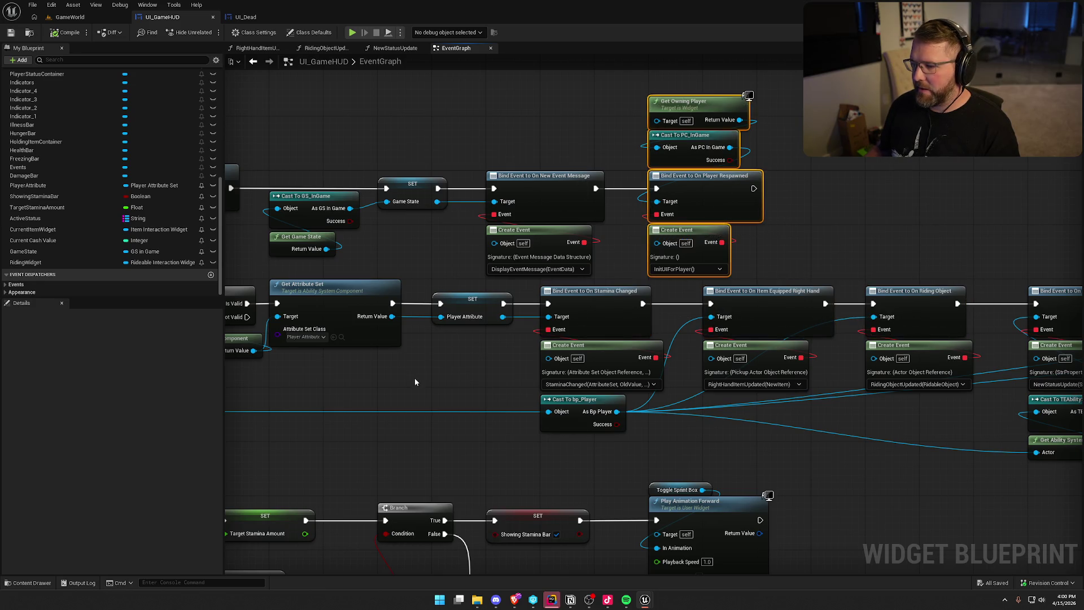
drag(415, 382, 641, 290)
drag(588, 367, 316, 319)
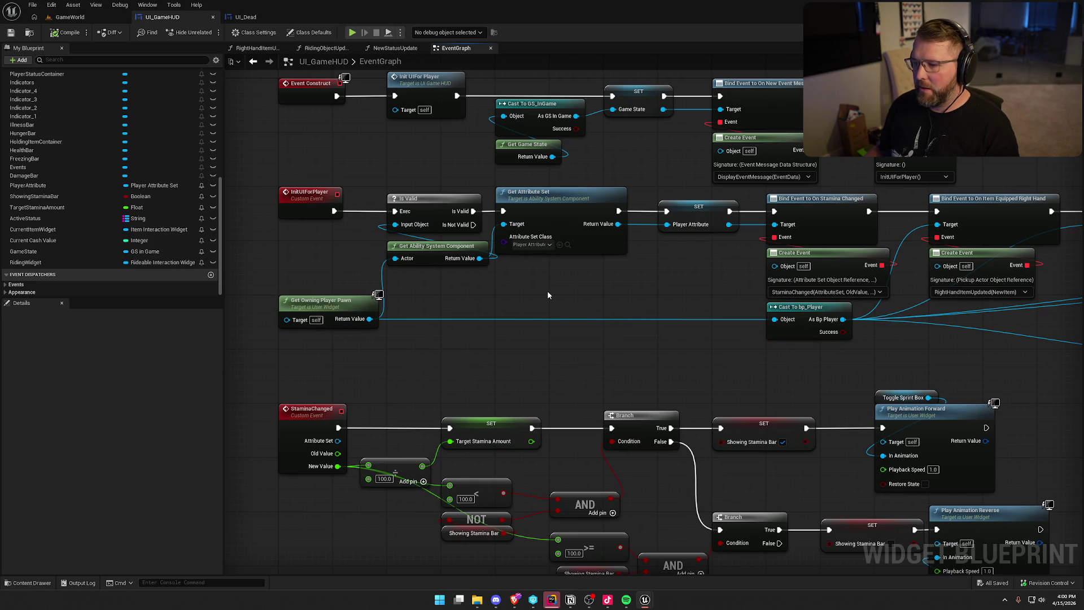
Step: Insert a Delay Until Next Tick node directly after the InitUIForPlayer event
drag(474, 225, 519, 288)
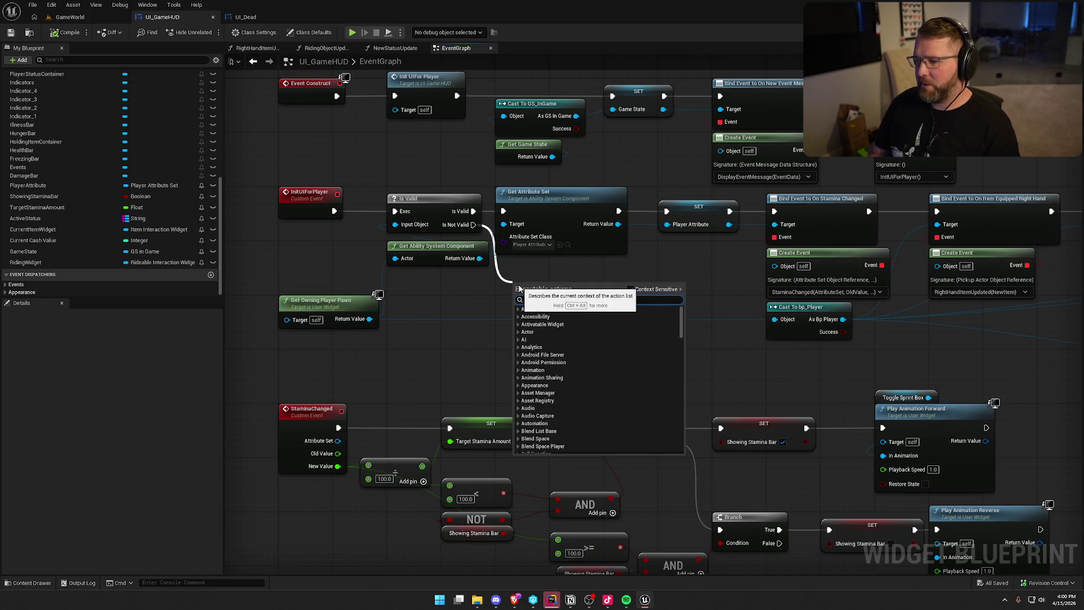
click(489, 284)
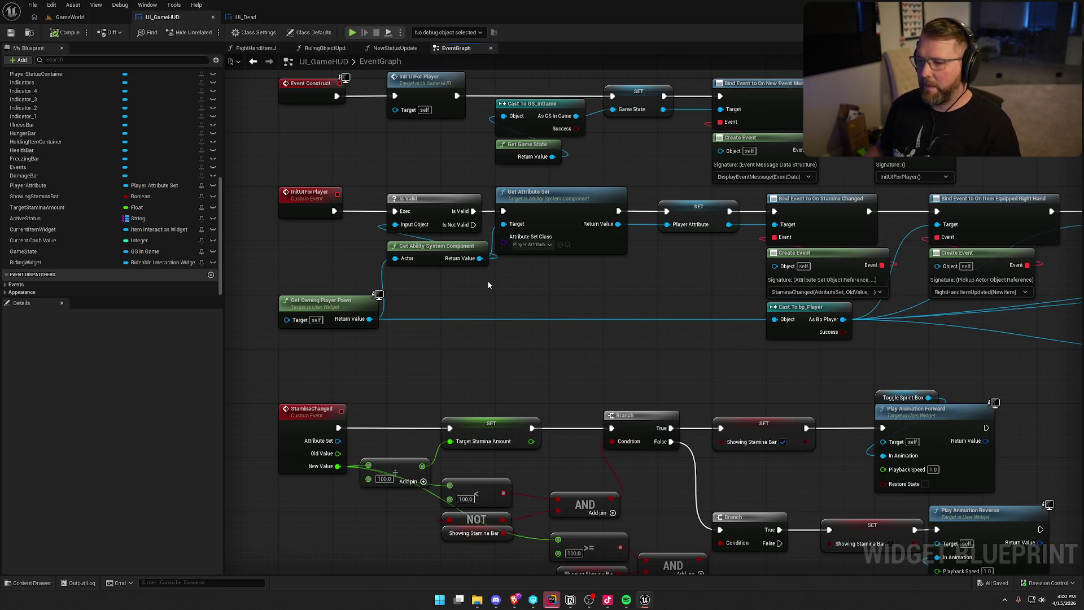
drag(333, 211, 298, 228)
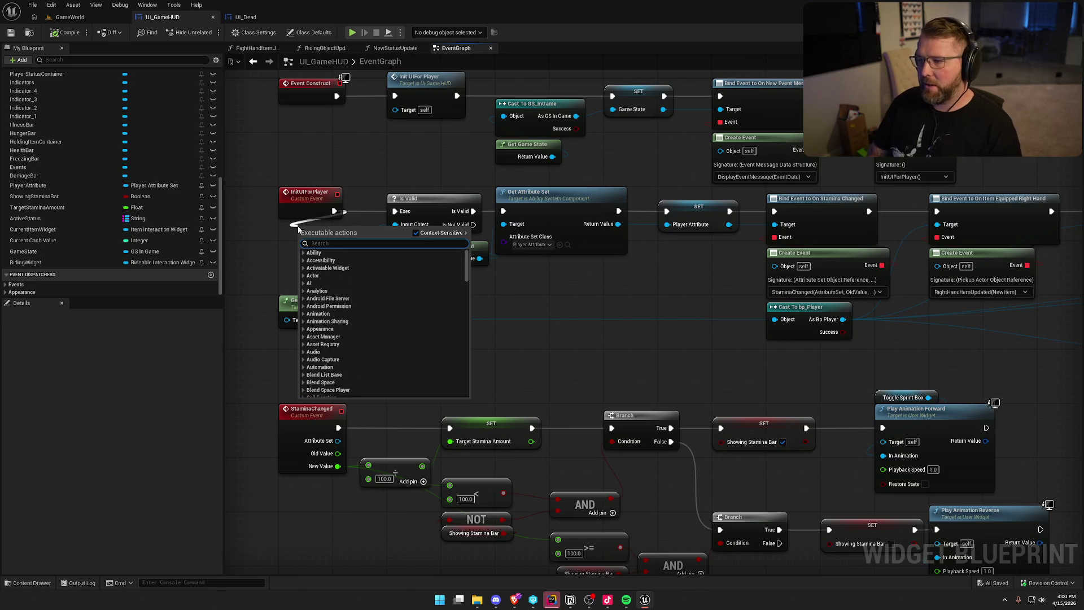
text(delay next)
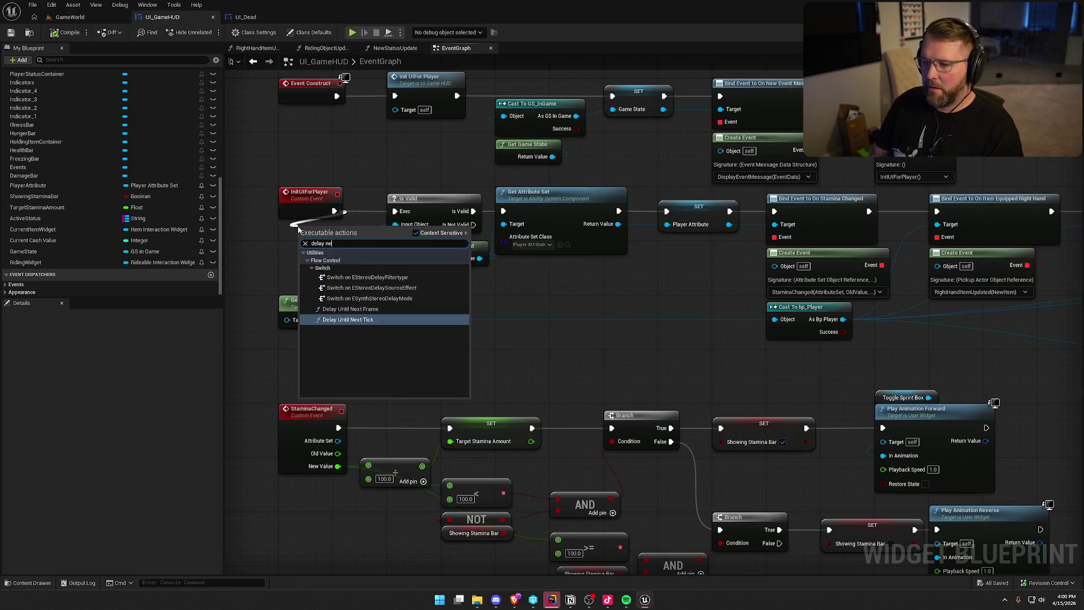
key(Return)
drag(297, 226, 284, 226)
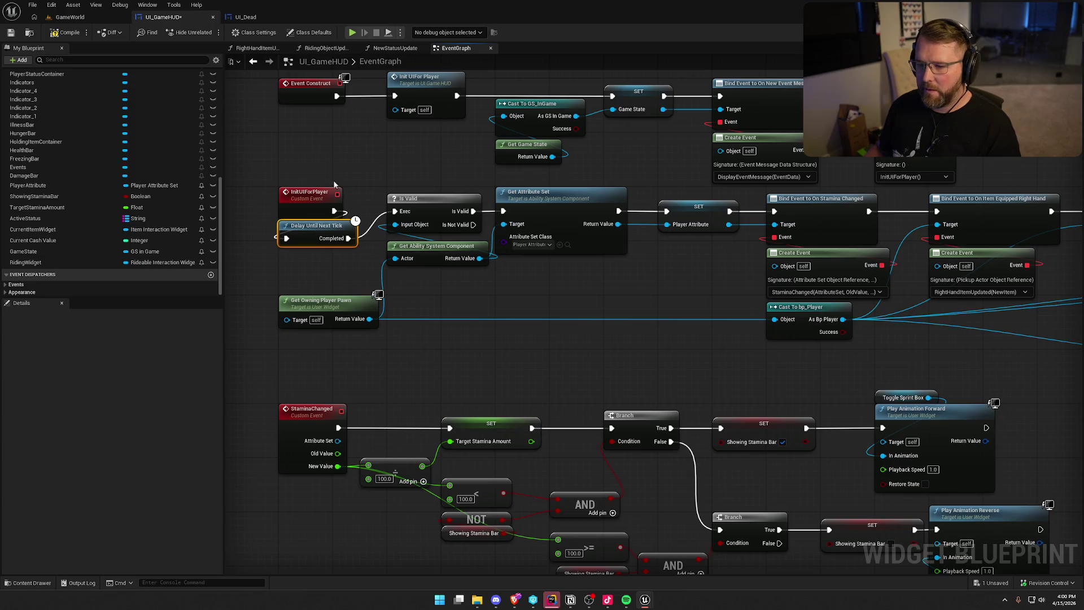
click(70, 17)
Step: Play-test respawning with the delayed HUD init, then stop the session
key(alt+p)
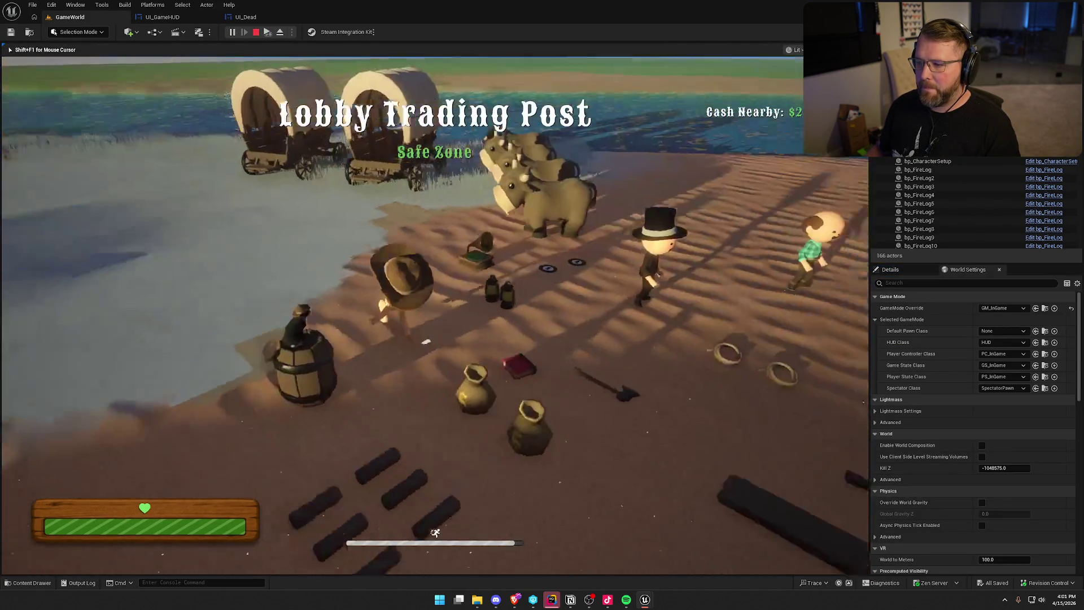
key(super)
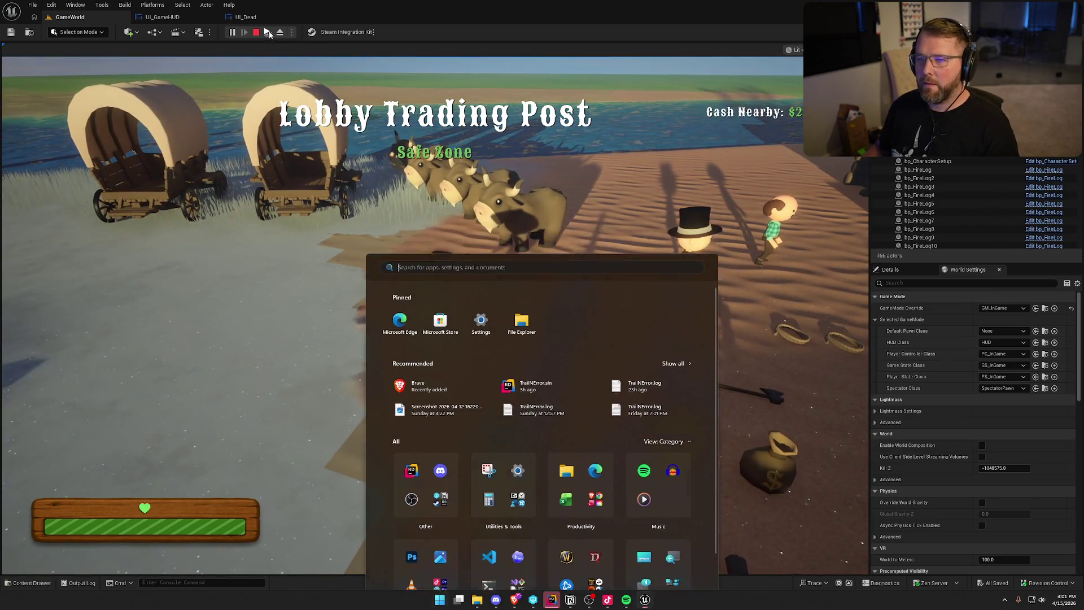
click(505, 258)
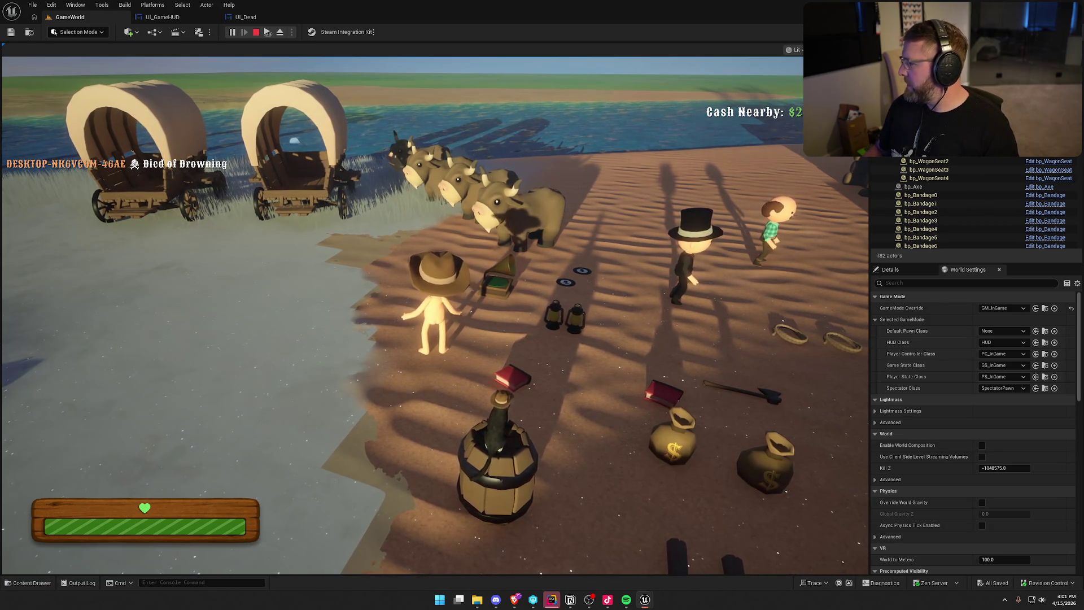
key(super)
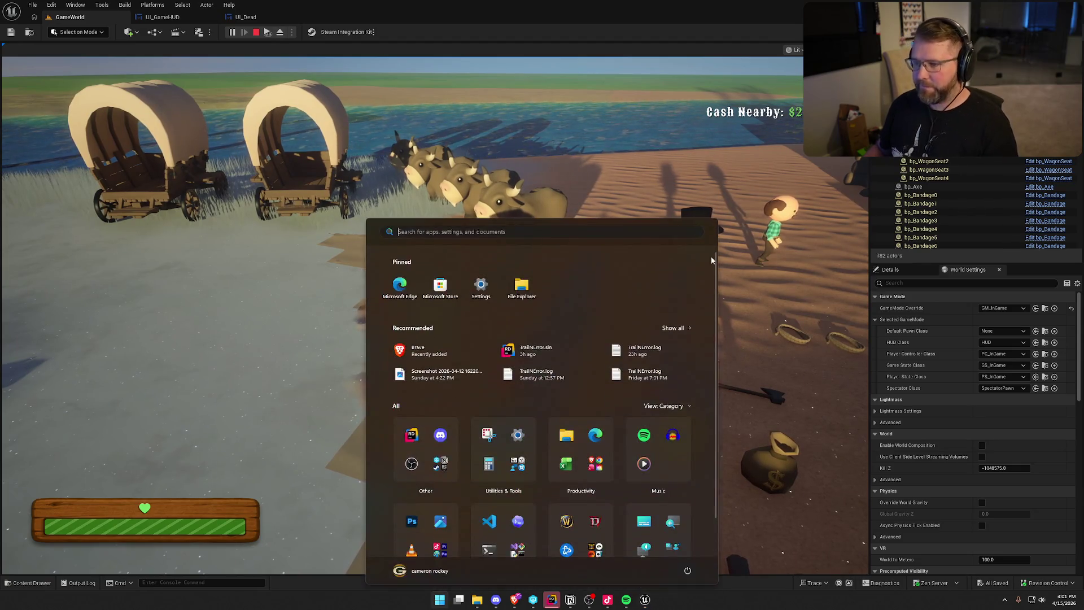
key(super)
key(w)
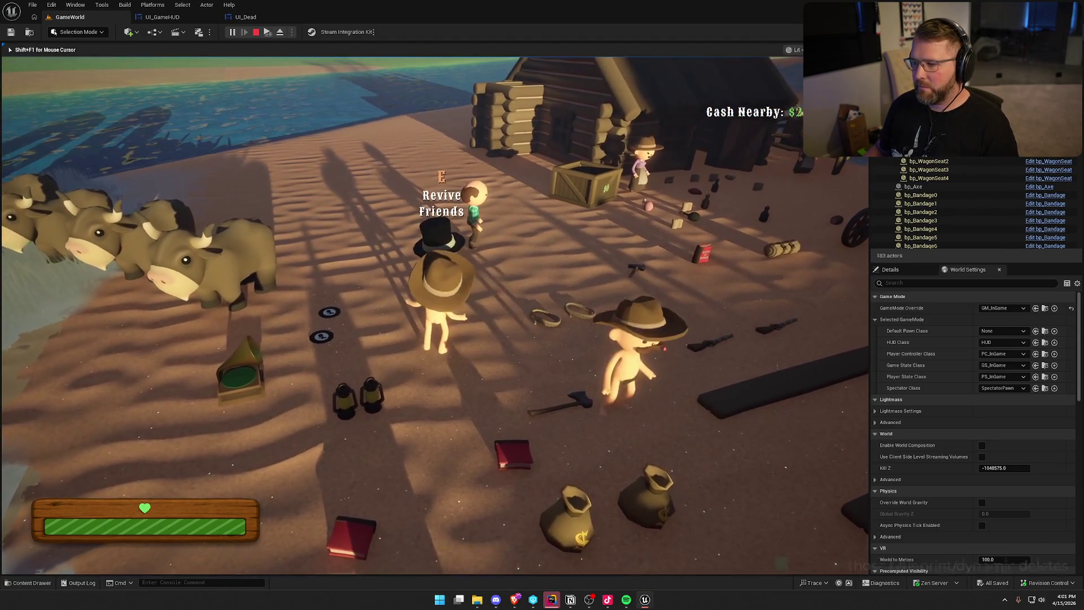
key(super)
key(super)
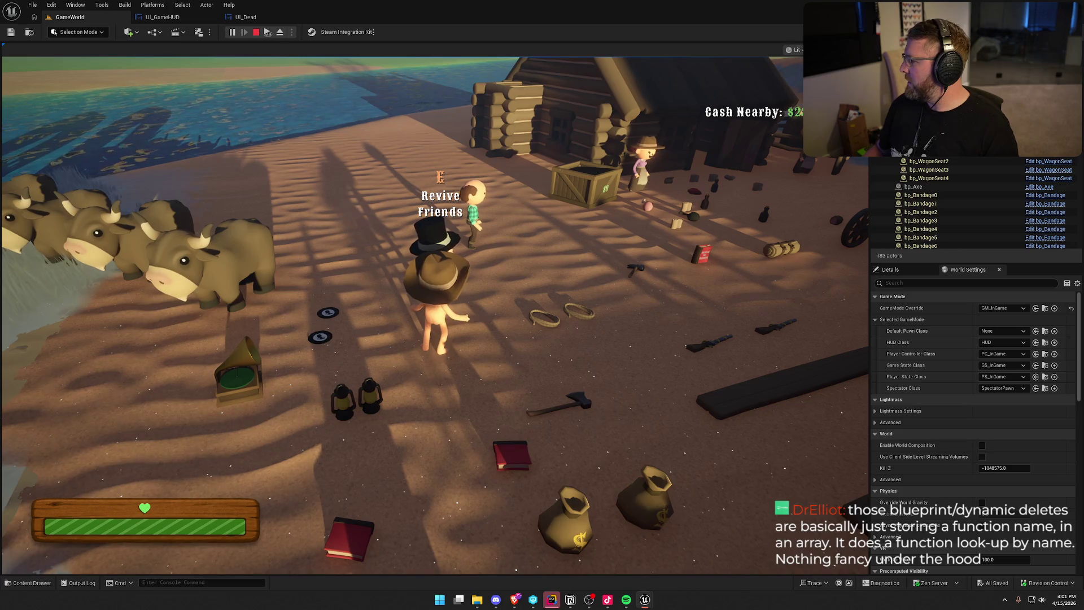
key(Escape)
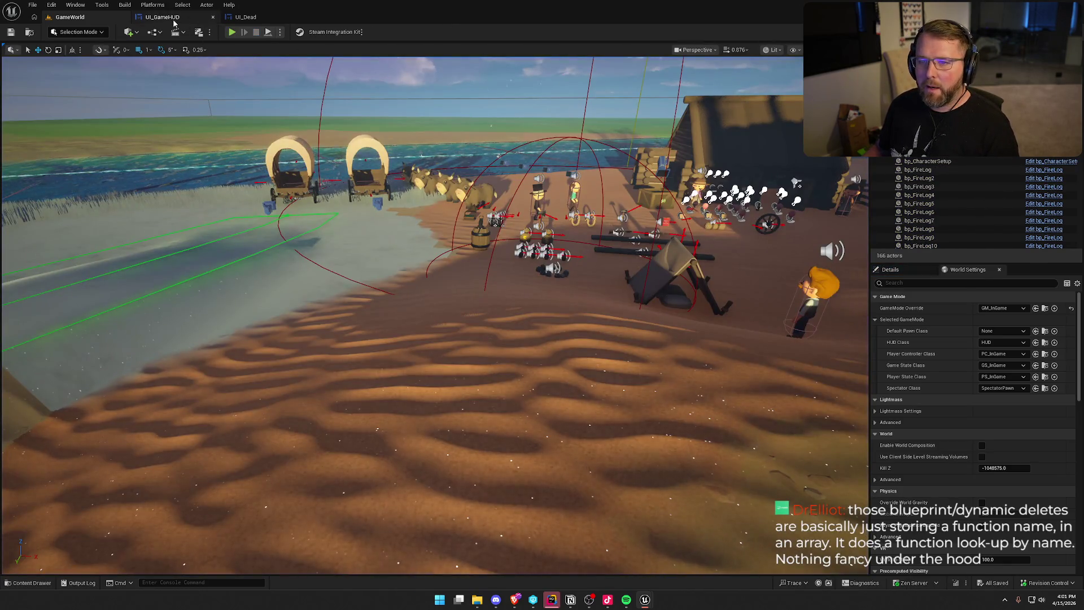
Step: In UI_GameHUD, inspect the Target Stamina Amount setter and the Stamina Bar Set Percent nodes
click(162, 17)
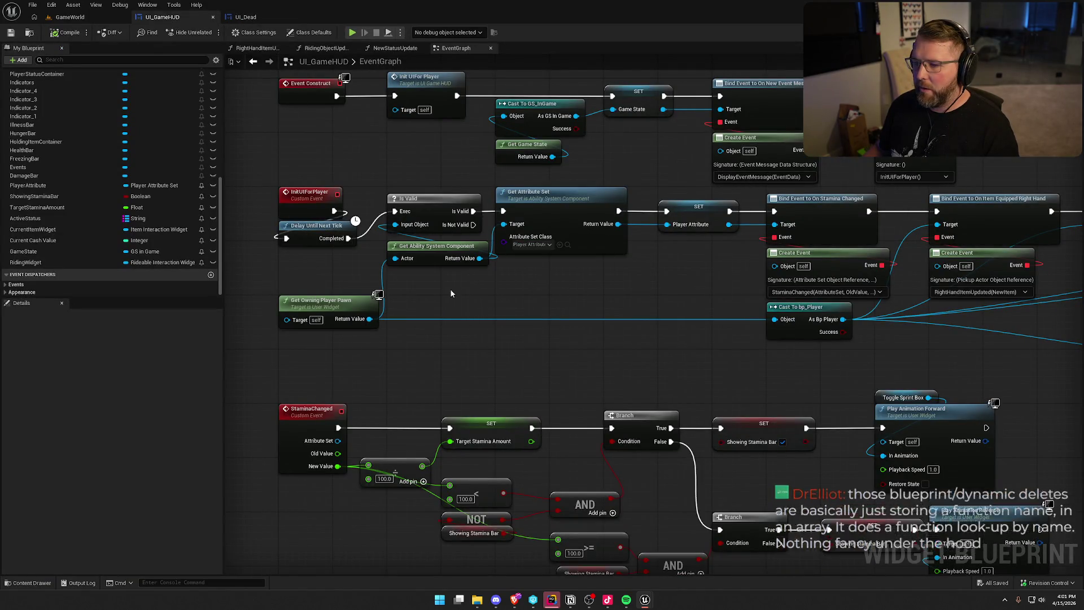
scroll(530, 271, down, 4)
drag(532, 271, 294, 269)
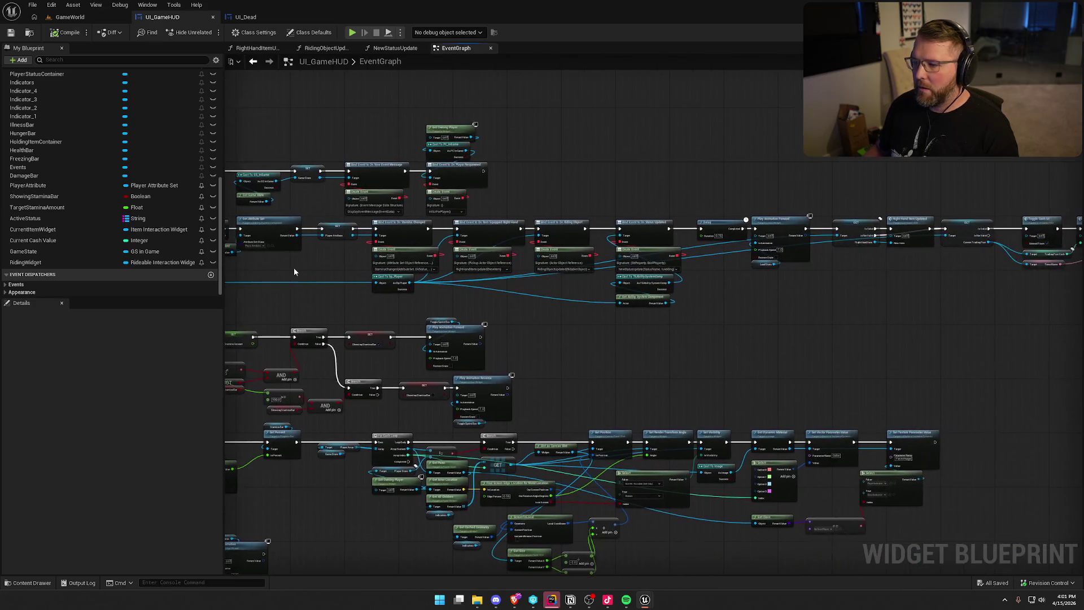
scroll(446, 288, up, 3)
scroll(508, 272, up, 3)
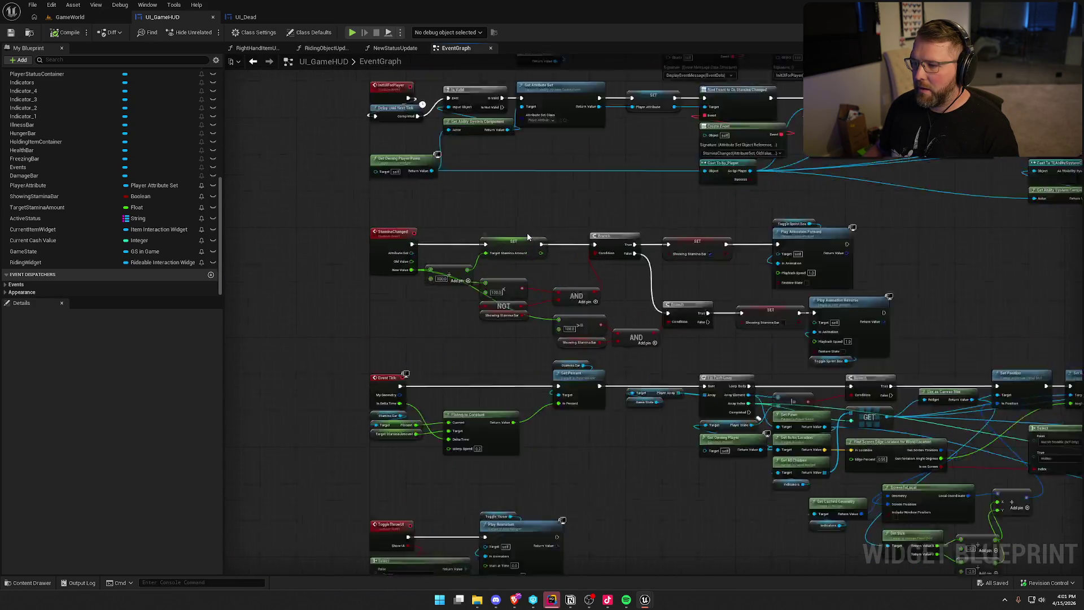
click(533, 255)
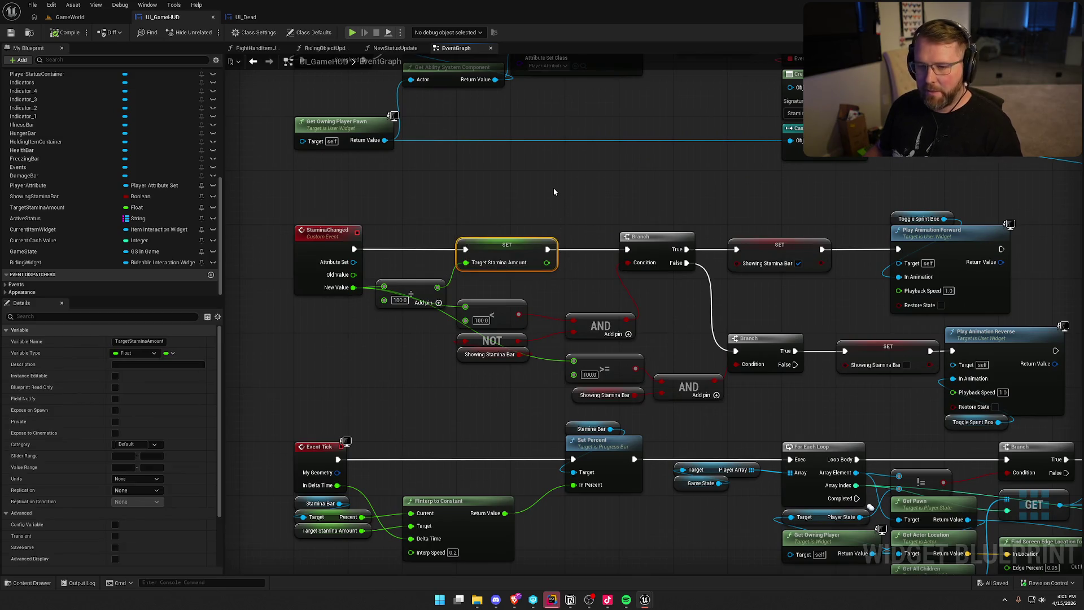
click(554, 192)
mouse_move(553, 192)
mouse_down()
mouse_move(584, 212)
mouse_move(568, 229)
mouse_move(532, 162)
mouse_up()
drag(630, 467, 531, 351)
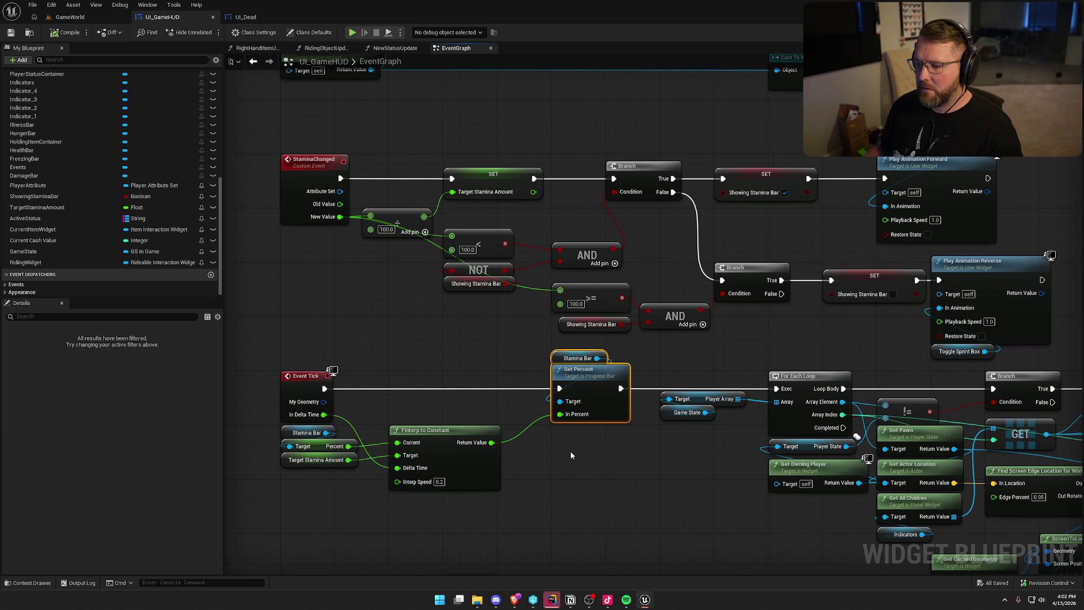
click(487, 337)
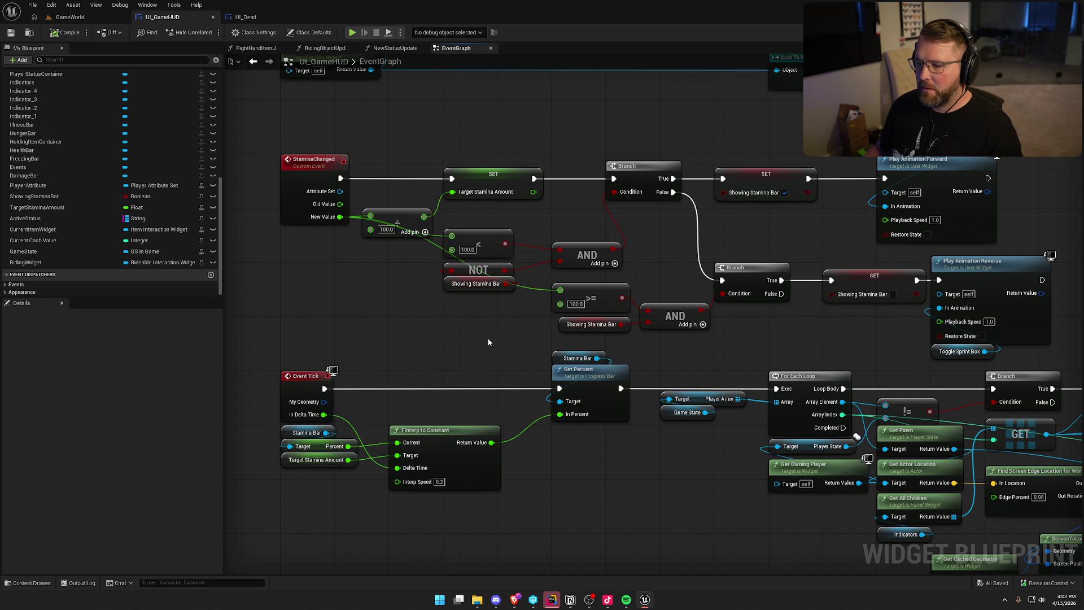
Step: Select the Delay through Enter New Zone chain and shift it right to make room
drag(540, 135, 552, 210)
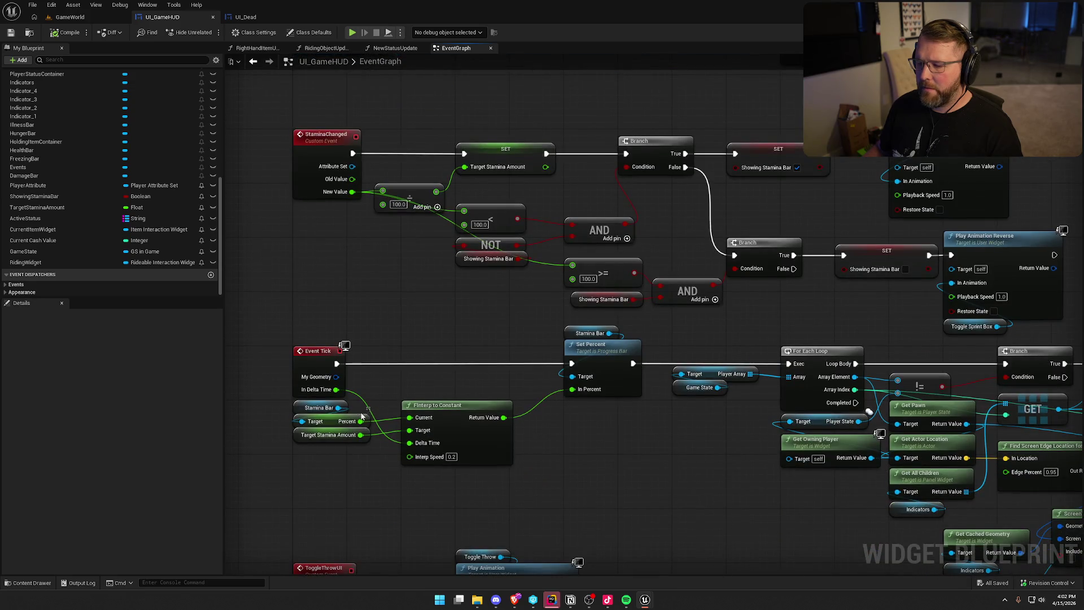
drag(322, 426, 310, 446)
drag(525, 363, 587, 338)
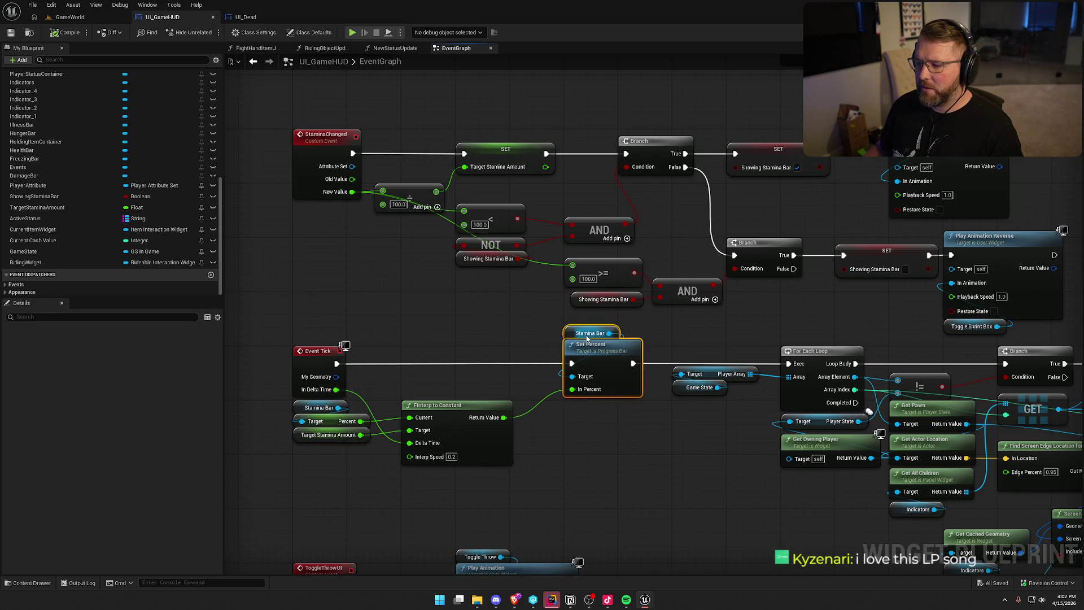
scroll(587, 338, up, 10)
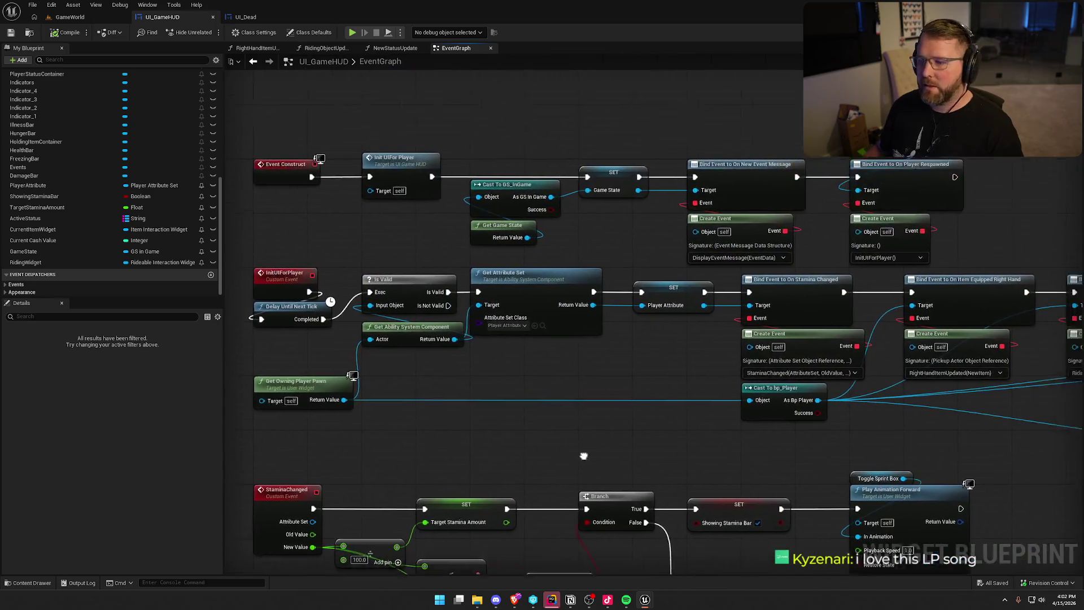
mouse_move(572, 413)
mouse_down()
mouse_move(404, 416)
mouse_move(639, 338)
mouse_up()
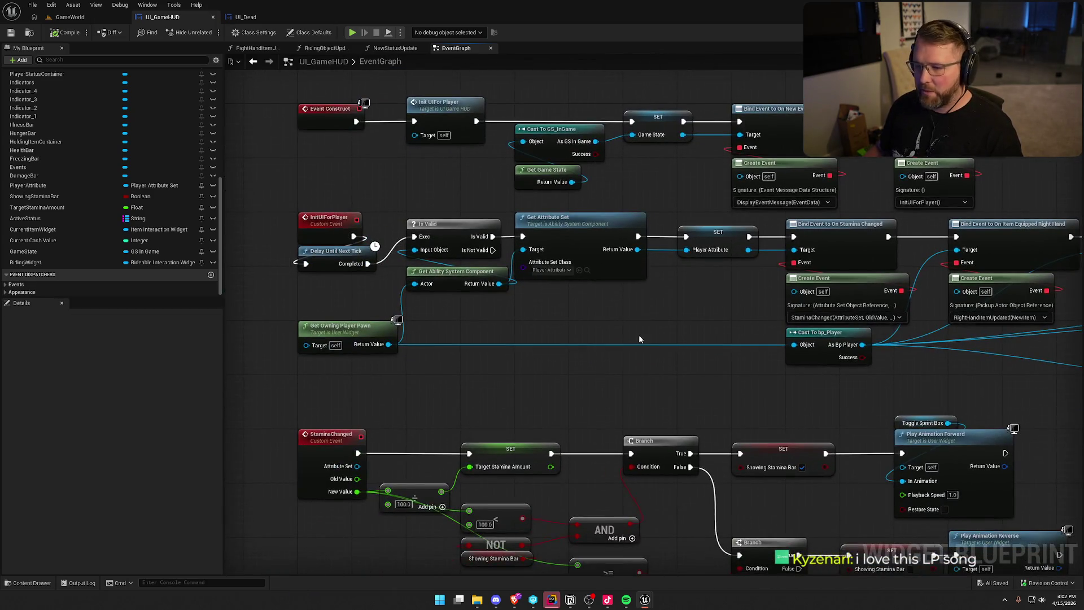
scroll(395, 314, down, 3)
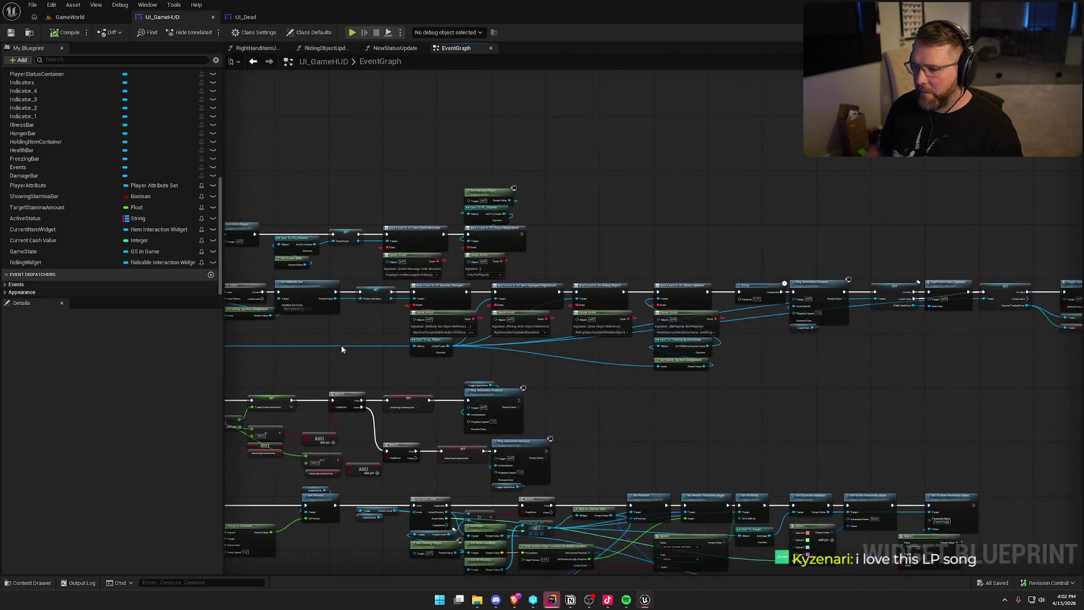
scroll(370, 361, down, 3)
scroll(422, 367, up, 3)
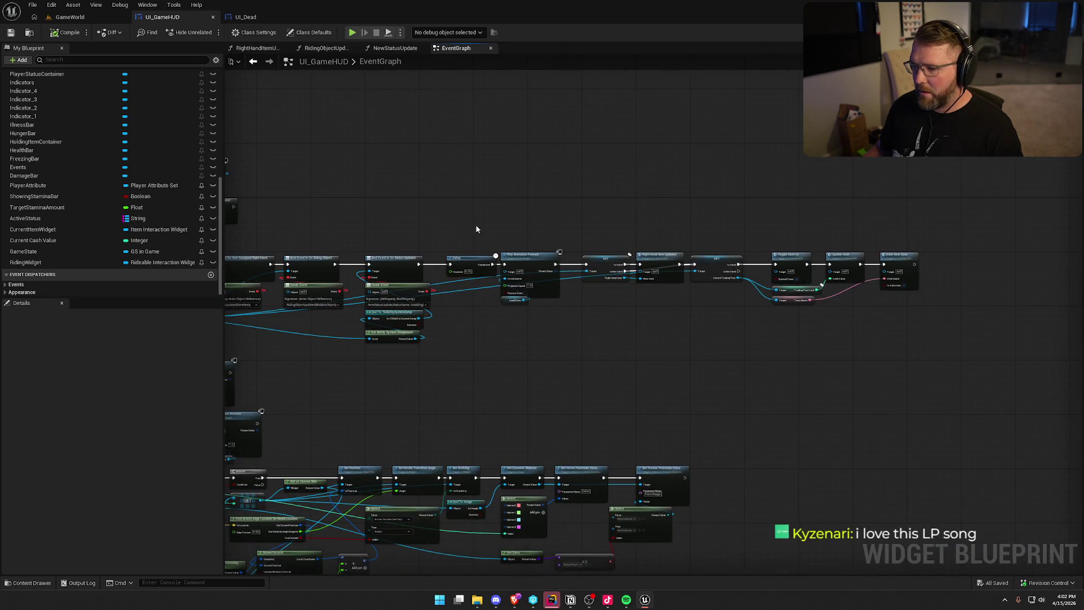
drag(476, 230, 994, 308)
scroll(584, 387, up, 4)
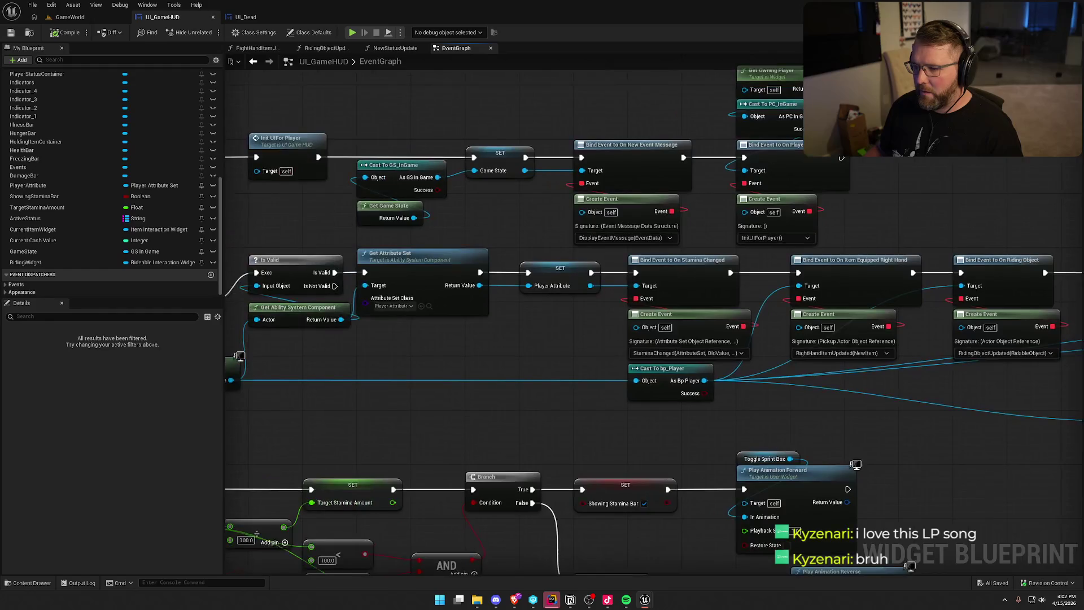
drag(295, 260, 458, 258)
Step: Wire the On Status Updated binding into Set Percent with In Percent 1.0
click(580, 279)
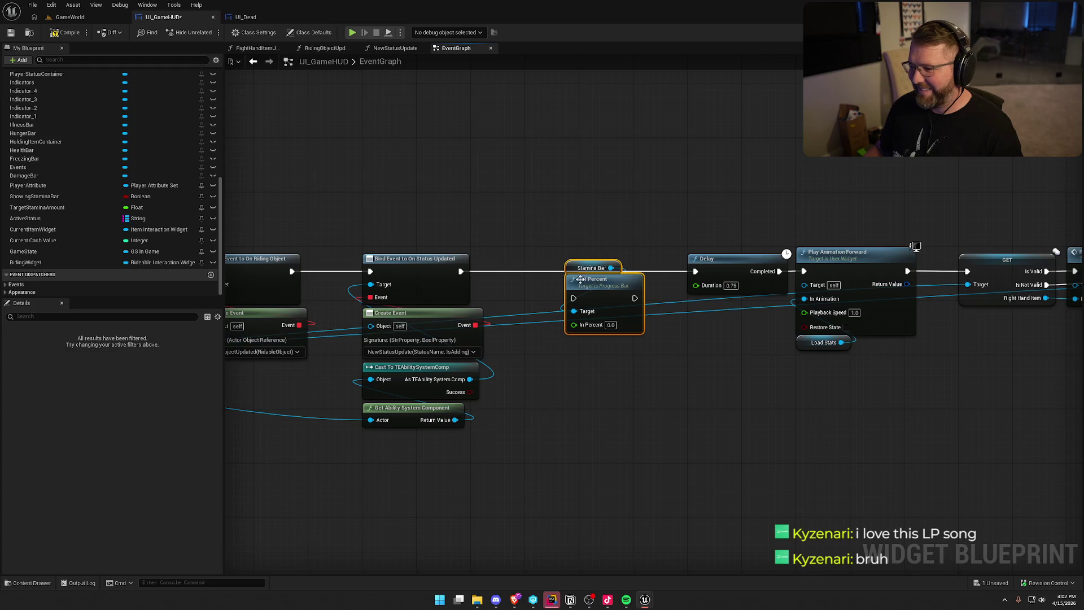
drag(575, 297, 461, 271)
drag(598, 288, 558, 261)
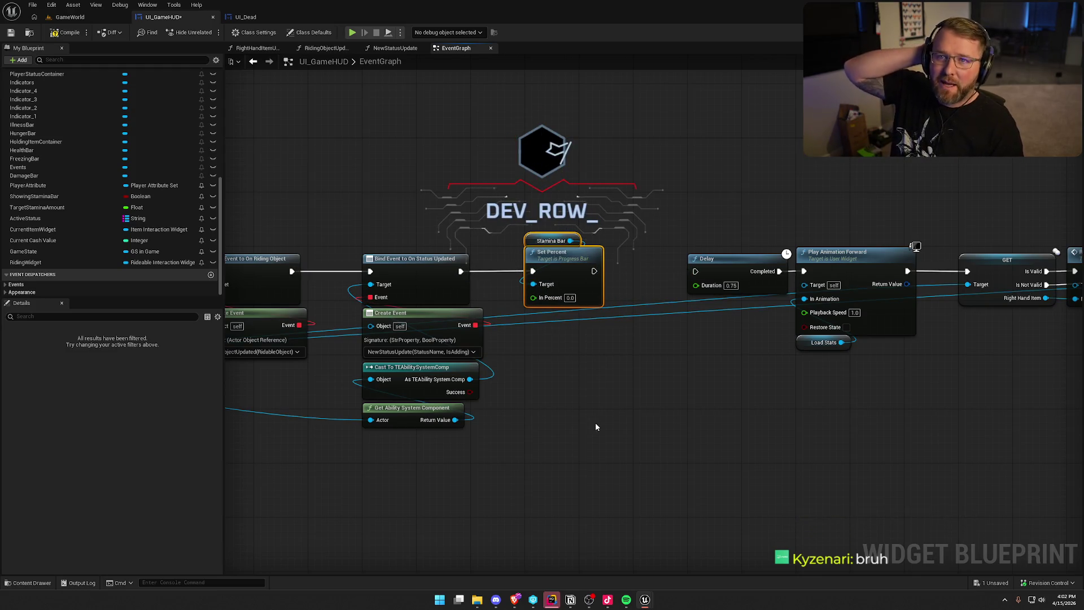
click(581, 357)
Step: Add a SET Target Stamina Amount node with value 1.0 to the init chain
click(37, 210)
drag(37, 211, 621, 350)
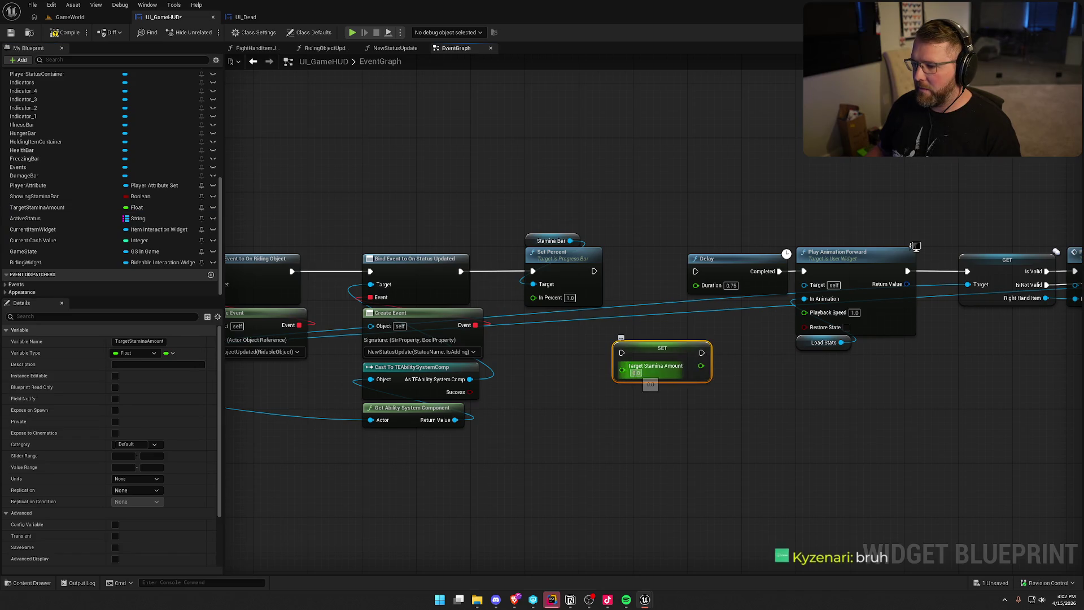
click(568, 406)
drag(541, 423, 987, 290)
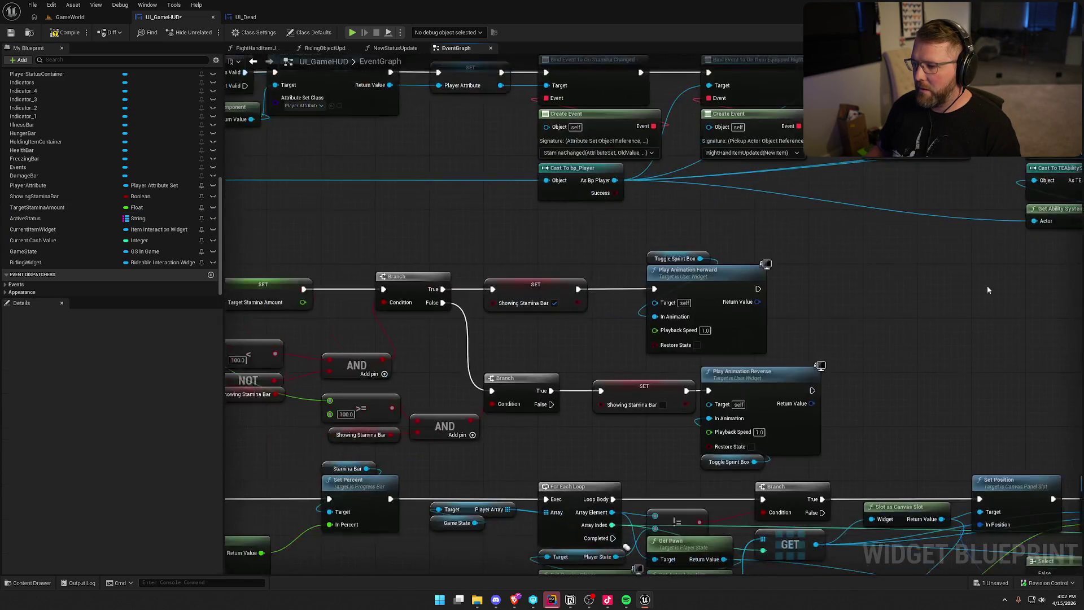
drag(254, 485, 610, 333)
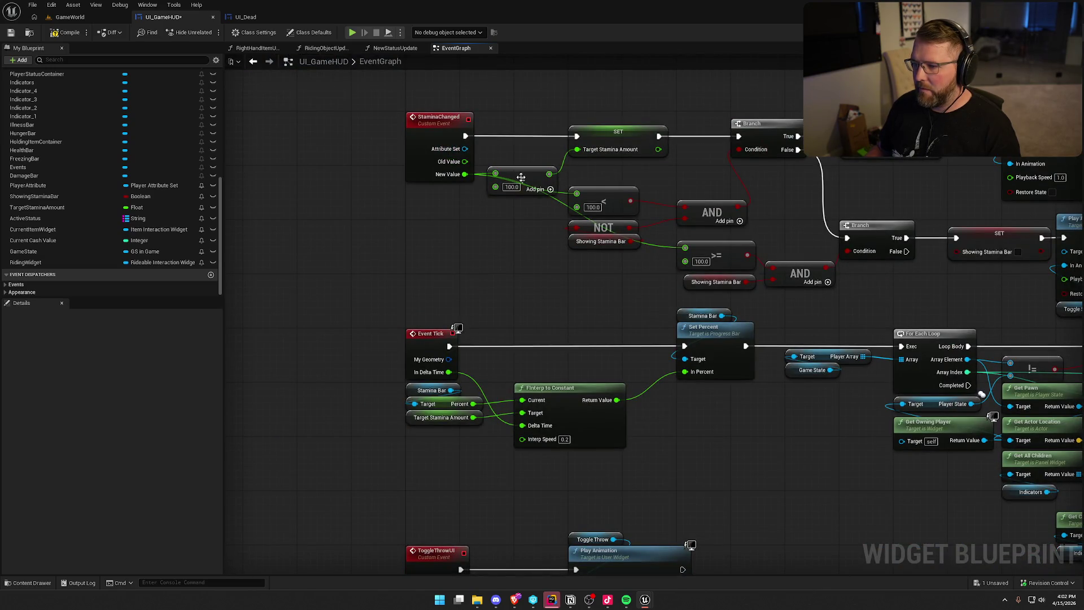
mouse_move(808, 205)
mouse_down()
mouse_move(772, 453)
mouse_move(496, 372)
mouse_up()
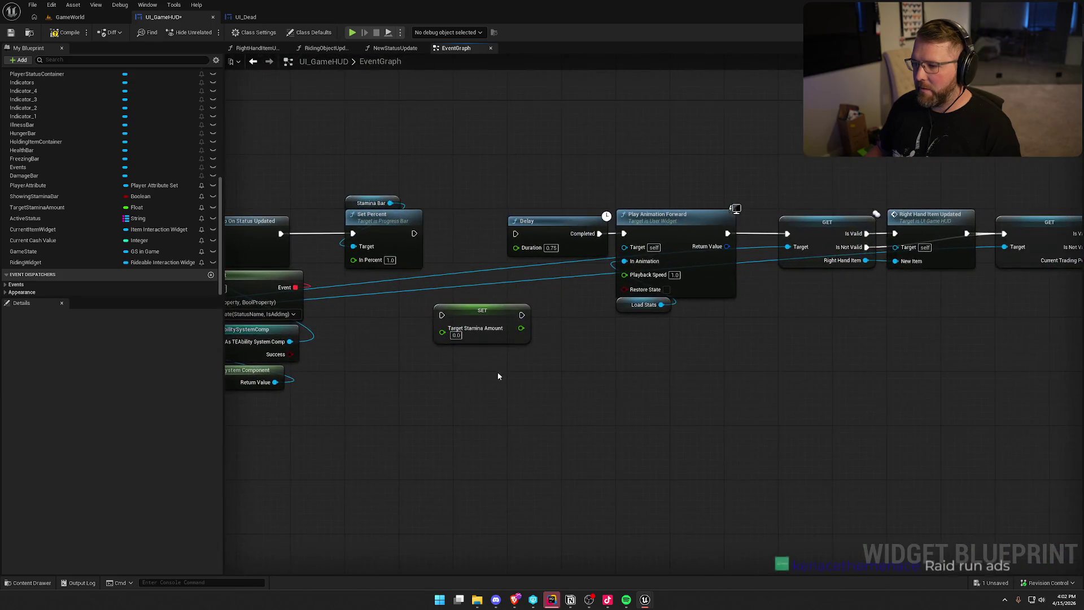
Step: Place the stamina setter between Set Percent and Delay, save UI_GameHUD, and return to GameWorld
drag(442, 315, 414, 234)
drag(521, 315, 515, 234)
drag(563, 323, 350, 388)
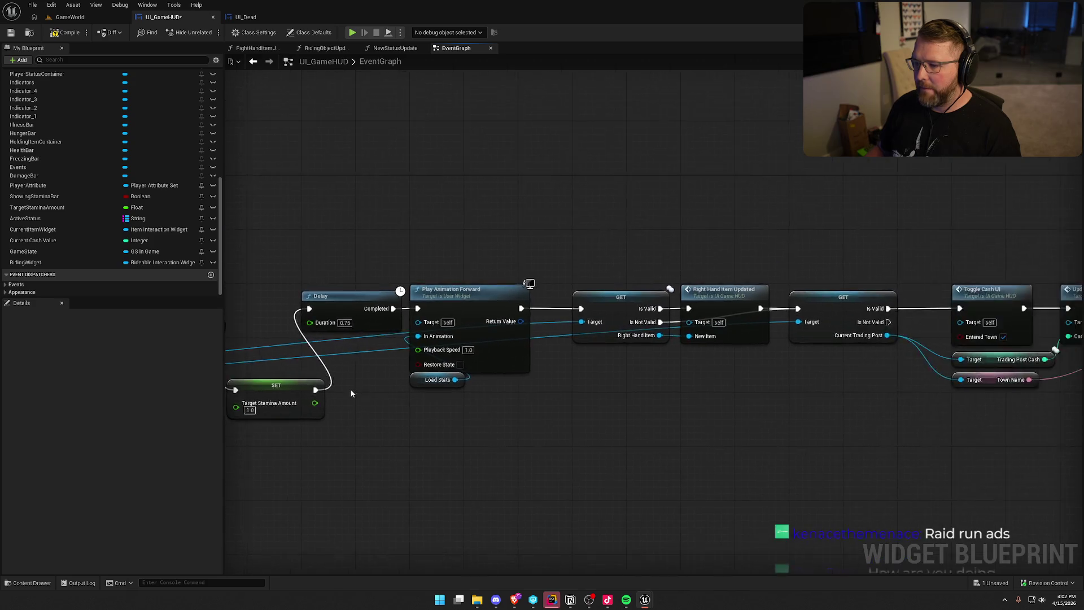
scroll(350, 389, down, 2)
drag(976, 293, 750, 434)
scroll(750, 434, up, 2)
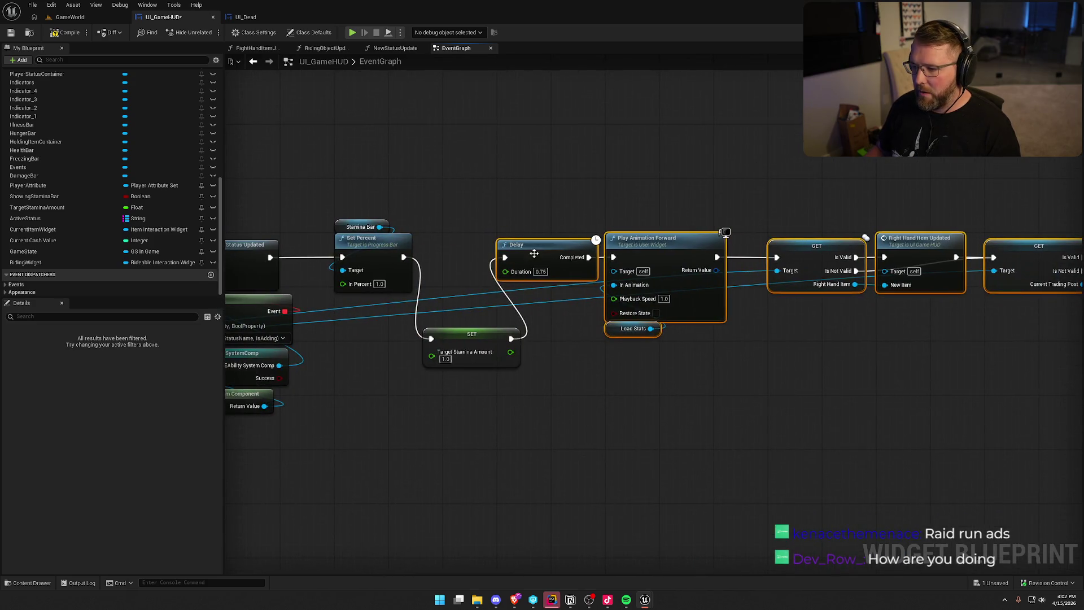
drag(533, 254, 587, 253)
click(577, 337)
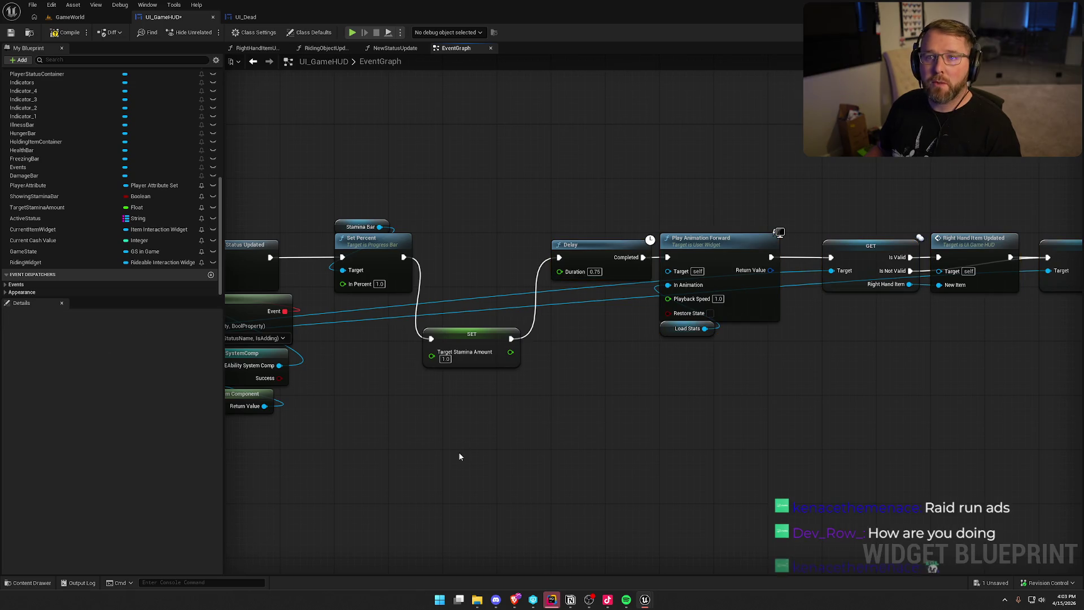
drag(463, 330, 484, 249)
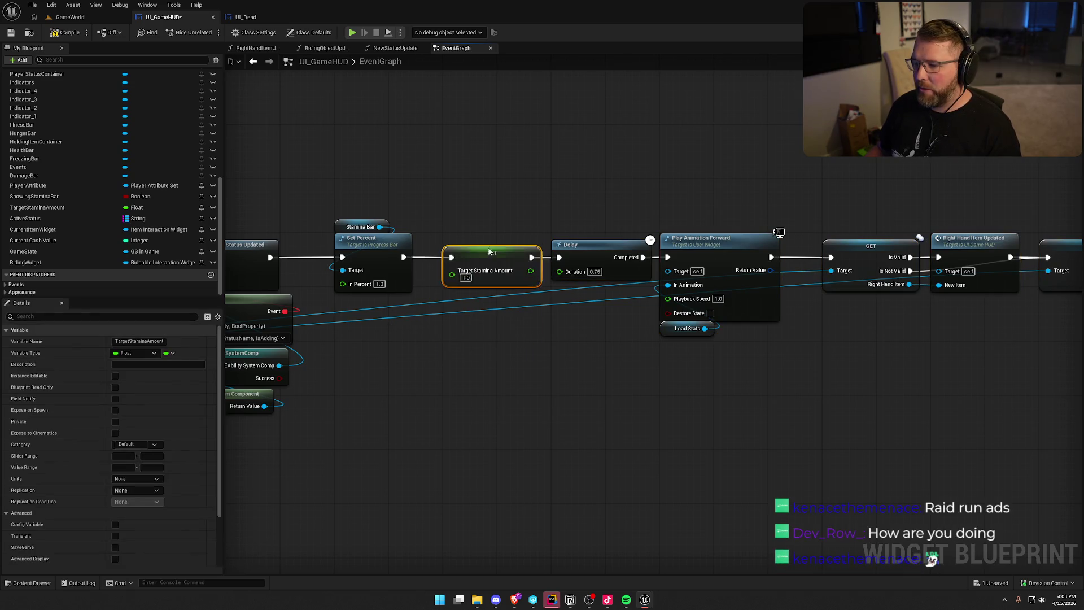
click(486, 201)
click(63, 36)
click(56, 18)
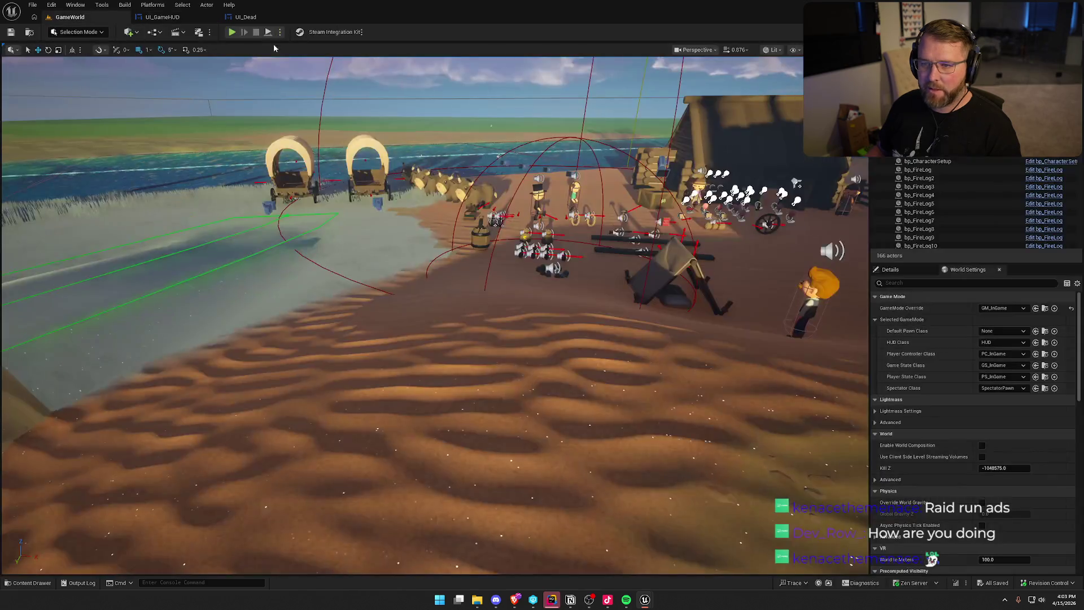
Step: Start a Play-in-Editor session in GameWorld to check the stamina bar shows full
click(230, 32)
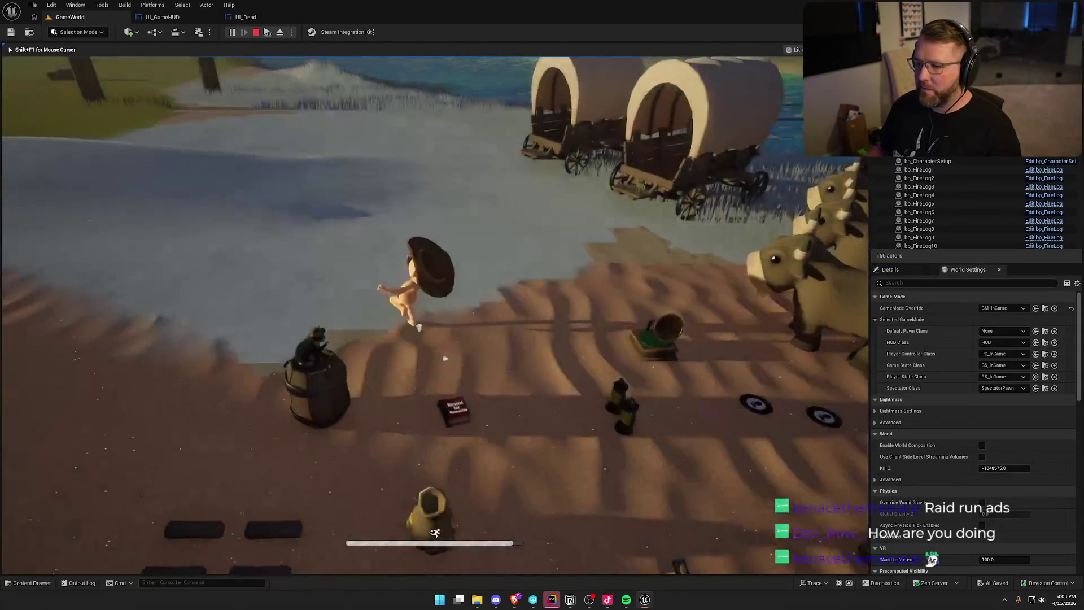
key(super)
key(super)
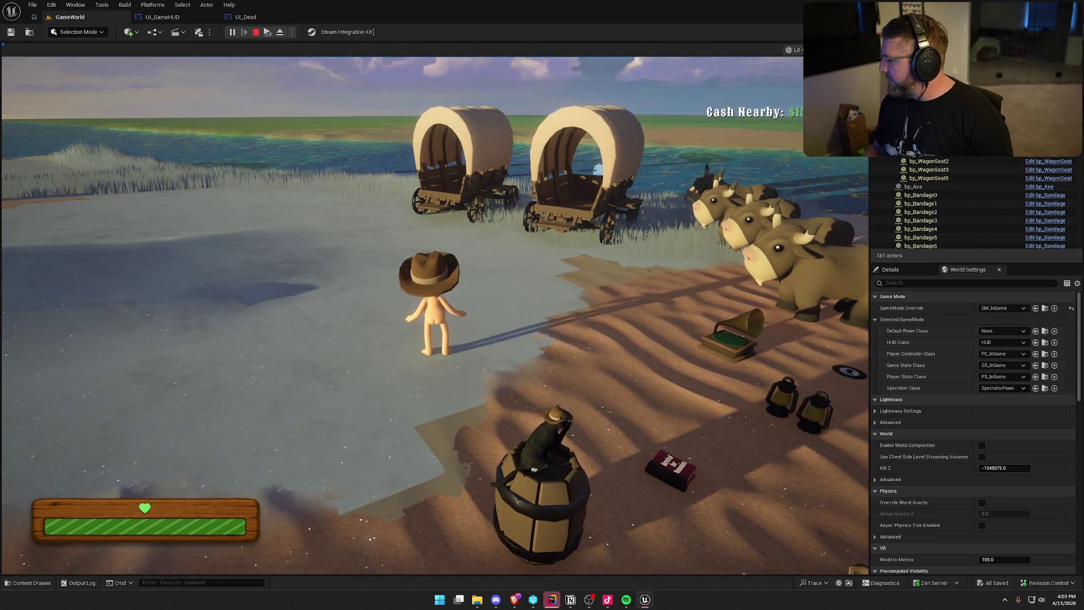
key(super)
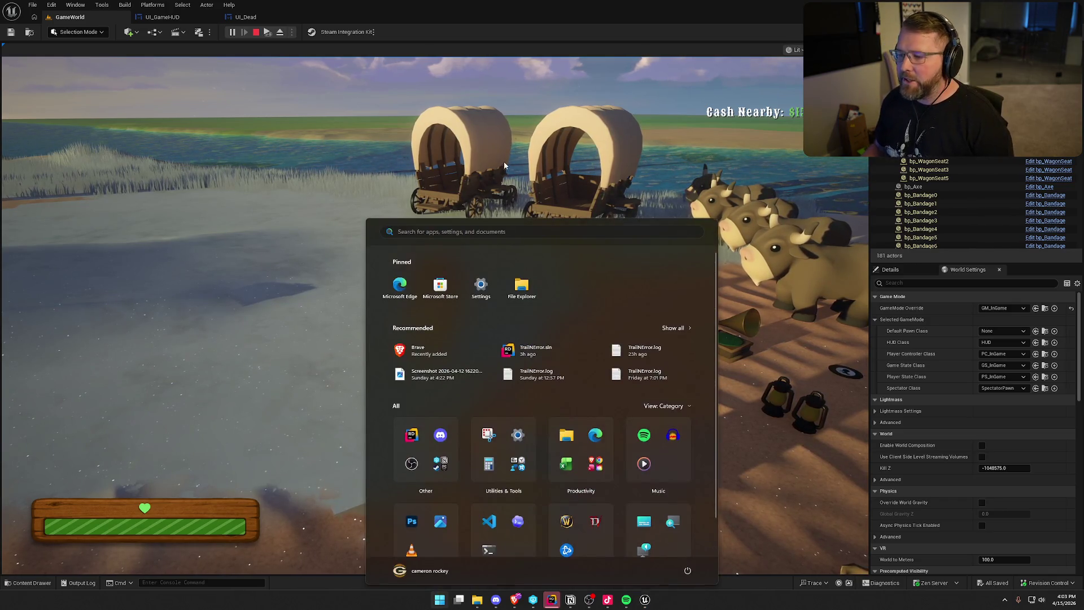
key(super)
Step: Walk the character onto the sand and over to the top-hat player
key(w)
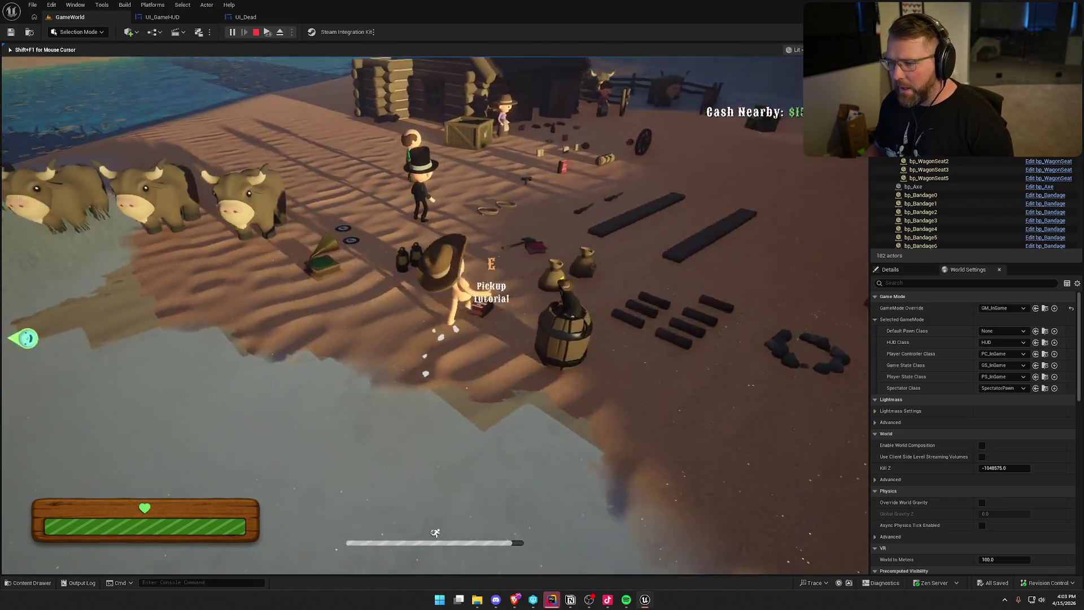
key(w)
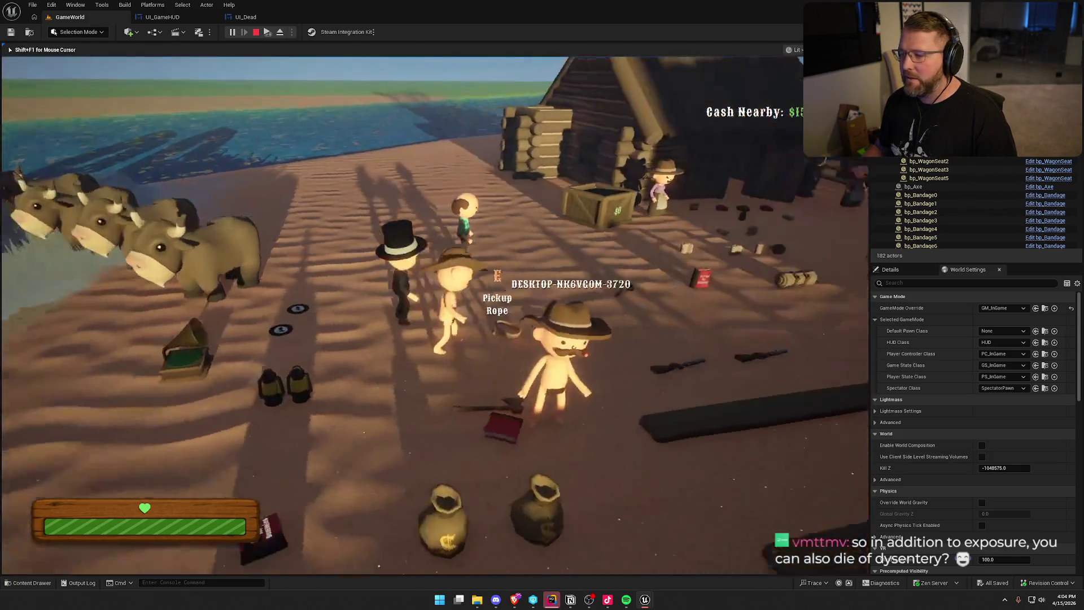
key(super)
key(Escape)
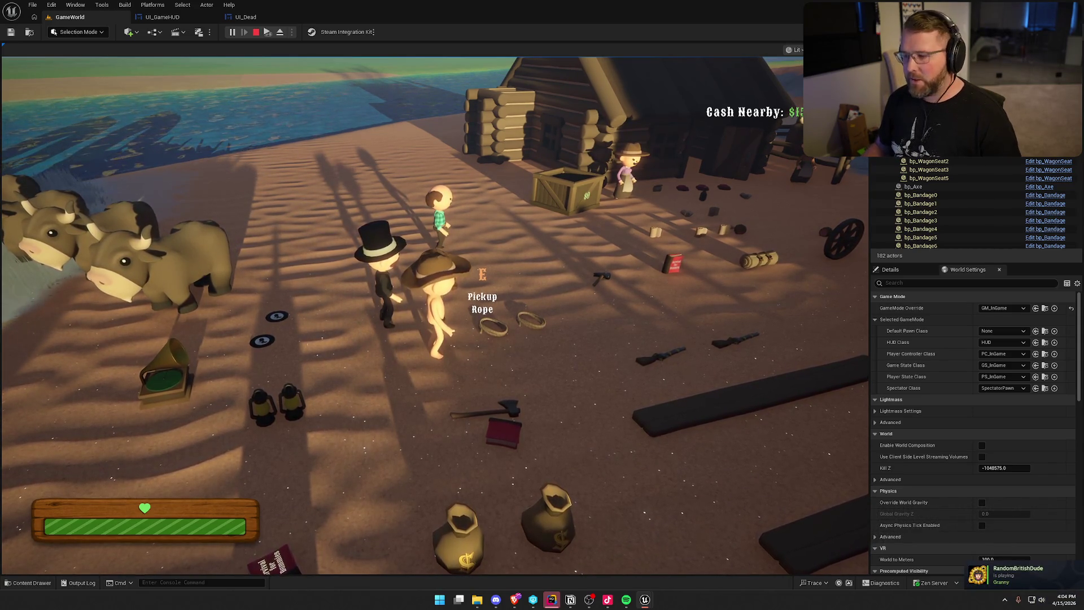
key(super)
key(super)
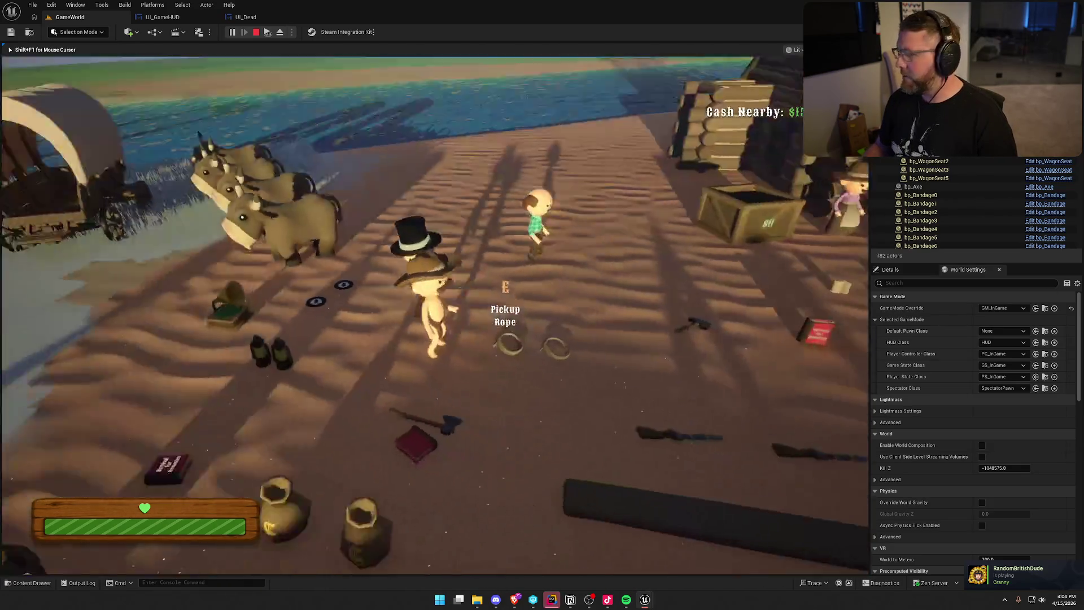
key(super)
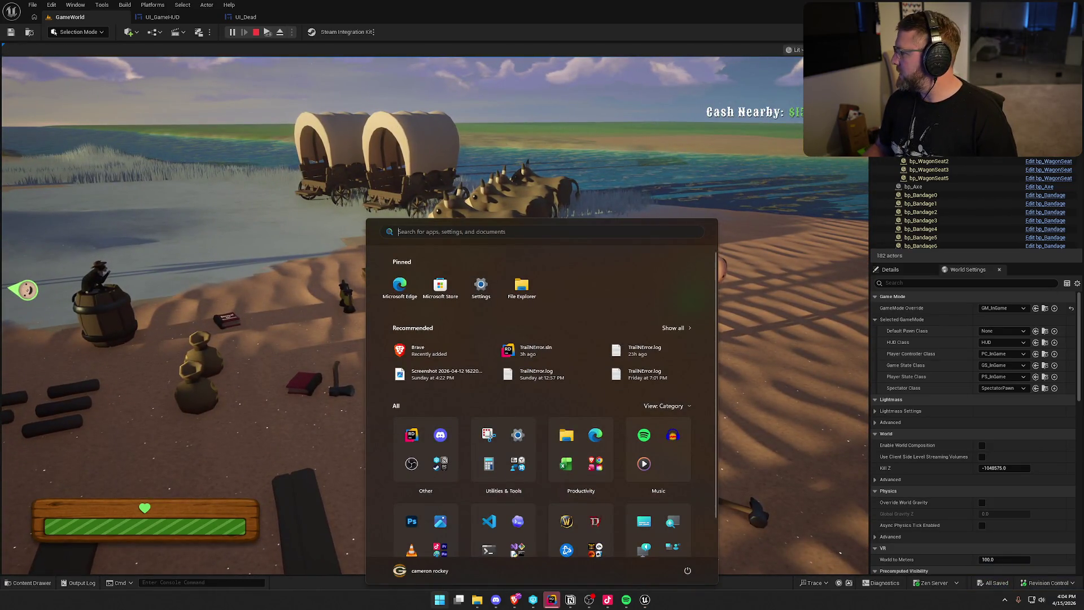
key(super)
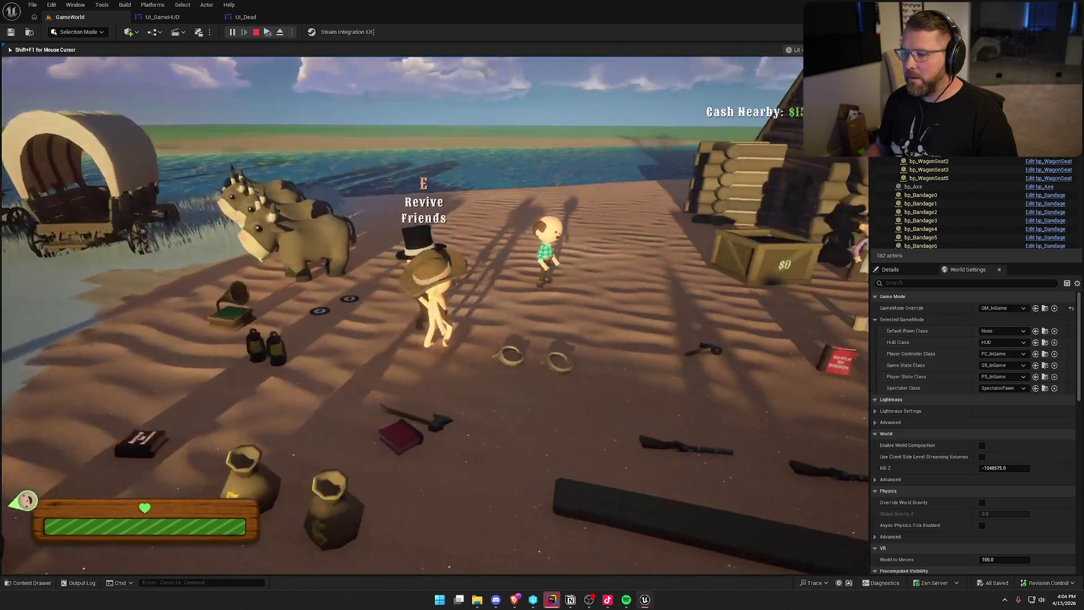
Step: Sprint past the oxen into the lake and swim out until stamina runs out
key(shift+w)
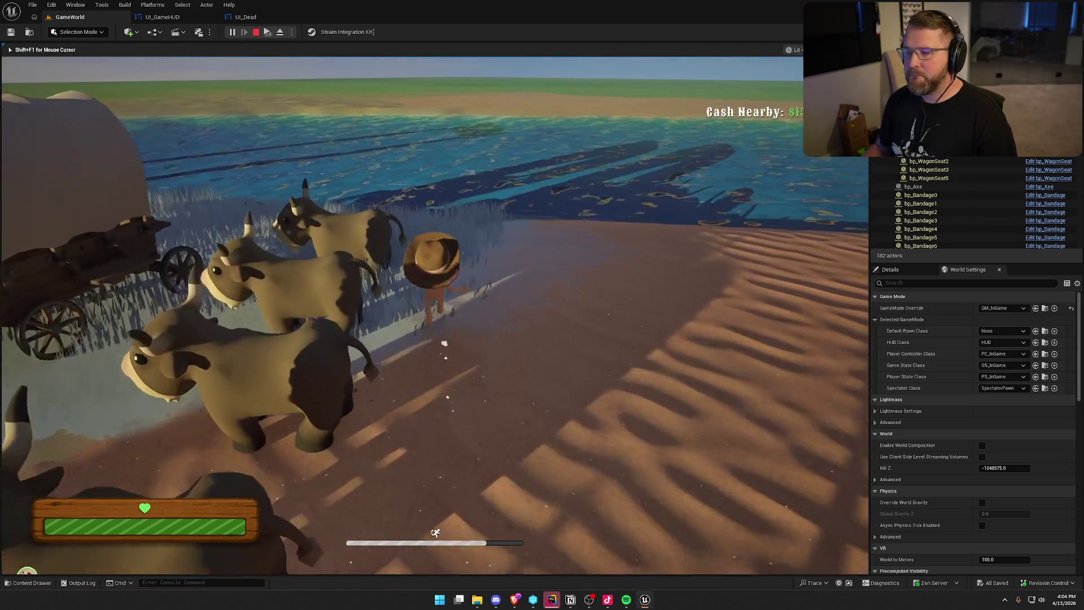
key(shift+w)
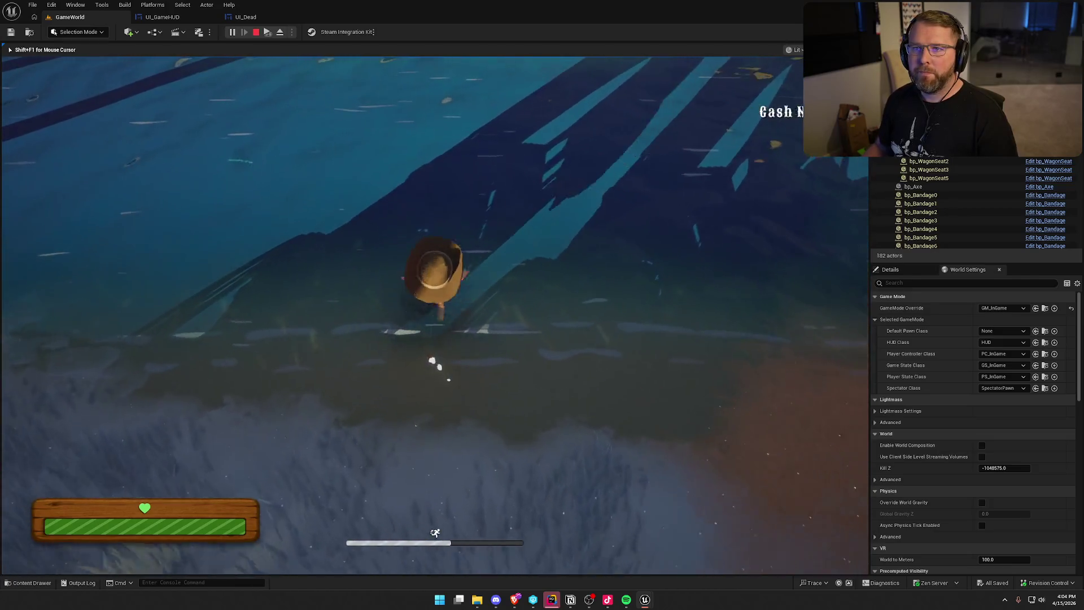
key(shift+w)
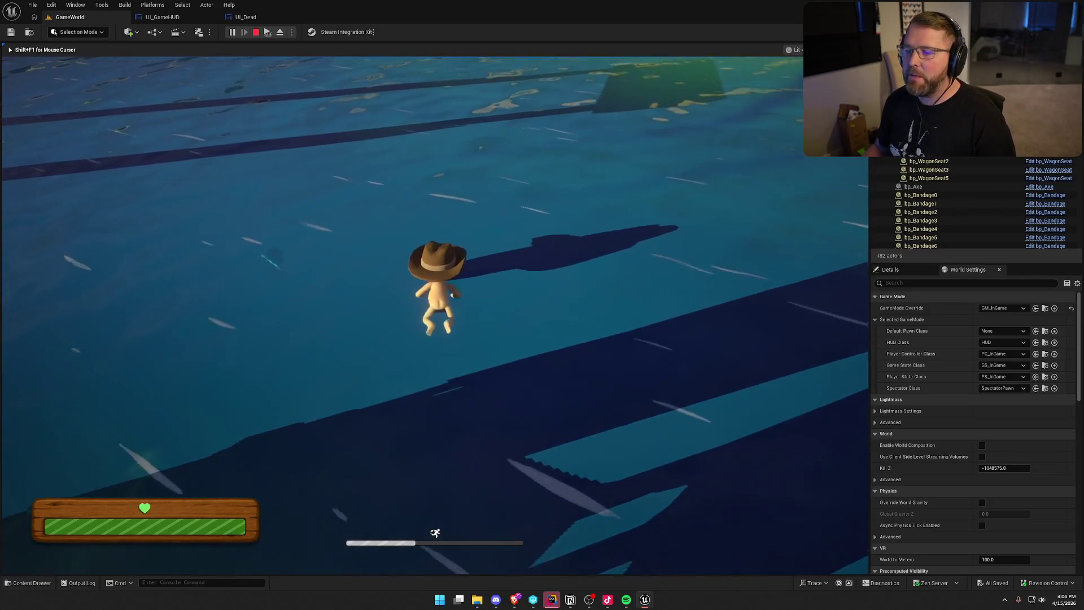
key(shift+w)
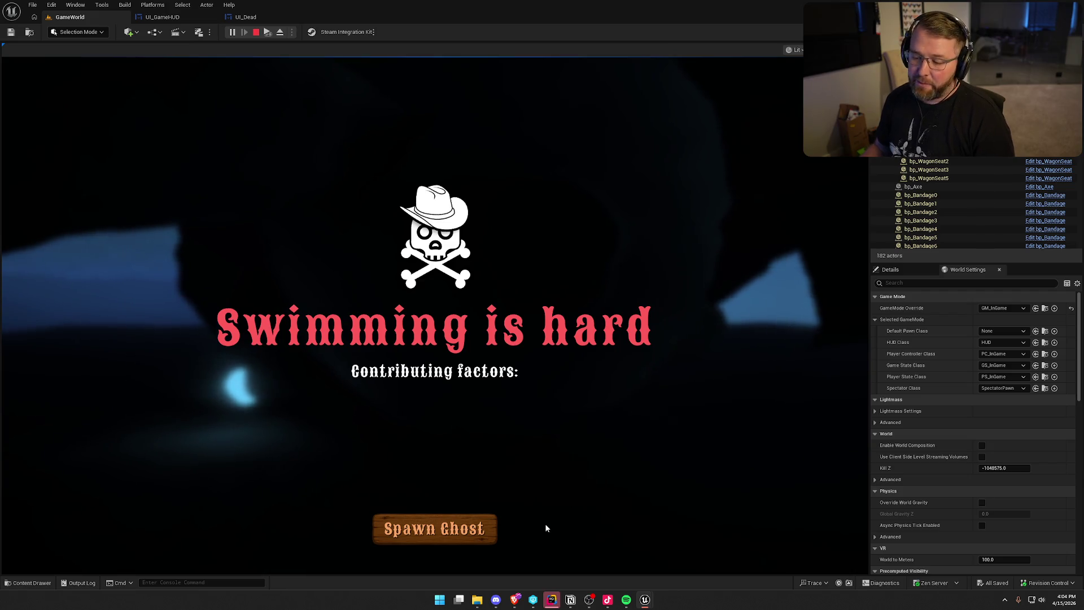
Step: Spawn as a ghost, respawn at the trading post, walk to the tent and cows, then end the play session
click(457, 532)
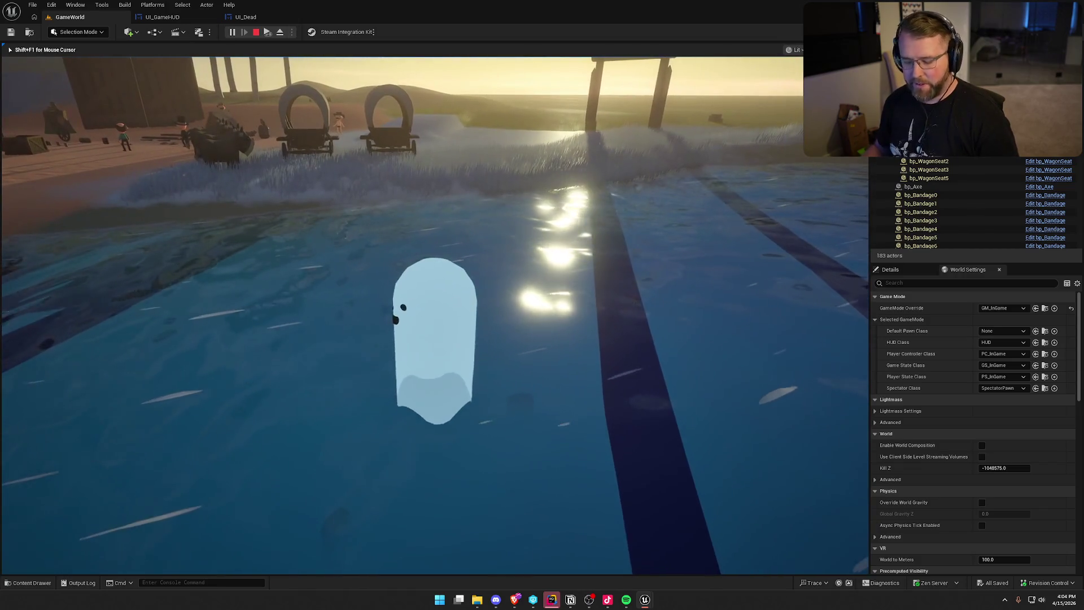
key(super)
key(super)
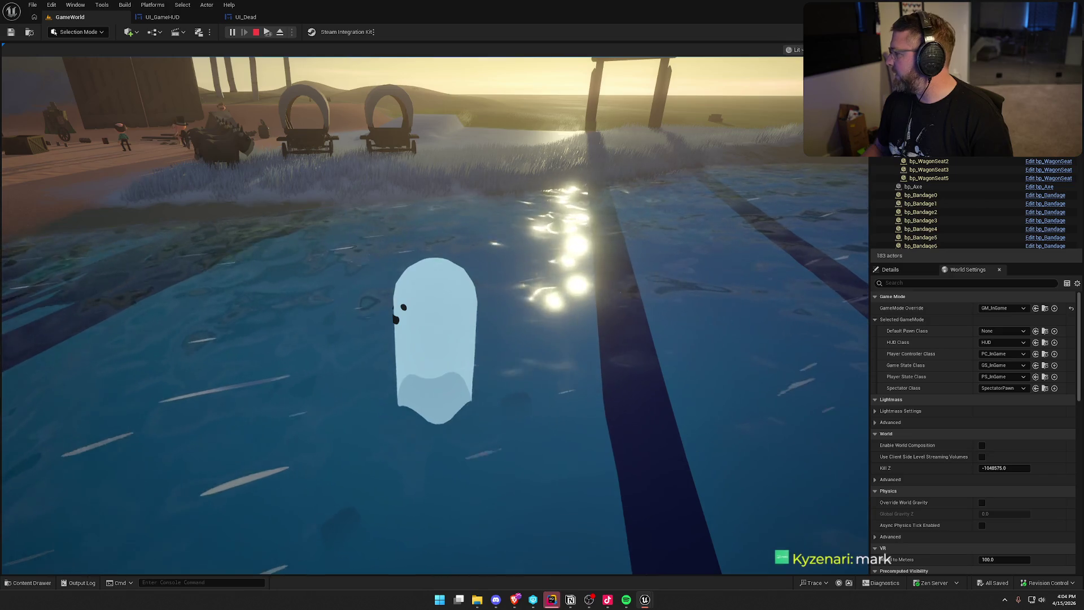
key(super)
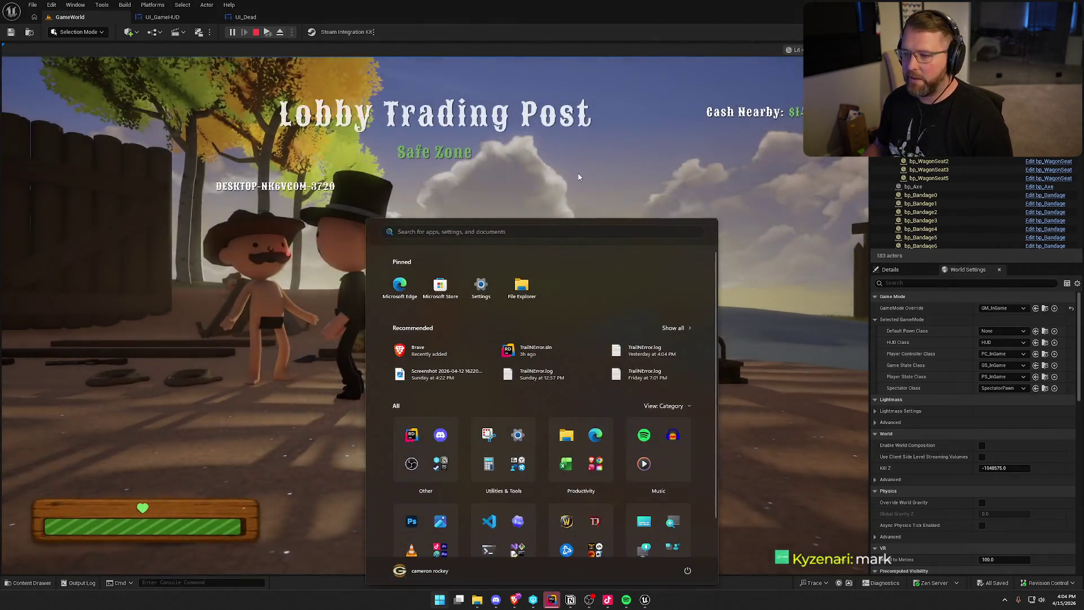
key(super)
key(shift+w)
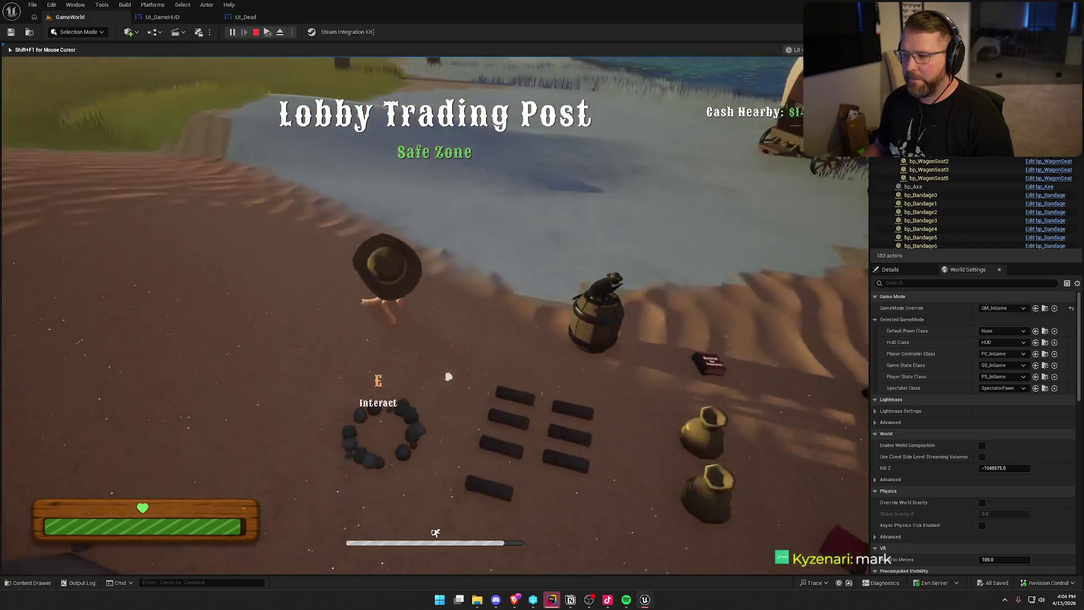
key(w)
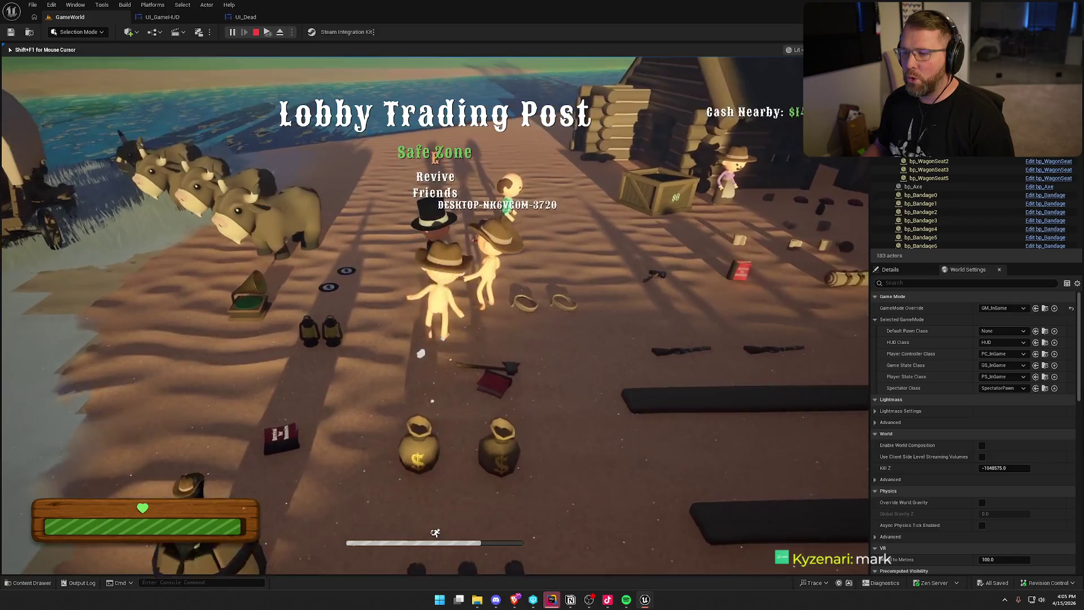
key(Escape)
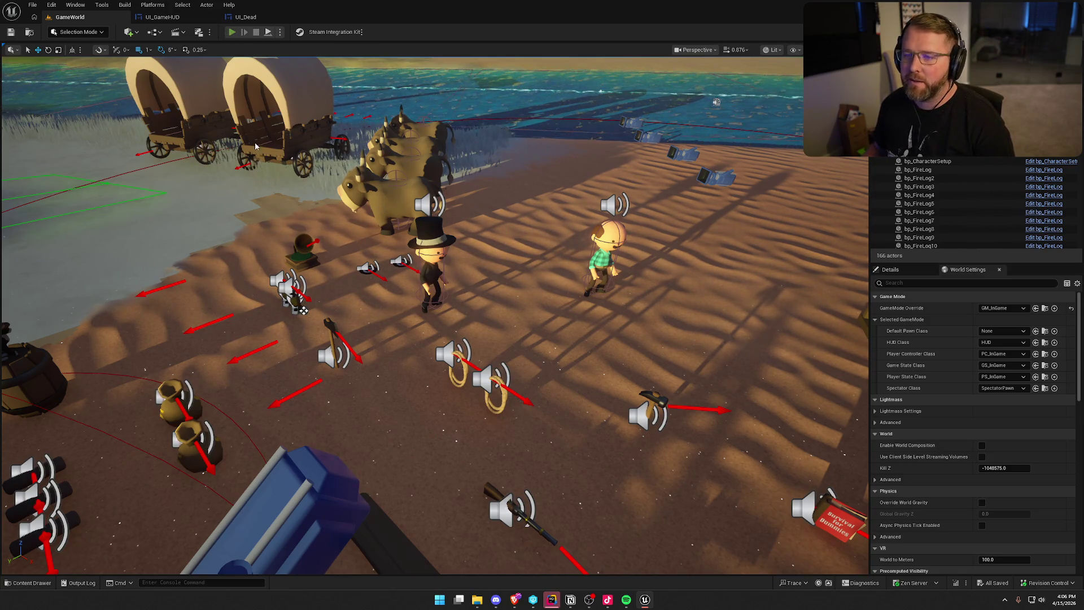
key(alt+p)
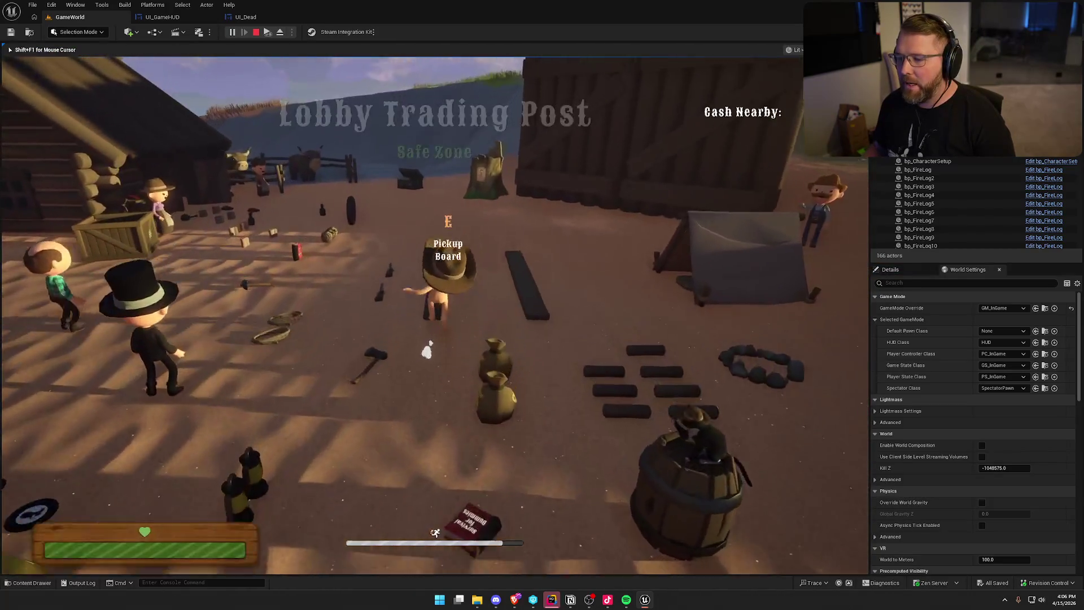
key(w)
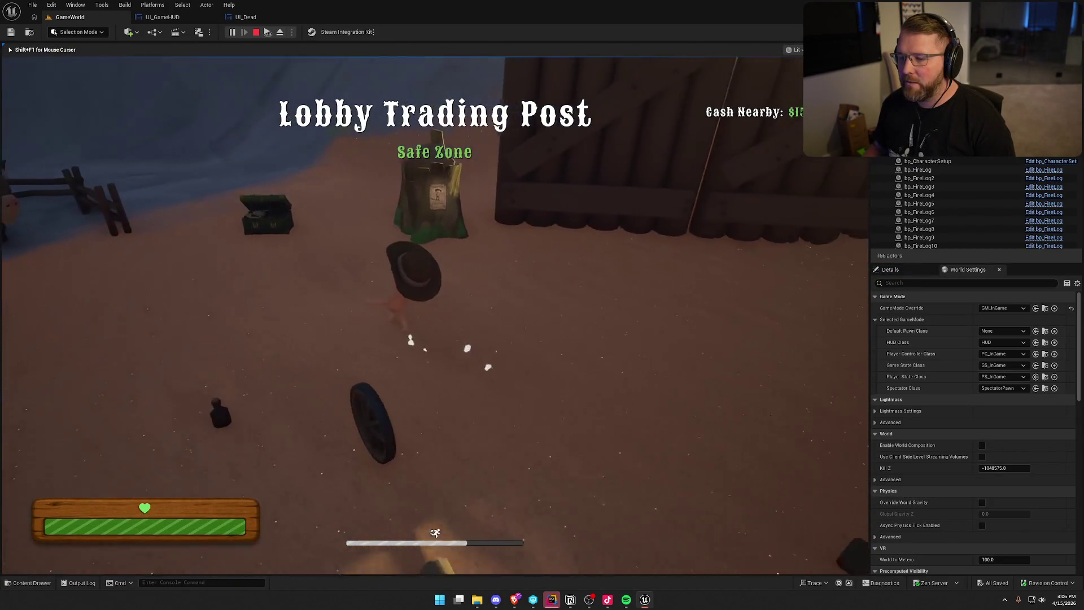
key(e)
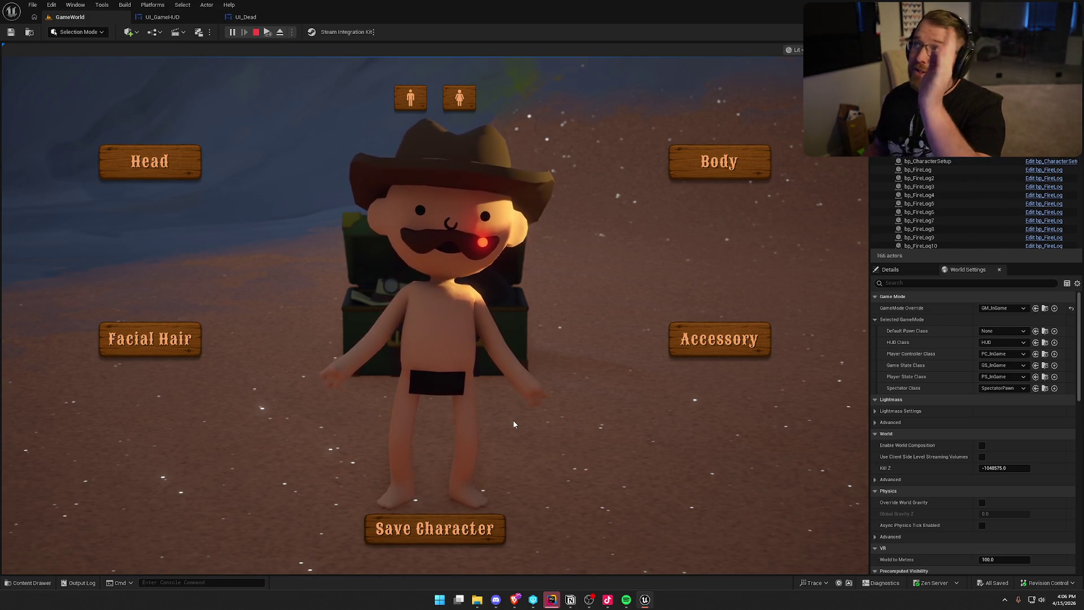
click(467, 526)
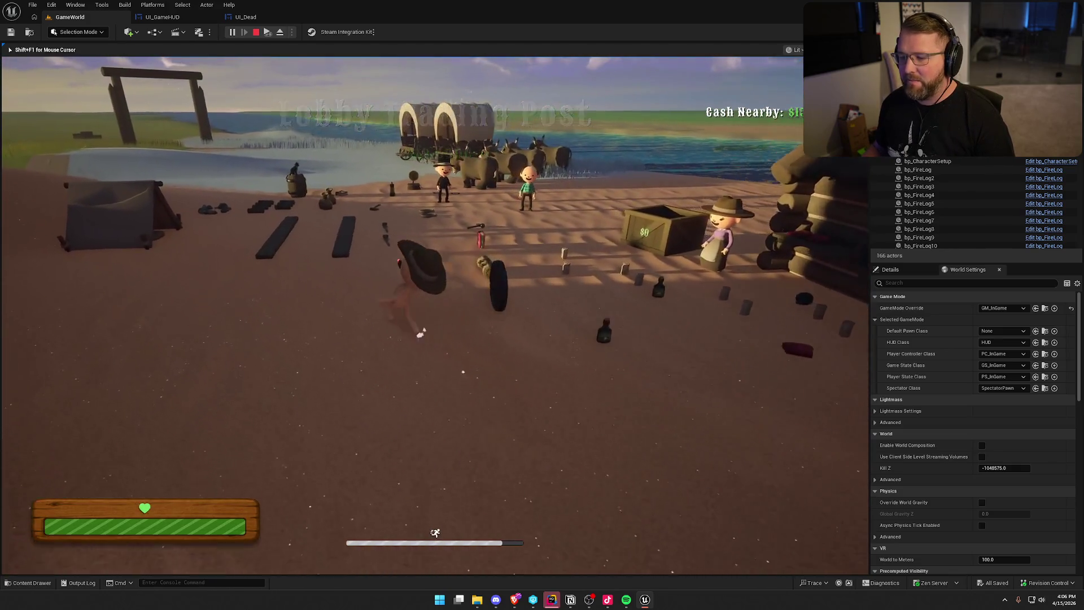
key(w)
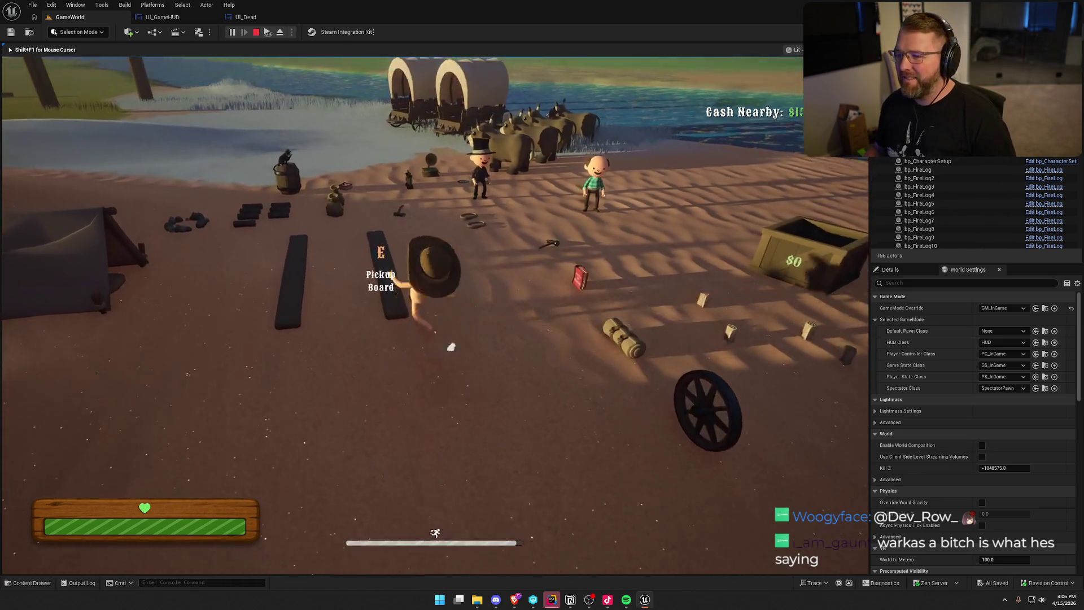
key(e)
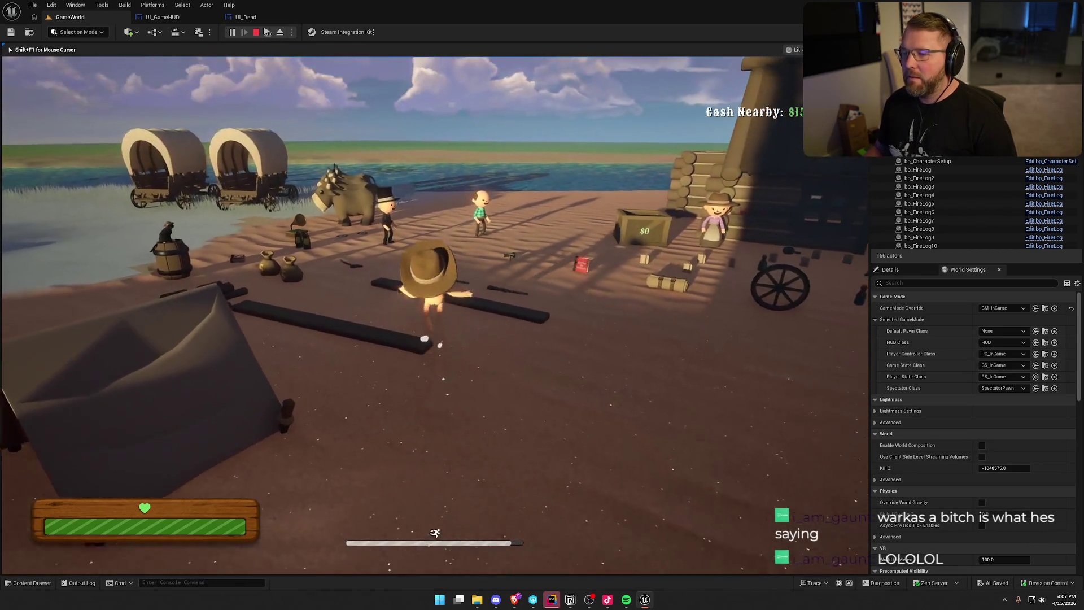
key(e)
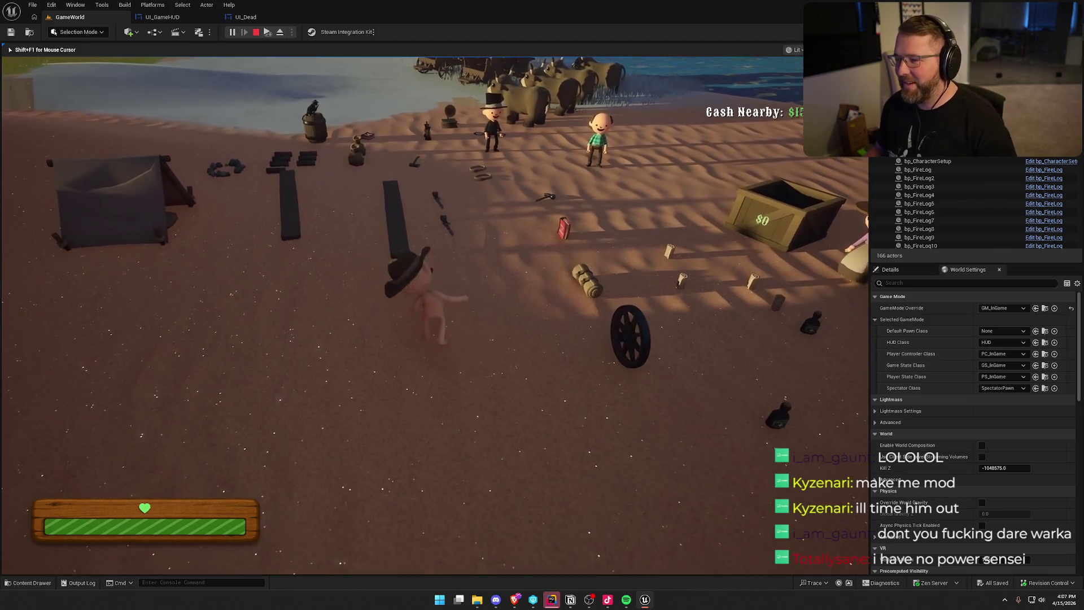
key(Escape)
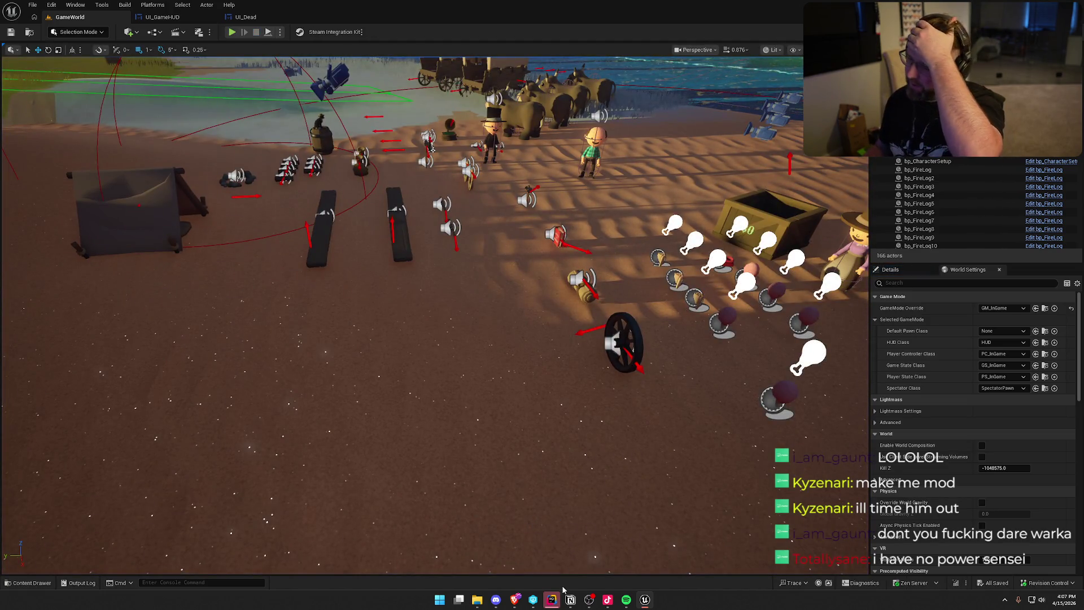
Step: Tick 'Check UI after undertaker respawn' in Notion's To Do list, then return to the Unreal GameWorld view
click(552, 600)
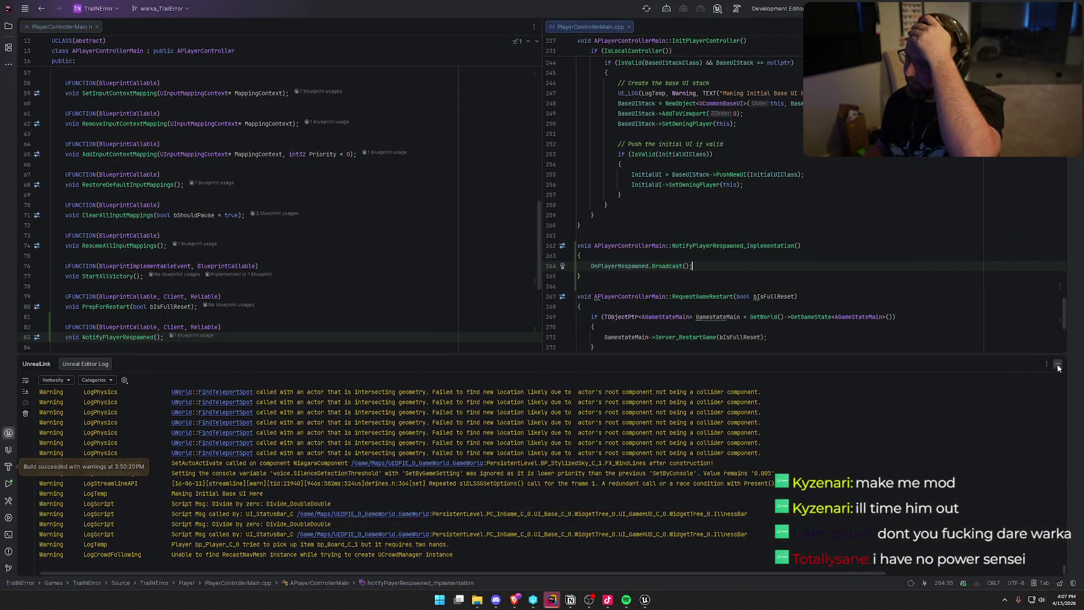
click(1058, 367)
click(571, 599)
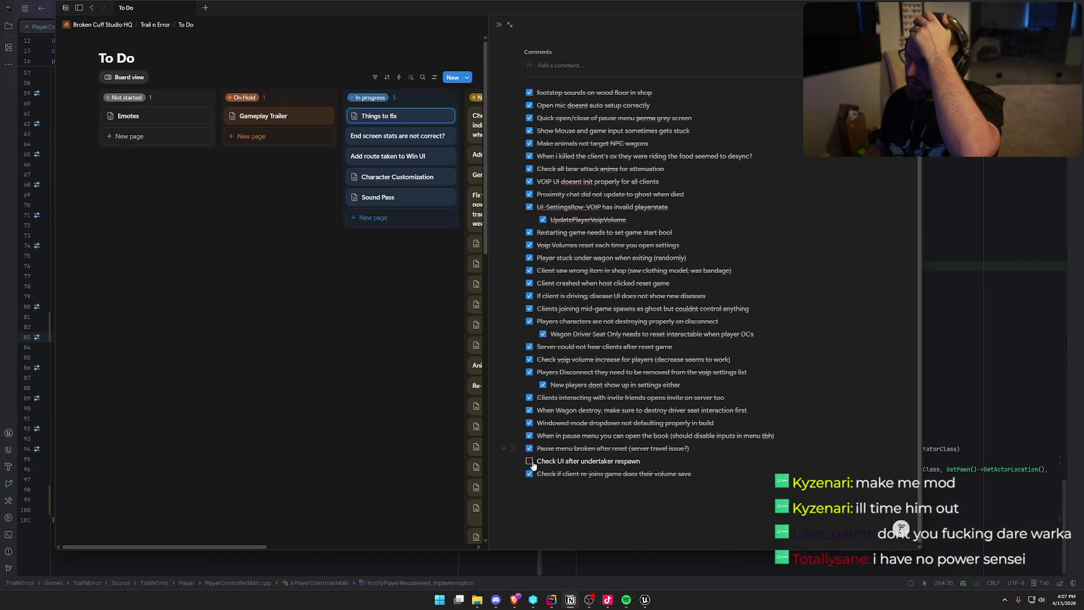
click(530, 462)
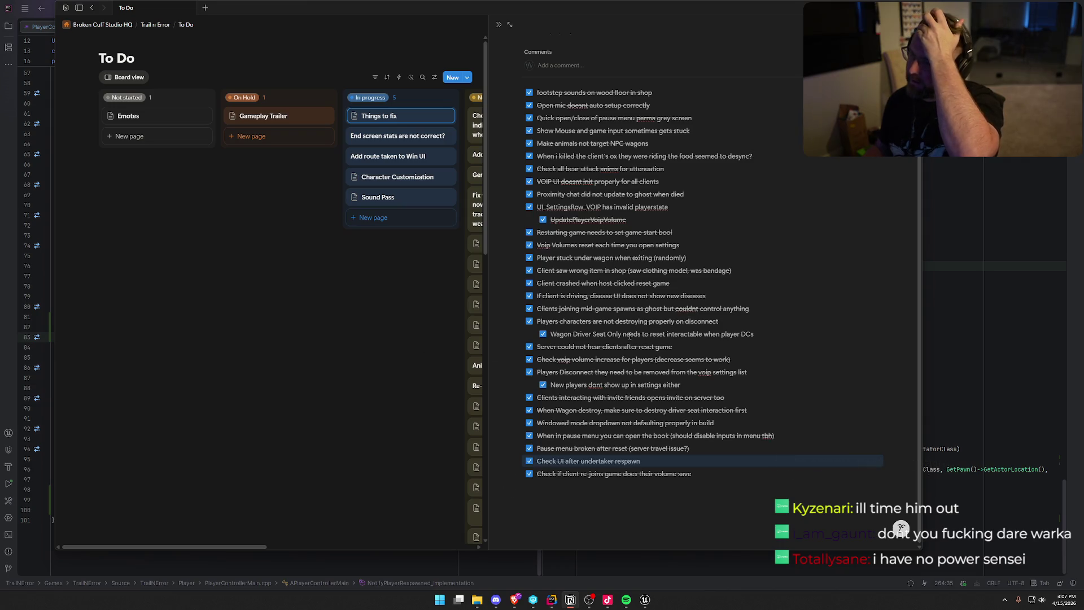
key(alt+Tab)
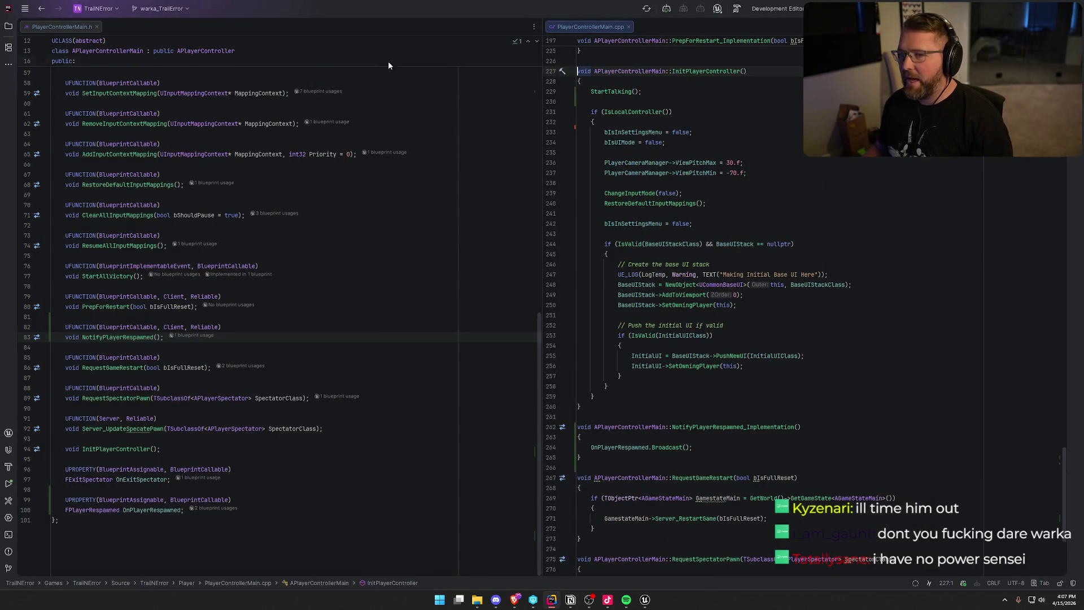
middle_click(70, 27)
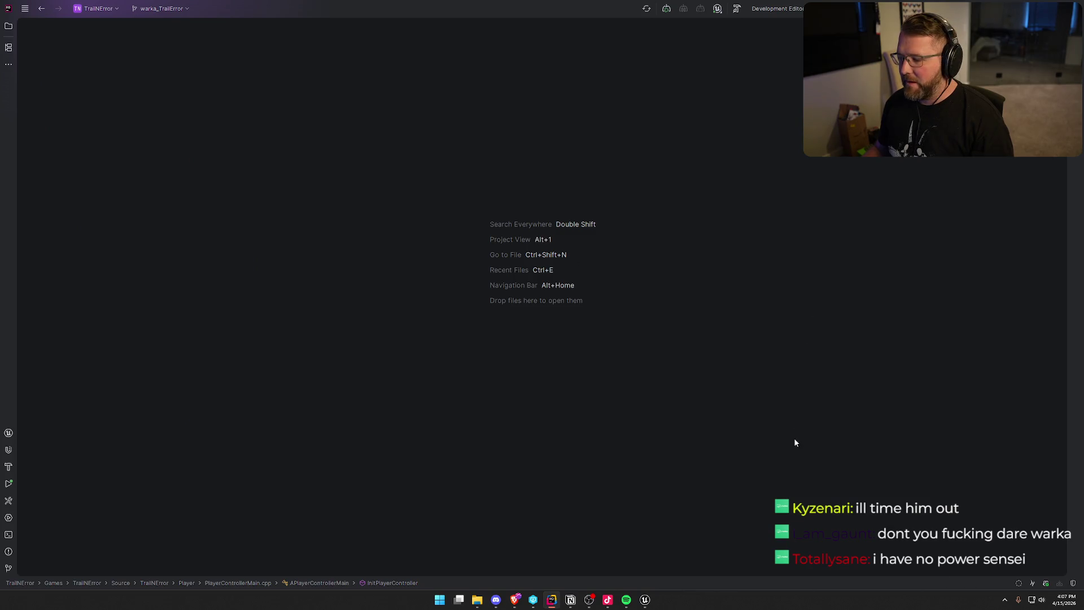
click(645, 599)
drag(453, 229, 448, 219)
Step: Package the project for Windows into the confirmed output folder
key(g)
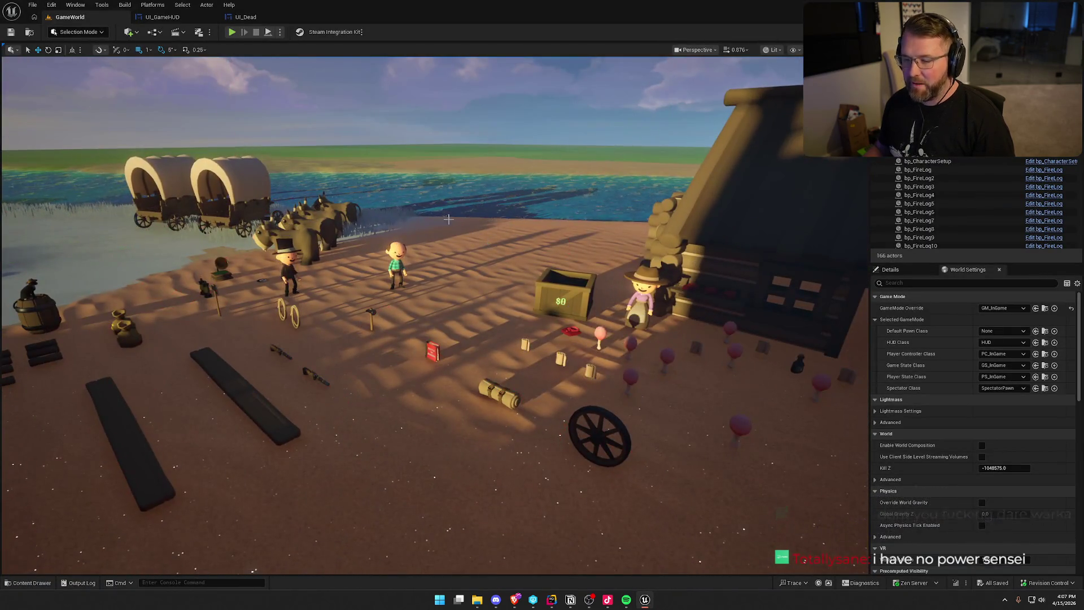
click(102, 5)
mouse_move(181, 85)
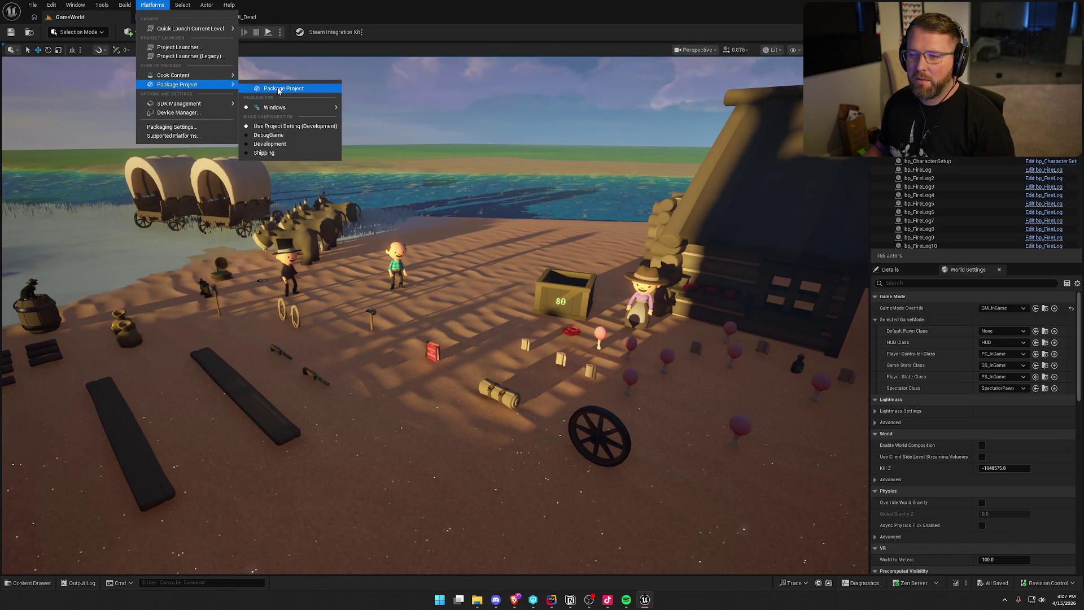
click(280, 88)
click(785, 372)
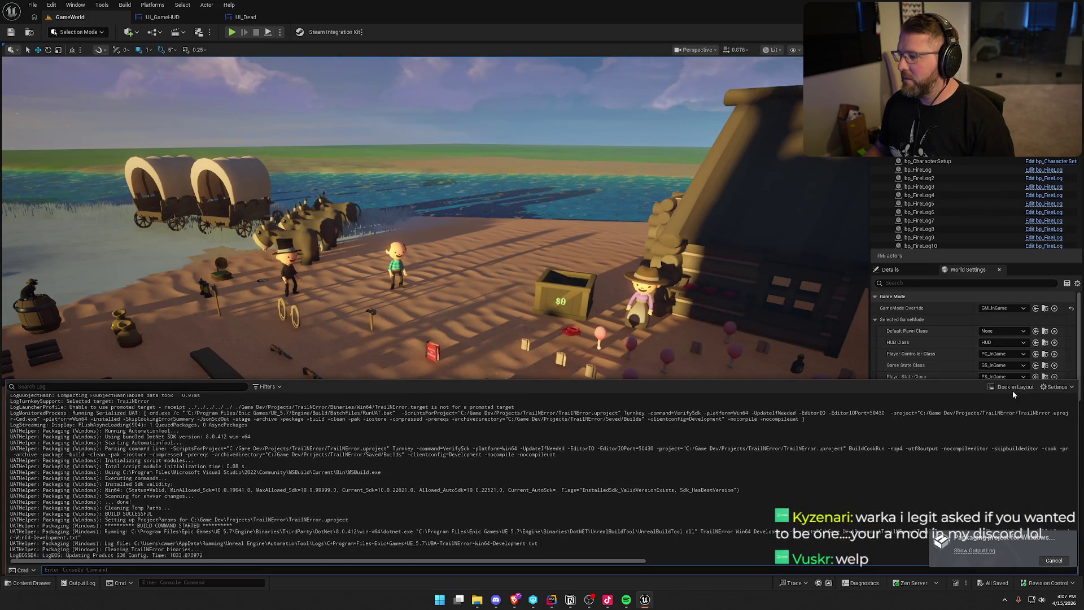
Step: Dock the packaging Output Log as a full tab and clear its old lines
click(1015, 386)
right_click(424, 232)
click(451, 238)
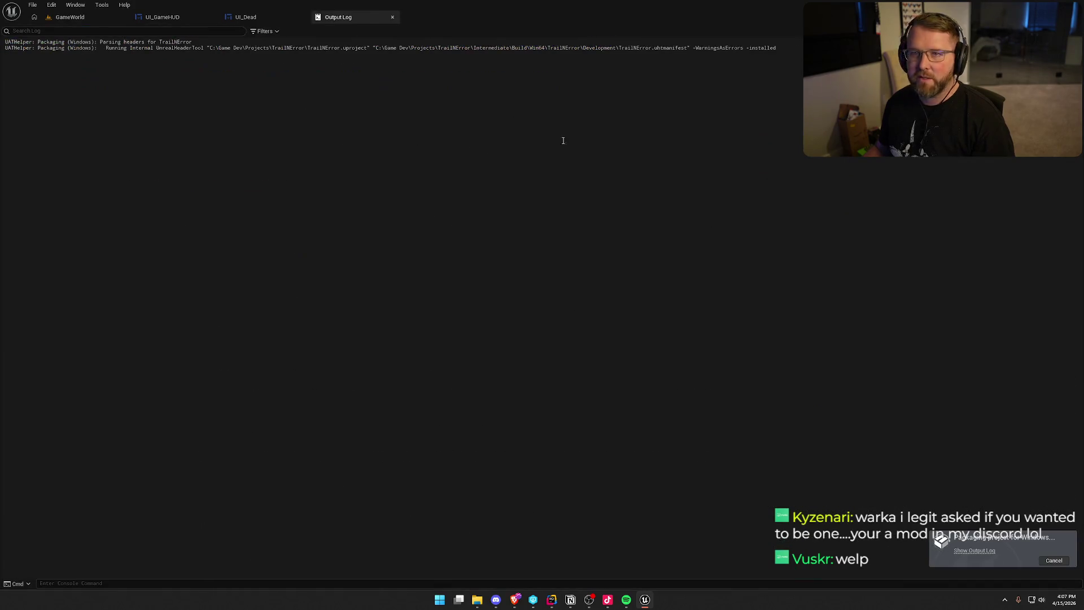
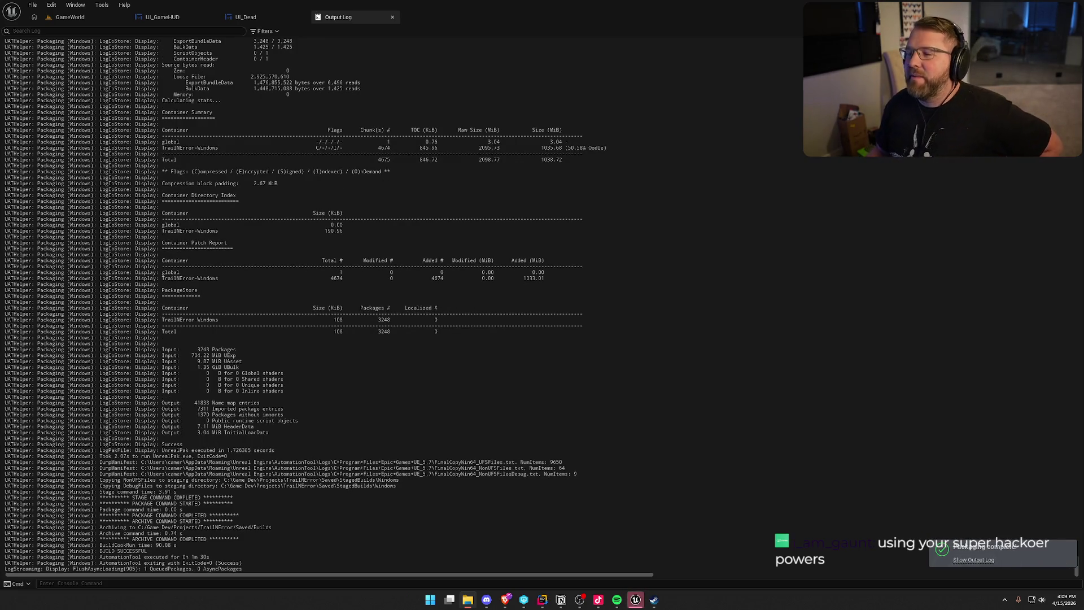
Step: Close the Output Log and the UI_Dead Blueprint tab, leaving only the GameWorld level view
click(149, 18)
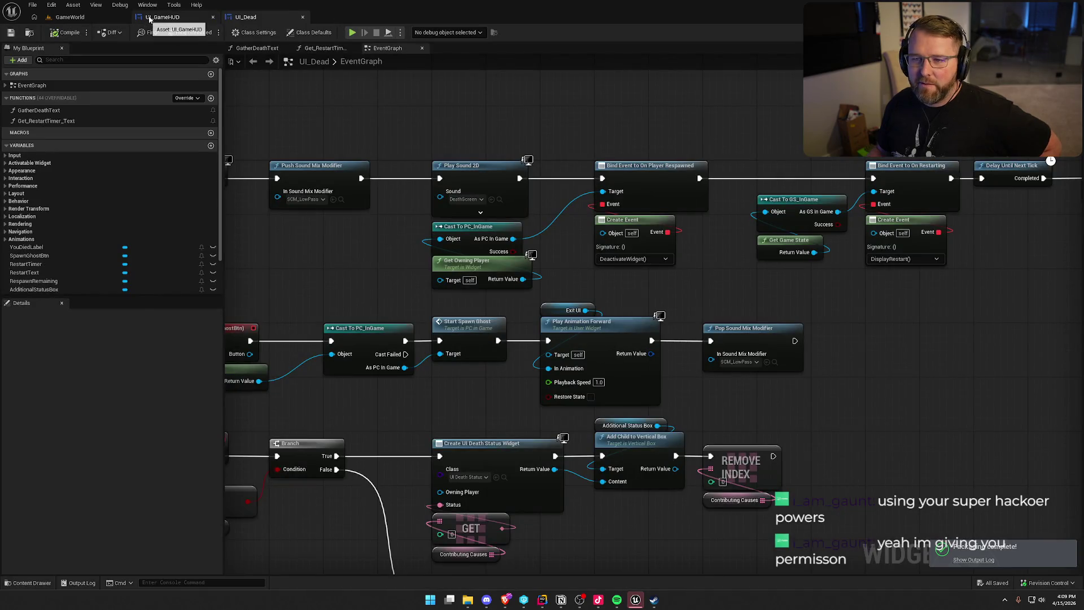
click(212, 18)
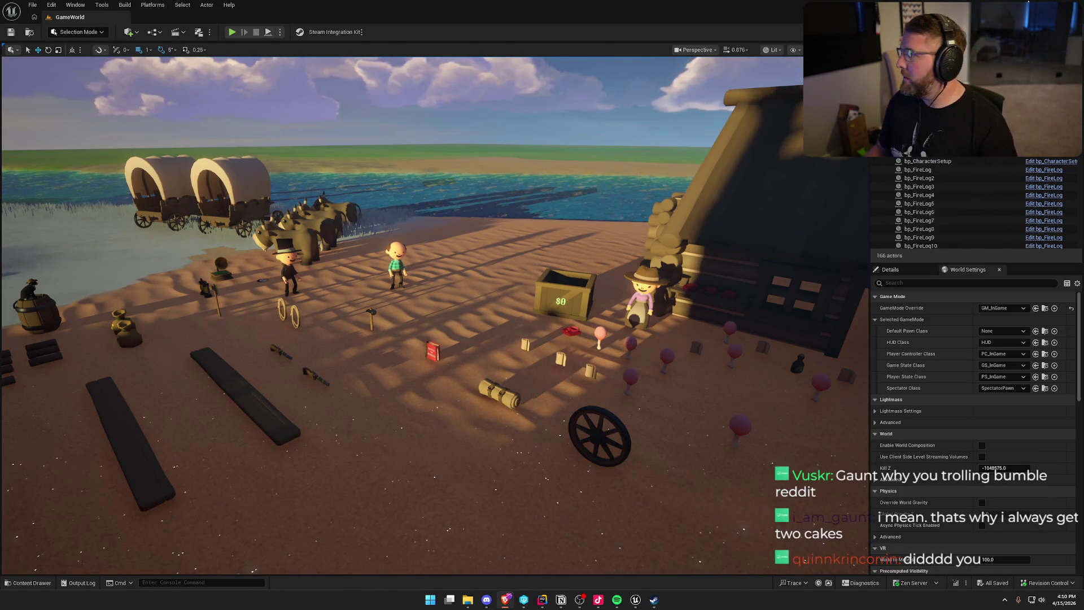
Step: Close Unreal Editor, the Rider code editor and the Notion To Do board
key(alt+Tab)
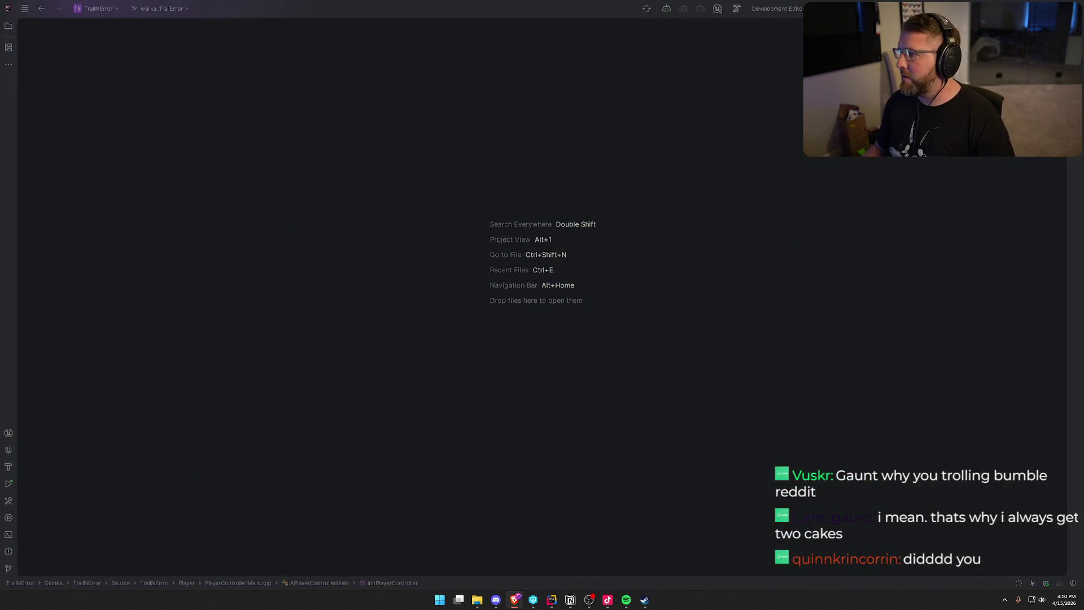
key(alt+Tab)
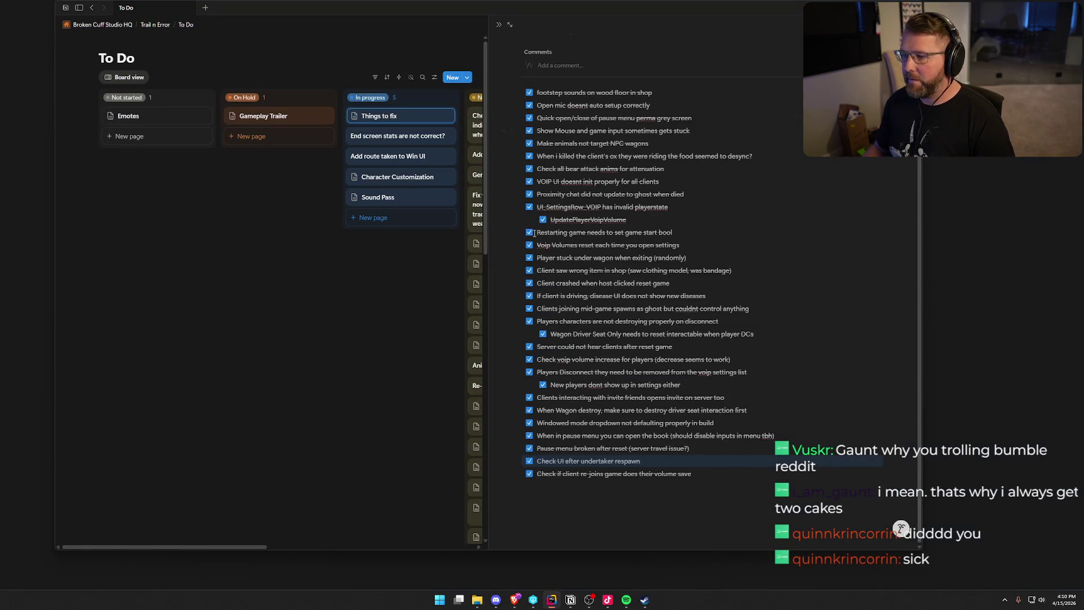
key(alt+Tab)
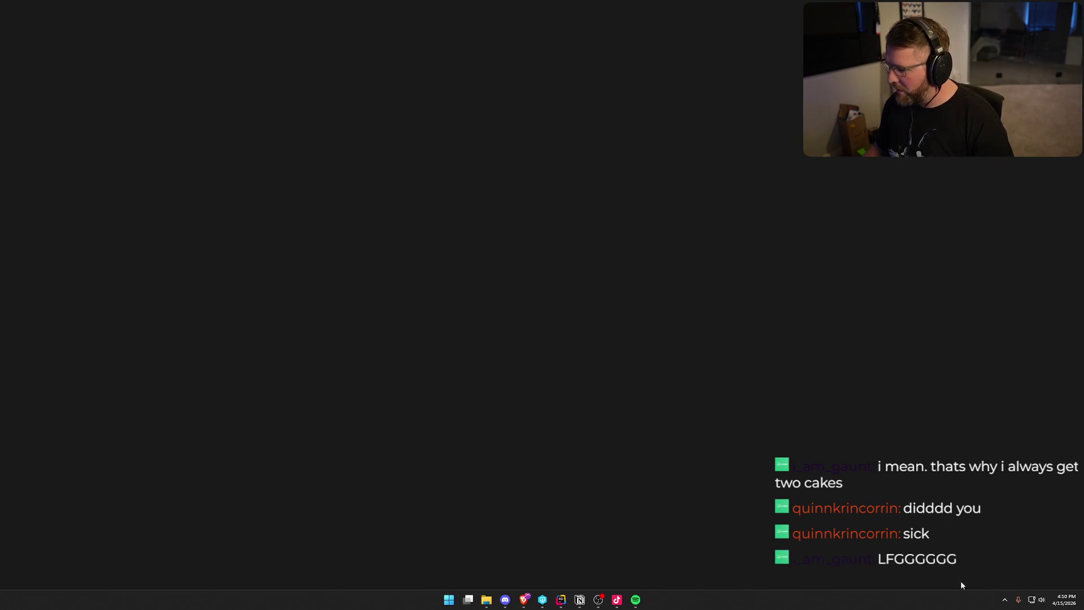
Step: Exit Steam from its hidden system-tray icon
click(1004, 599)
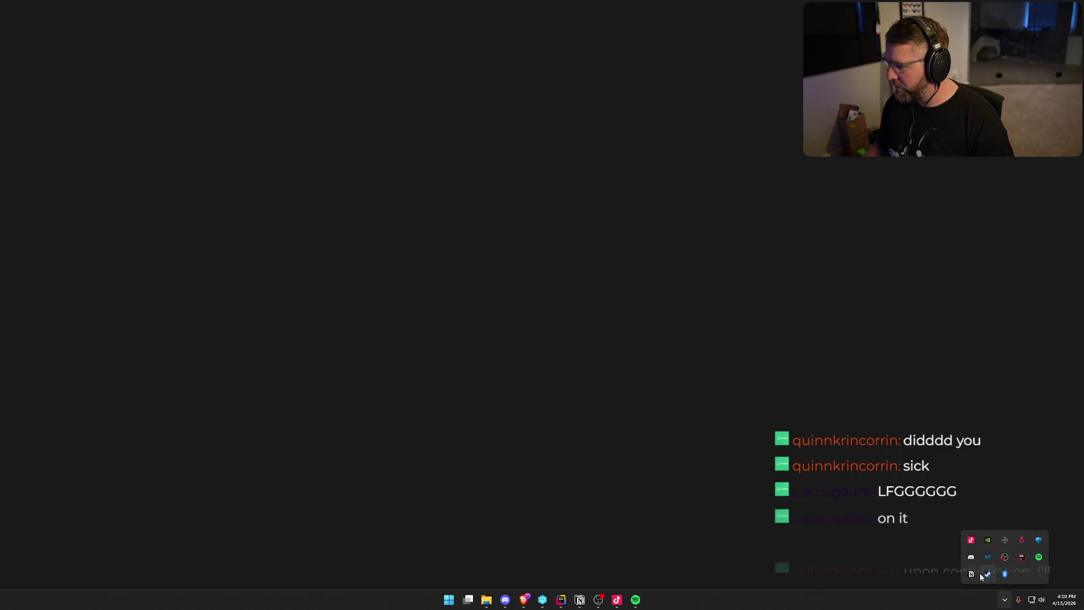
right_click(981, 572)
click(996, 572)
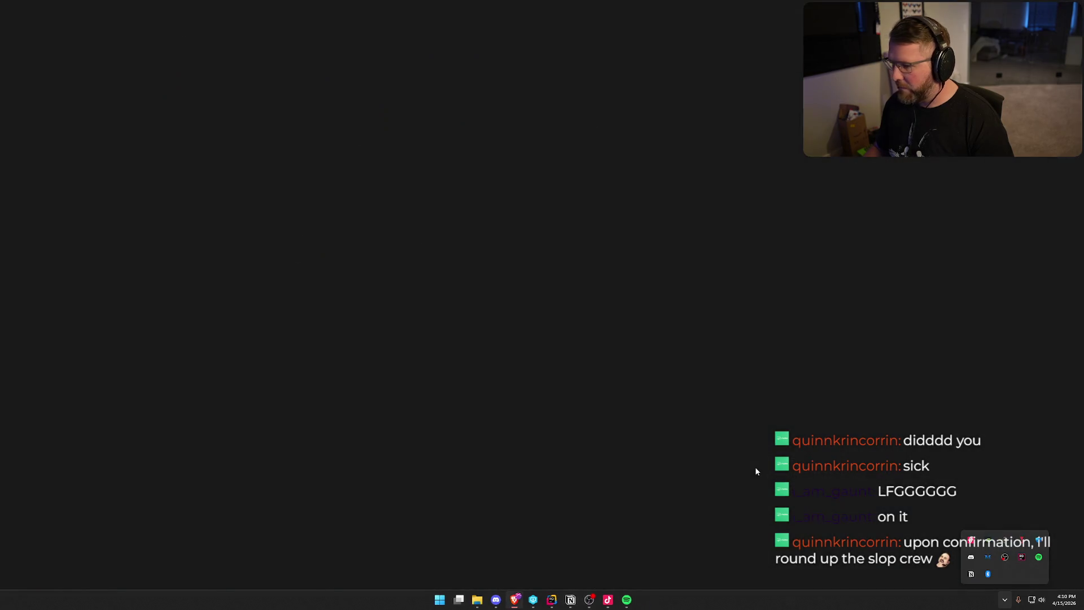
Step: Relaunch Steam from Windows search and reposition its sign-in window
key(super)
text(spotify)
key(Return)
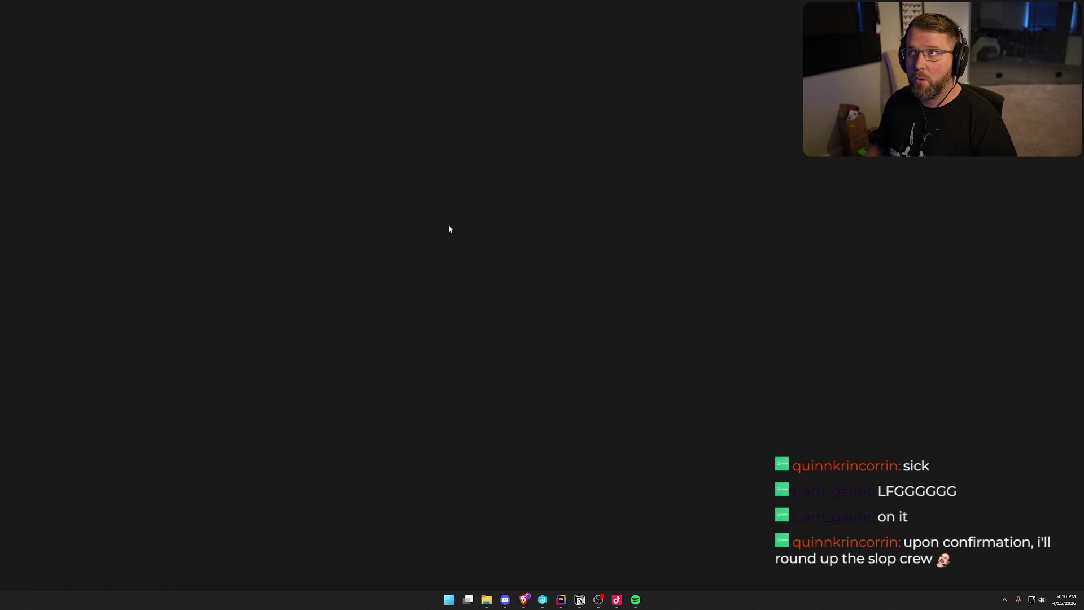
click(1005, 601)
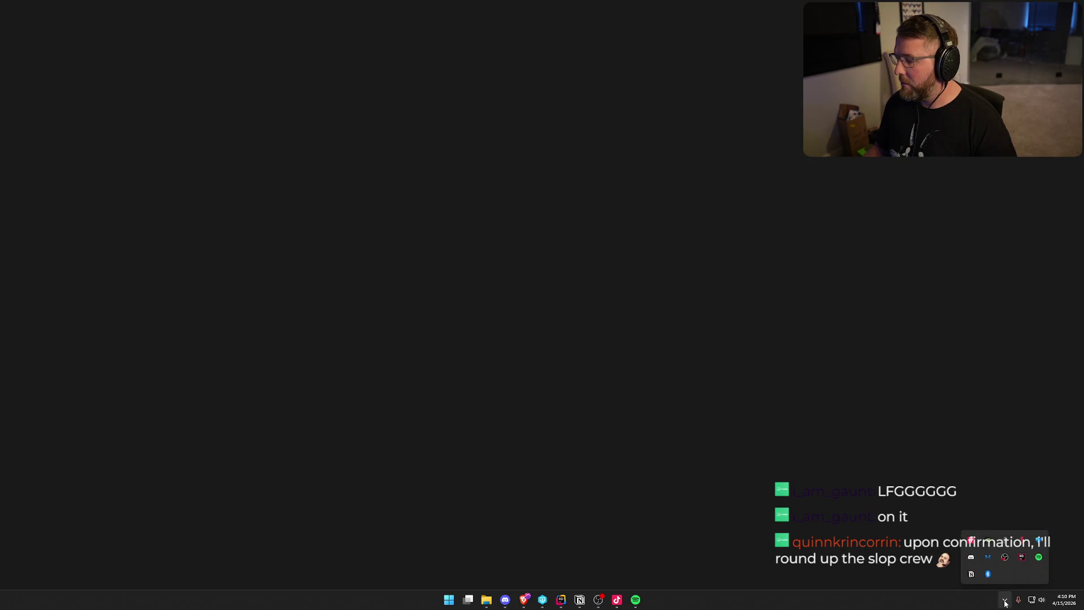
click(1005, 602)
key(super)
text(steam)
key(Return)
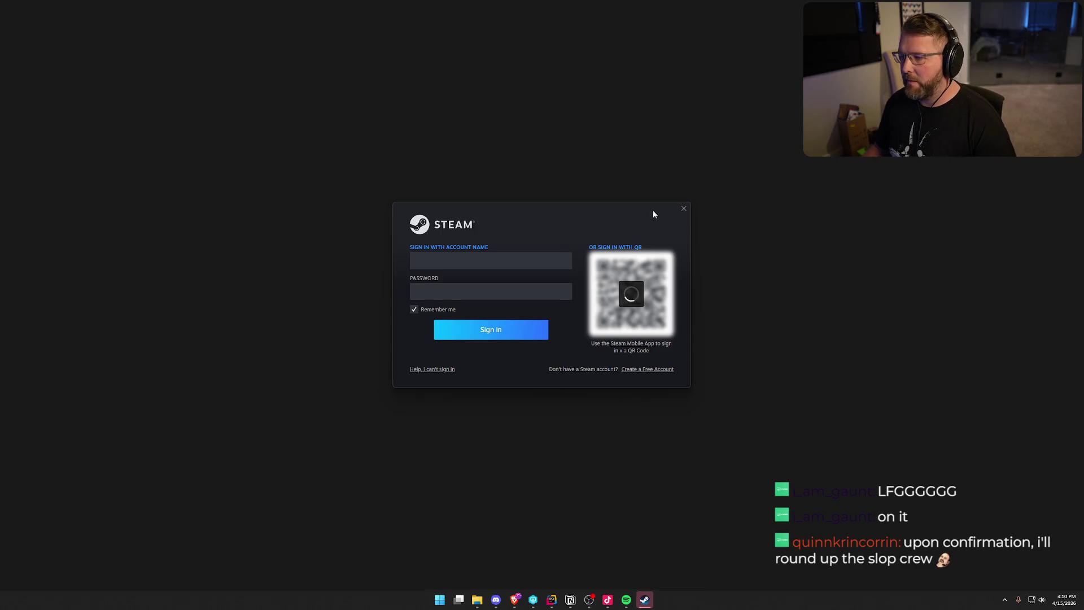
drag(652, 210, 773, 239)
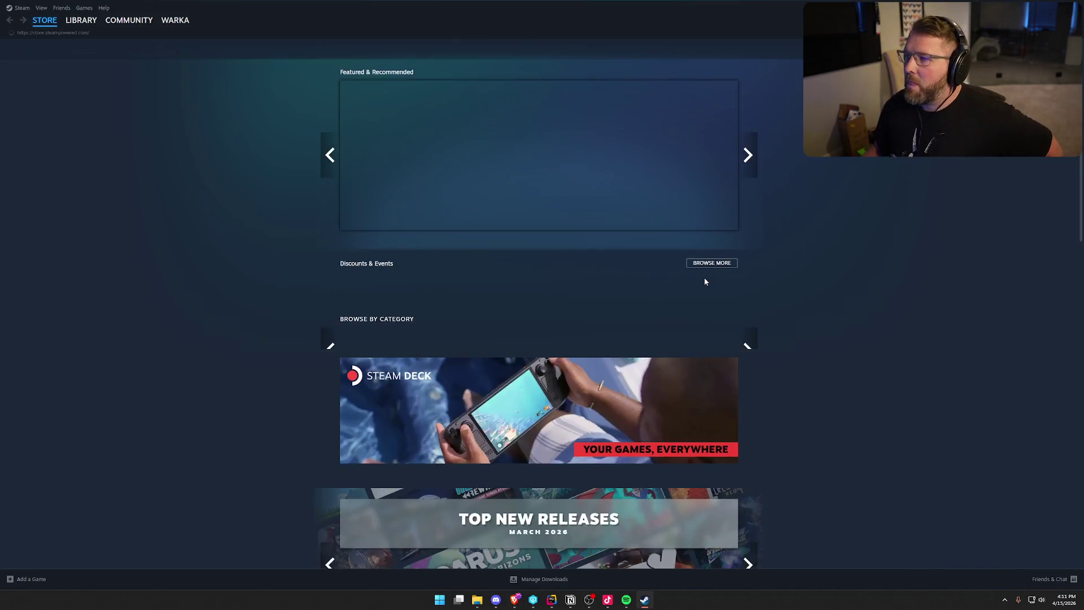
Step: Update Trail & Error Playtest from the Steam Library, then launch it
click(80, 20)
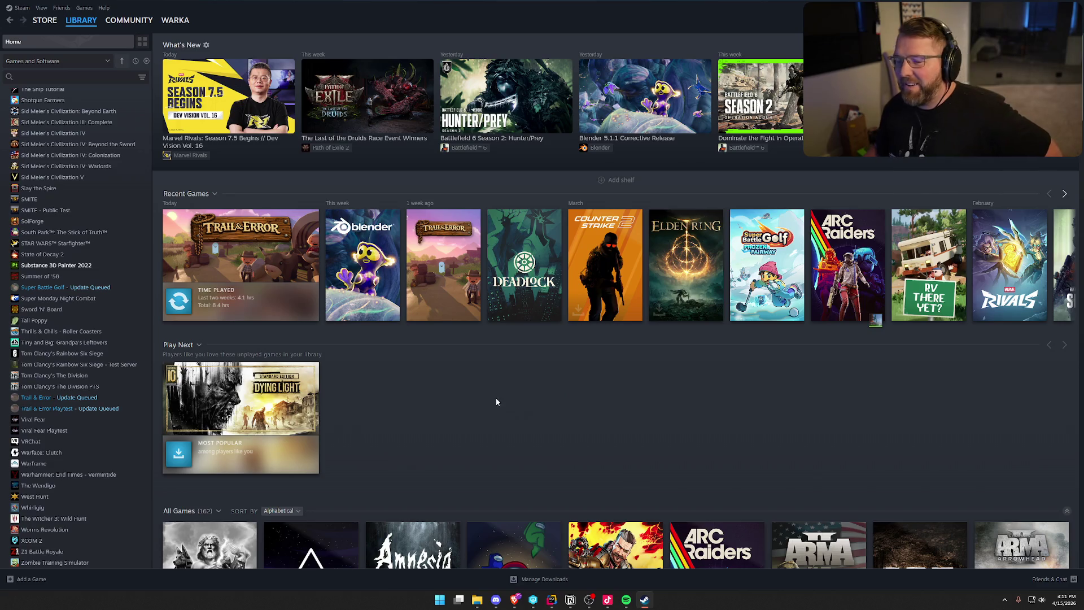
click(63, 409)
right_click(64, 410)
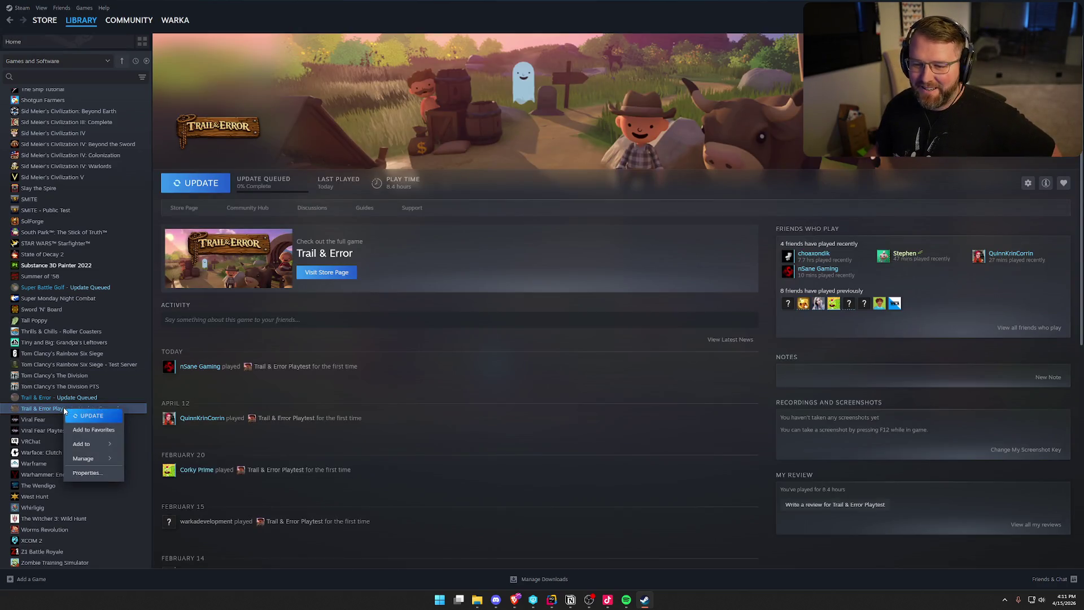
click(90, 415)
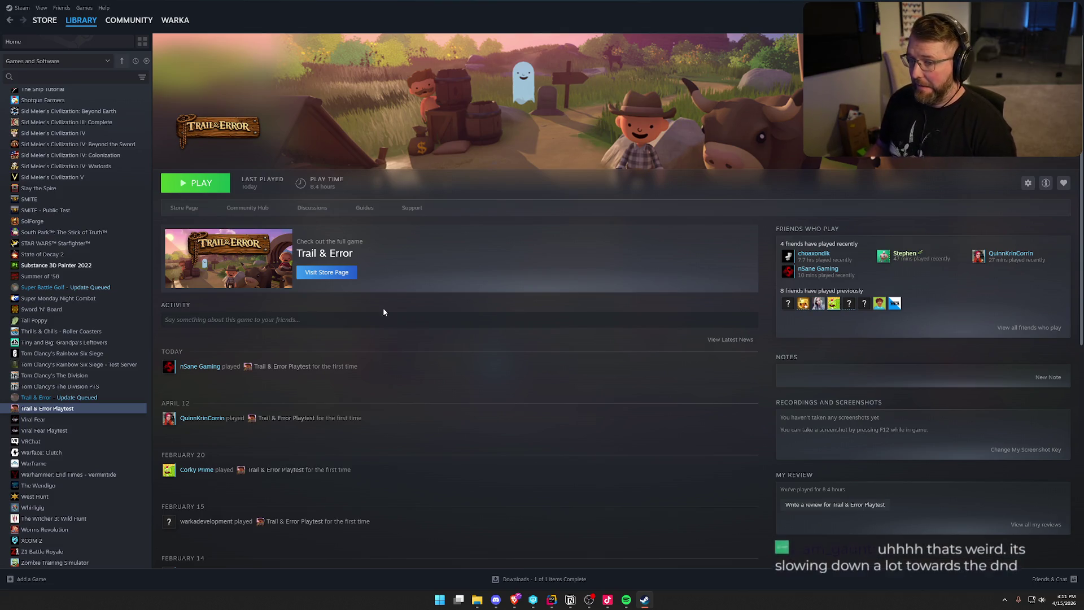
click(195, 183)
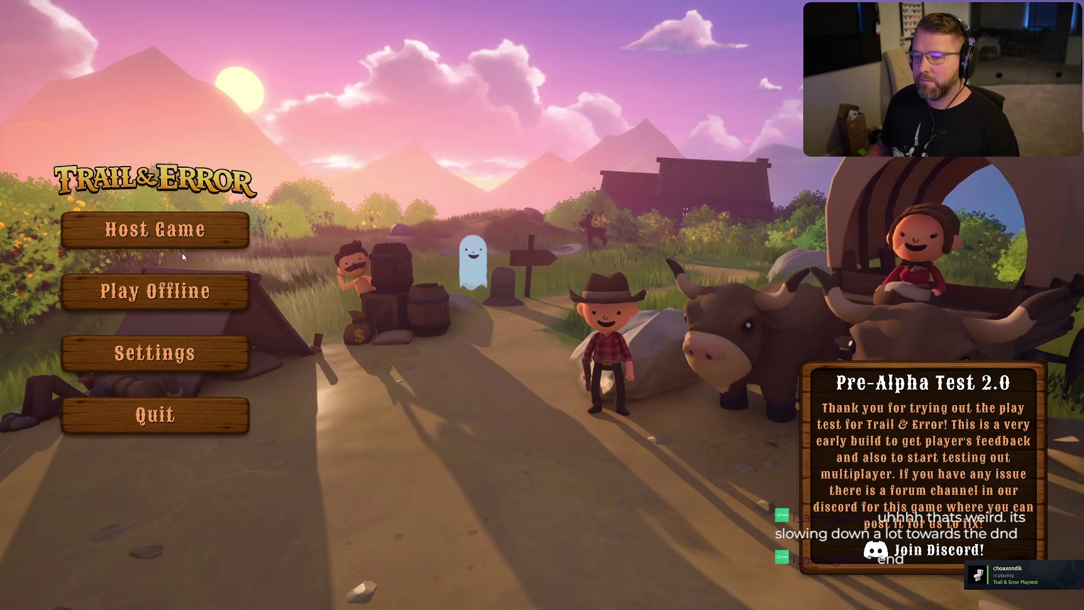
Step: Host a new game and start it on Probably Fine difficulty
click(169, 291)
click(285, 355)
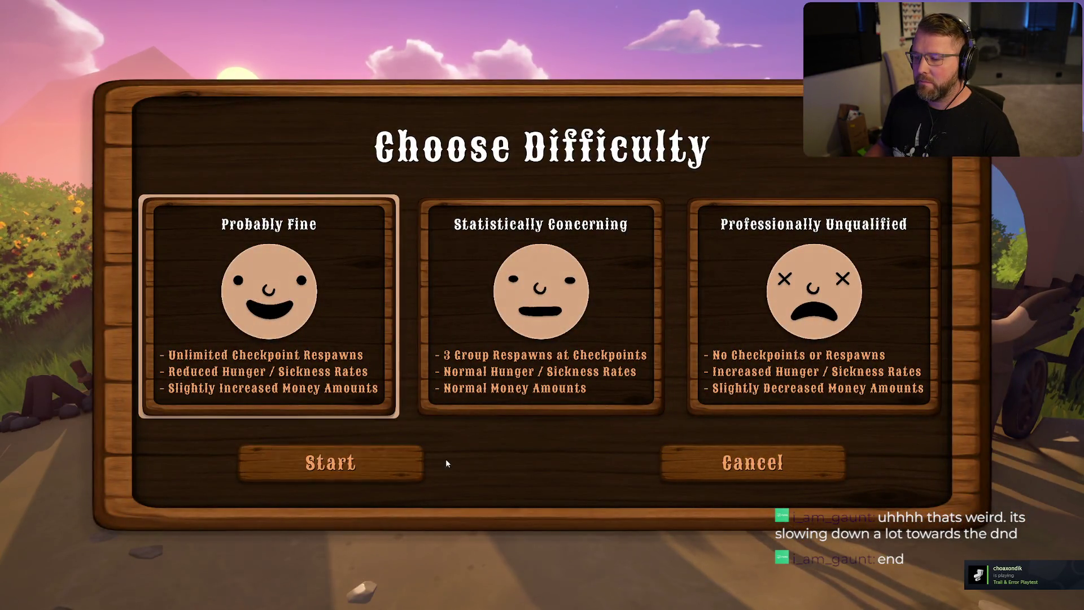
click(418, 462)
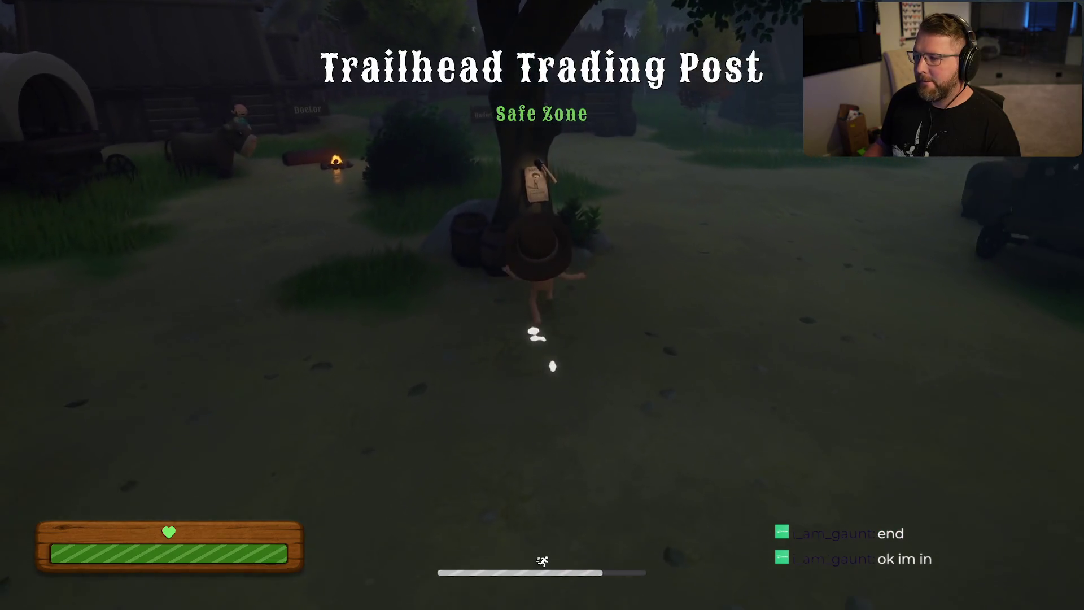
Step: Invite a Steam friend into the hosted game from the invite list
key(i)
click(511, 102)
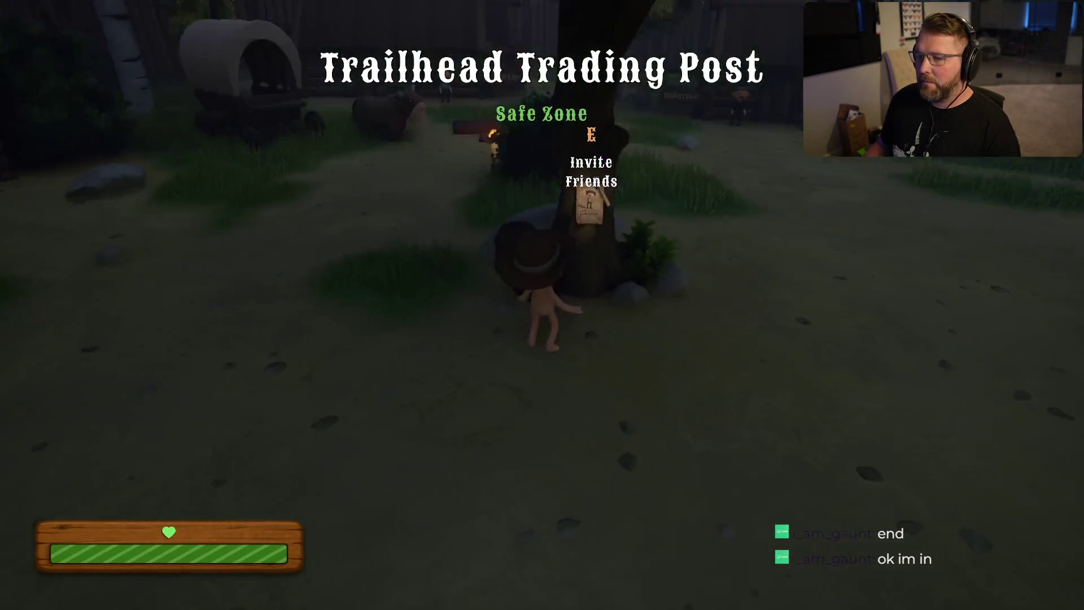
key(w)
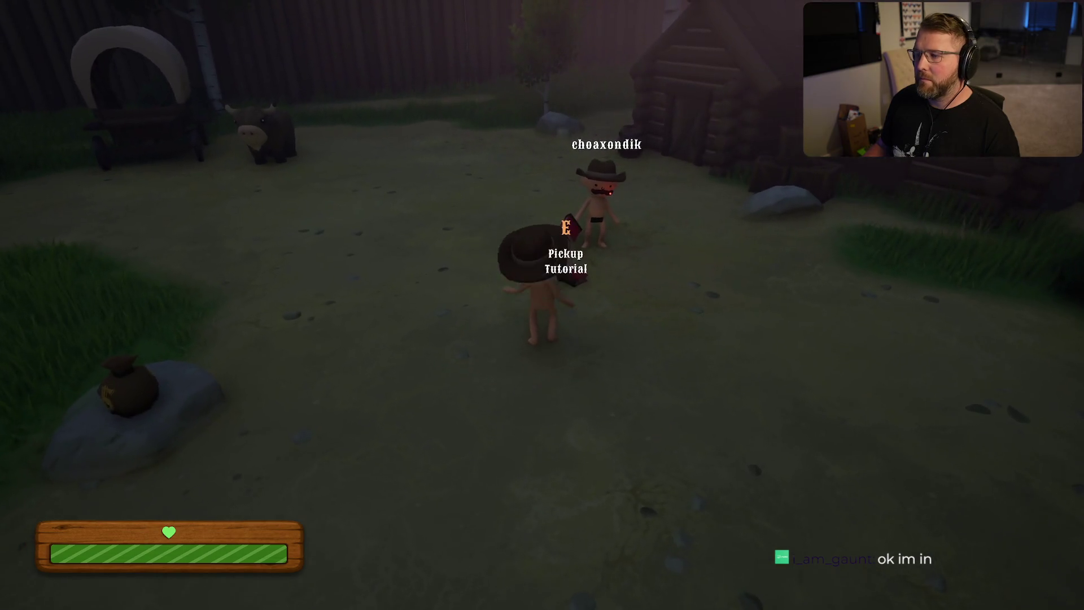
Step: Check the Settings from the pause menu, then buy a gun at the General Store
key(Escape)
click(537, 248)
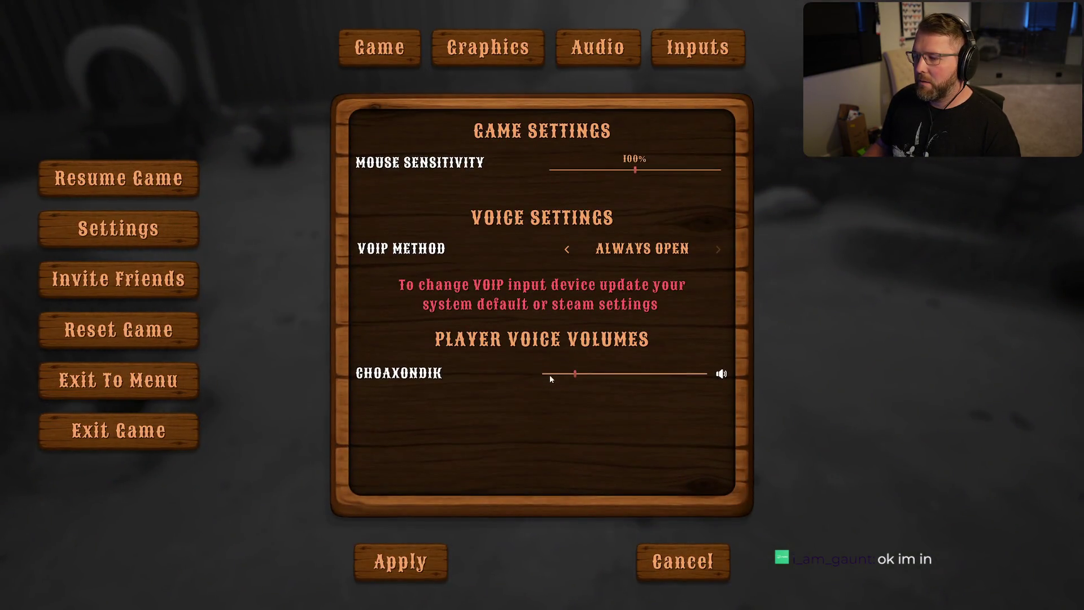
click(403, 562)
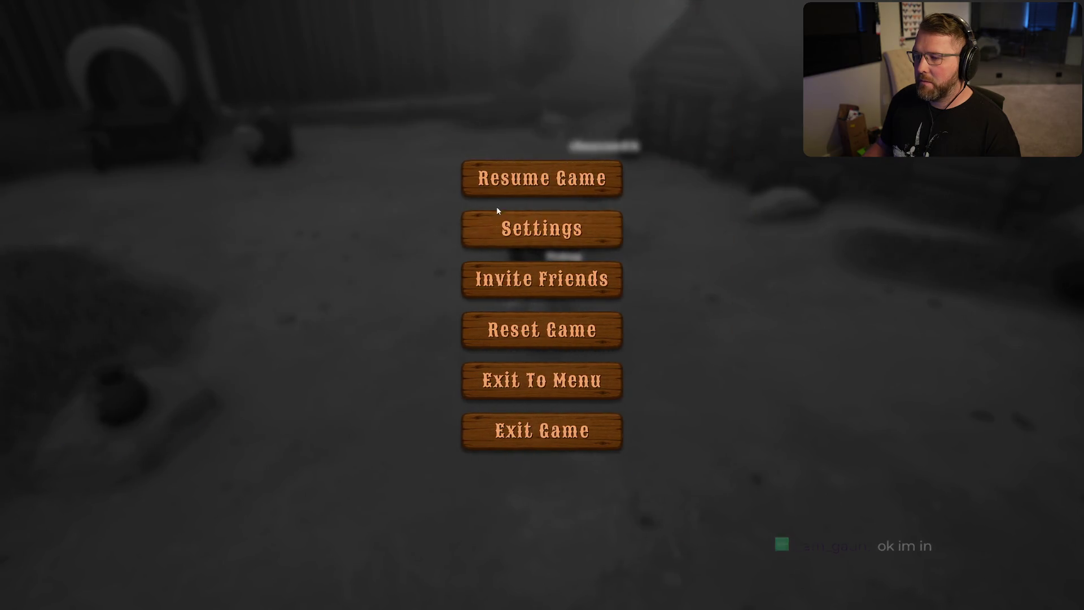
click(497, 181)
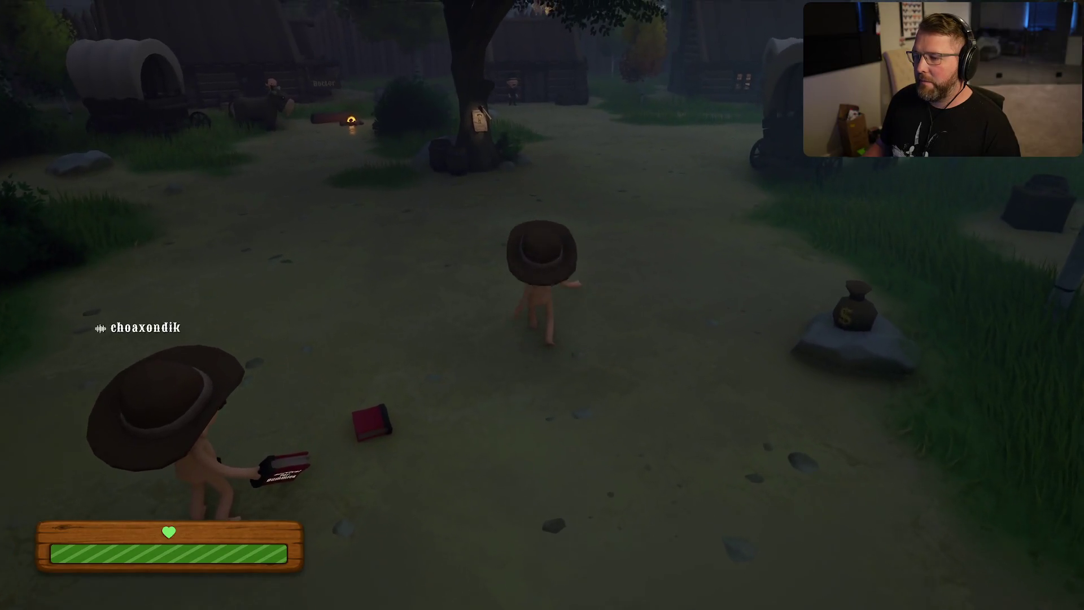
key(shift)
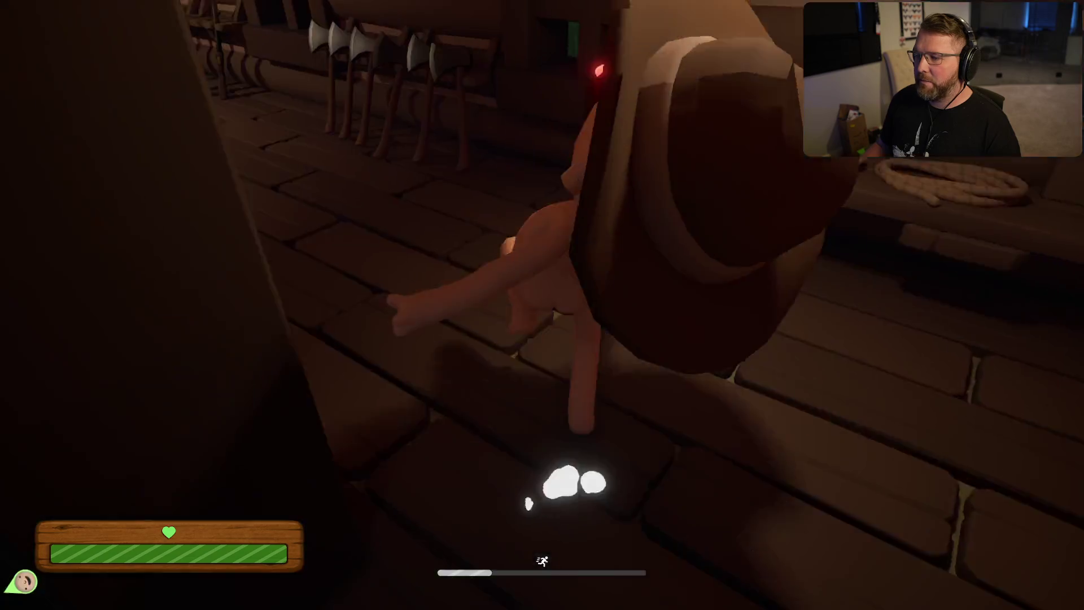
key(e)
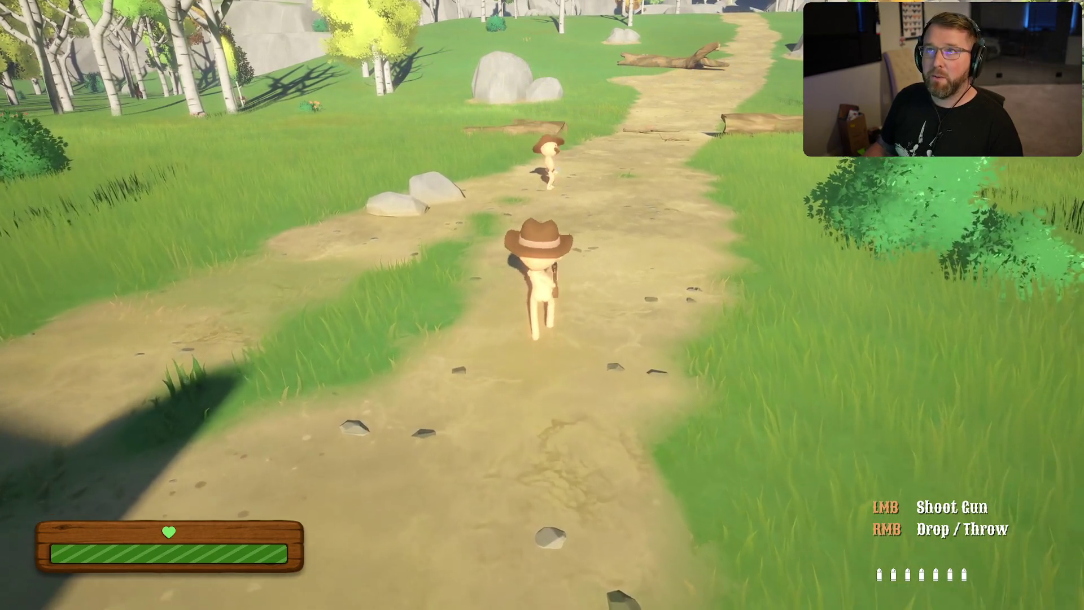
Step: Shoot the other player, drop the gun and sprint back into the trading post
click(542, 305)
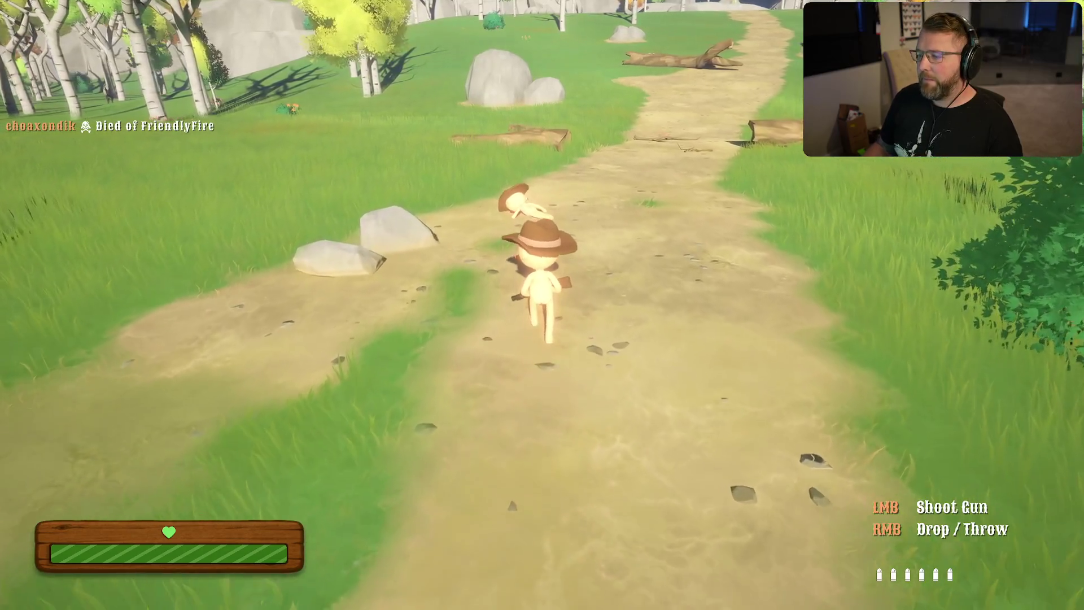
key(q)
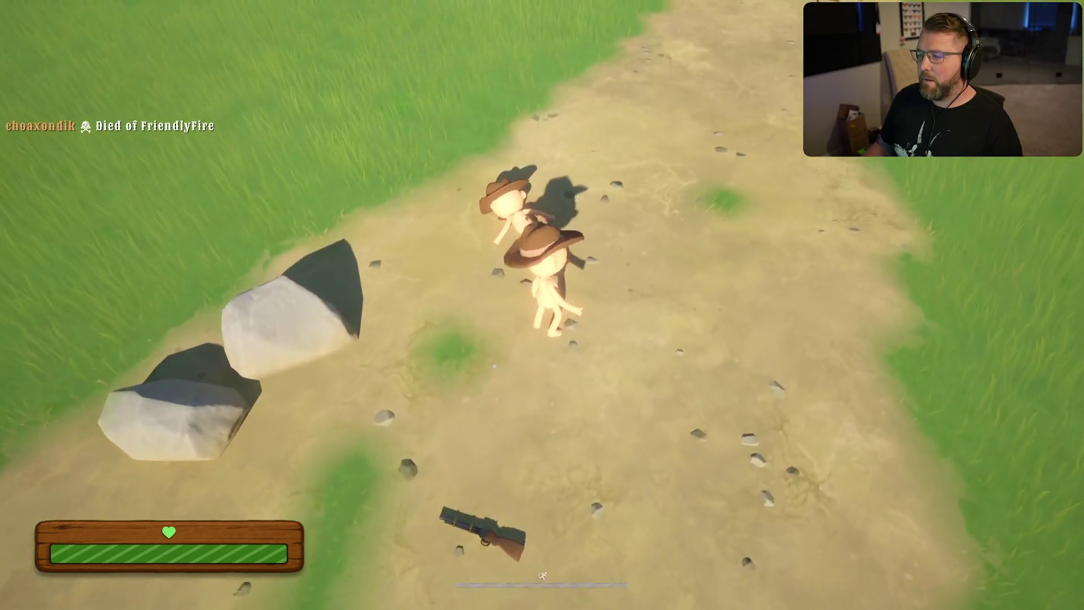
key(shift+w)
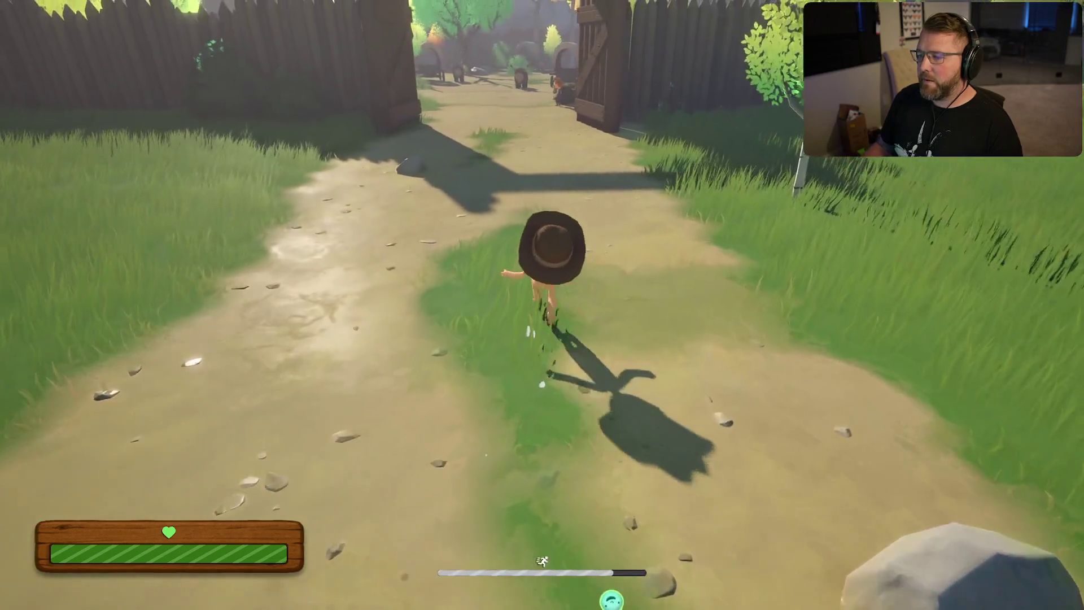
key(shift+w)
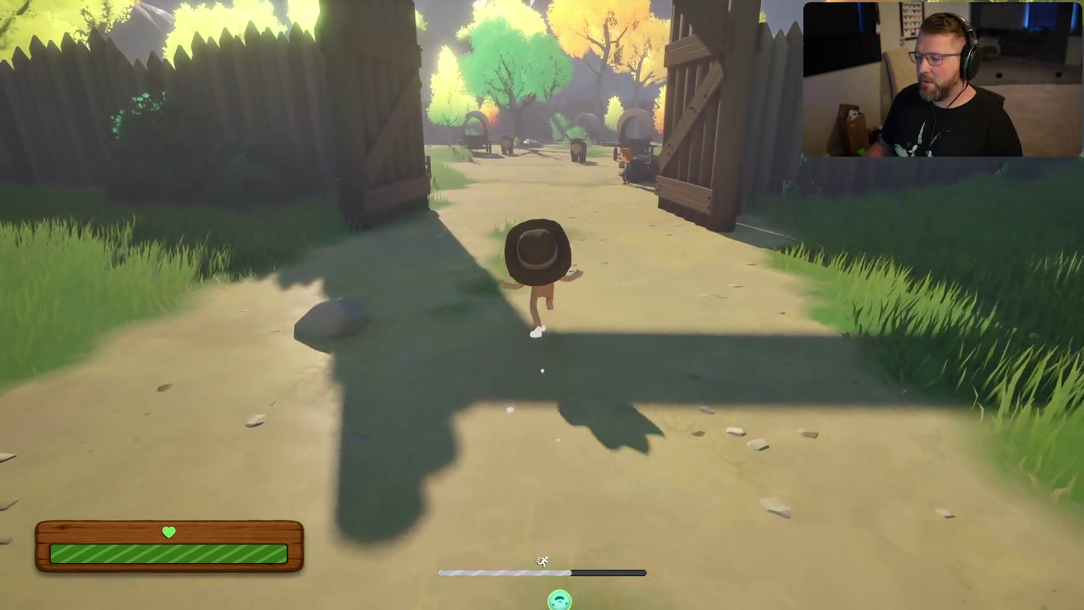
key(shift+w)
key(shift+w)
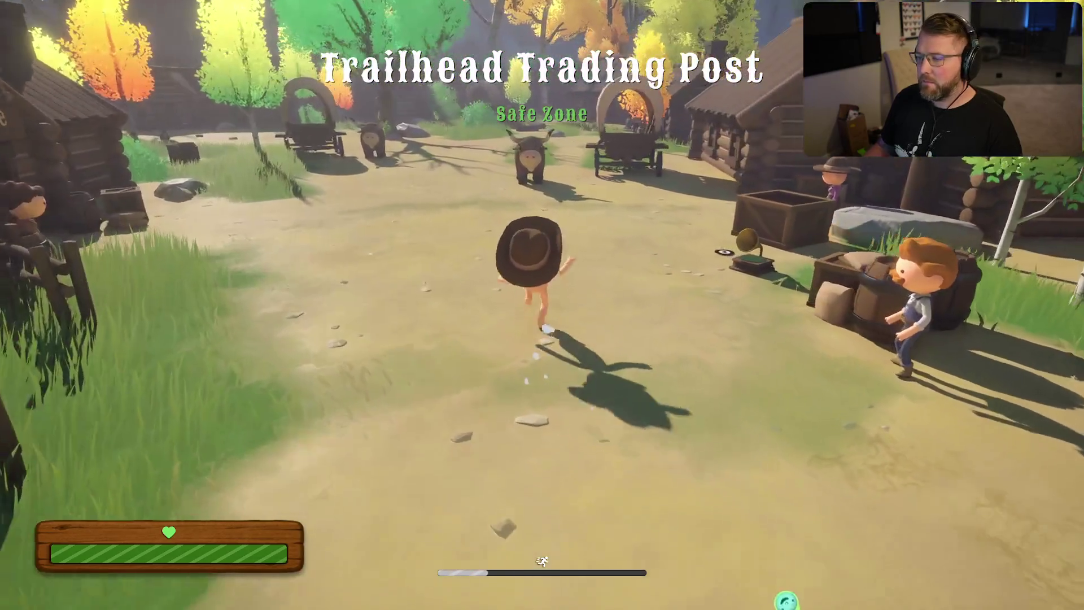
key(shift+w)
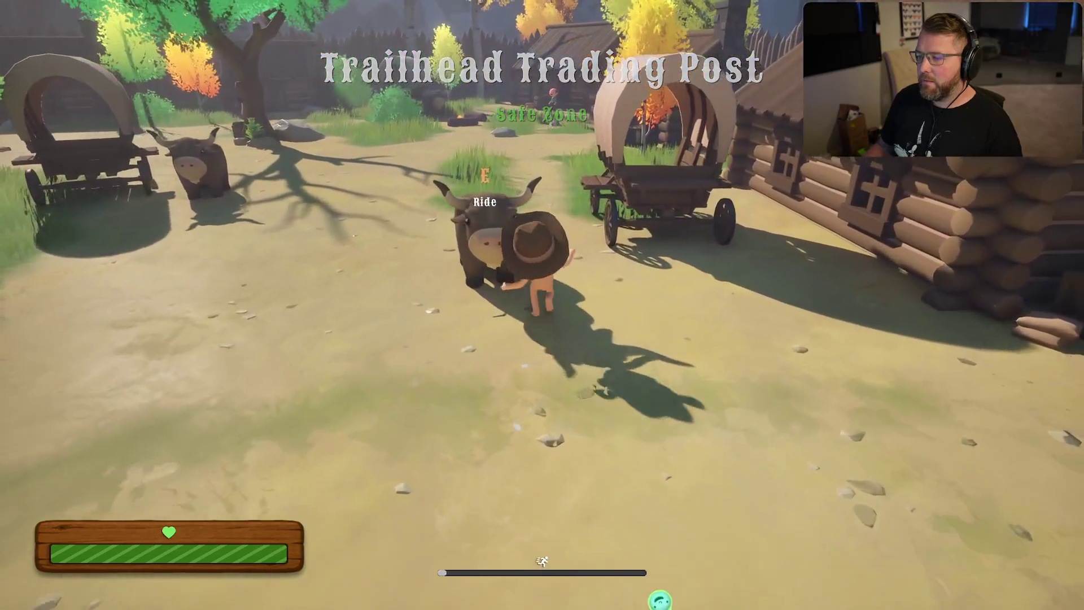
Step: Roam the village around the Undertaker's cabin alongside the other player
key(w)
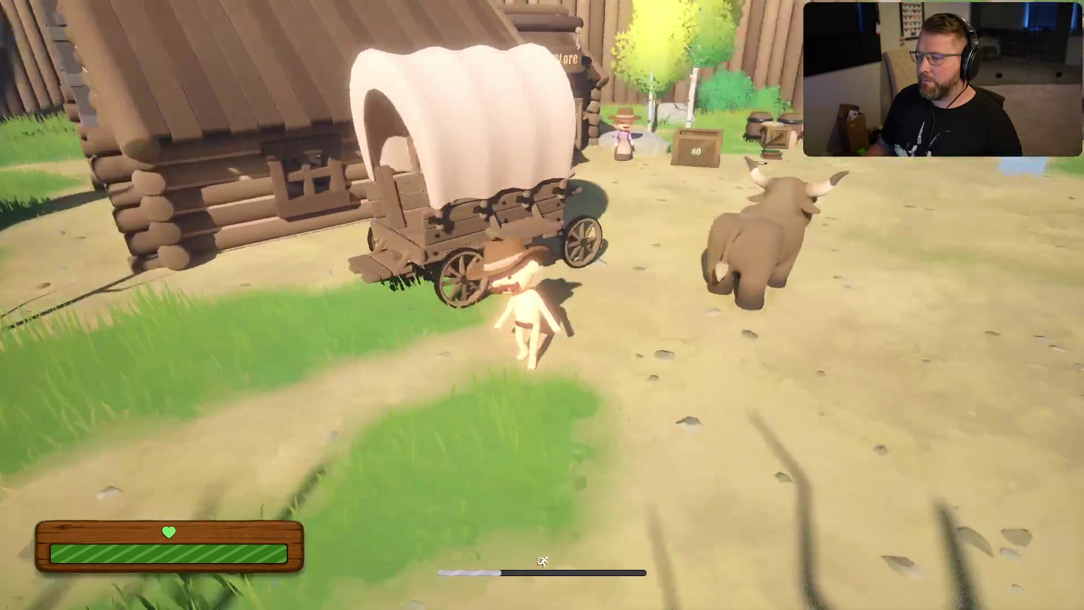
key(w)
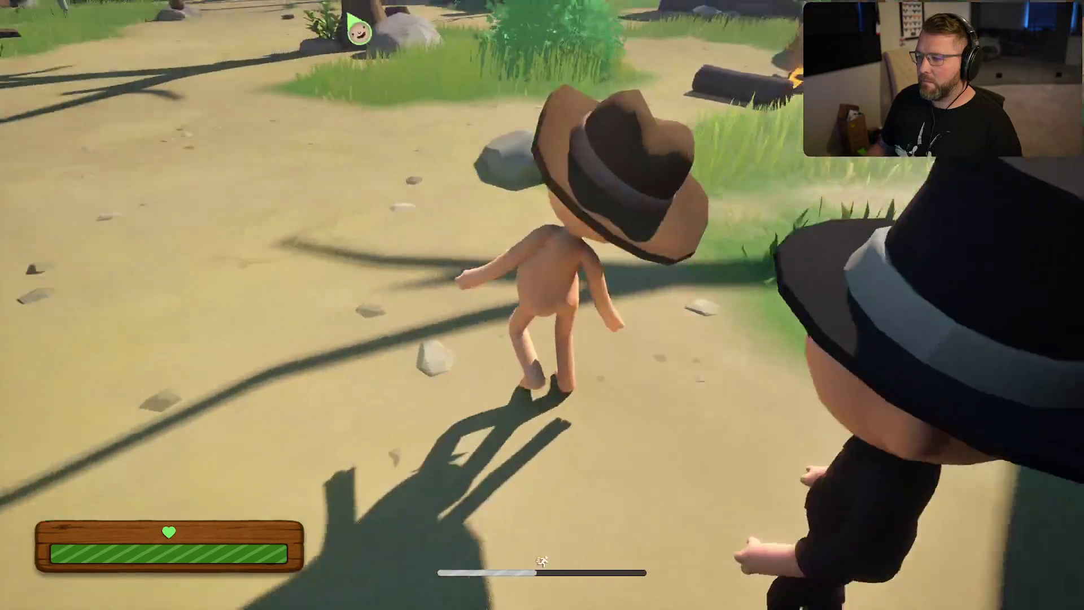
key(w)
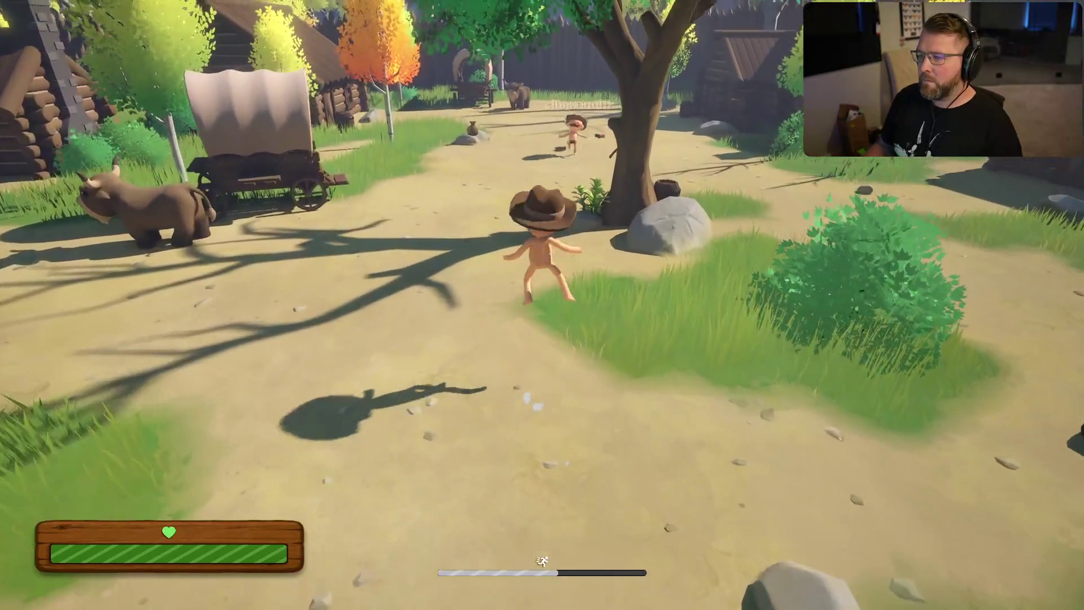
key(w)
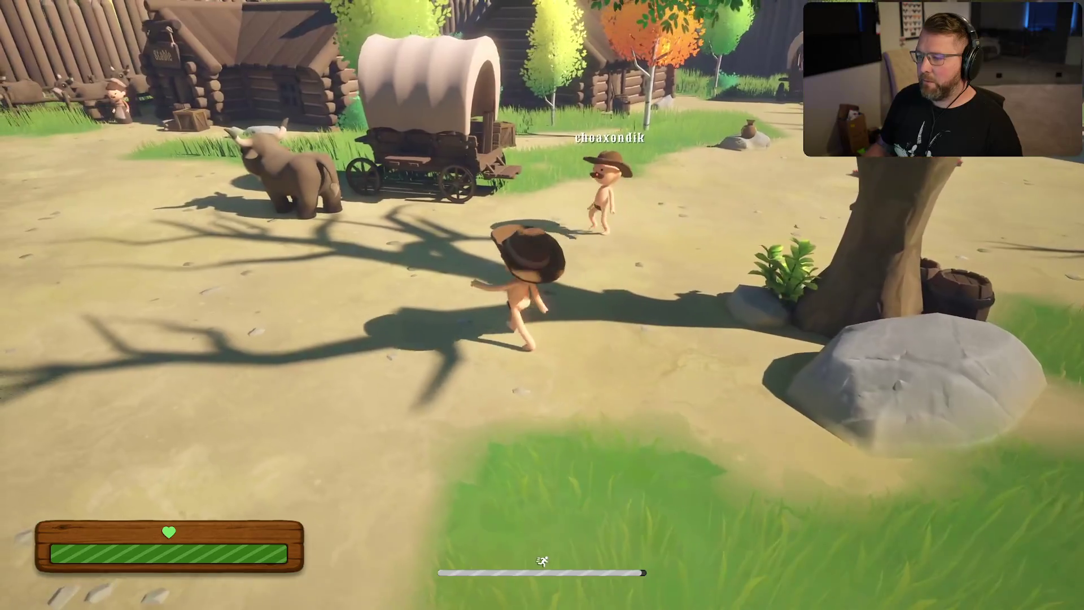
key(w)
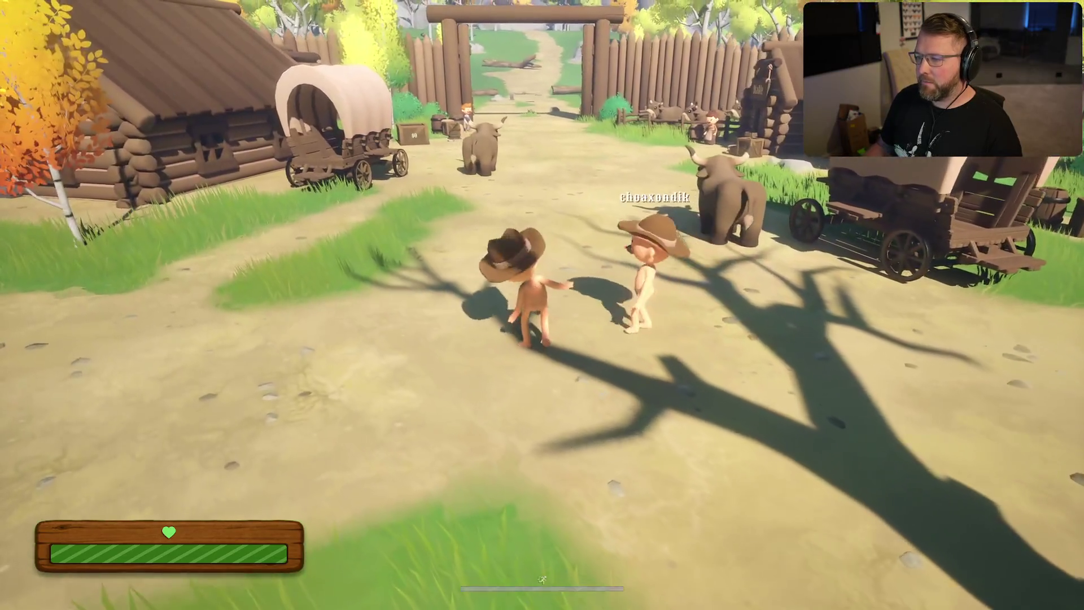
key(w)
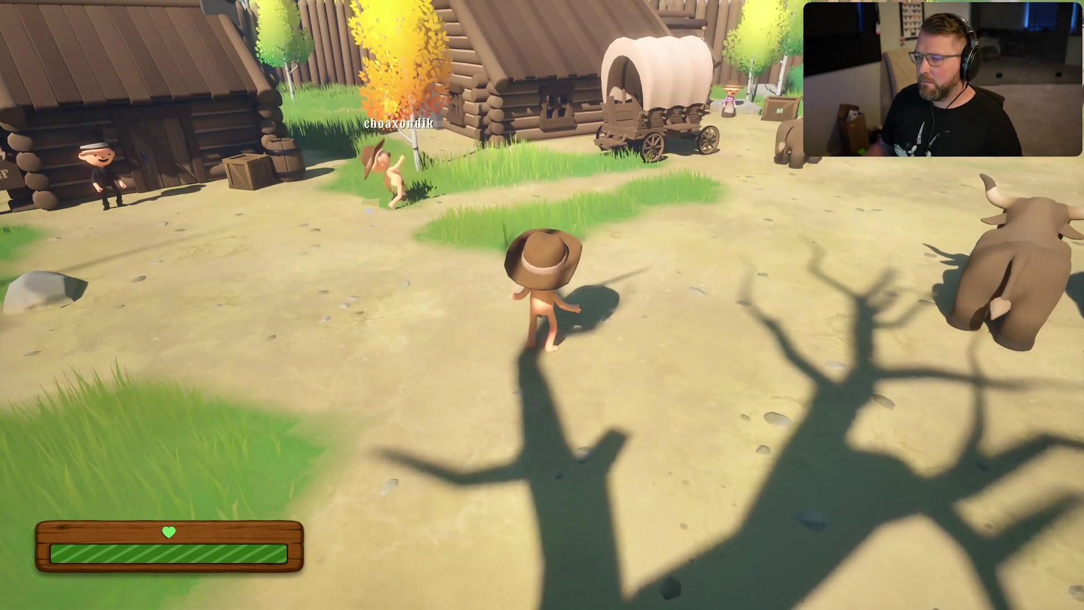
key(w)
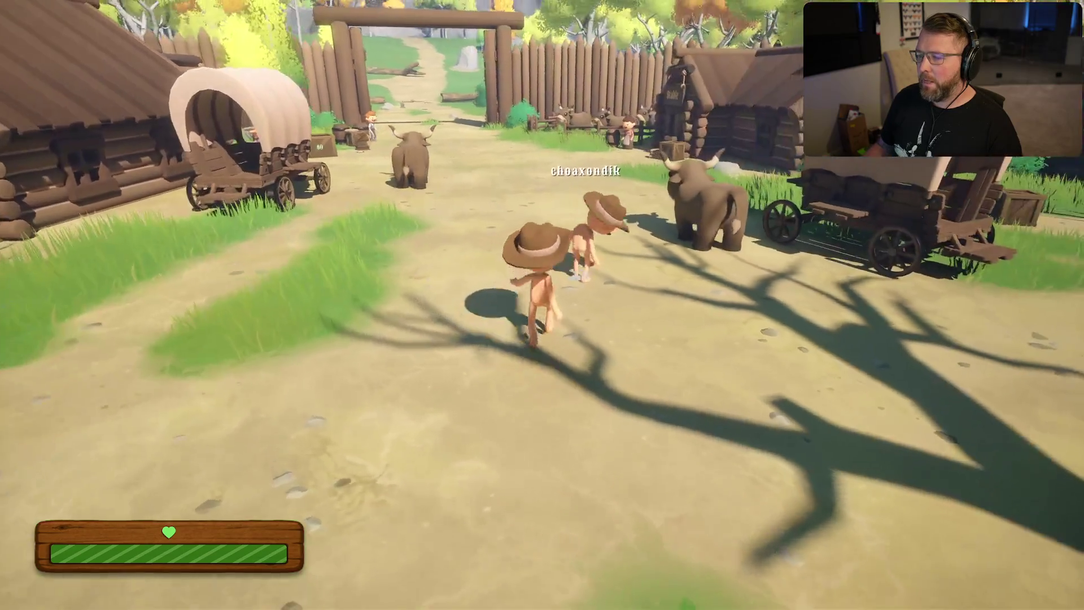
key(w)
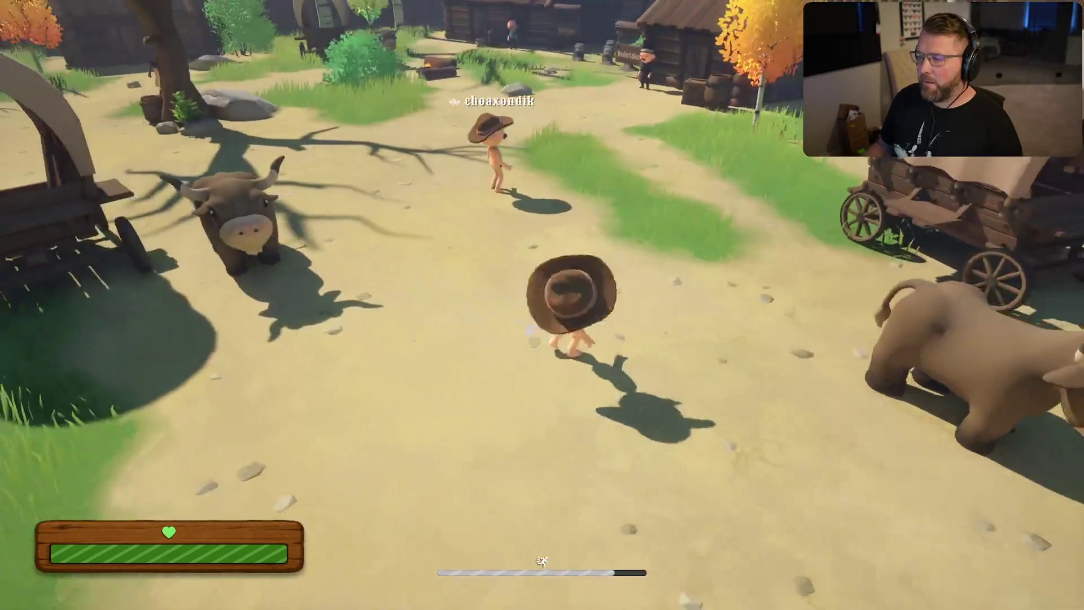
key(w)
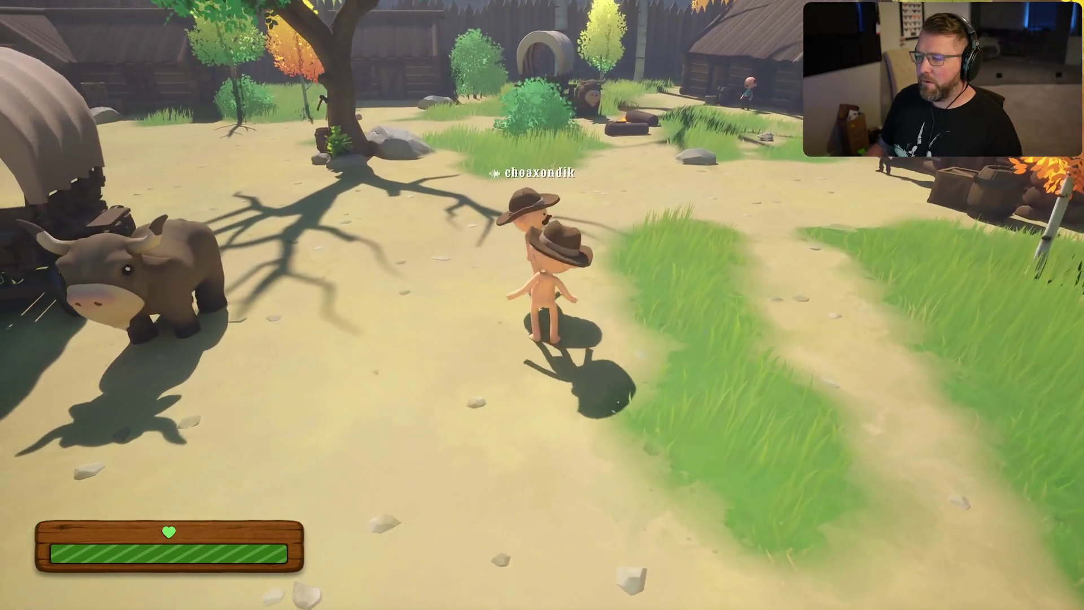
key(a)
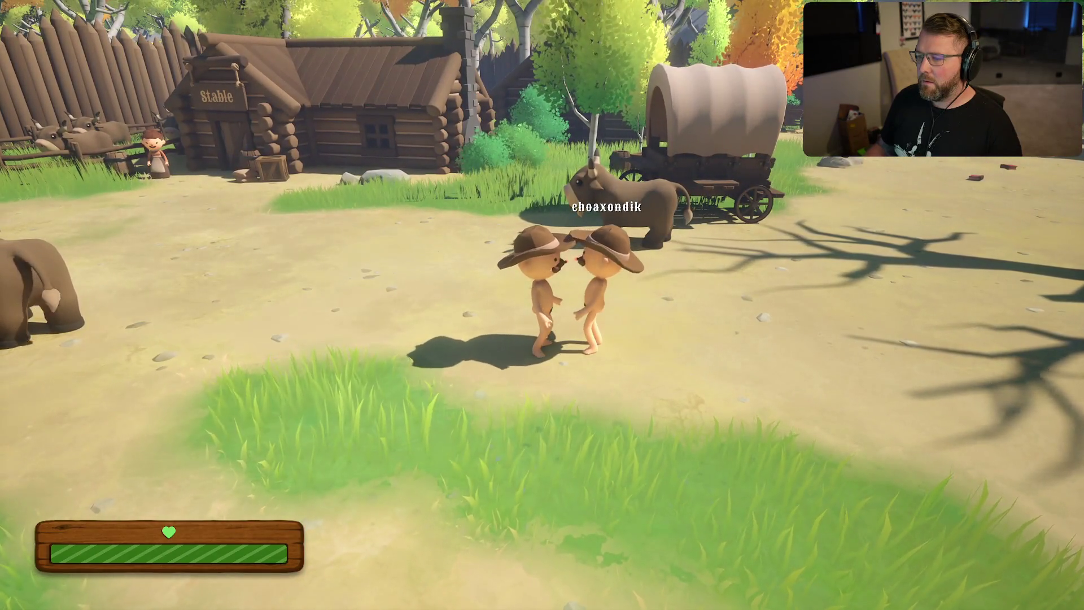
key(w)
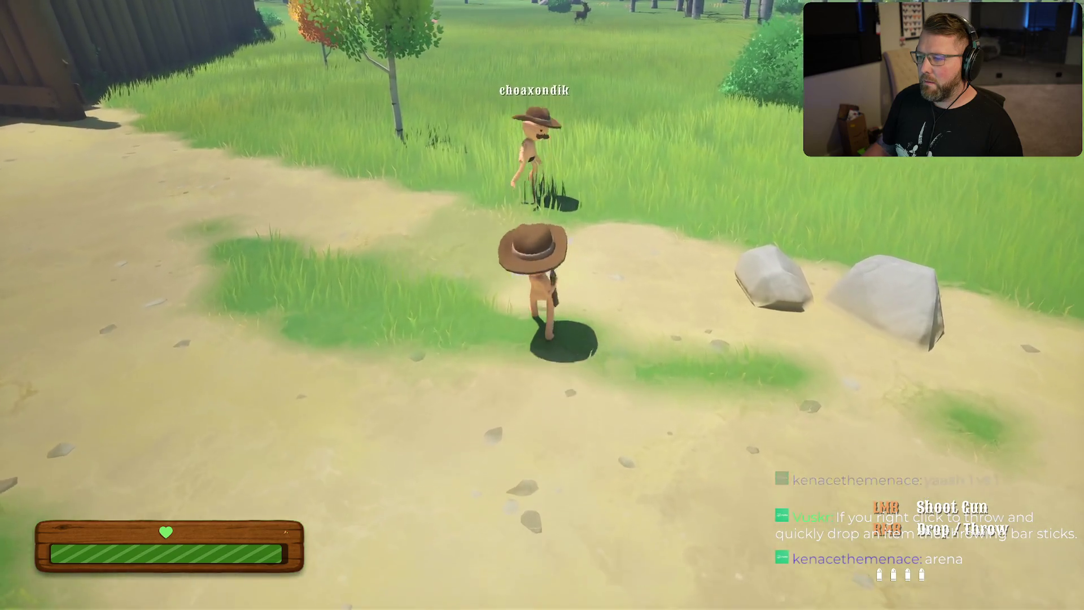
Step: Visit the dead player's ghost, sprint through the trading post and jump off the ledge
key(w)
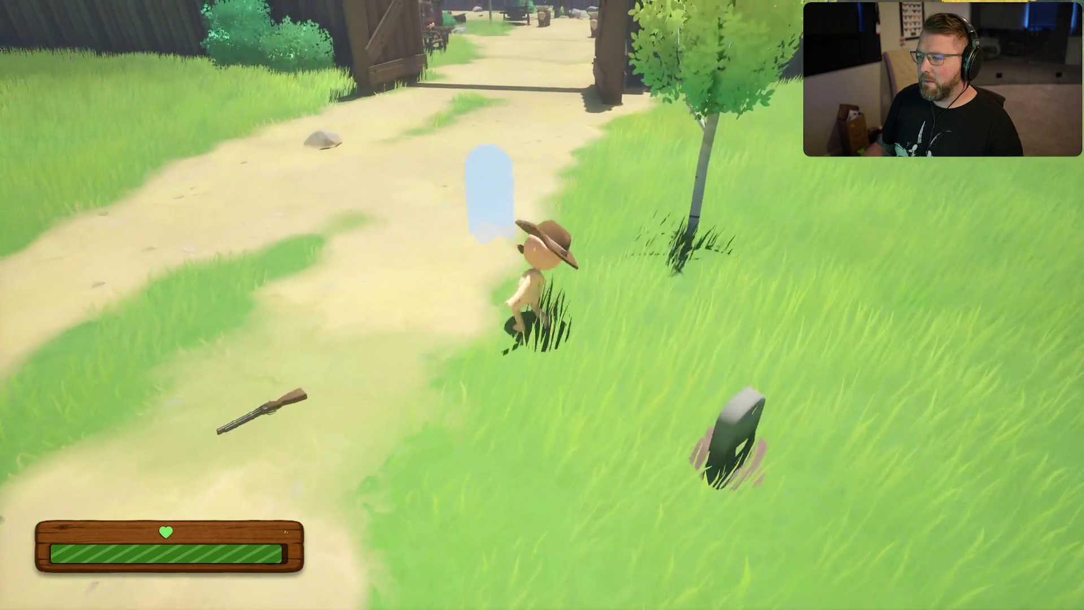
key(shift+w)
key(shift+w)
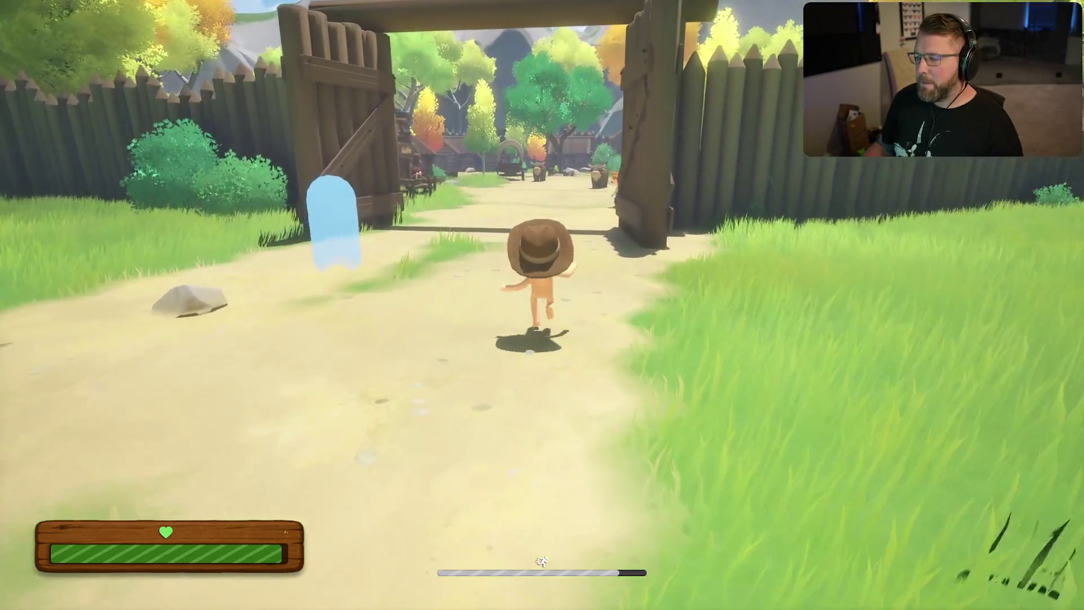
key(shift+w)
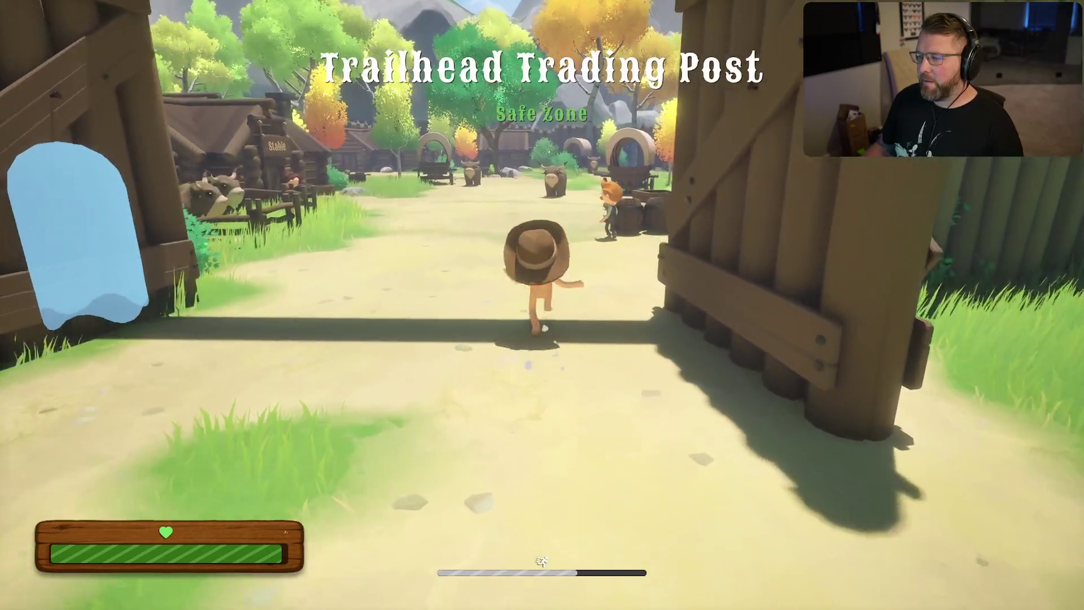
key(shift+w)
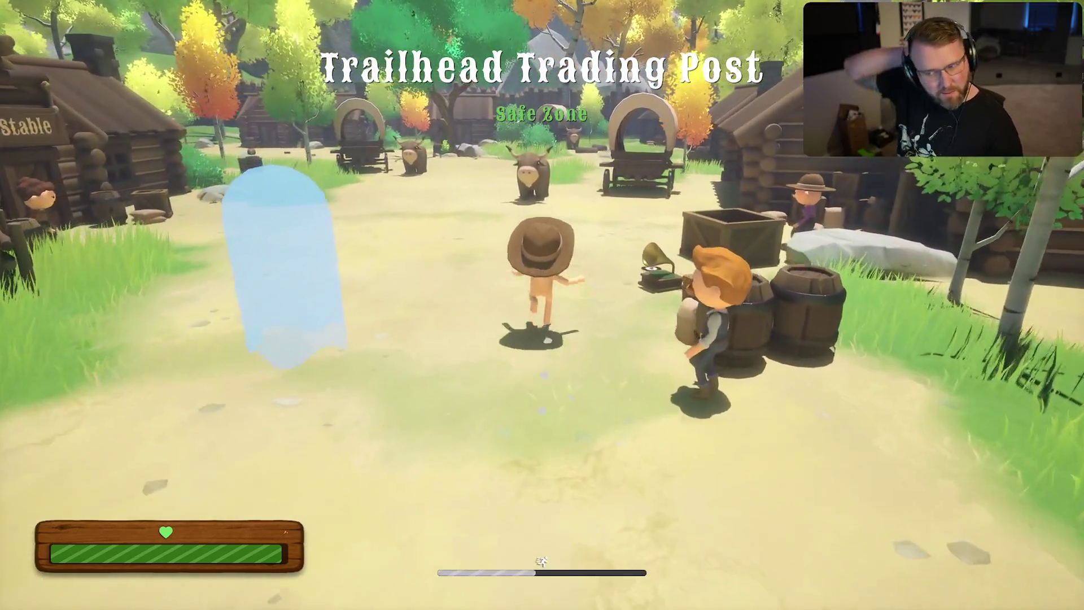
key(shift+w)
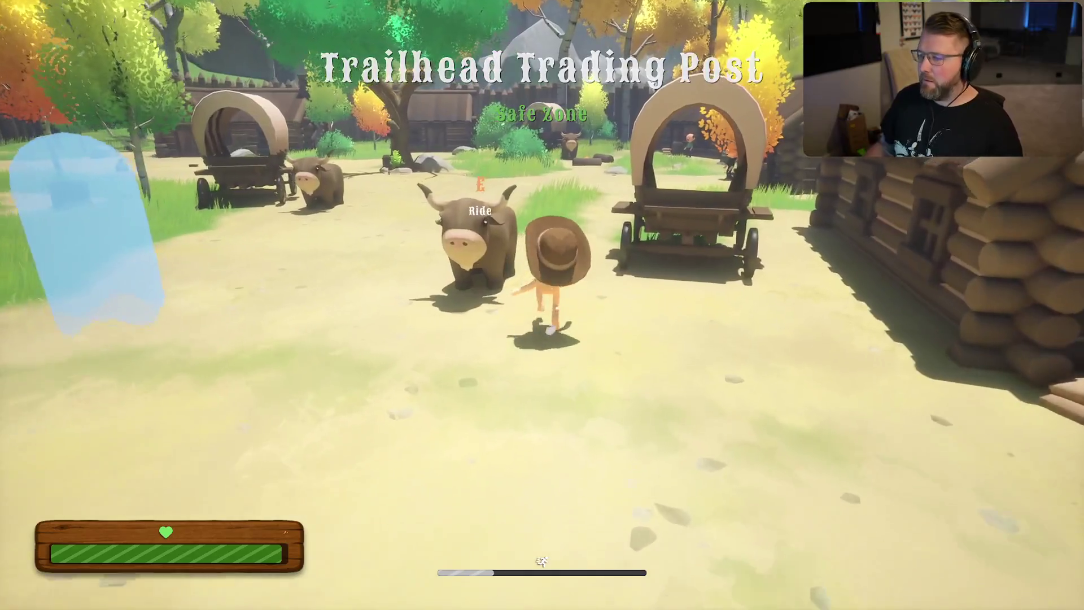
key(shift+w)
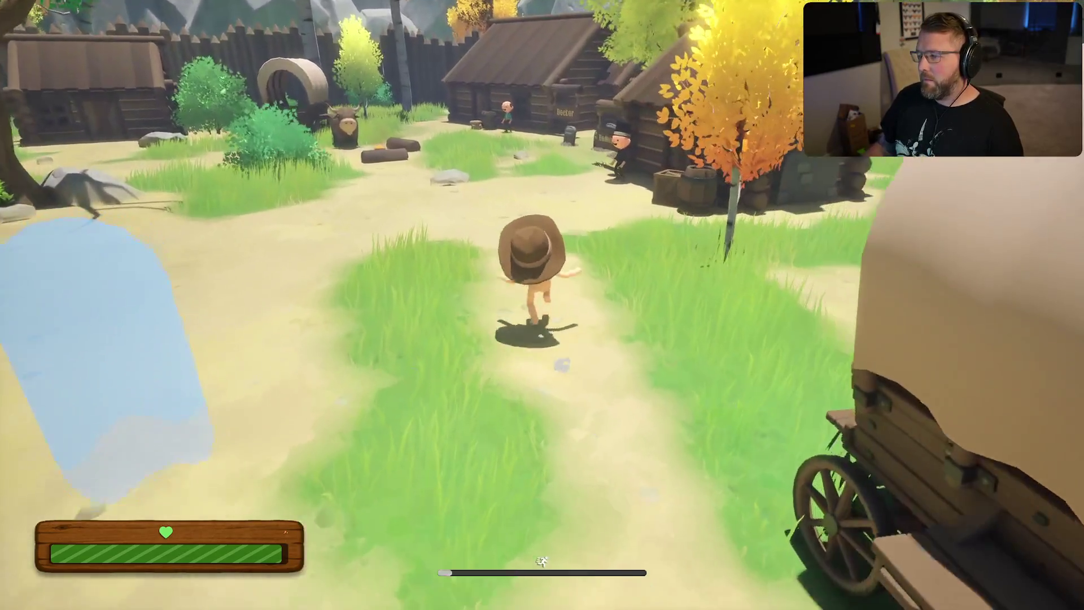
key(w)
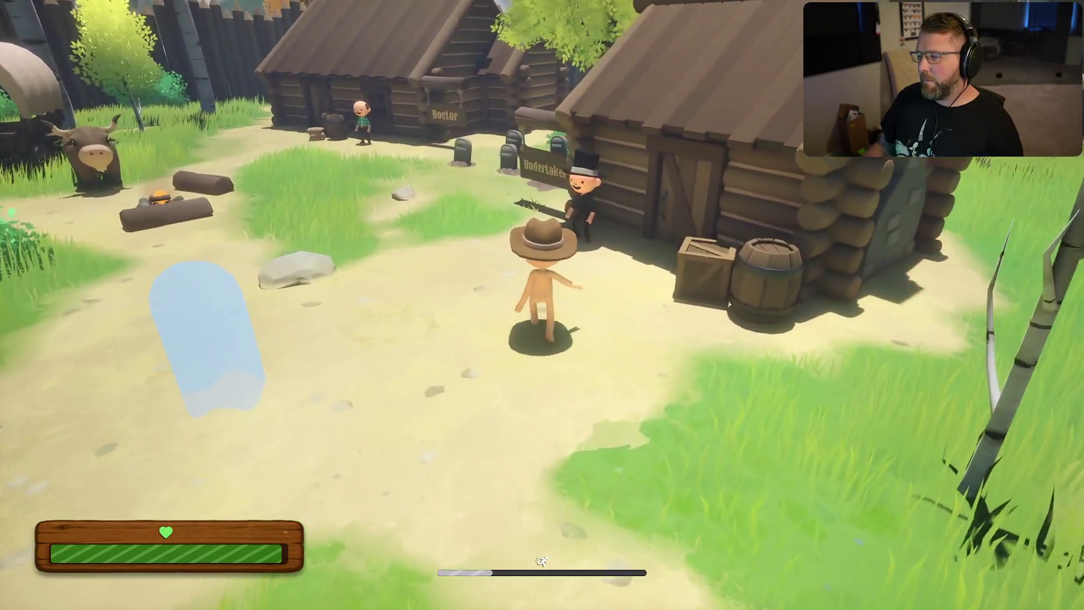
key(w)
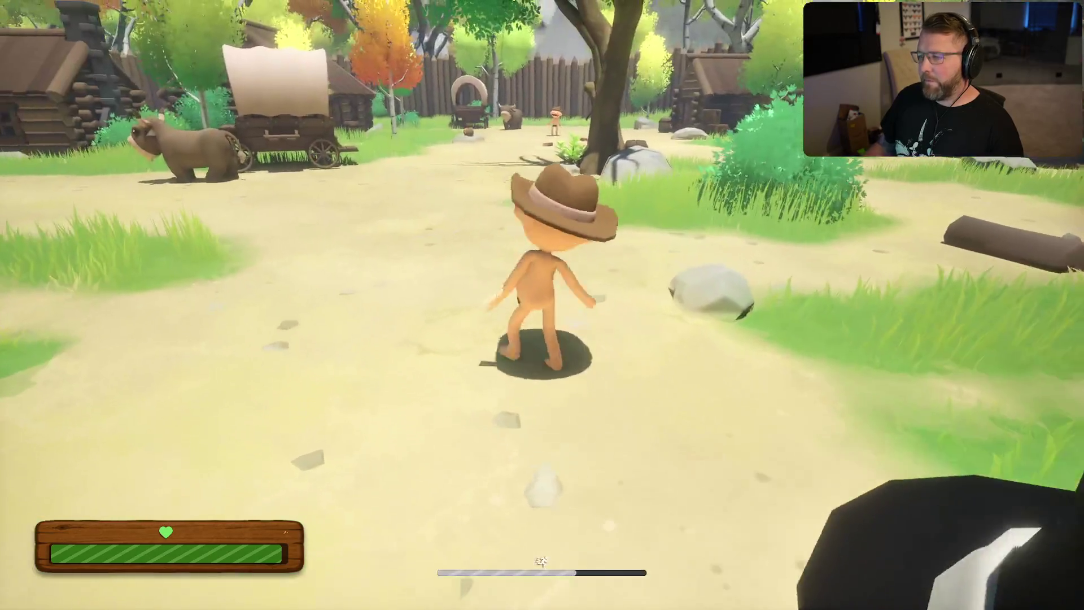
key(w)
key(space)
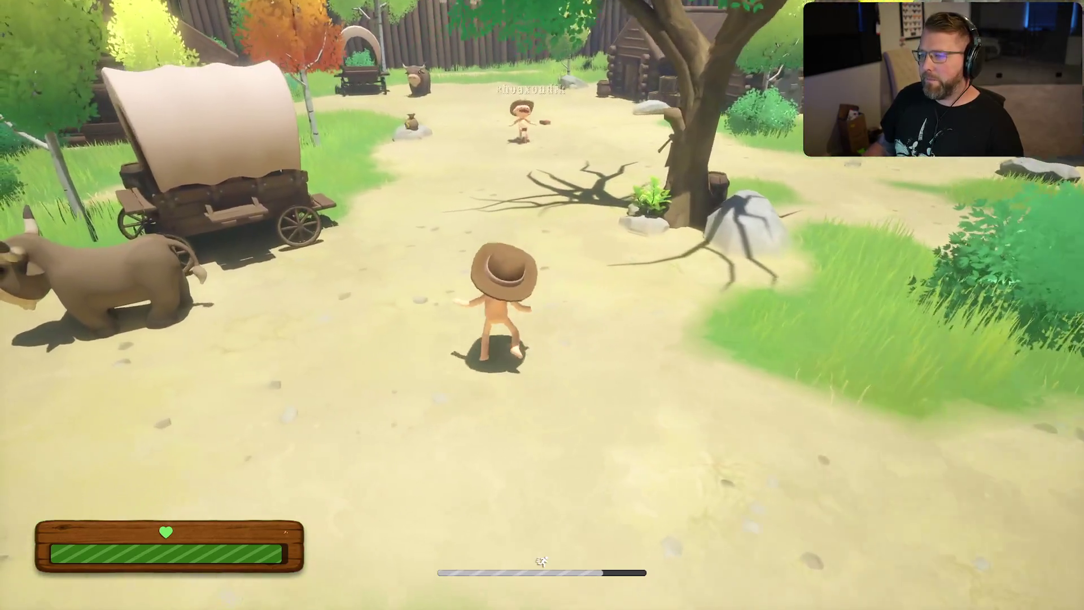
Step: Run past the General Store out to Stumblewood Forest and back toward the gate
key(w)
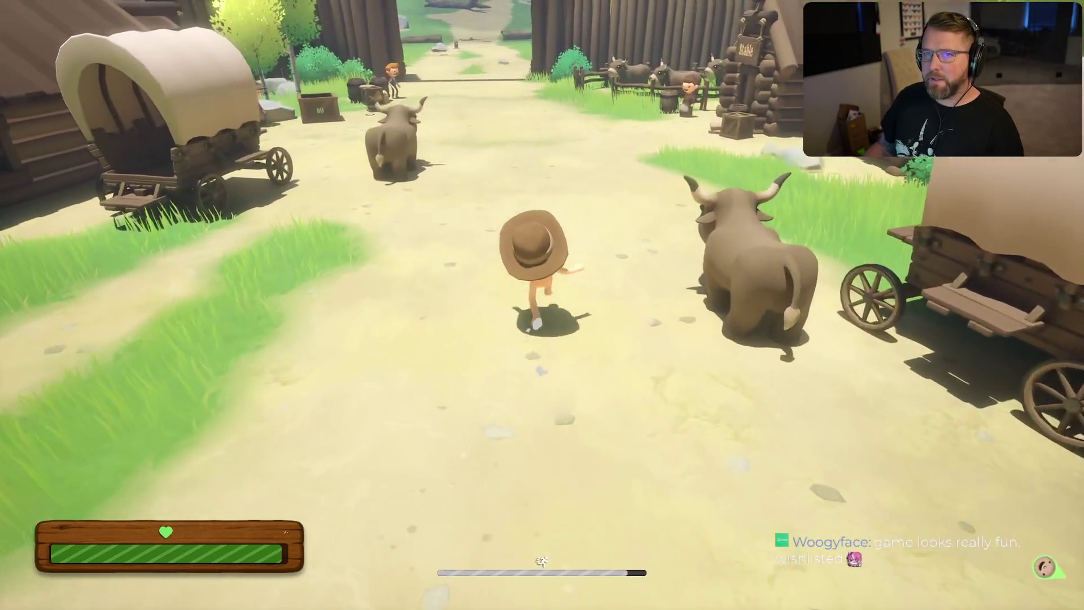
key(w)
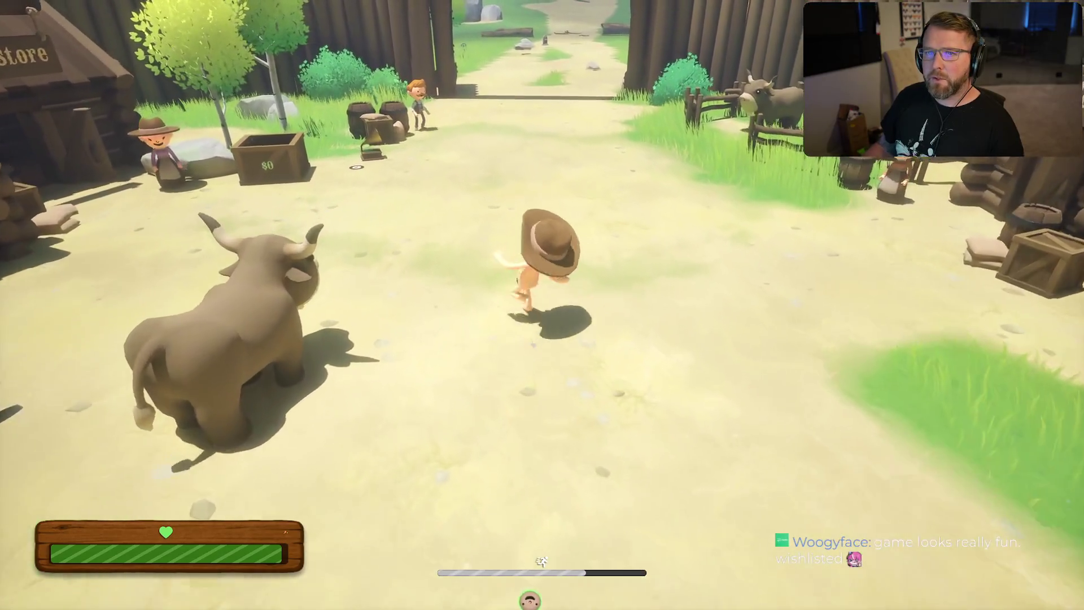
key(w)
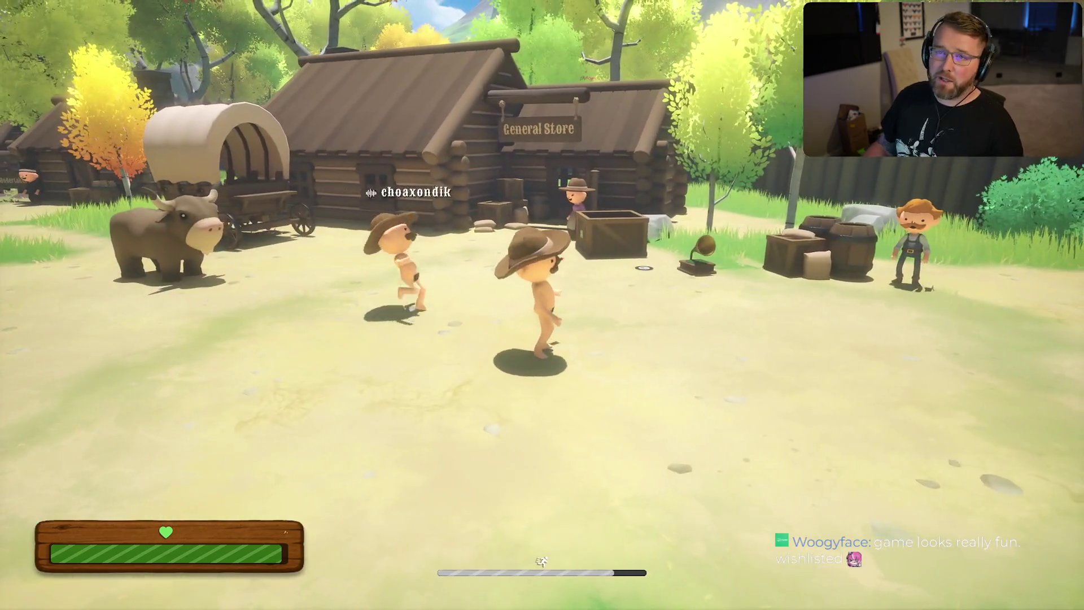
key(w)
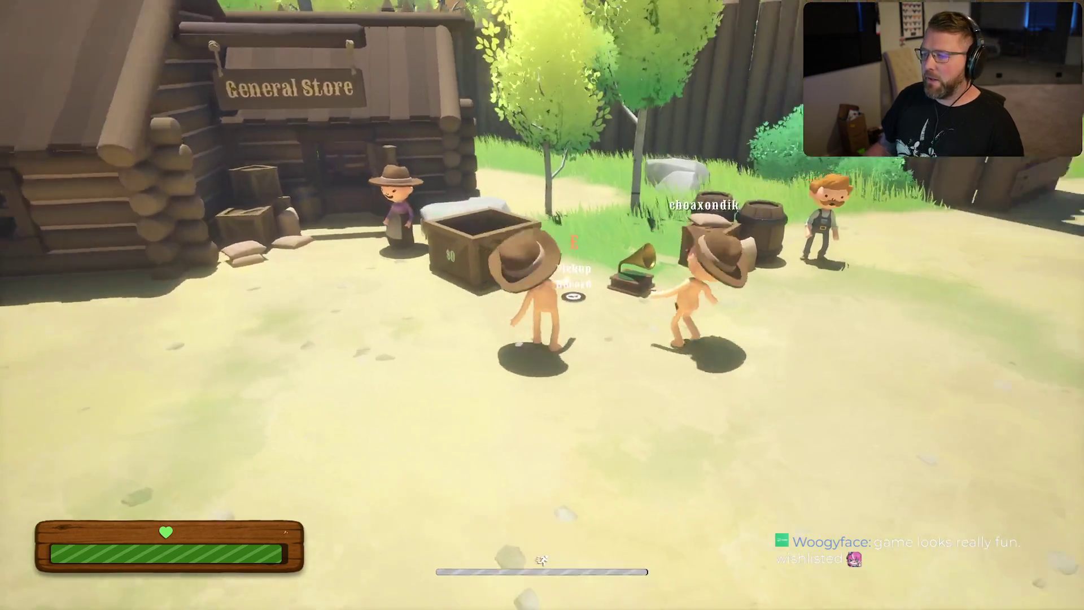
key(w)
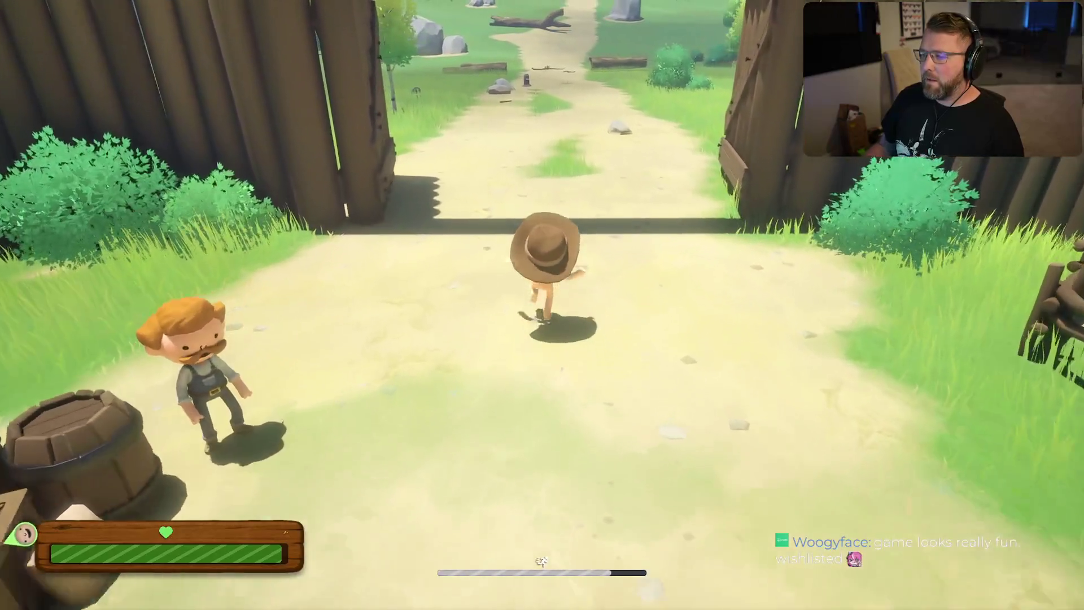
key(w)
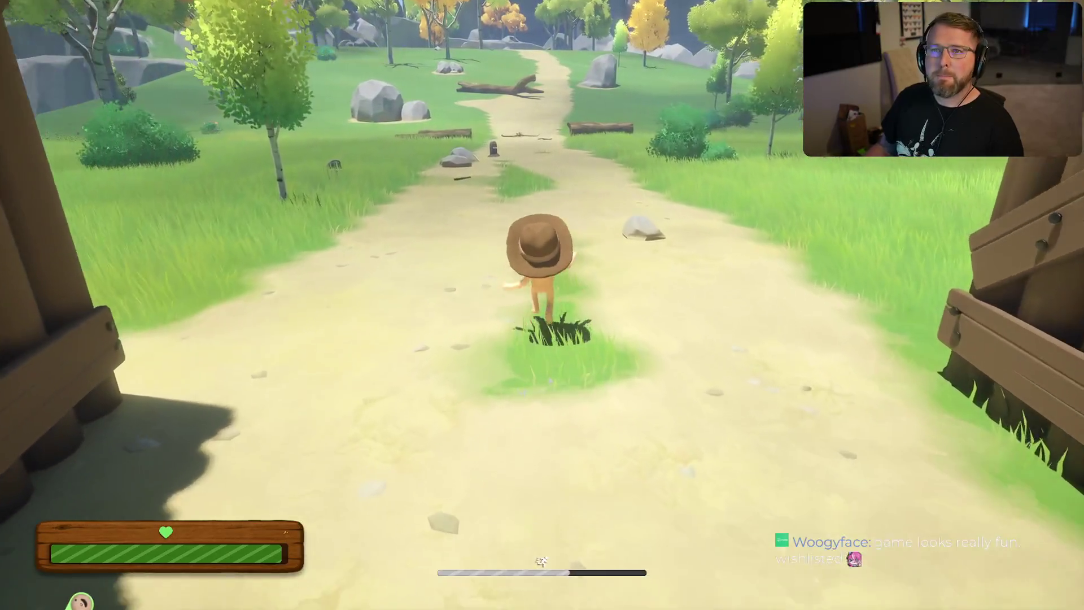
key(w)
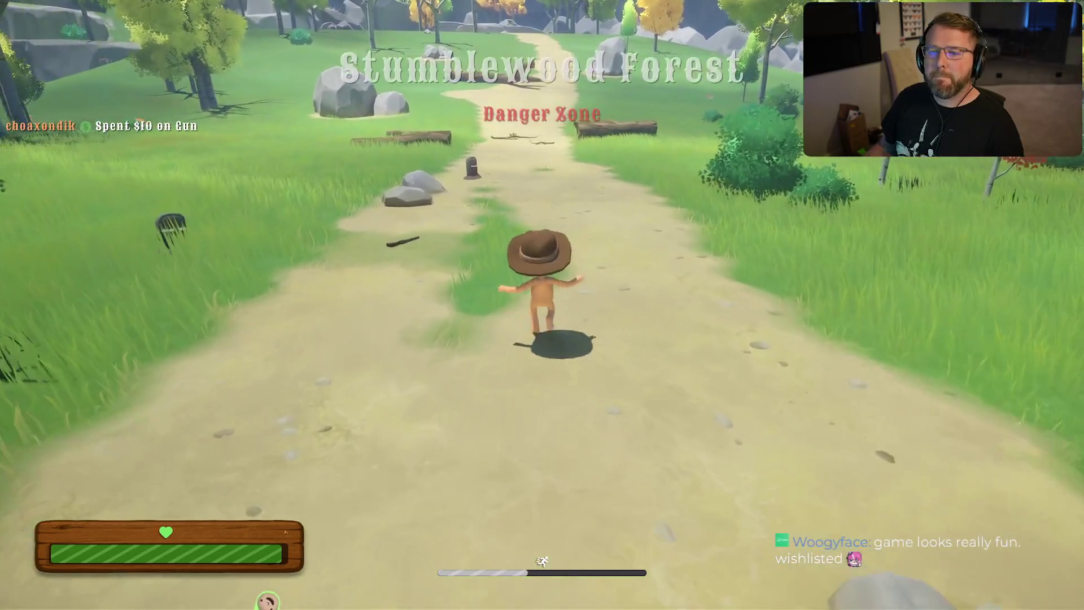
key(s)
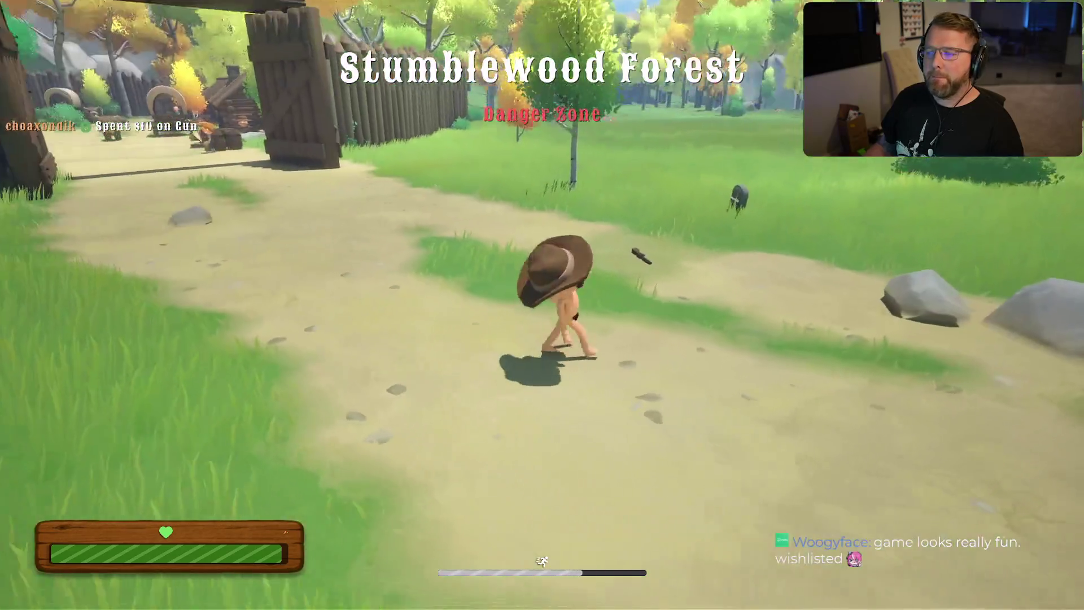
key(a)
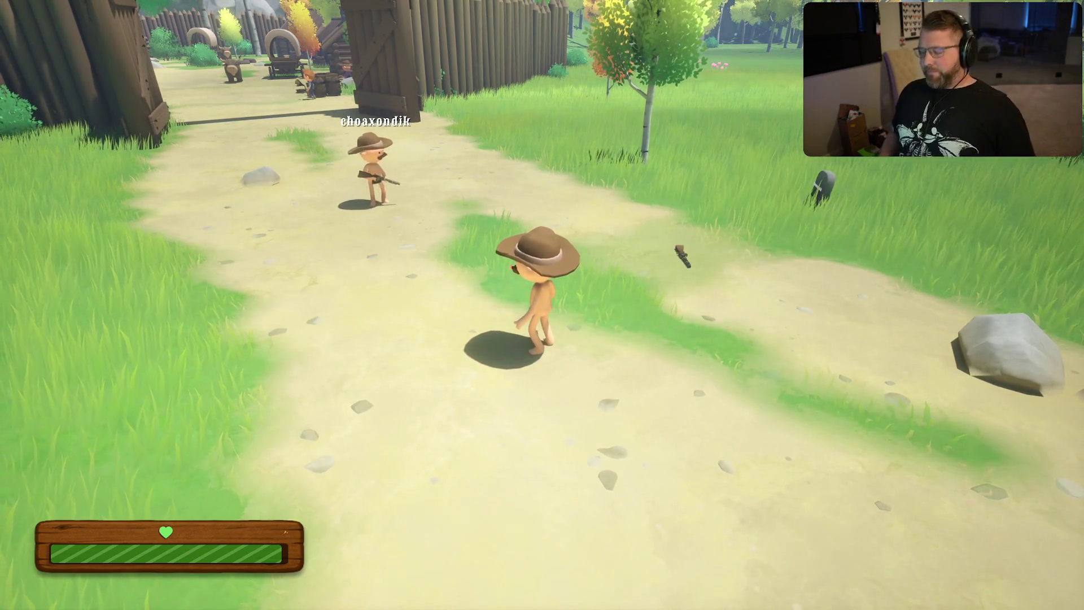
key(shift)
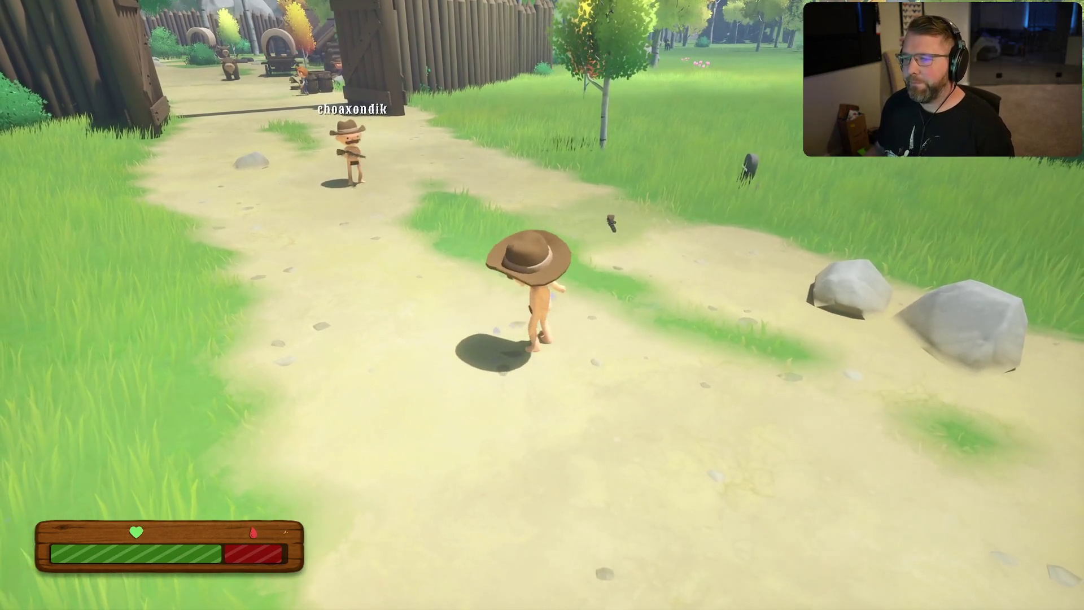
key(w)
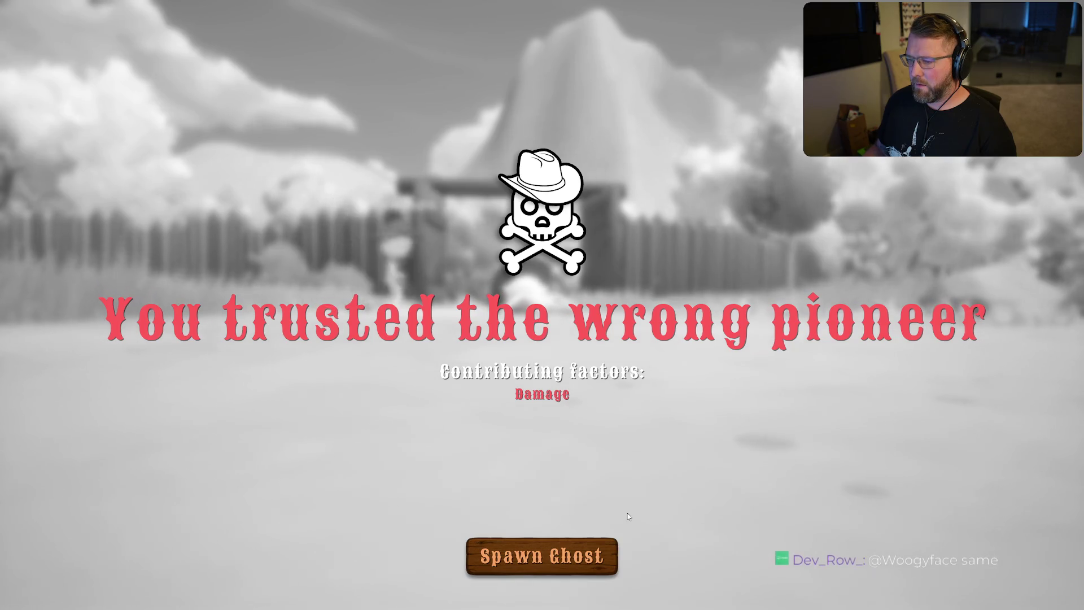
Step: Spawn as a ghost and walk it to the Undertaker to respawn as a cowboy
click(591, 557)
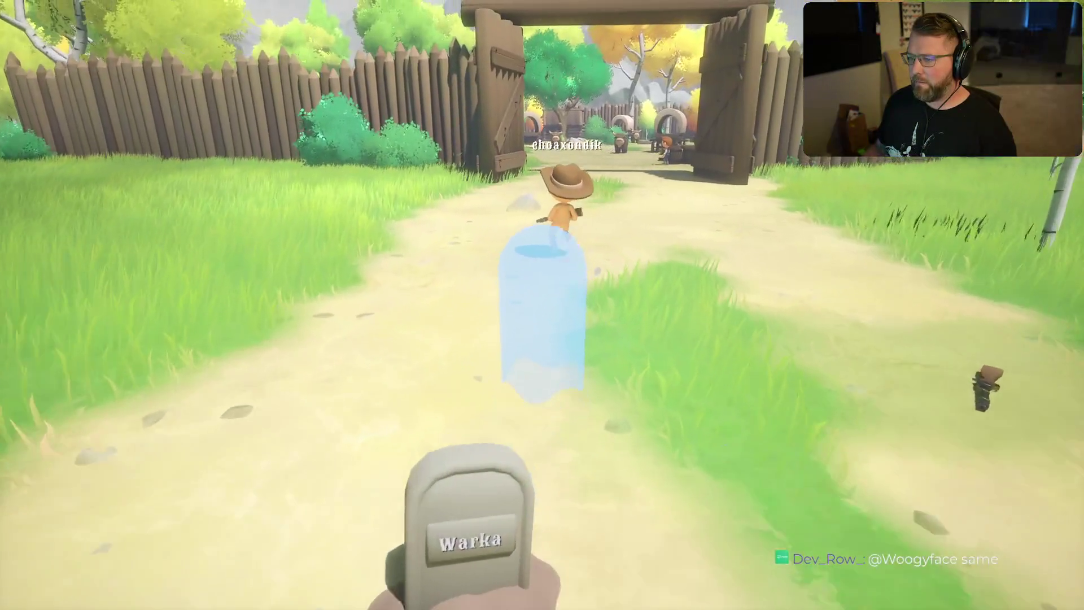
key(w)
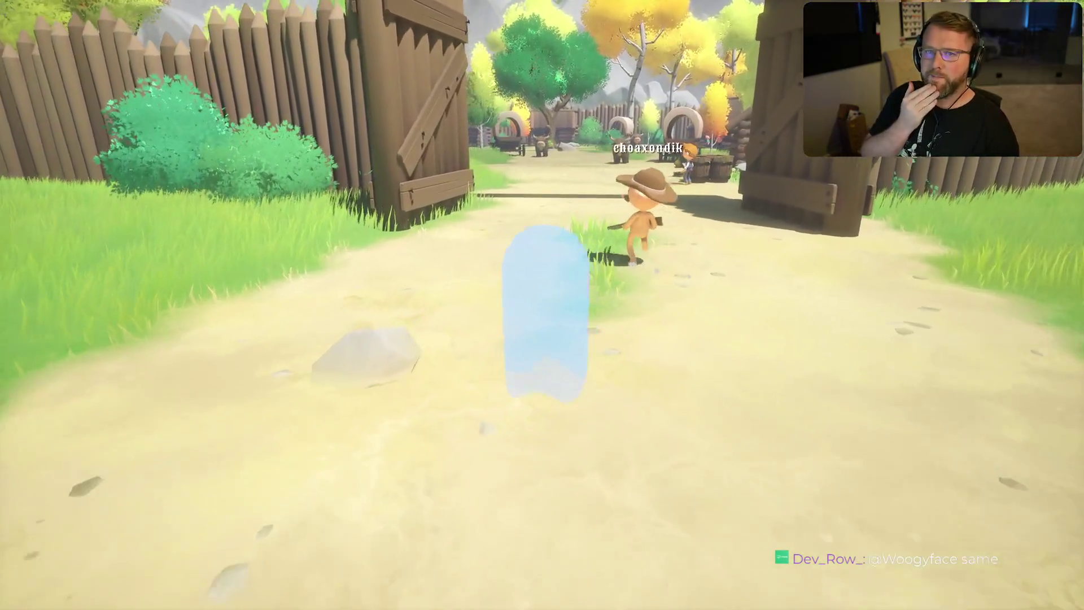
key(w)
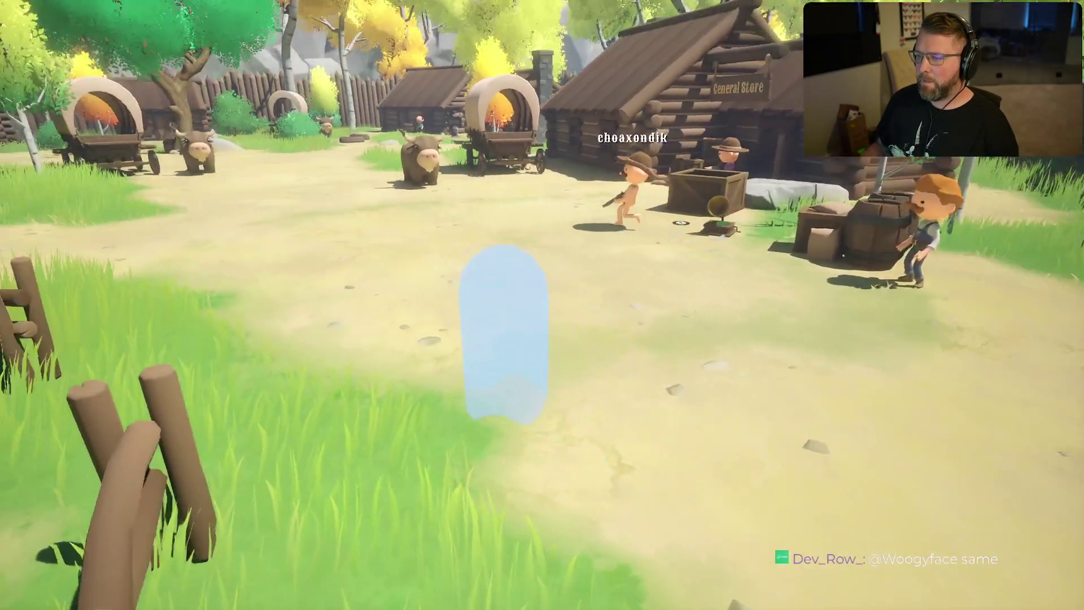
key(w)
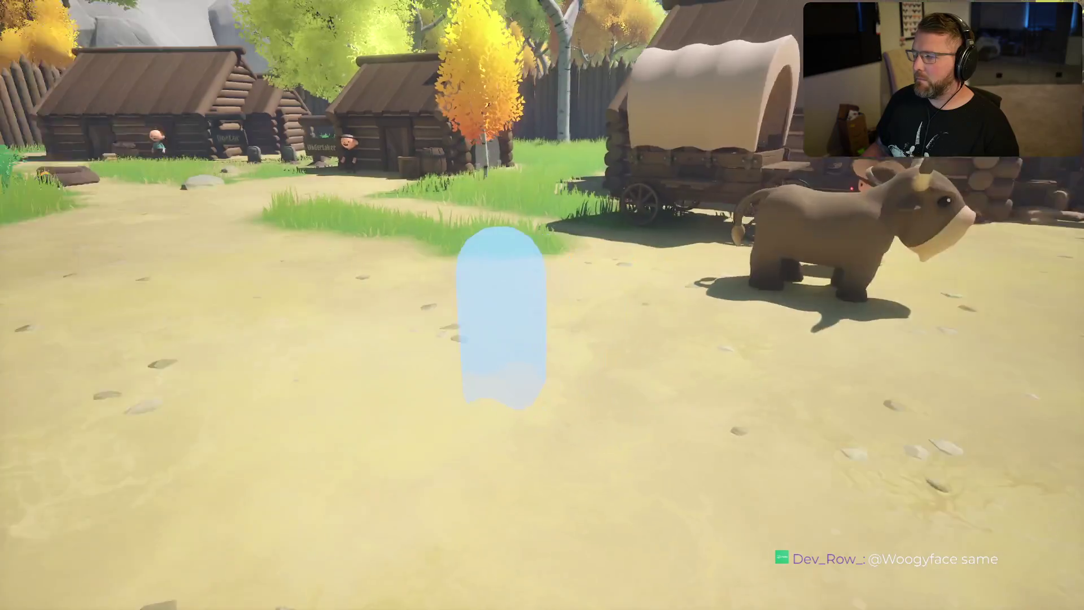
key(w)
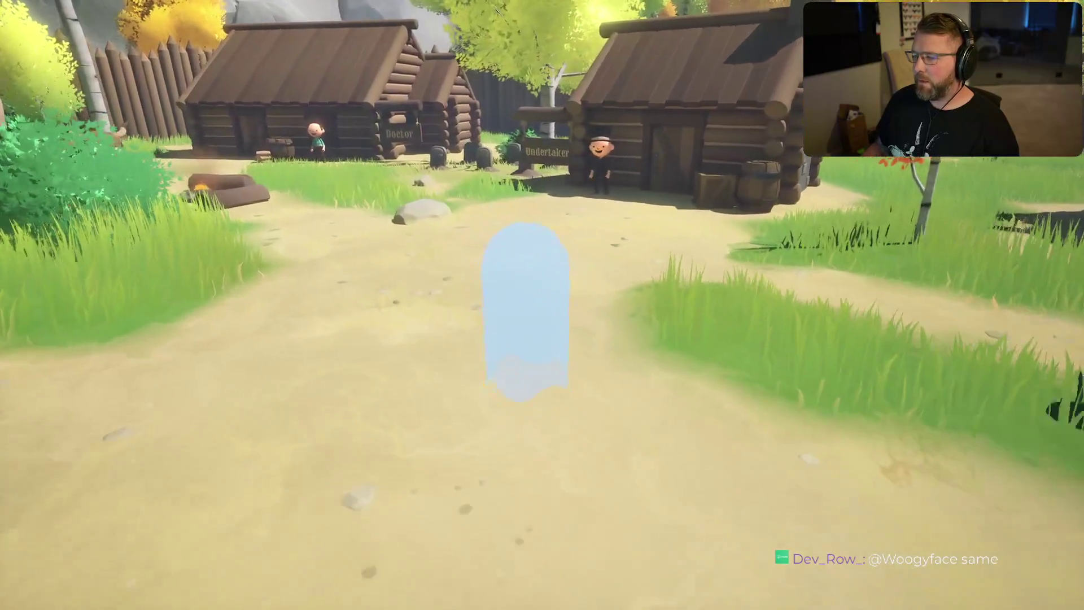
key(w)
key(w)
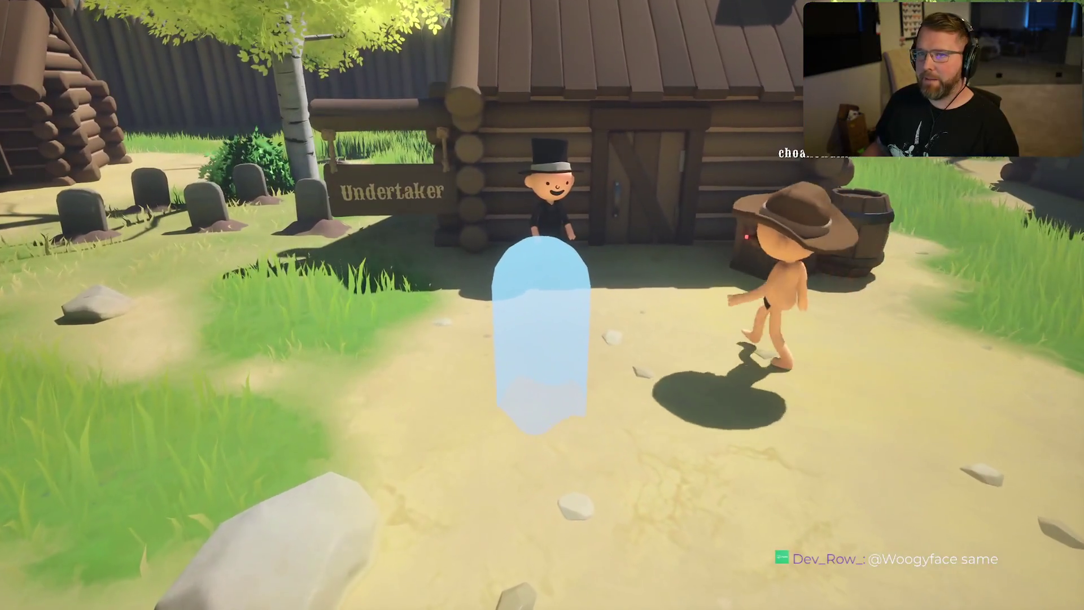
key(e)
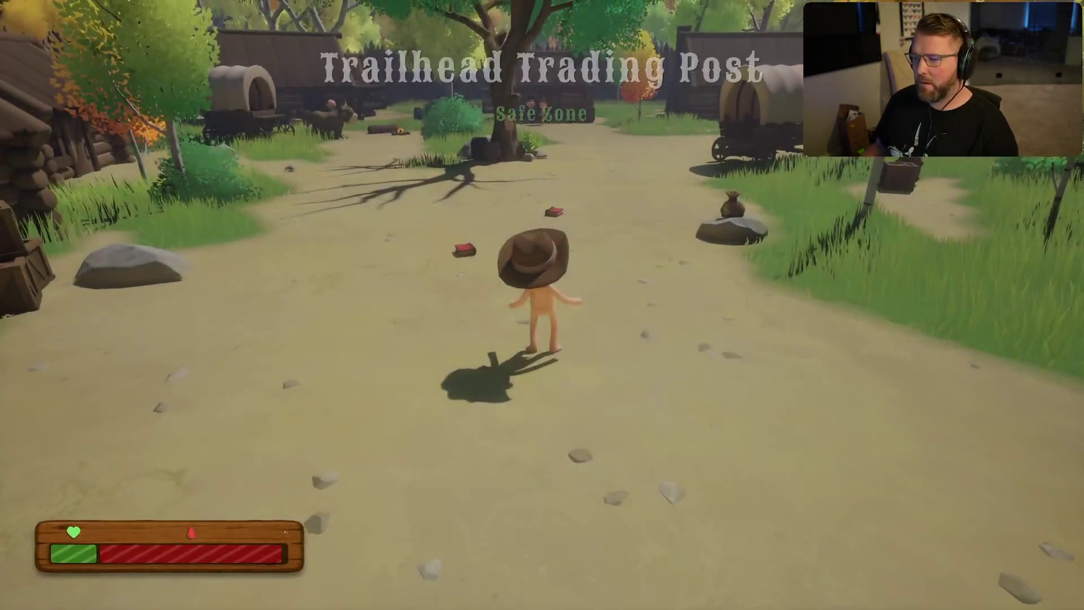
Step: Buy the $10 lantern at the General Store, then pause the game
key(w)
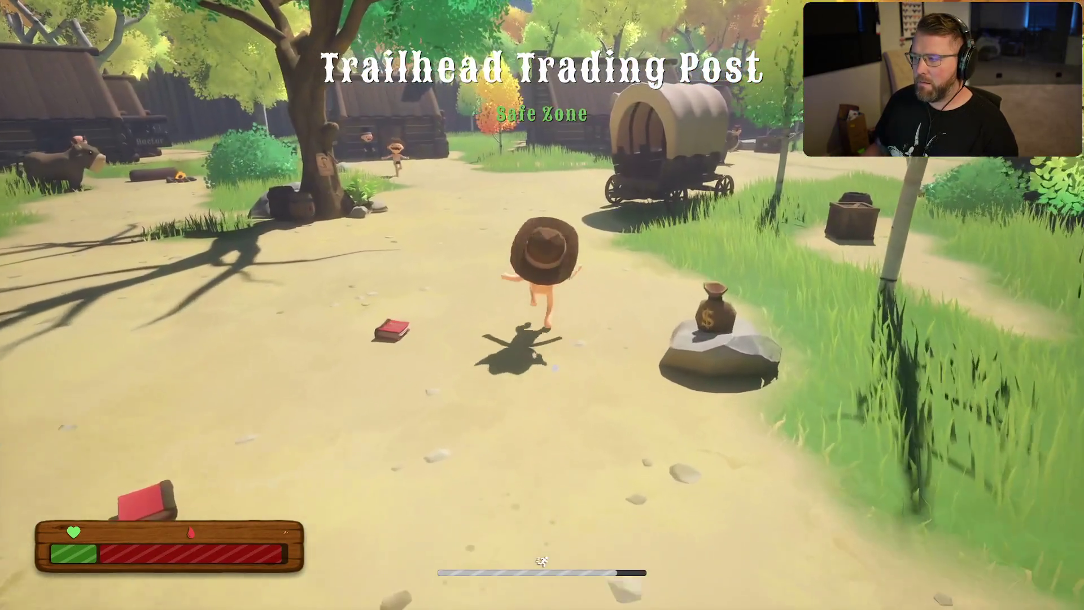
key(w)
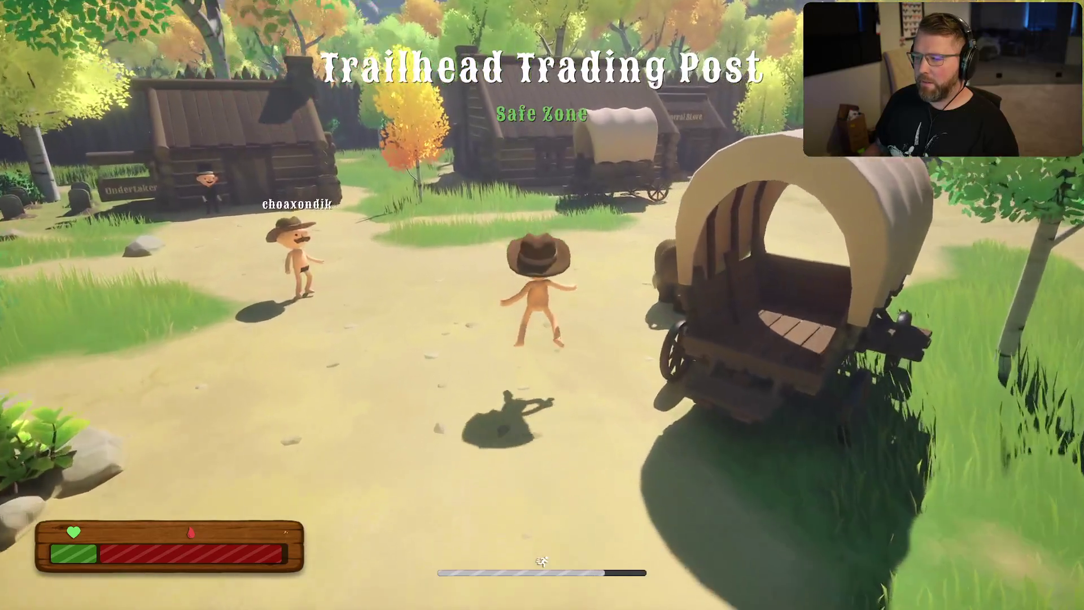
key(w)
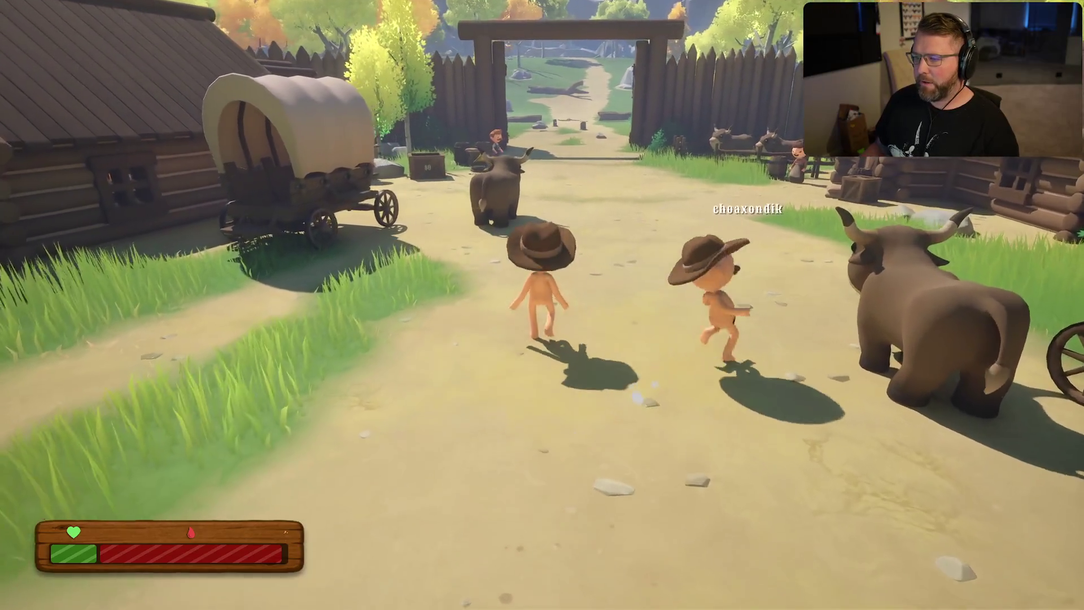
key(w)
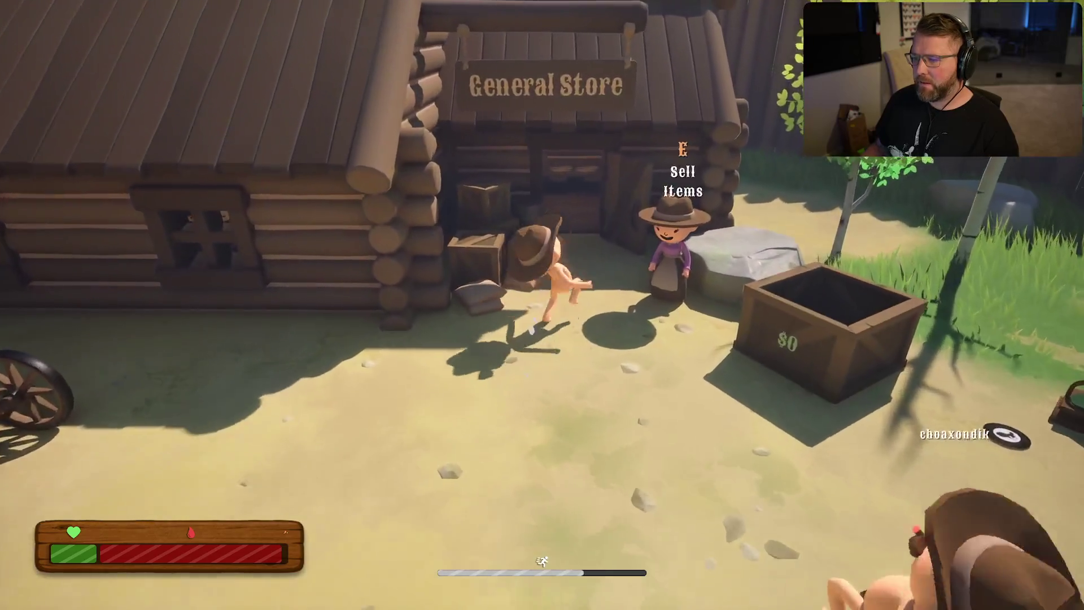
key(w)
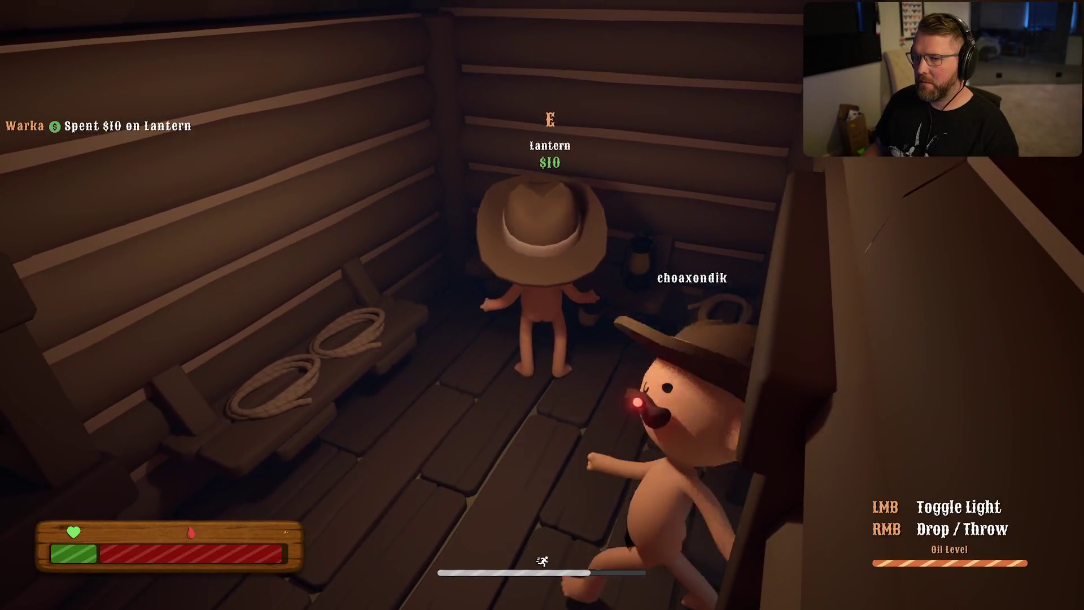
key(w)
key(w)
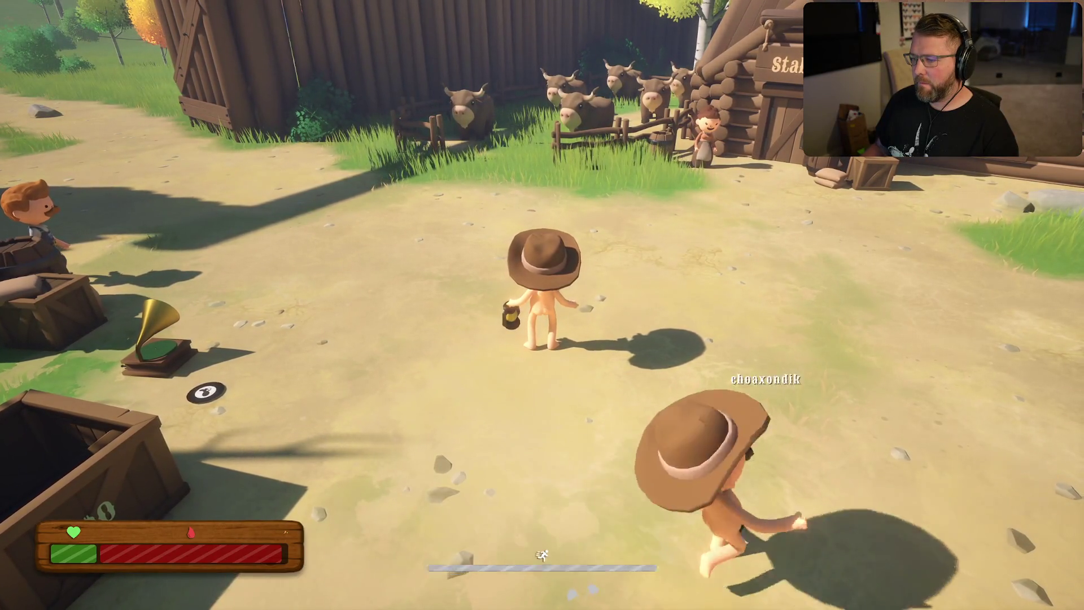
key(w)
key(w)
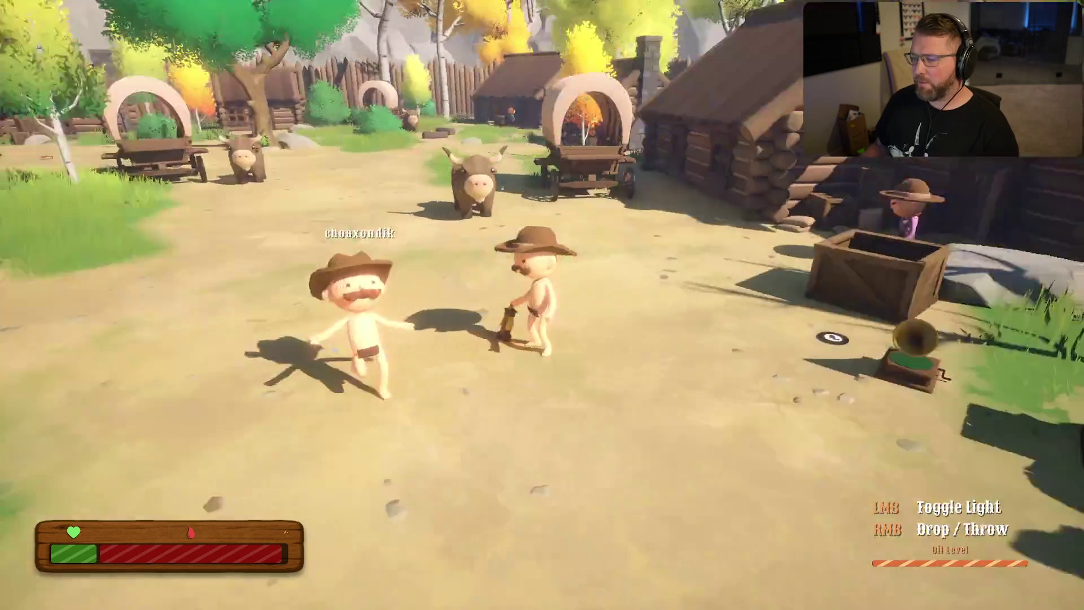
key(shift+w)
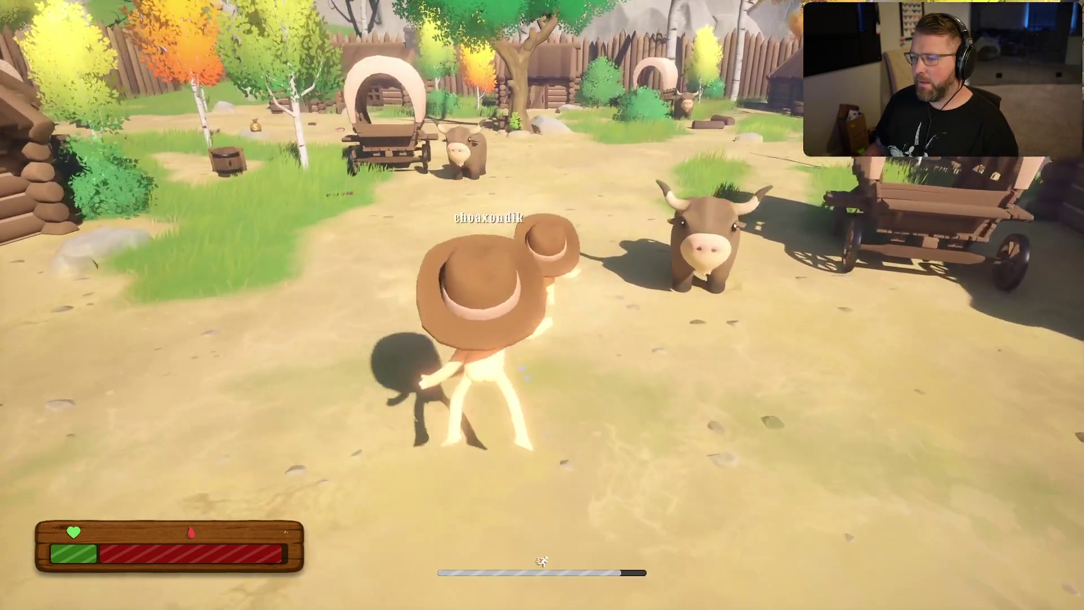
key(Escape)
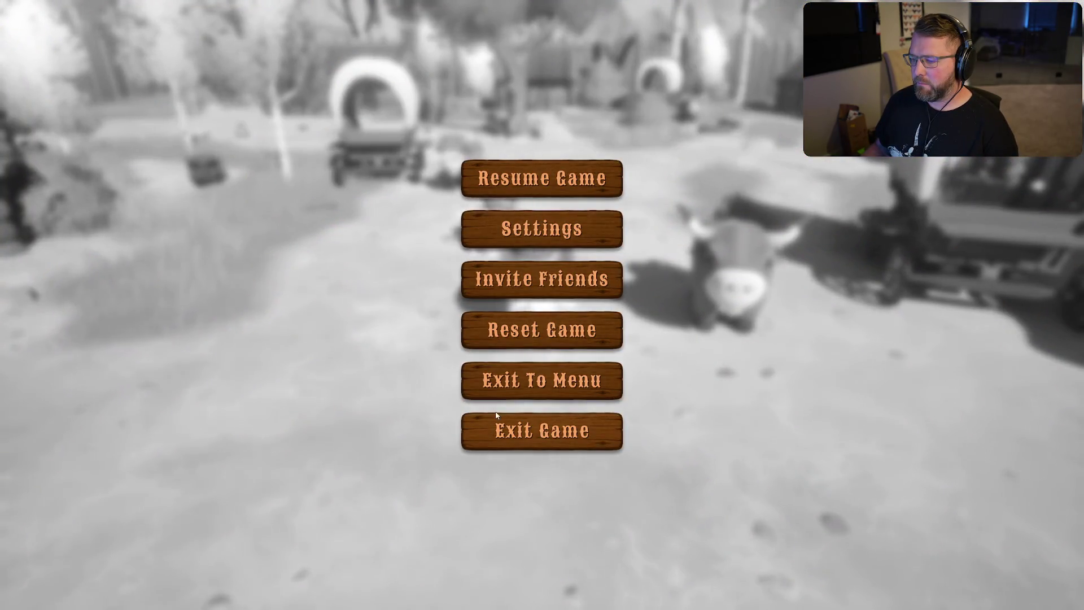
Step: Exit the game with confirmation, then bring up Discord and the Rider IDE
click(496, 421)
click(484, 319)
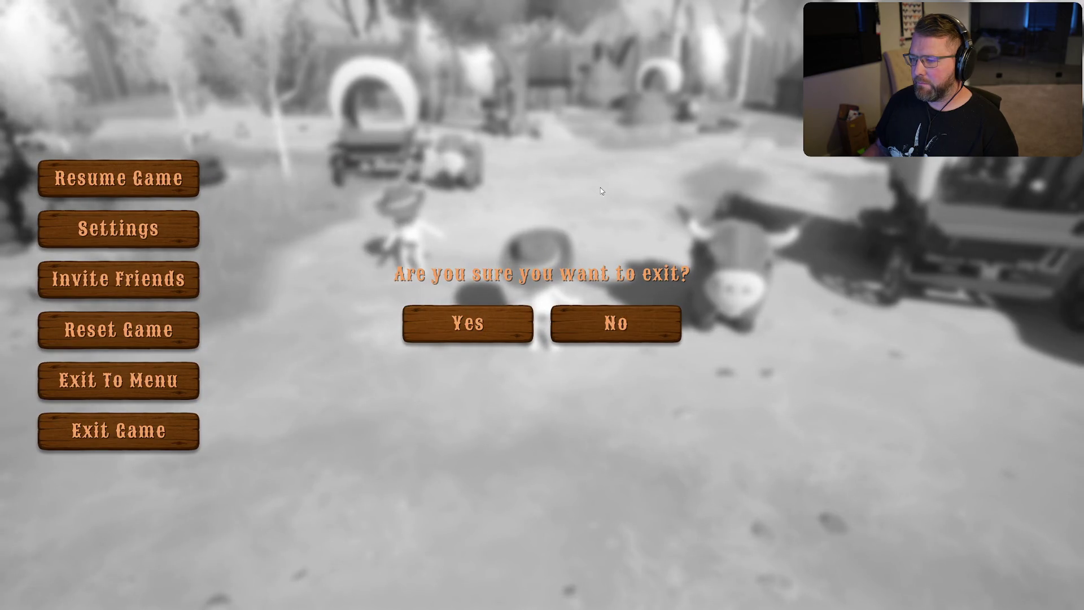
click(501, 602)
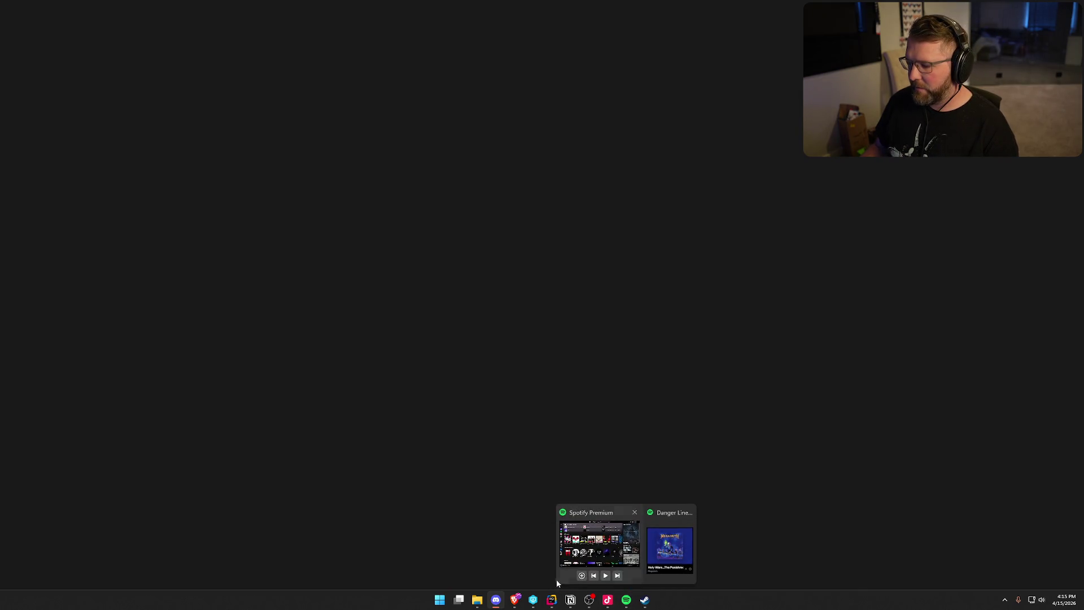
click(551, 600)
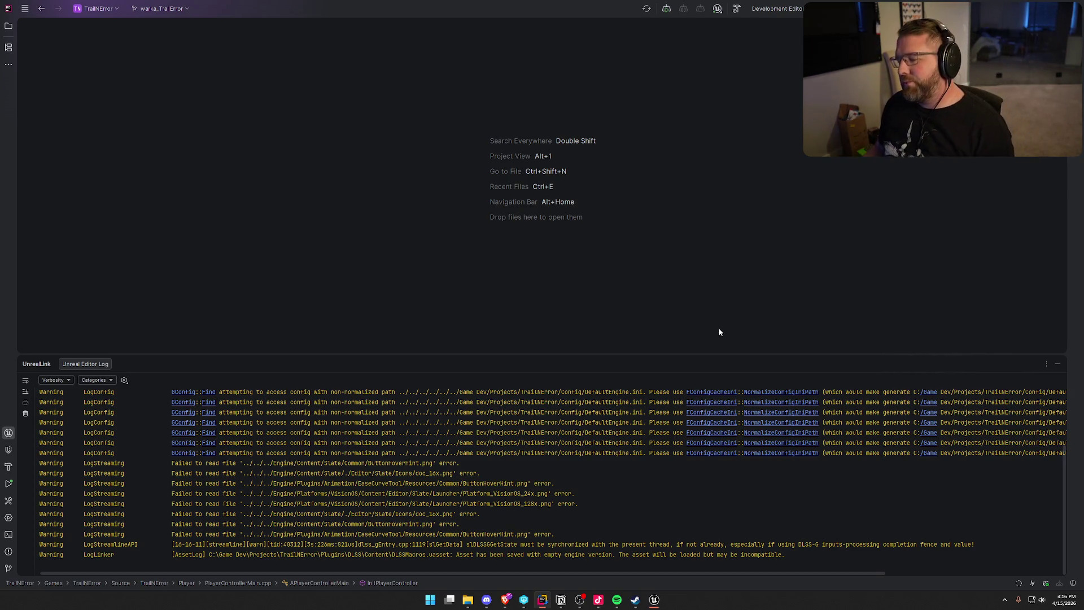
Step: Collapse Rider's UnrealLink log panel and switch to the Unreal Editor
click(1057, 364)
click(653, 599)
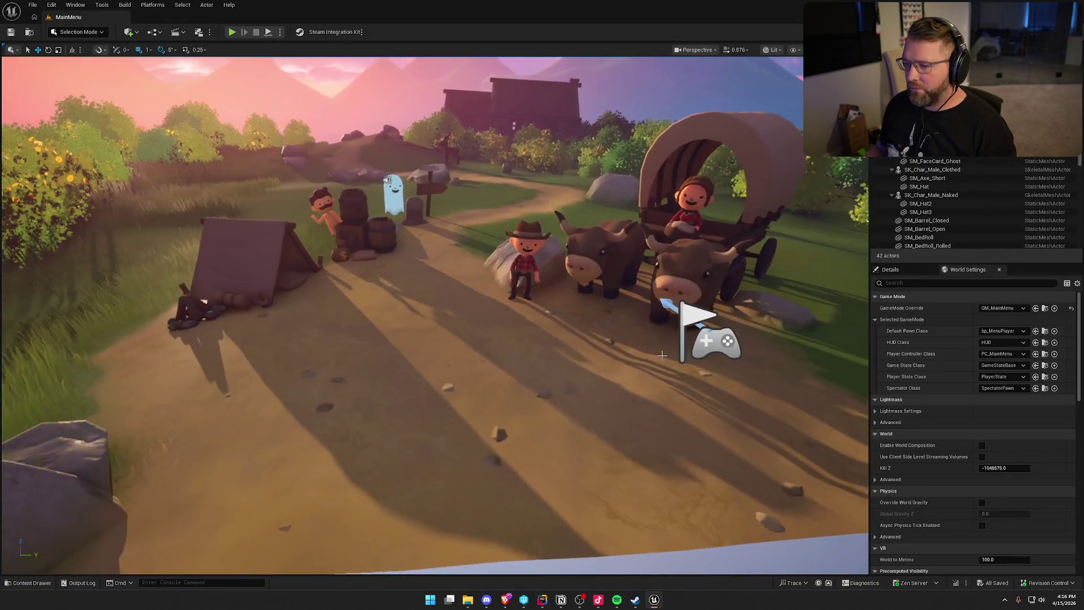
Step: Open the UI_GameHUD widget blueprint from the UI/InGame folder in the Content Drawer
key(ctrl+space)
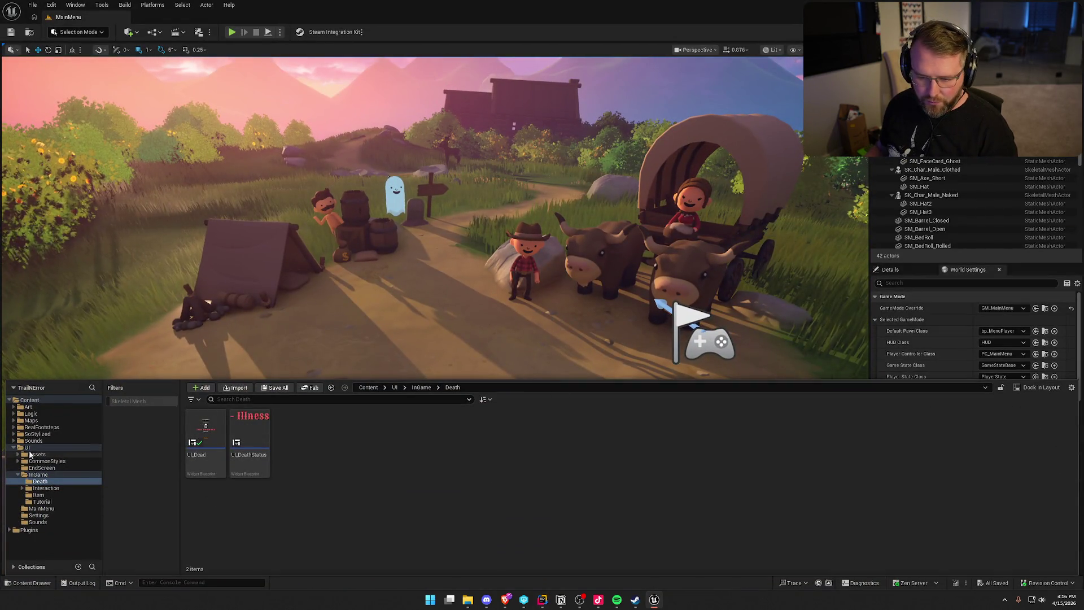
click(27, 447)
double_click(338, 432)
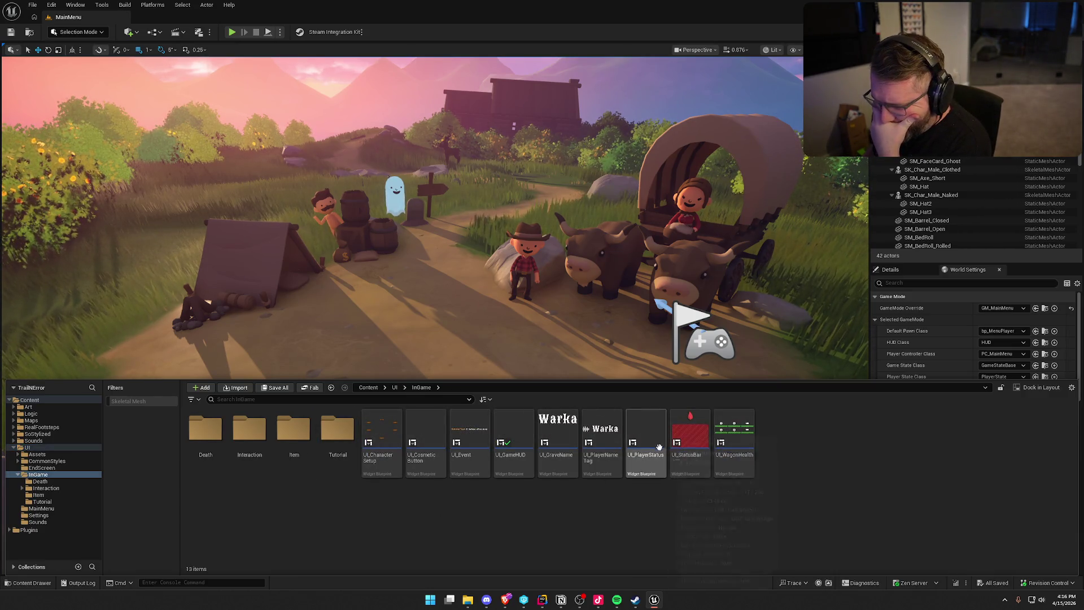
double_click(500, 449)
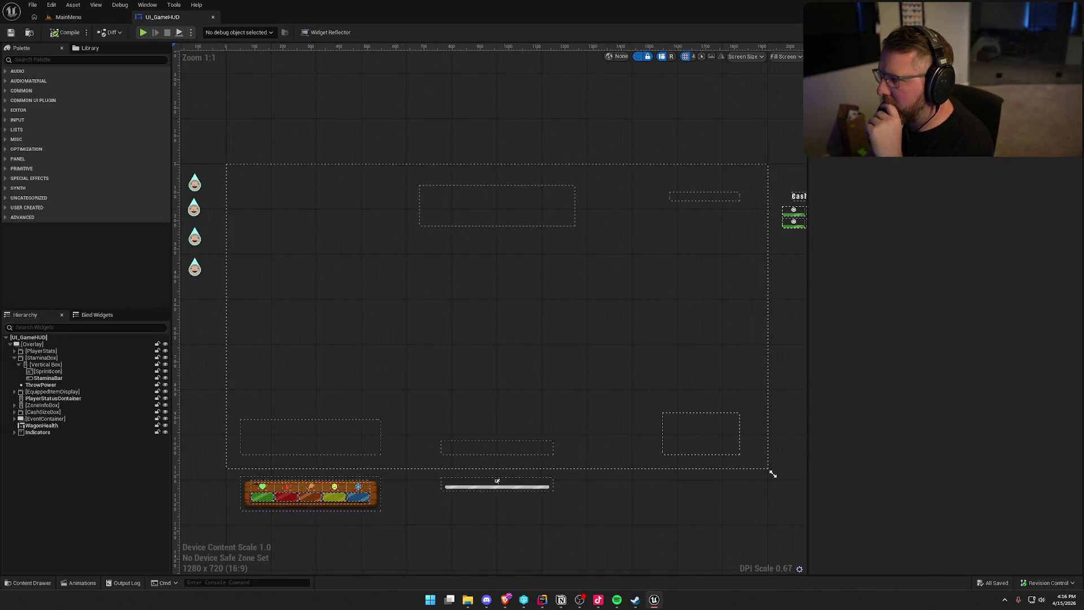
Step: Pan through the Bind Event, Set Percent, cash, zone and stamina-bar nodes in the EventGraph
scroll(704, 302, down, 3)
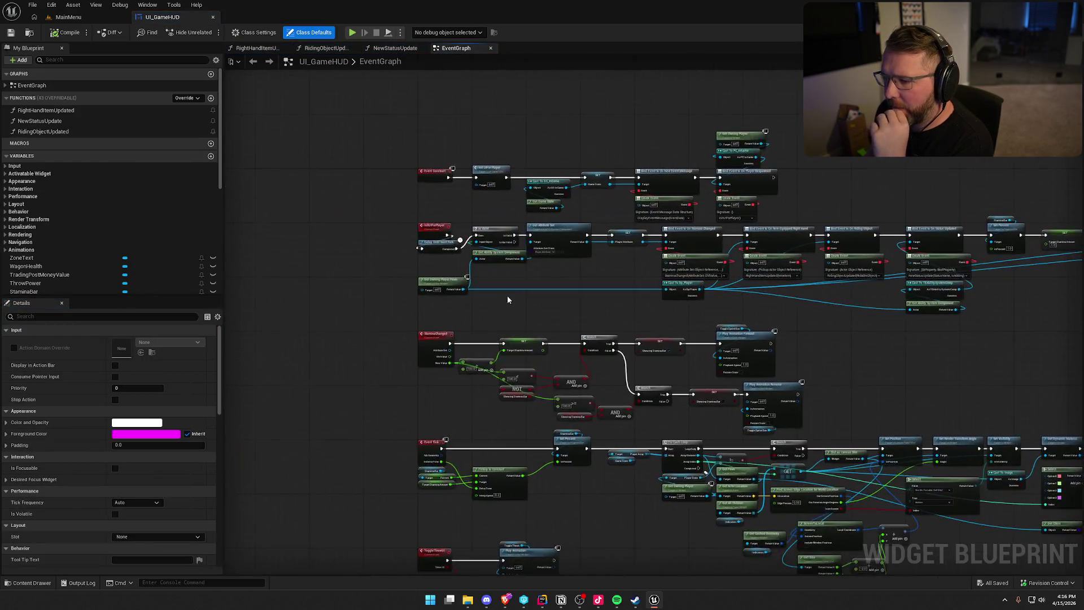
scroll(508, 299, up, 3)
mouse_move(649, 253)
mouse_down()
mouse_move(553, 273)
mouse_move(409, 266)
mouse_up()
mouse_move(512, 305)
mouse_down()
mouse_move(641, 343)
mouse_move(496, 387)
mouse_move(578, 338)
mouse_move(711, 377)
mouse_move(526, 375)
mouse_up()
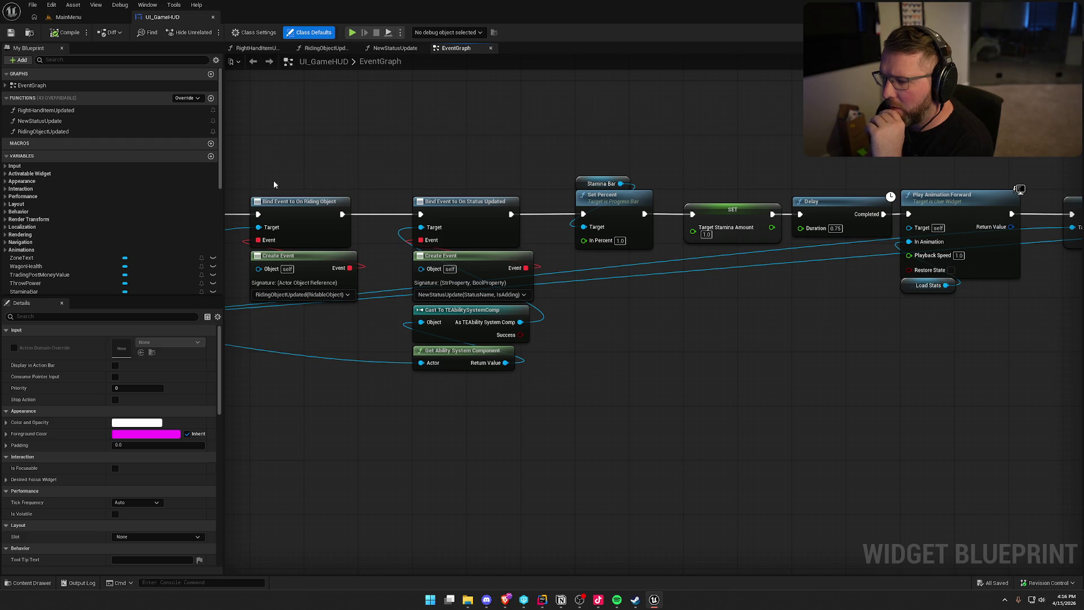
drag(631, 370, 450, 365)
drag(617, 351, 383, 353)
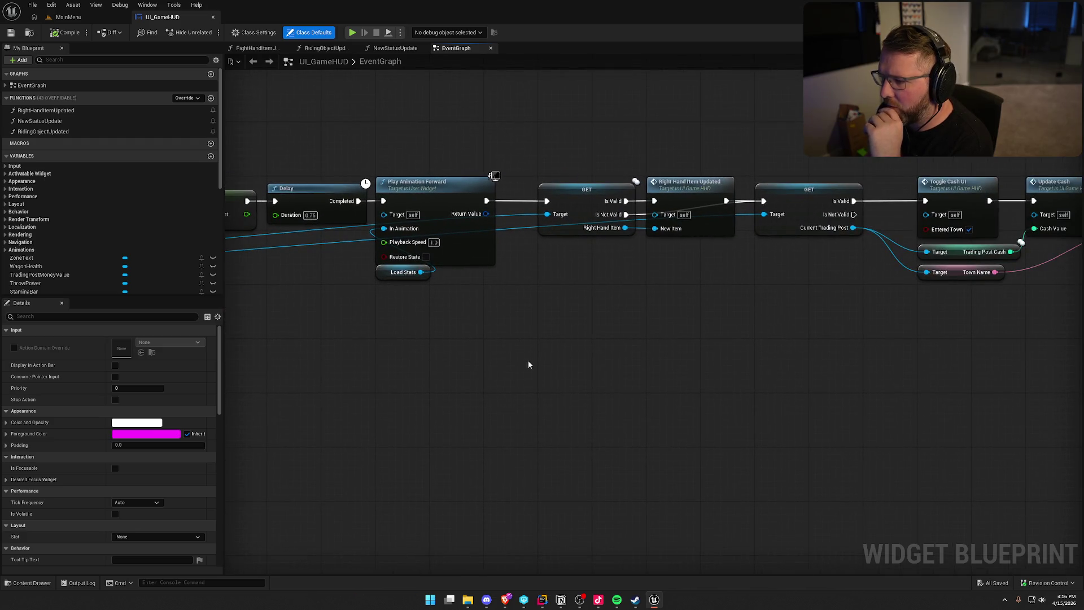
drag(632, 344, 465, 341)
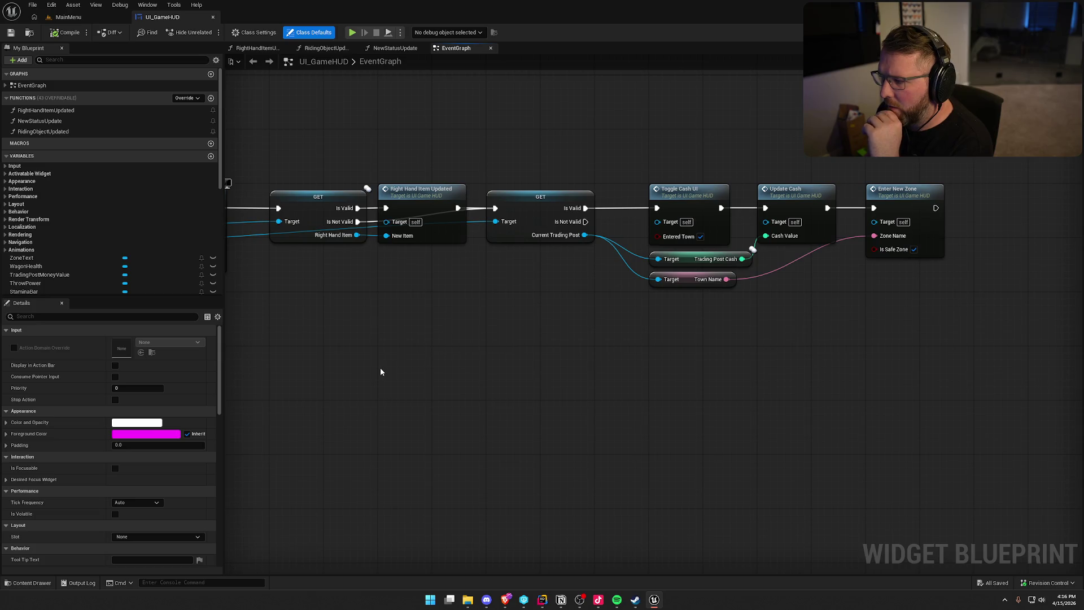
drag(784, 346, 785, 129)
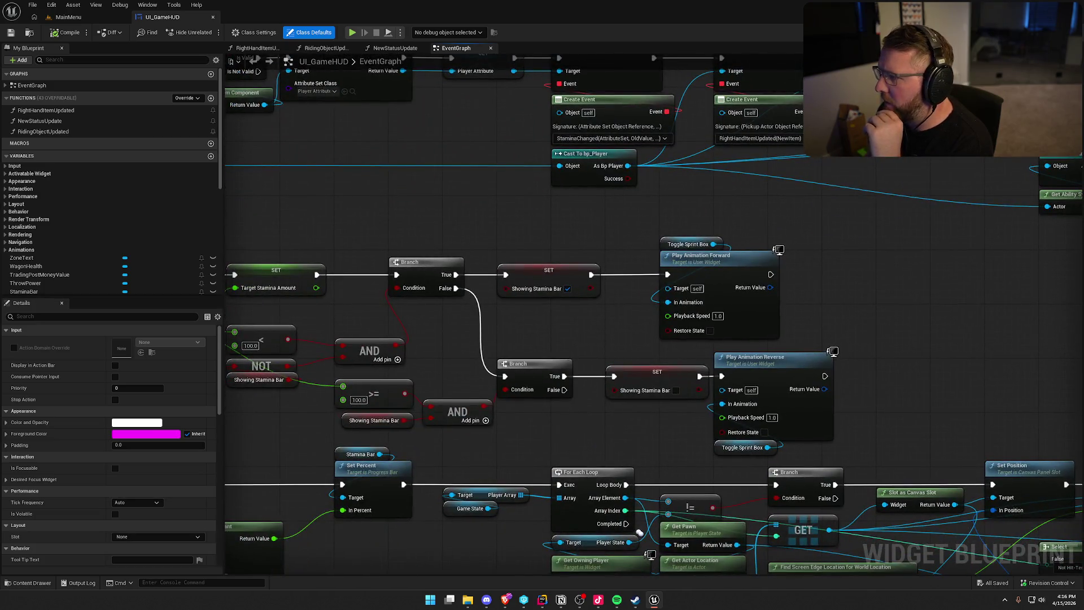
key(shift+F4)
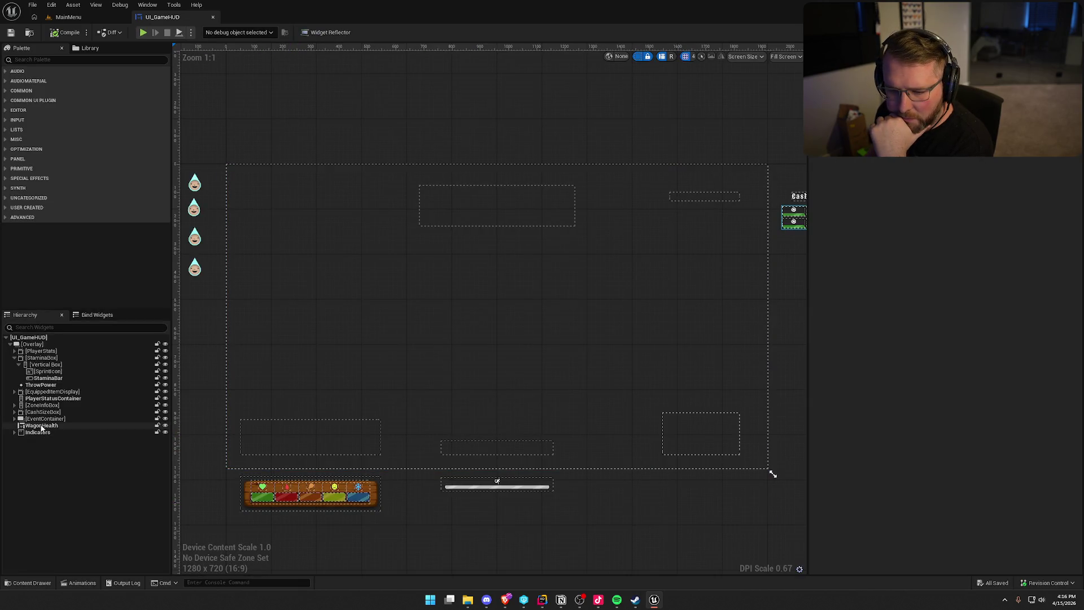
Step: Browse the HUD hierarchy and expand the PlayerStats row holding the status bars
click(41, 426)
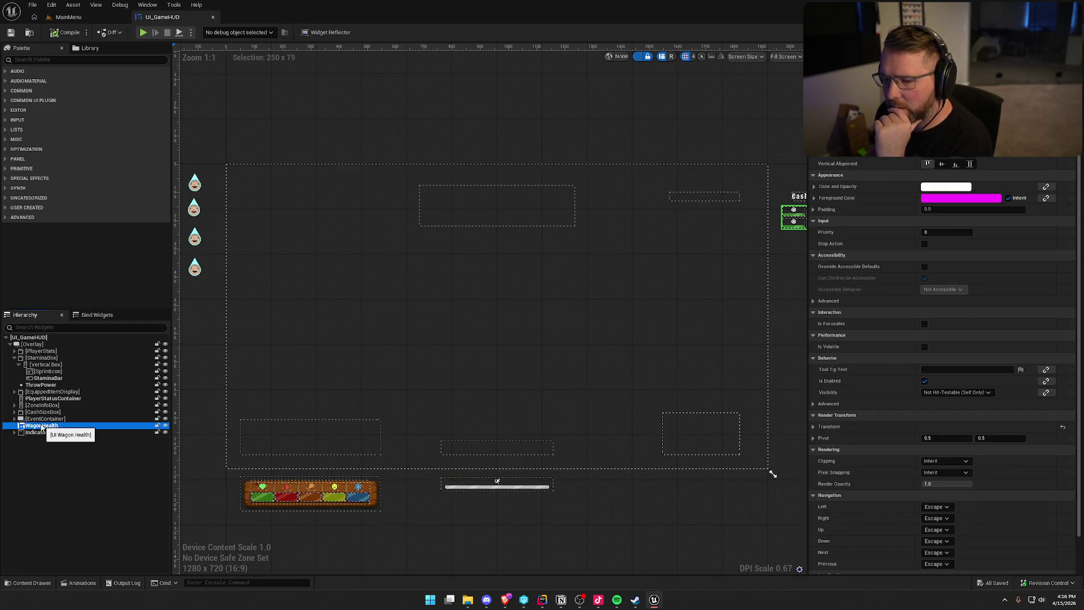
click(42, 419)
drag(271, 467, 389, 355)
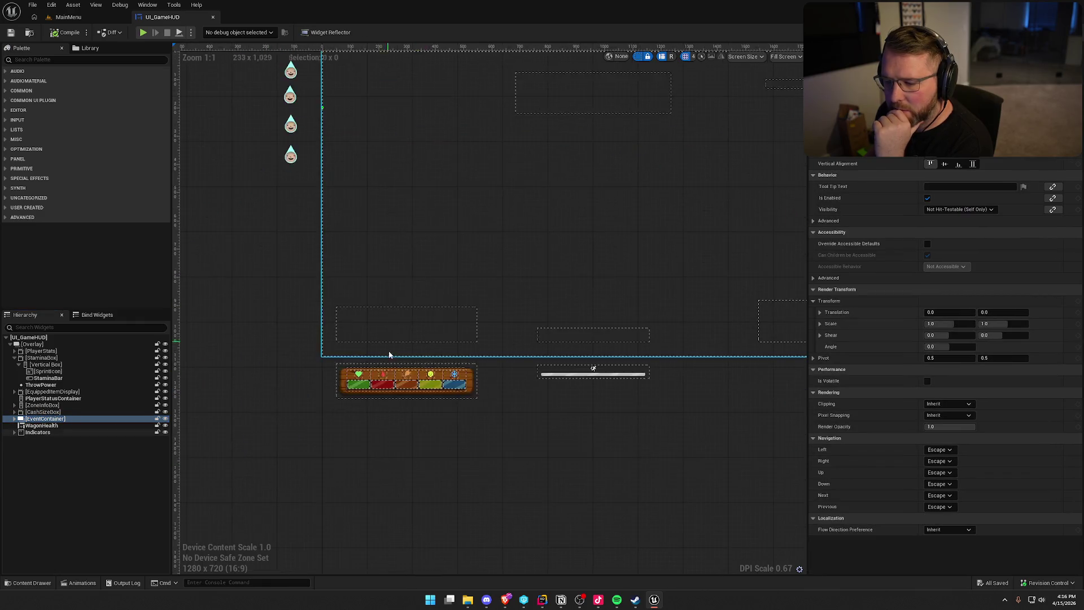
scroll(389, 355, up, 3)
click(287, 396)
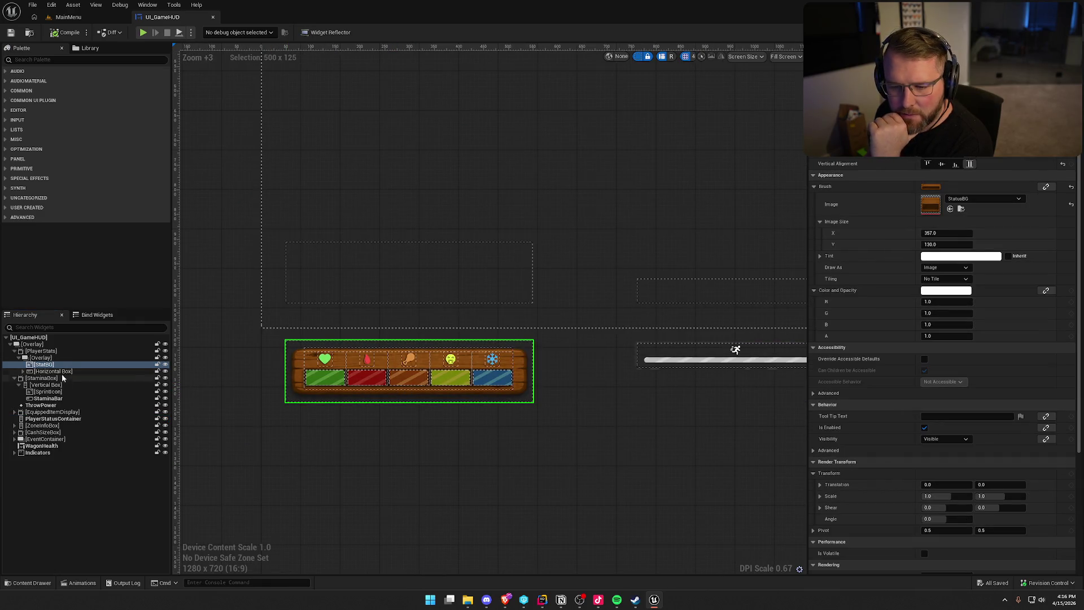
click(21, 374)
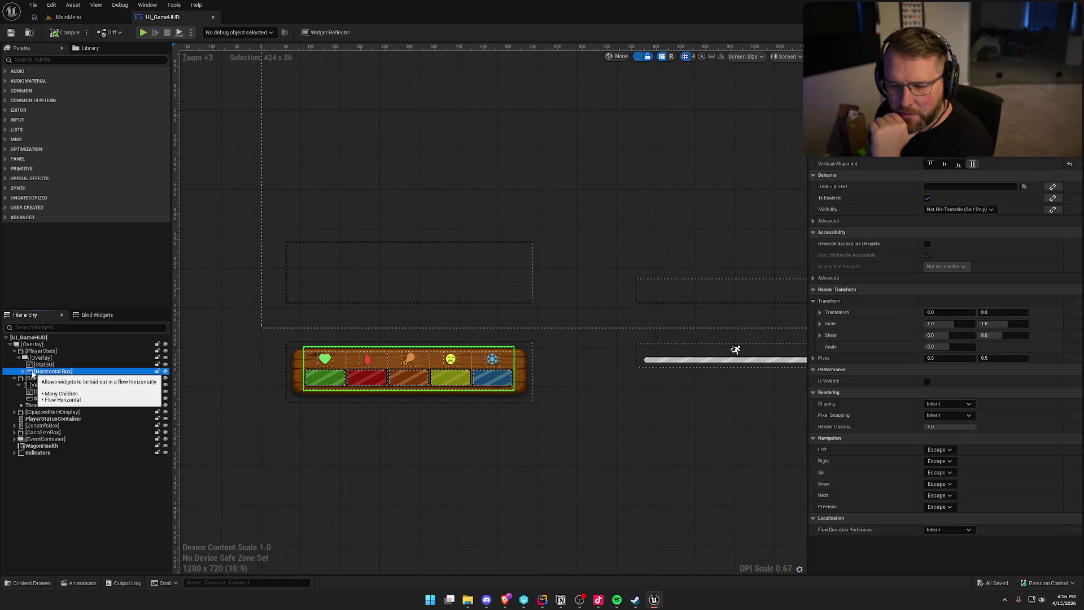
click(23, 372)
Step: Select the HealthBar widget, inspect its Details, then return to the event graph
click(51, 378)
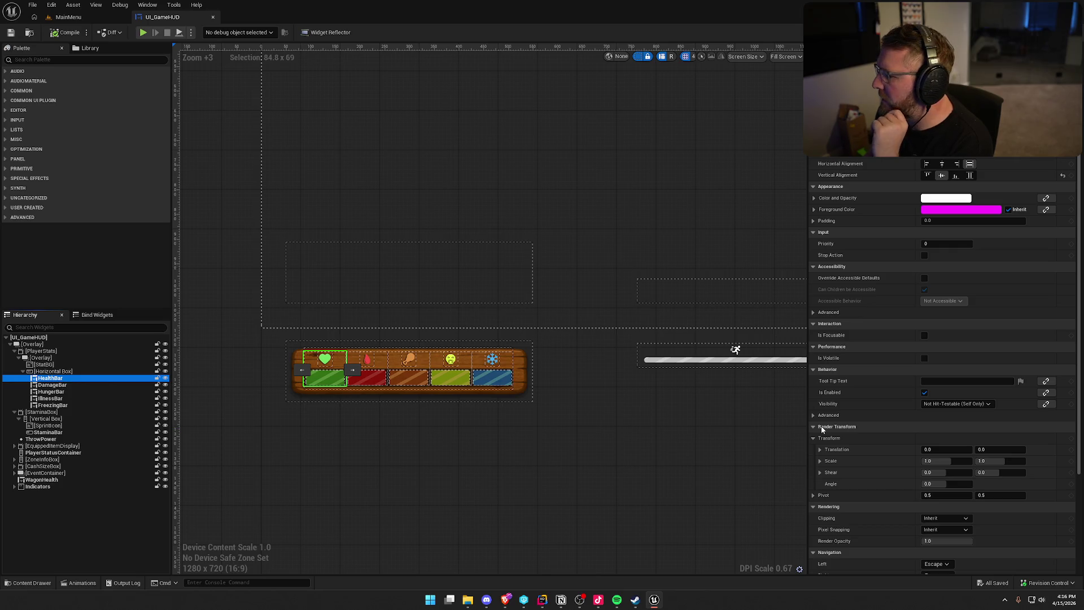
scroll(884, 430, down, 5)
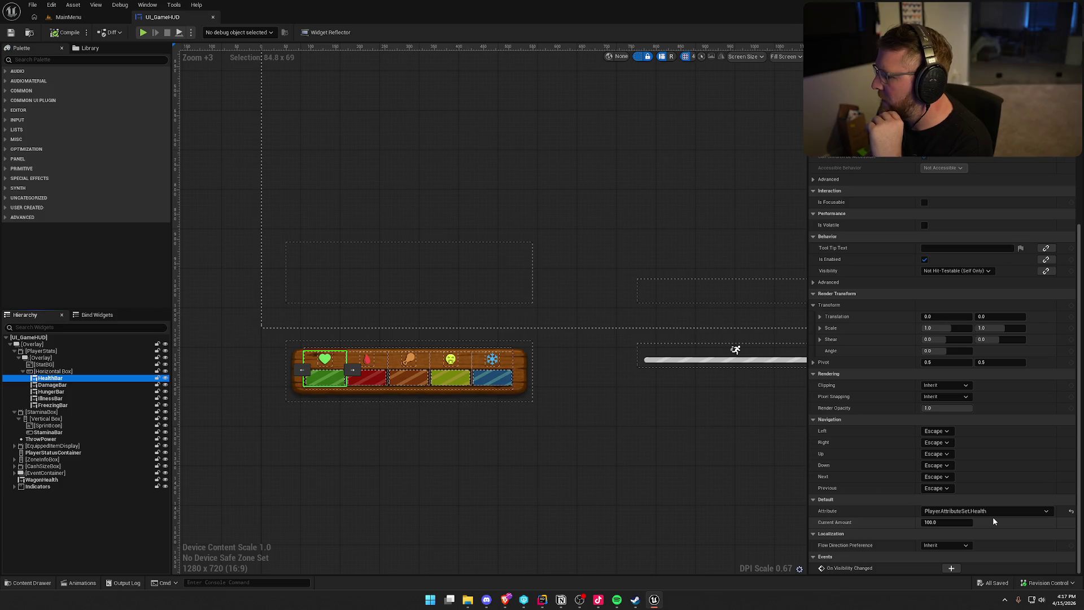
right_click(42, 378)
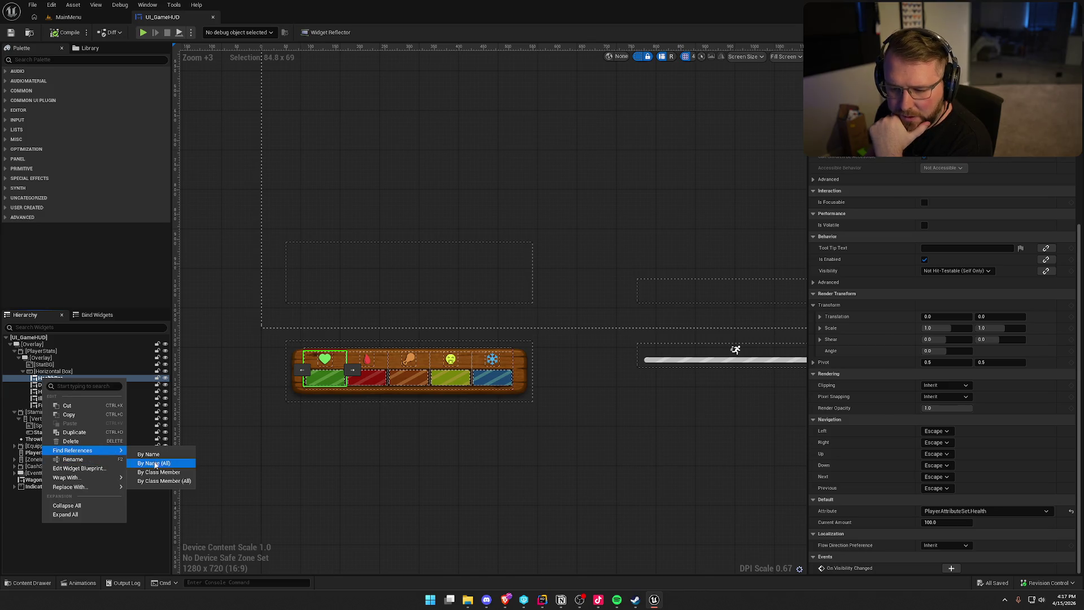
click(330, 479)
key(ctrl+shift+g)
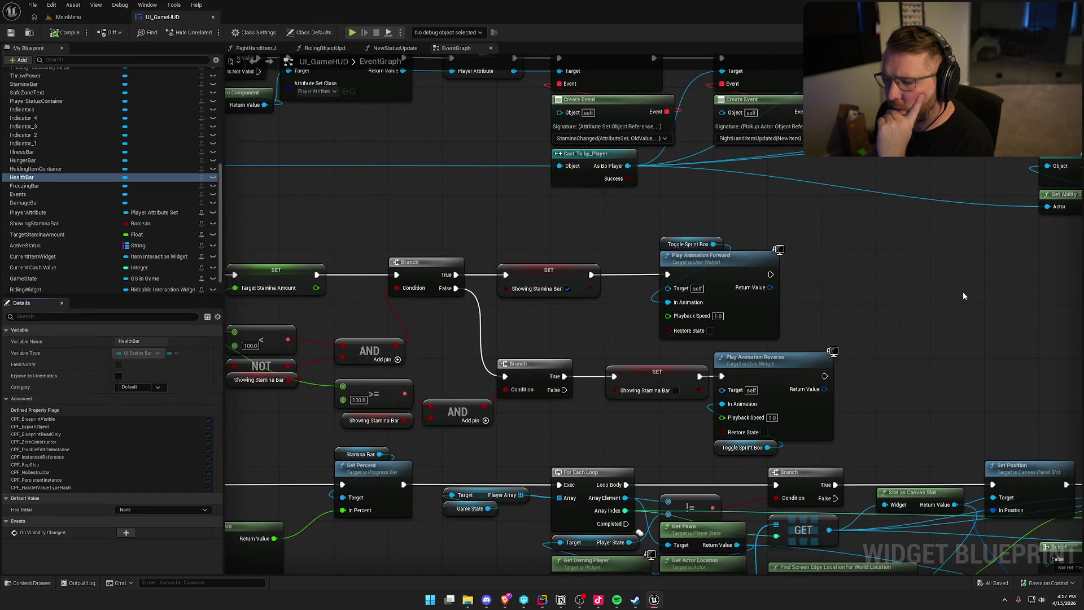
Step: Review the Event Construct chain, select the Player Attribute SET node, and go back to the Designer
scroll(880, 249, down, 4)
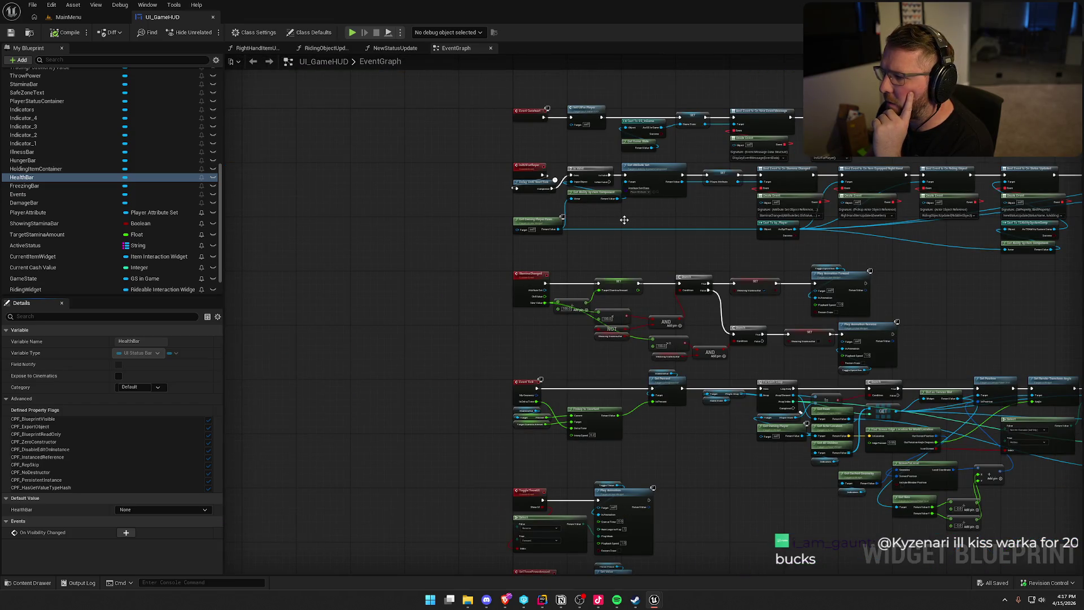
scroll(645, 227, up, 2)
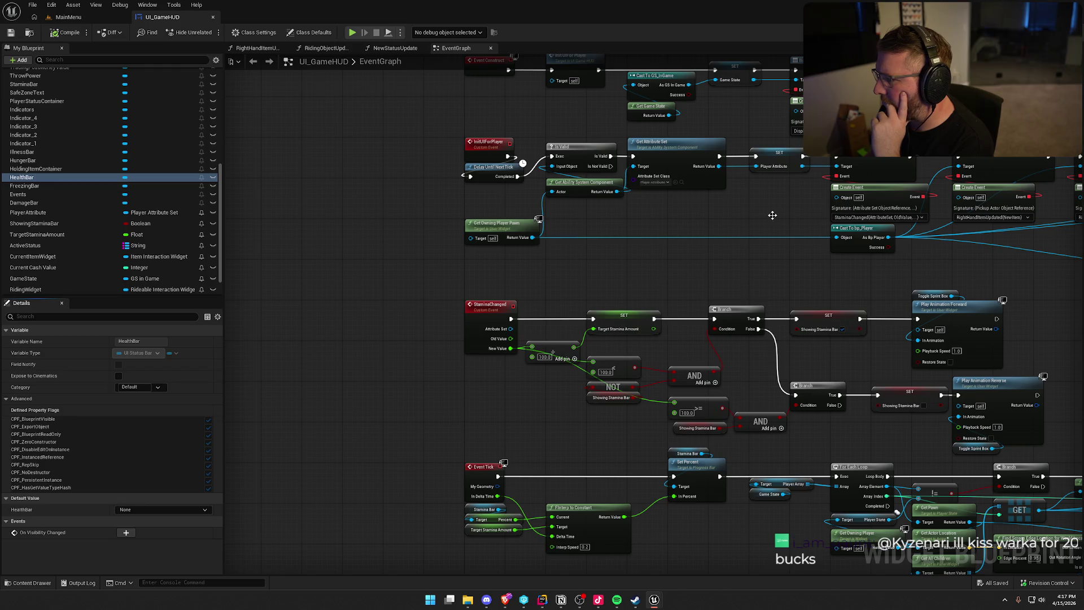
right_click(635, 243)
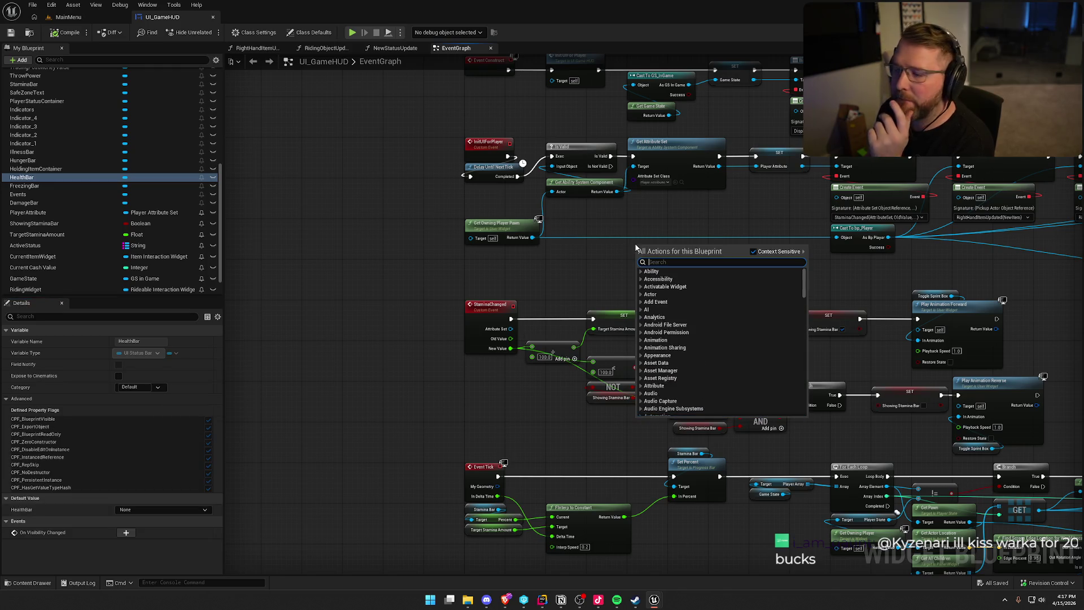
click(665, 223)
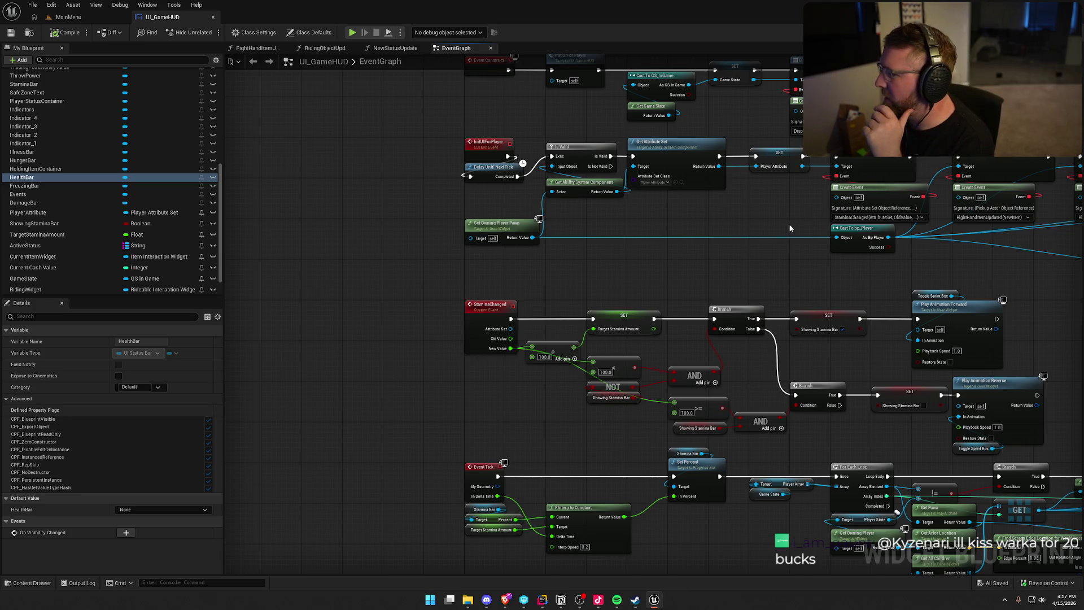
drag(788, 224, 692, 248)
mouse_move(648, 312)
mouse_down()
mouse_move(567, 345)
mouse_move(500, 349)
mouse_move(605, 288)
mouse_move(652, 278)
mouse_up()
click(515, 242)
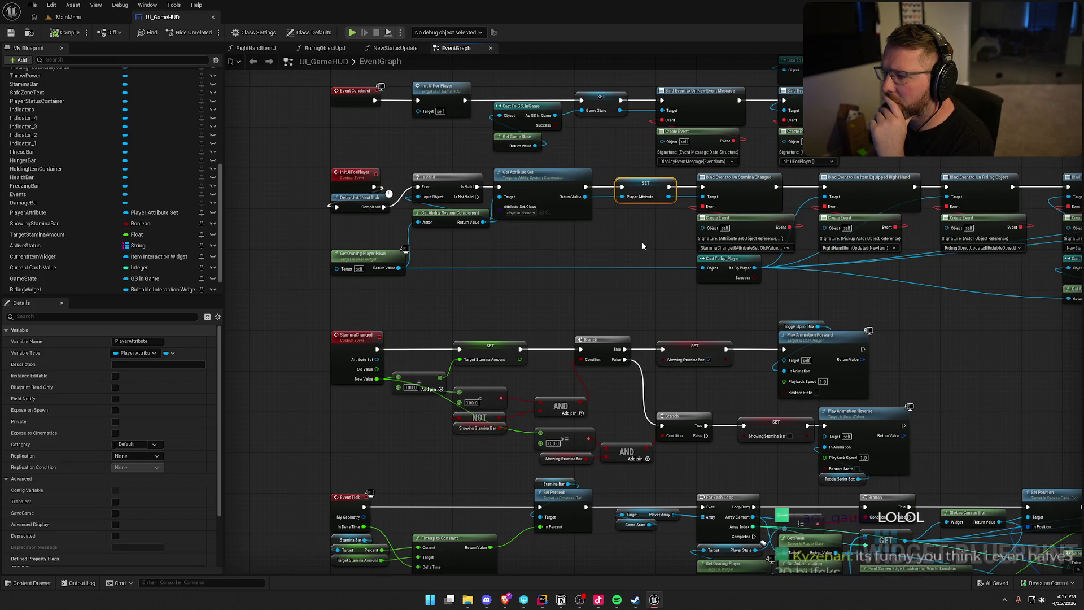
click(1043, 33)
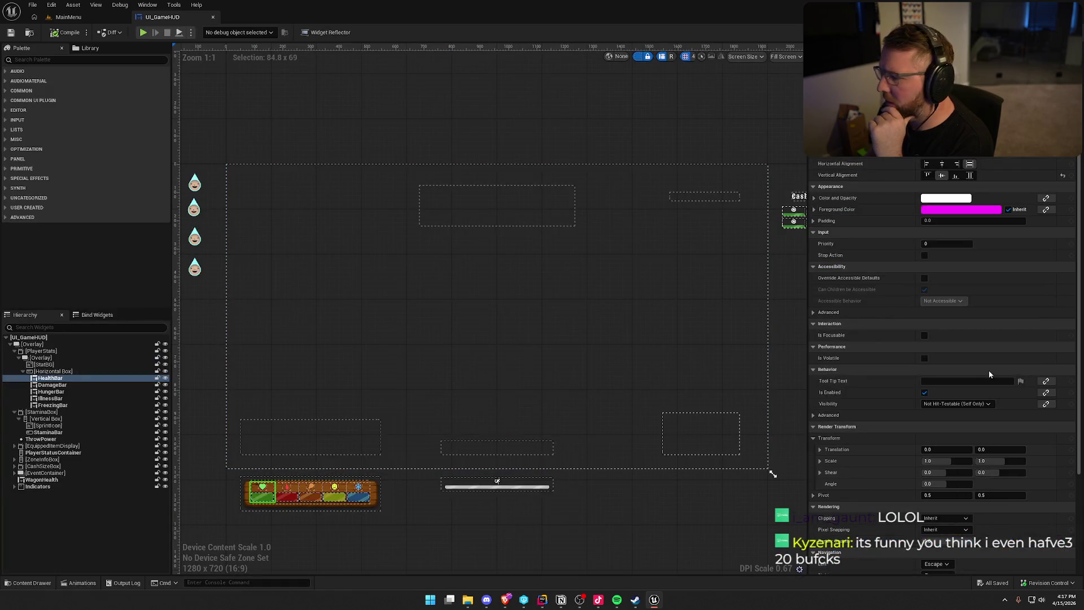
scroll(1029, 259, down, 5)
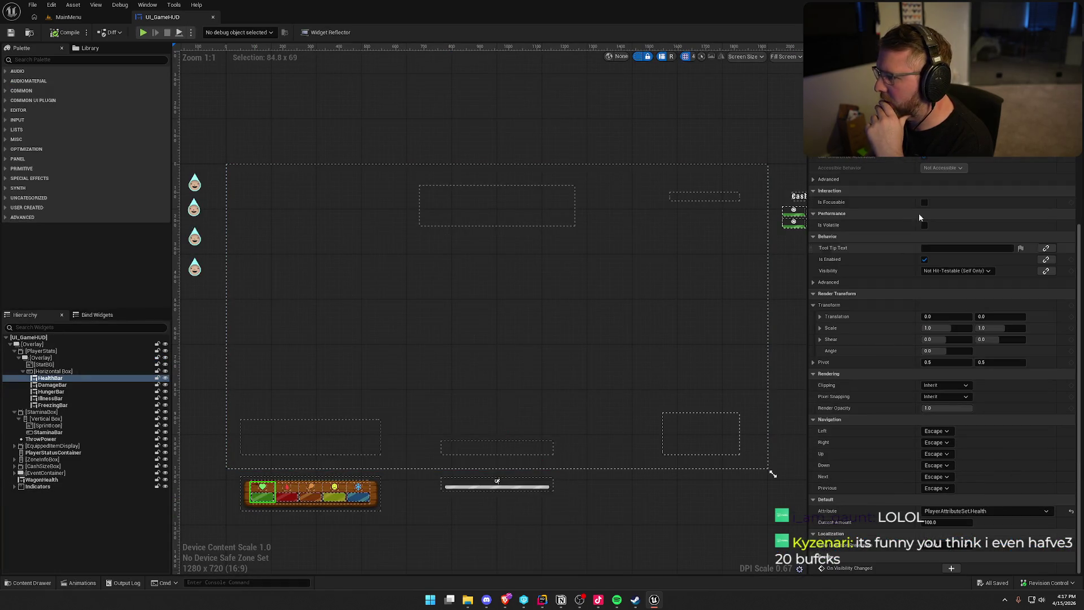
Step: Open HealthBar's UI_StatusBar blueprint and inspect its Event Pre Construct and Event Construct chains
double_click(624, 223)
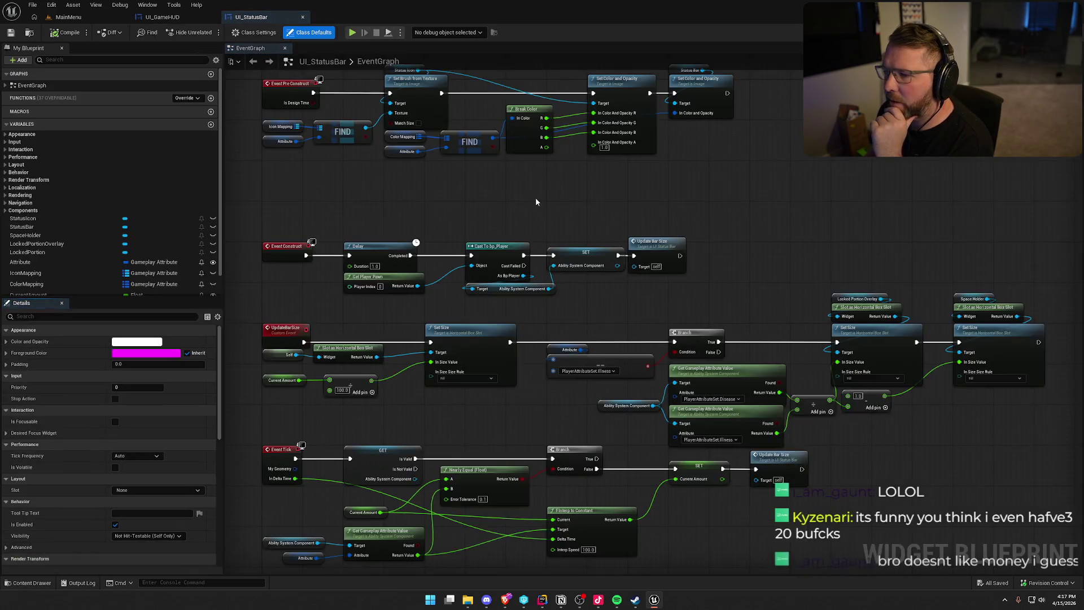
drag(537, 201, 434, 320)
scroll(418, 319, up, 2)
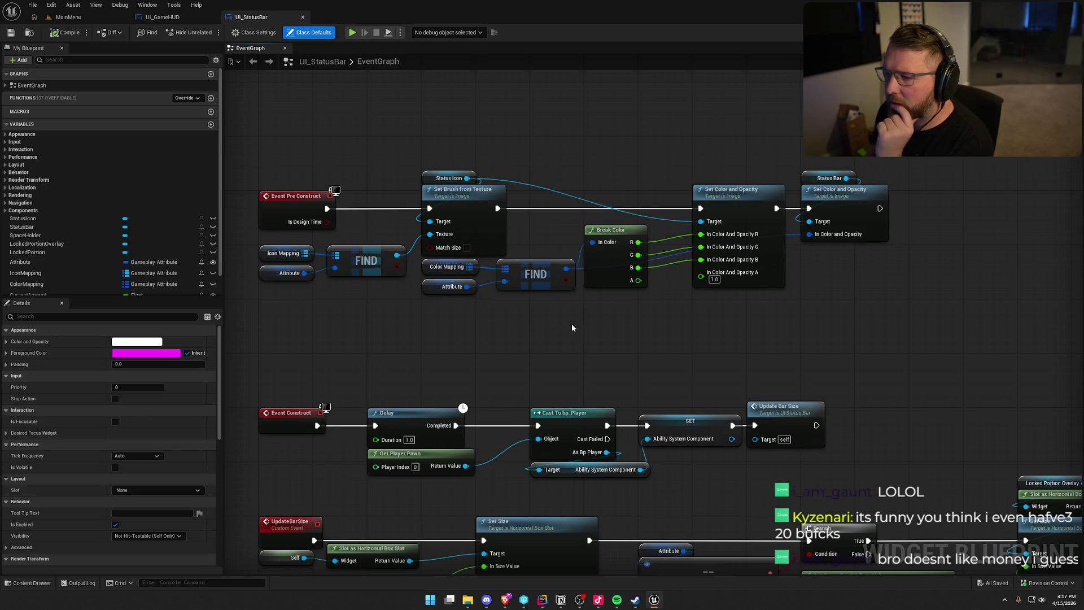
drag(893, 314, 257, 183)
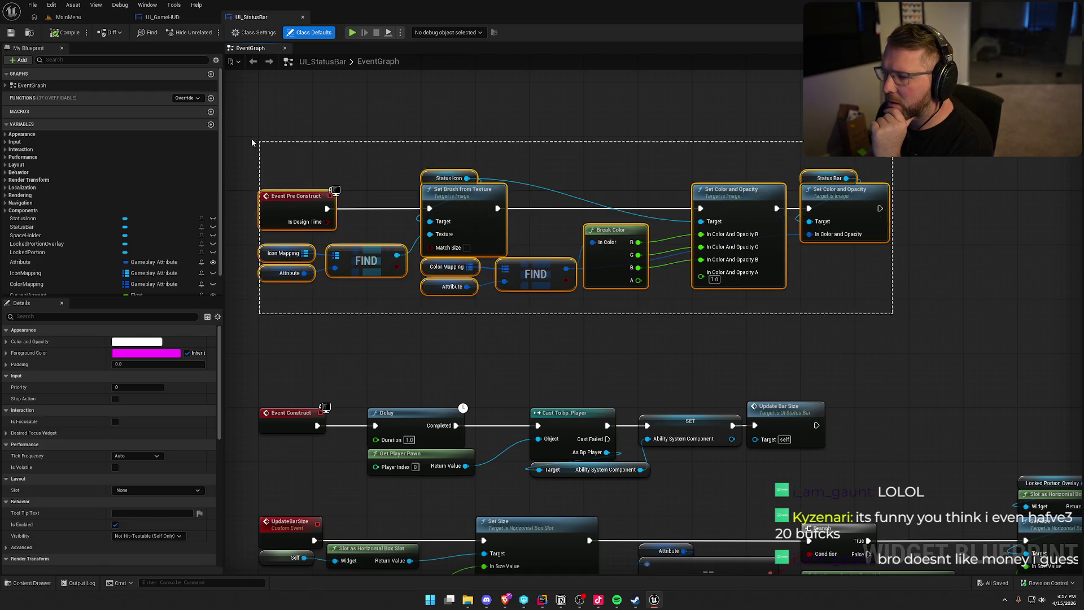
drag(433, 320, 425, 86)
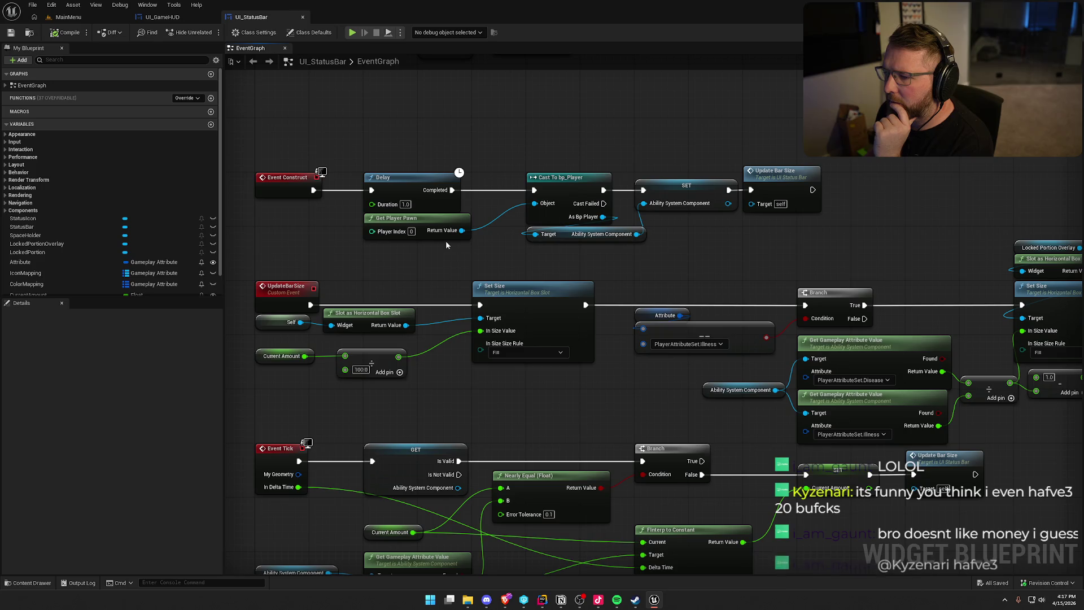
drag(786, 254, 252, 135)
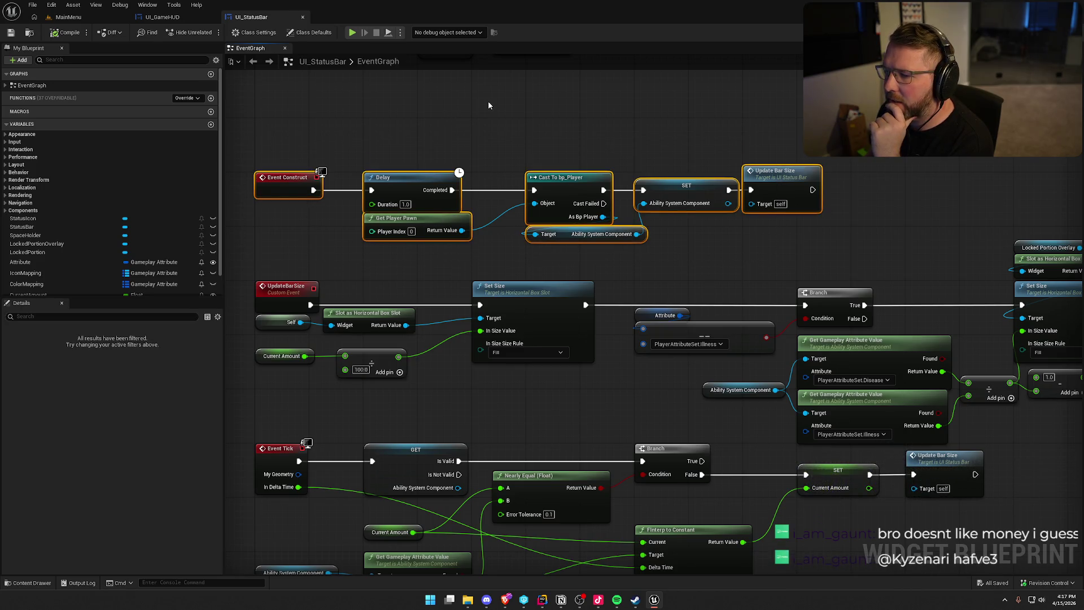
click(522, 138)
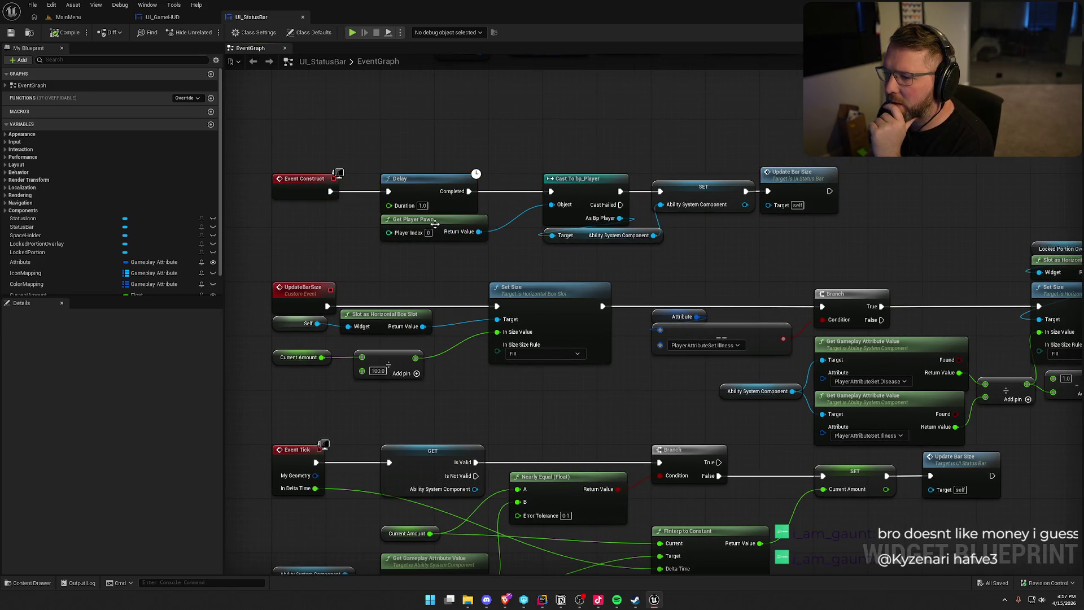
mouse_move(434, 222)
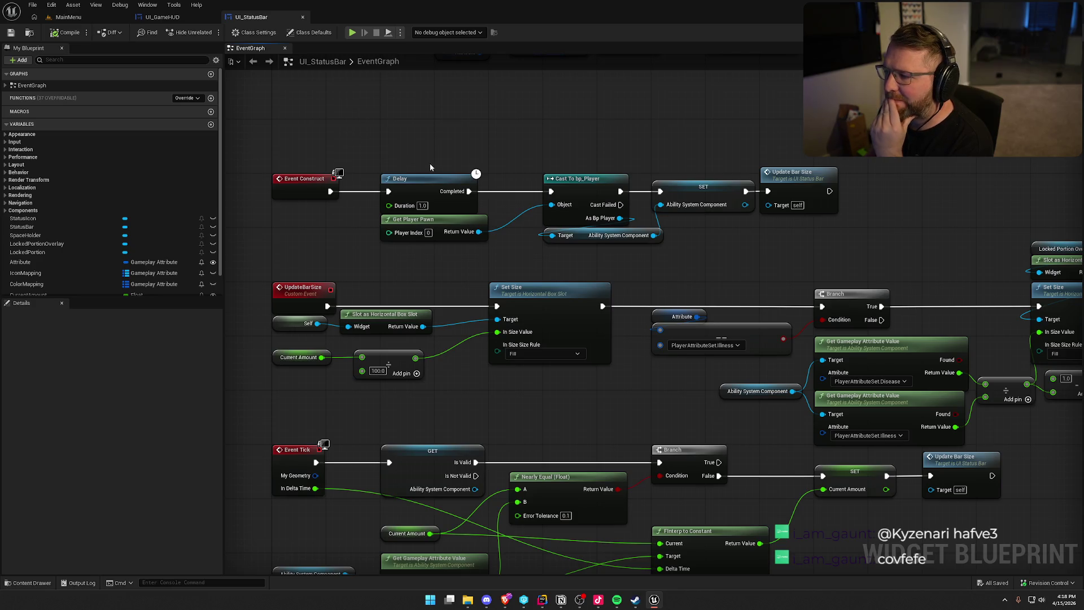
click(783, 180)
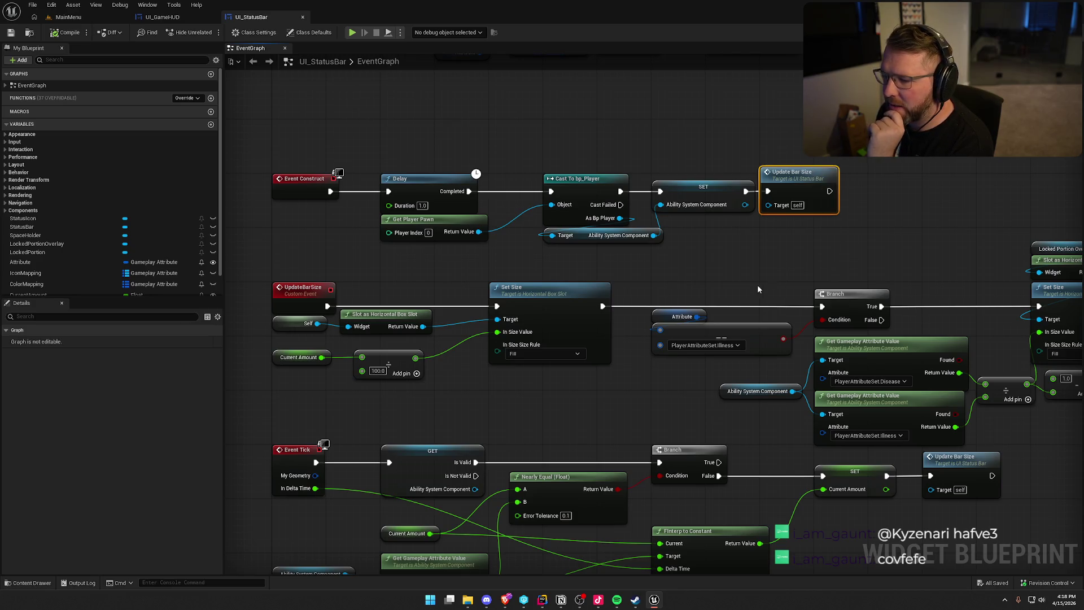
drag(747, 286, 740, 252)
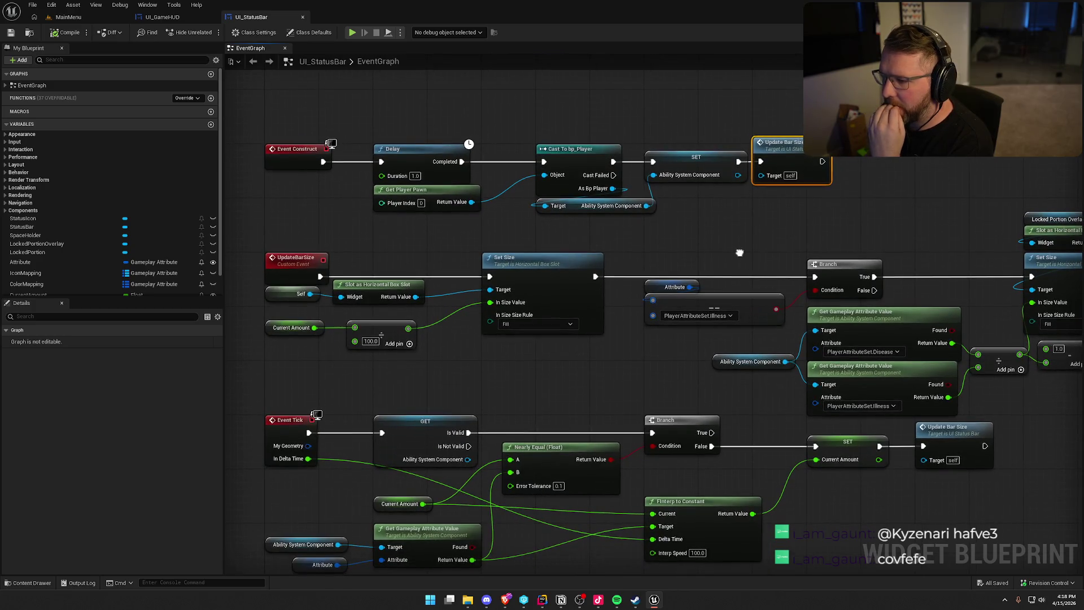
Step: Box-select the nodes after the Delay and the lower rows, moving them down to open space
click(701, 170)
mouse_move(480, 125)
mouse_down()
mouse_move(658, 207)
mouse_move(802, 216)
mouse_up()
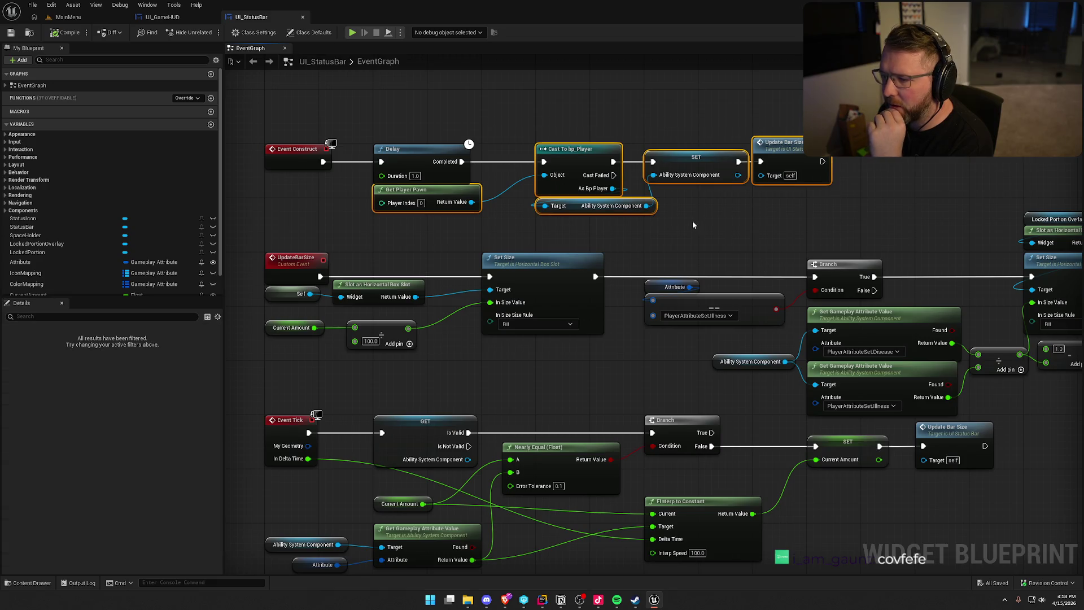
drag(692, 220, 689, 296)
scroll(689, 300, down, 6)
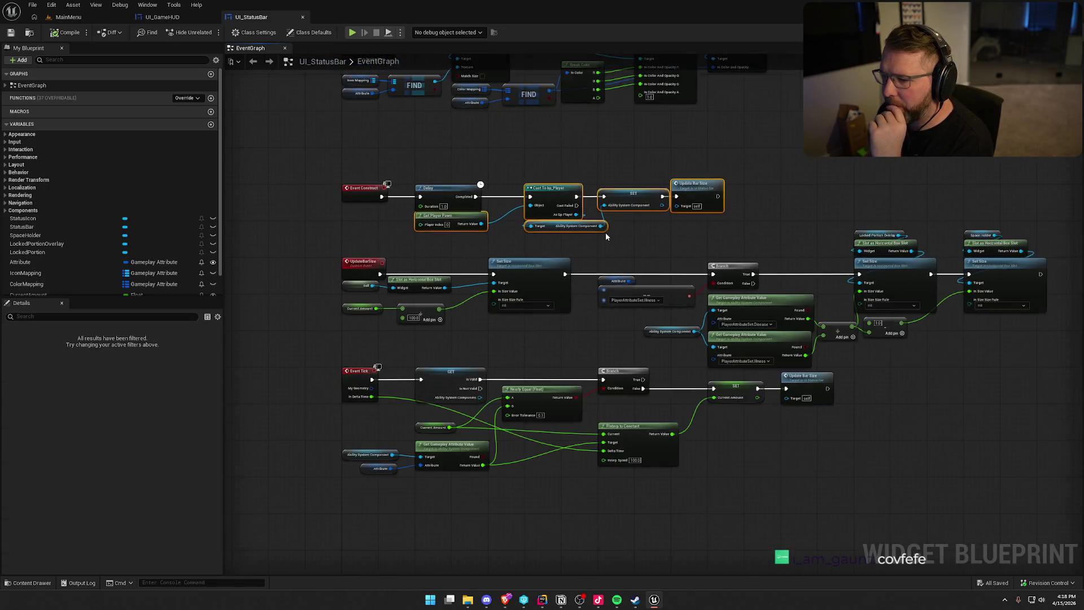
mouse_move(906, 440)
mouse_down()
mouse_move(796, 315)
mouse_move(574, 159)
mouse_up()
mouse_move(591, 384)
mouse_down()
mouse_move(333, 178)
mouse_move(381, 315)
mouse_move(375, 307)
mouse_up()
scroll(333, 178, up, 3)
click(456, 236)
drag(456, 236, 401, 127)
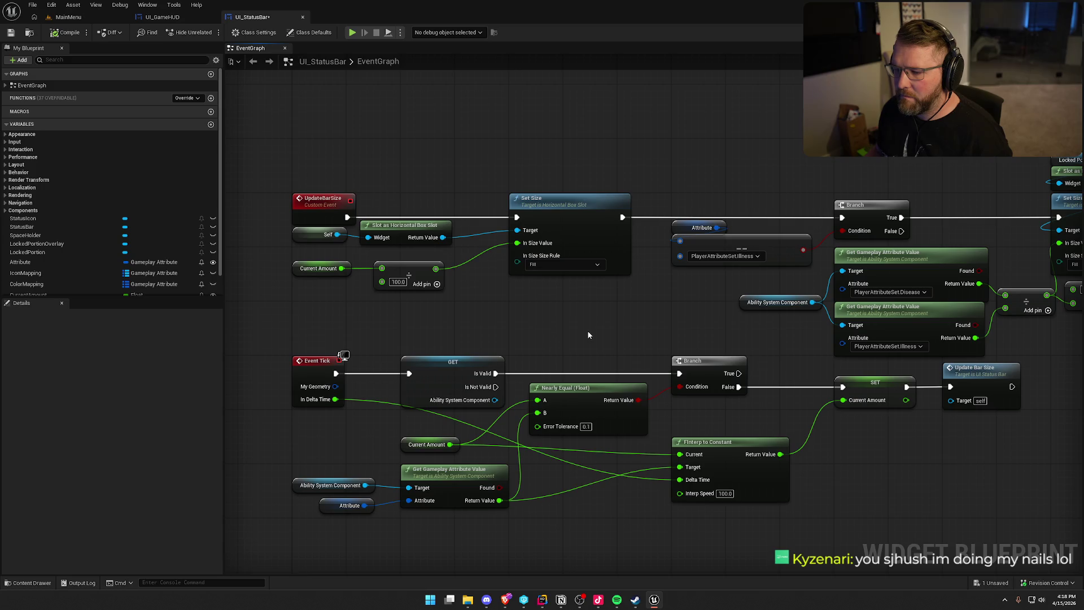
mouse_move(620, 327)
mouse_down()
mouse_move(556, 271)
mouse_move(575, 246)
mouse_move(547, 343)
mouse_move(608, 486)
mouse_move(579, 300)
mouse_up()
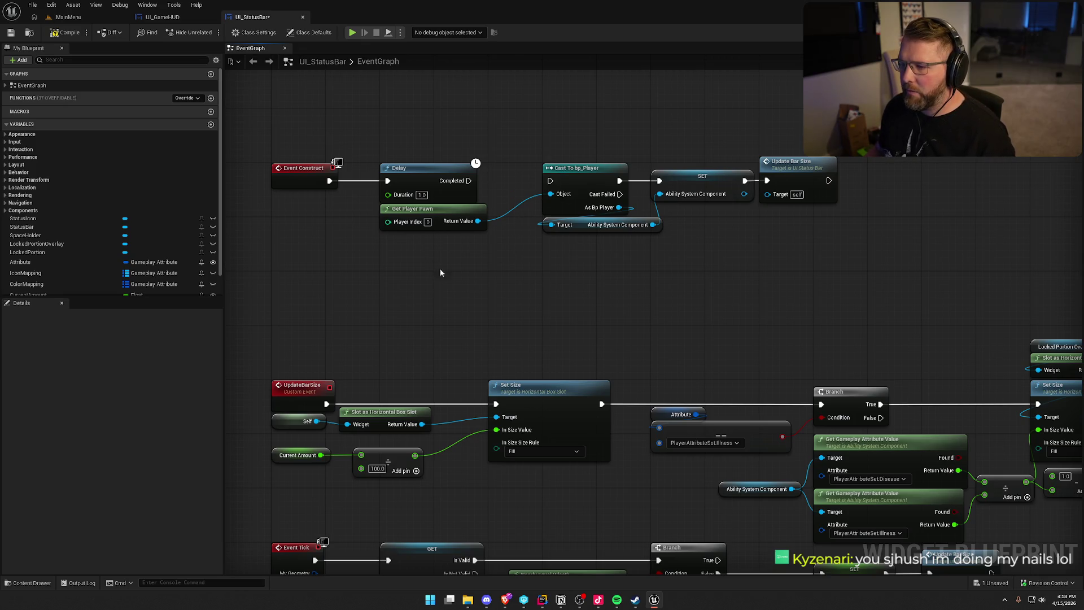
Step: Add a custom event named InitStatusBar
right_click(295, 267)
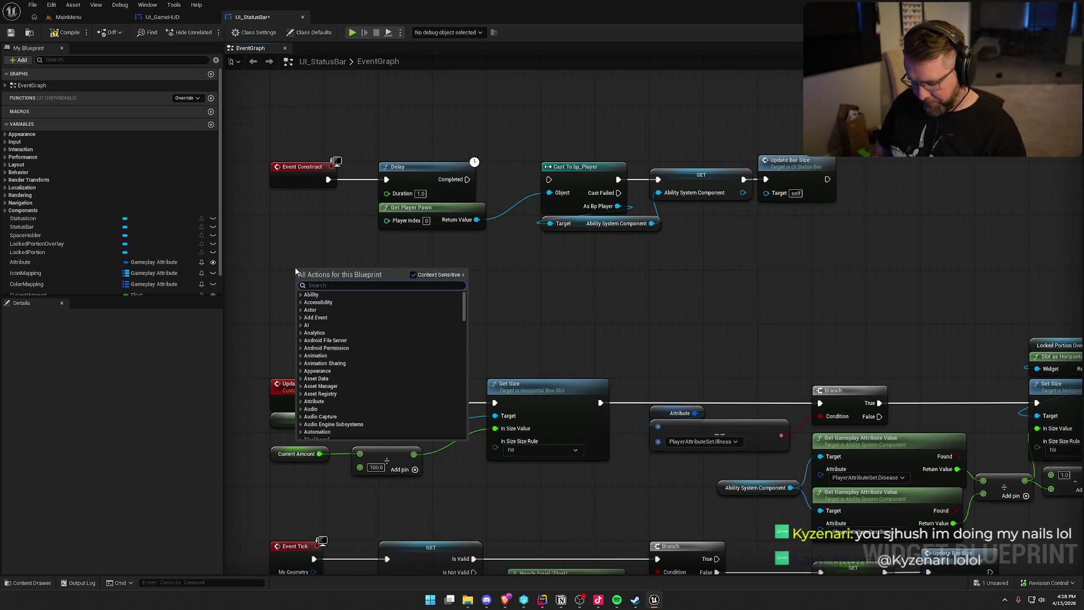
text(custom)
key(Return)
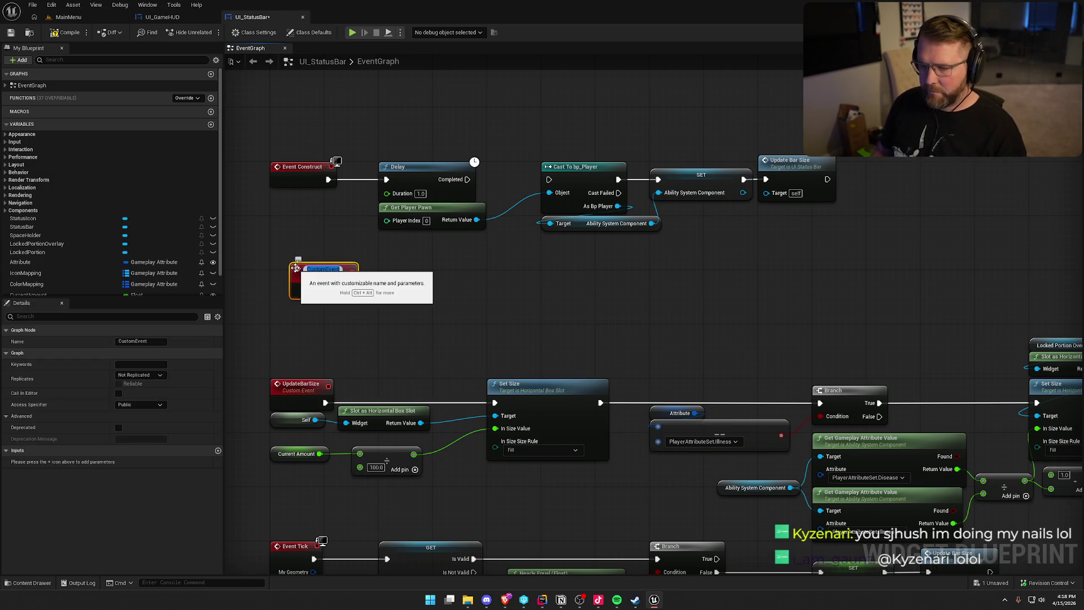
key(BackSpace)
text(InitStat)
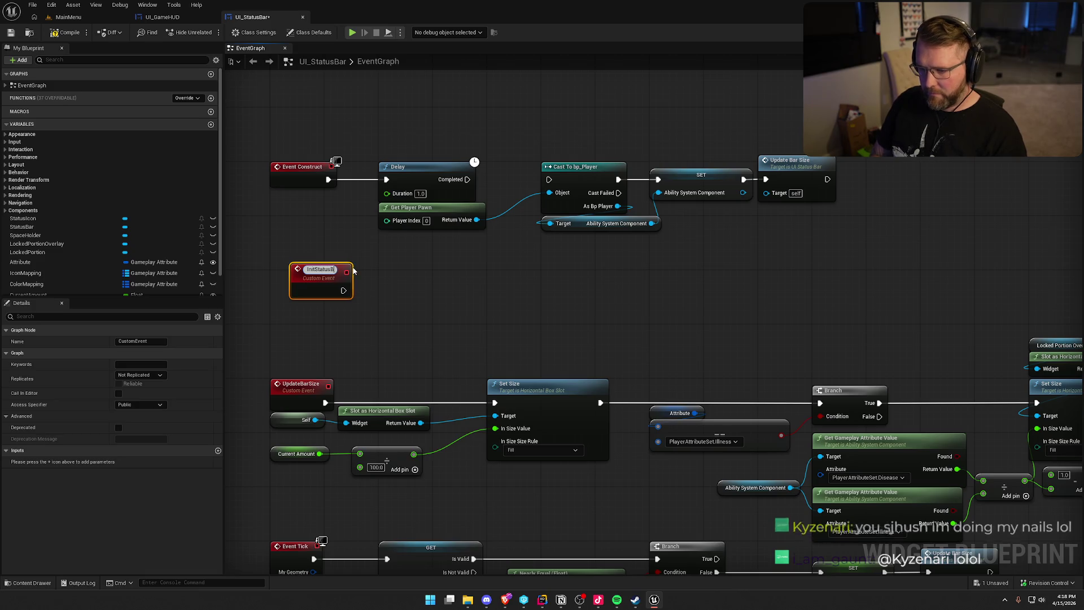
text(usBar)
key(Return)
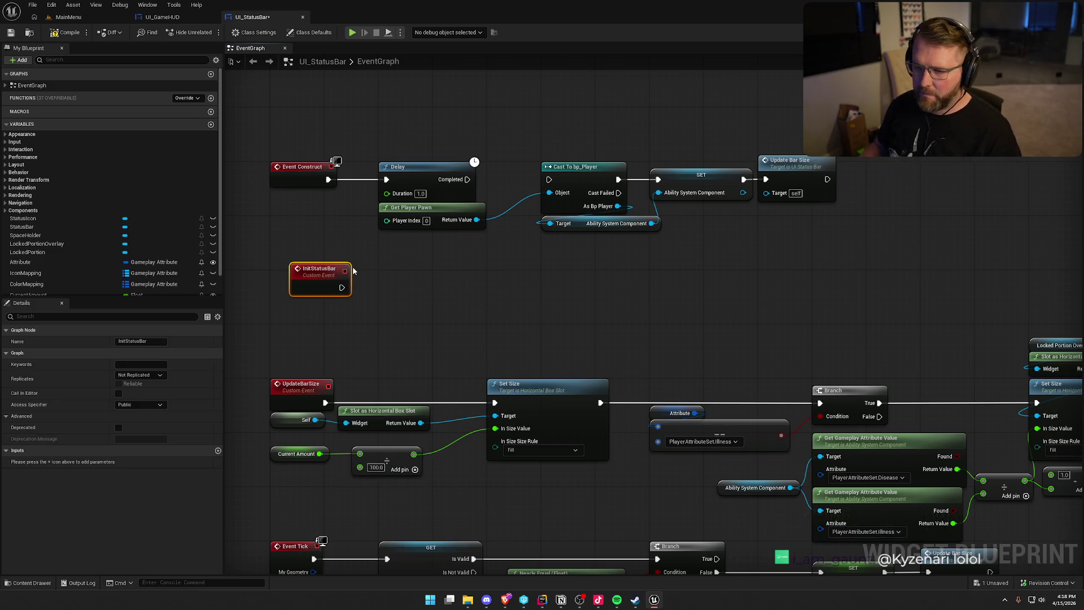
Step: Wire InitStatusBar into the Cast To bp_Player chain and place the setup nodes under it
drag(301, 280, 335, 250)
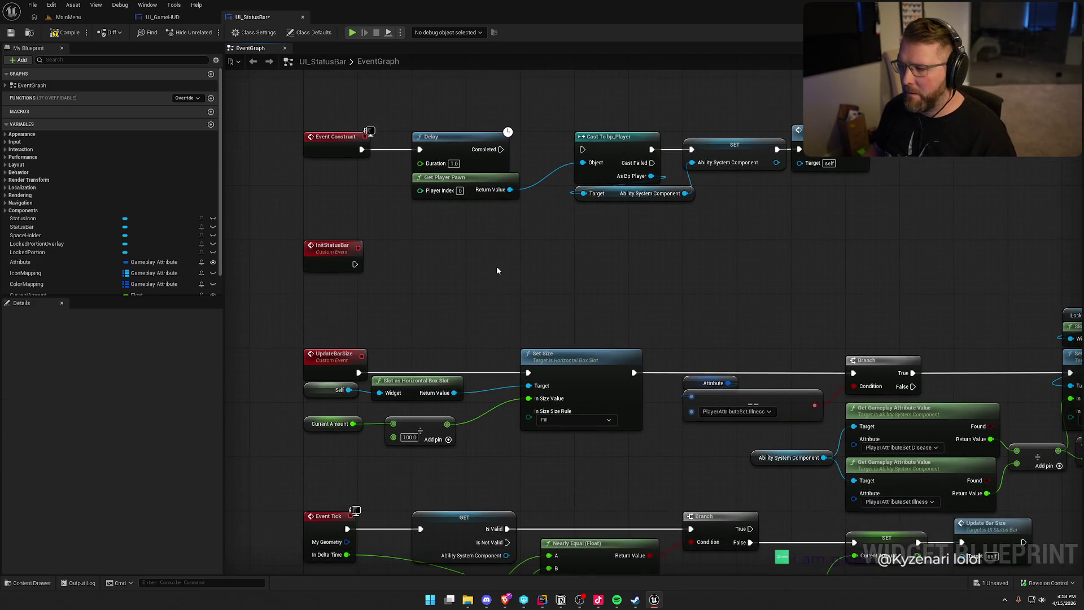
mouse_move(582, 150)
mouse_down()
mouse_move(399, 259)
mouse_move(355, 264)
mouse_up()
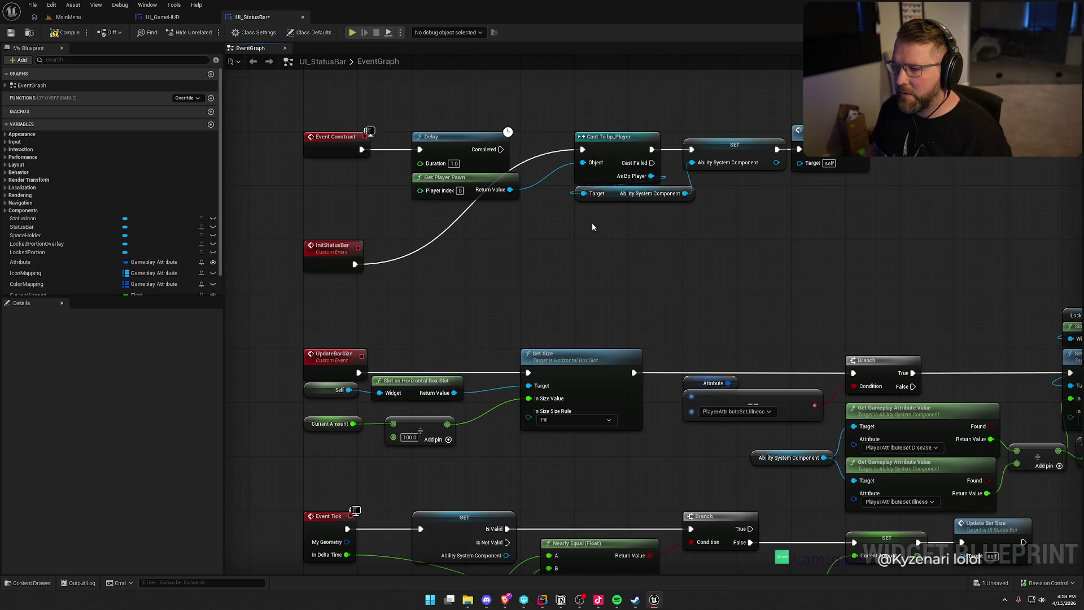
mouse_move(529, 137)
mouse_down()
mouse_move(559, 160)
mouse_move(783, 202)
mouse_up()
mouse_move(623, 144)
mouse_down()
mouse_move(623, 165)
mouse_move(541, 244)
mouse_move(516, 253)
mouse_up()
click(566, 178)
mouse_move(565, 177)
mouse_down()
mouse_move(518, 186)
mouse_move(532, 187)
mouse_up()
Step: Call Init Status Bar from the Delay's Completed output in Event Construct
drag(462, 157, 511, 158)
text(initstatus)
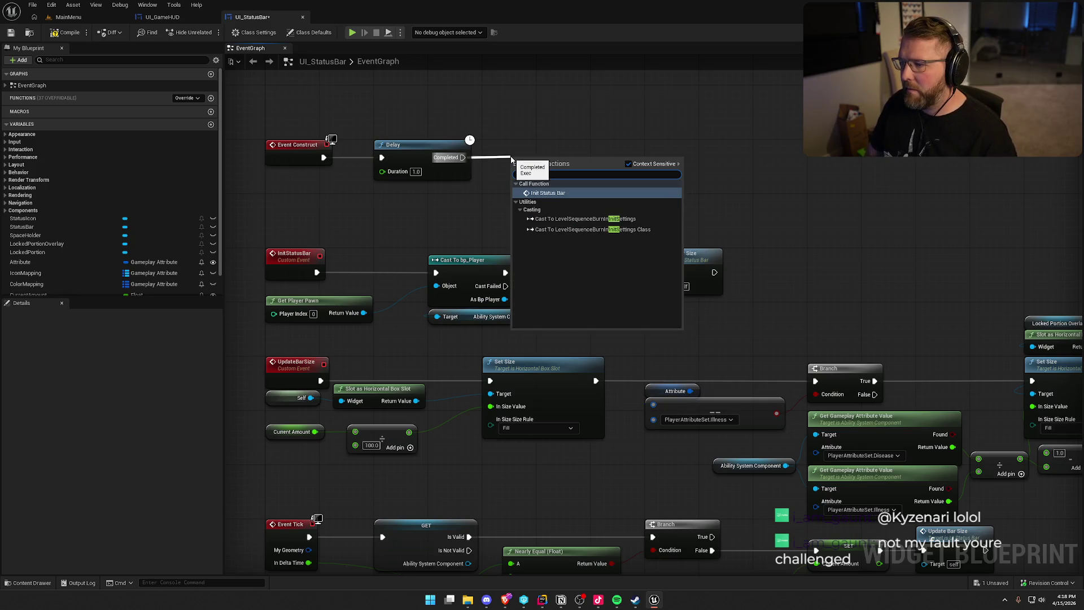
key(Return)
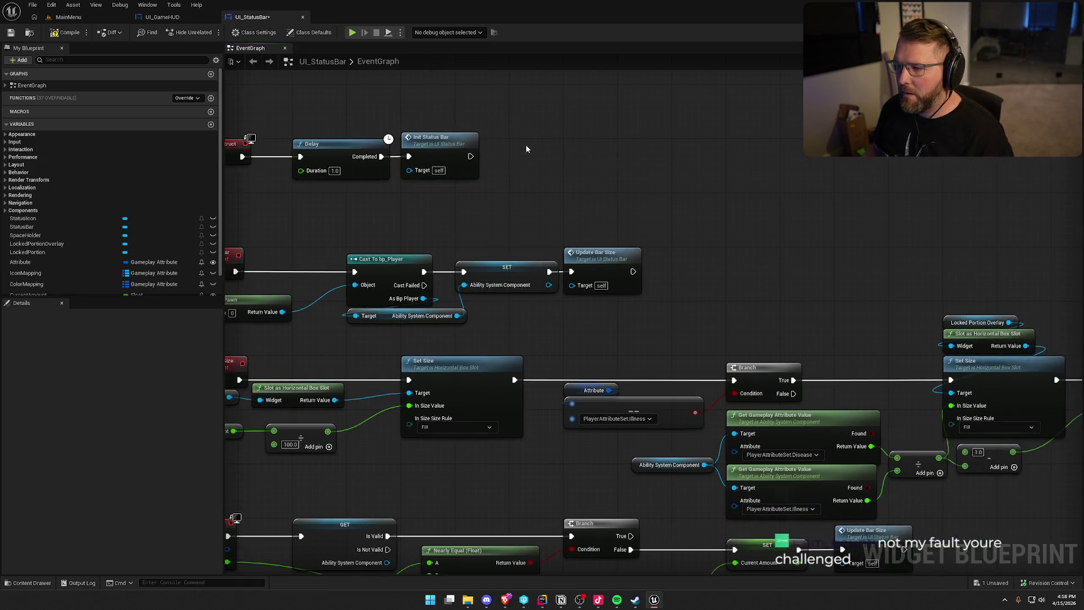
click(553, 174)
Step: Add a Get Owning Player node and pull a connection from its return value
drag(303, 288, 350, 275)
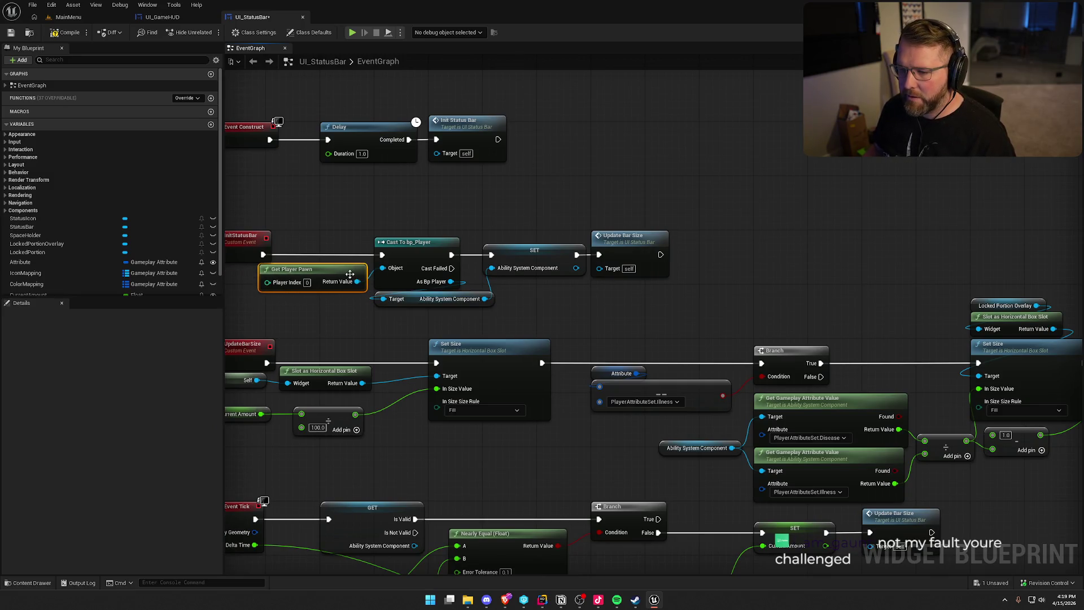
right_click(430, 183)
text(get owning)
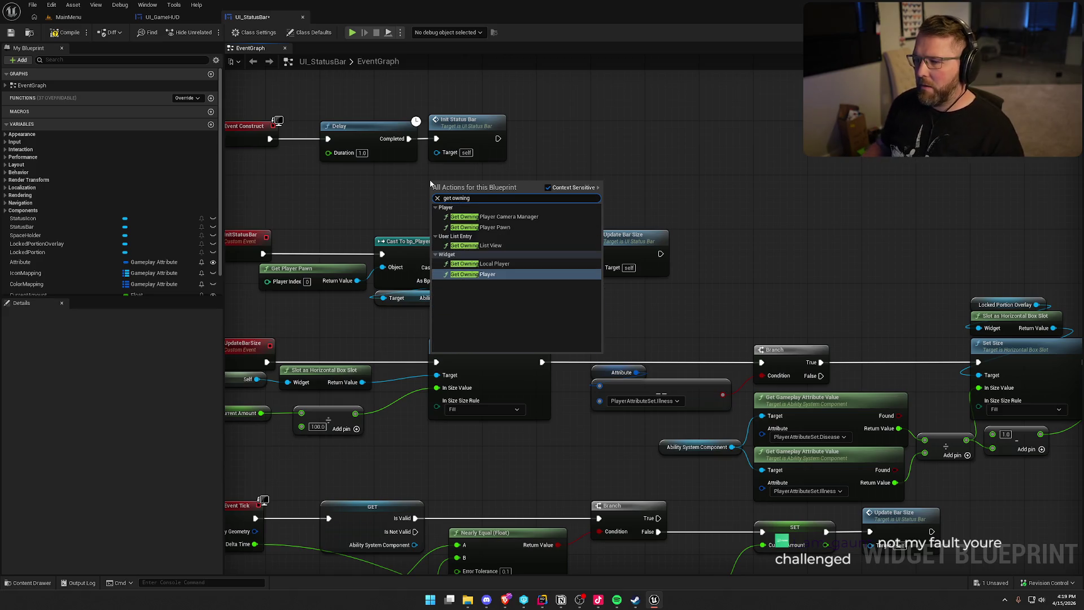
key(Return)
drag(519, 198, 576, 171)
Step: Add a Cast To PC_InGame that runs after Init Status Bar
text(cast to pc)
key(Return)
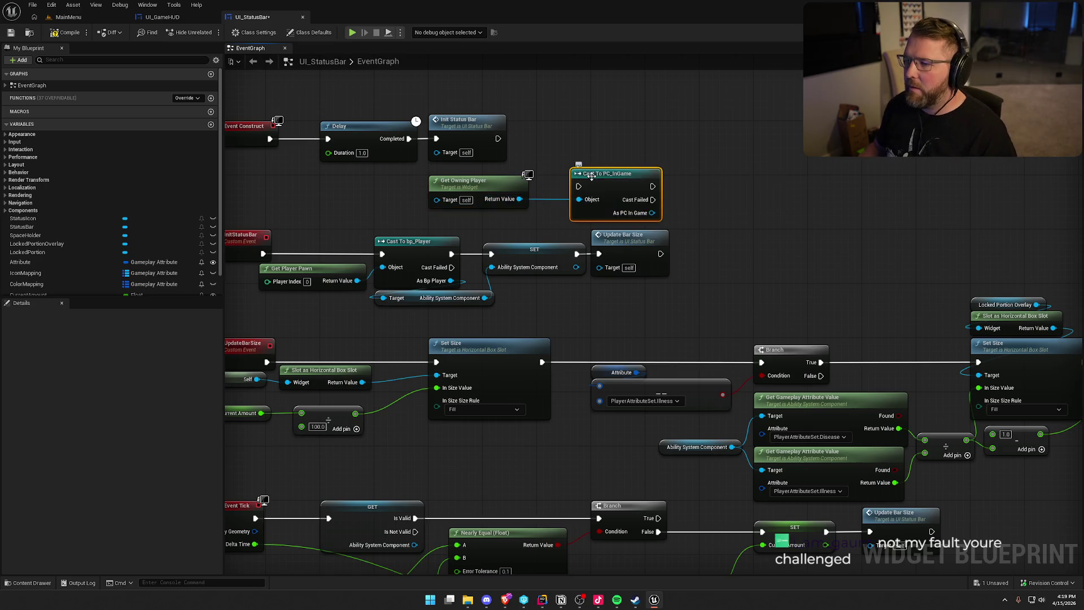
drag(578, 187, 498, 138)
drag(602, 176, 568, 129)
Step: From As PC In Game, add Bind Event to On Player Respawned
drag(618, 165, 655, 165)
text(binde e)
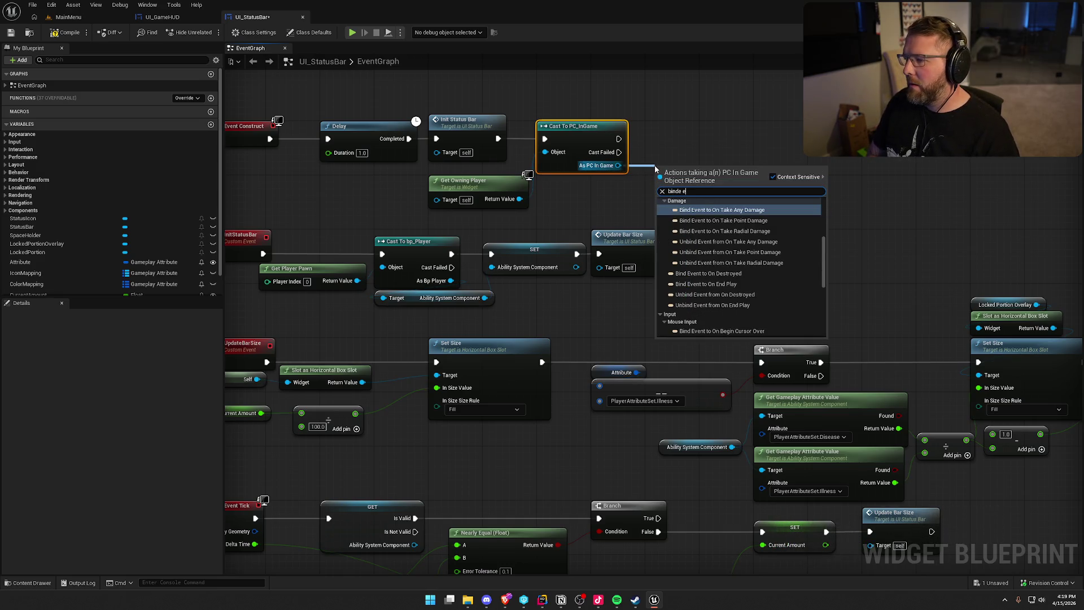
text(vent to pl)
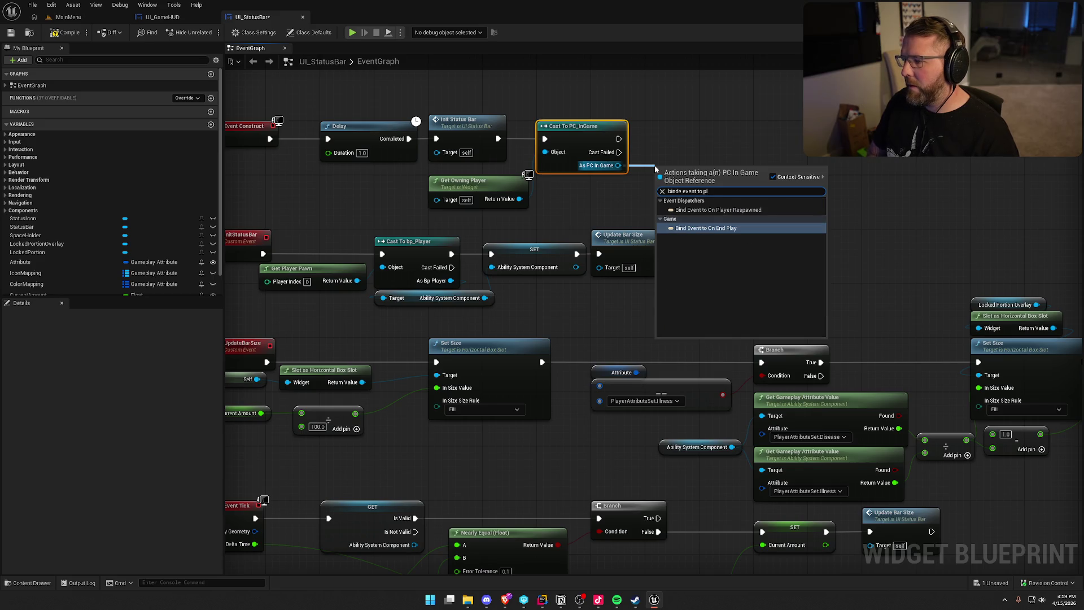
text(ayer)
key(Return)
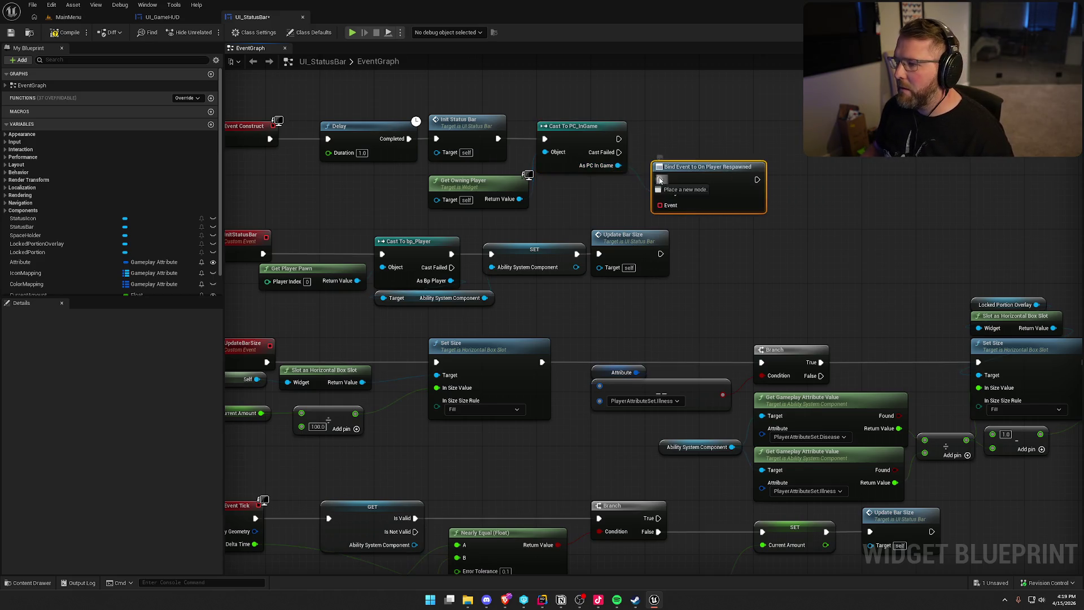
mouse_move(675, 177)
mouse_down()
mouse_move(668, 137)
mouse_move(642, 194)
mouse_move(682, 188)
mouse_up()
Step: Bind a Create Event to InitStatusBar, compile, and check out the blueprint asset
text(create event)
key(Return)
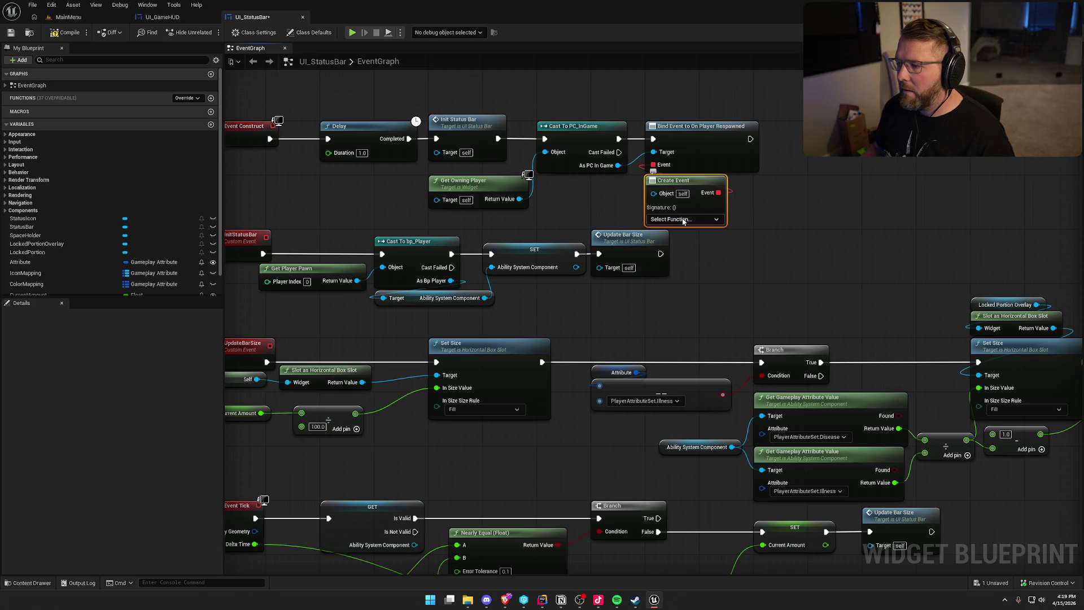
click(683, 219)
text(init)
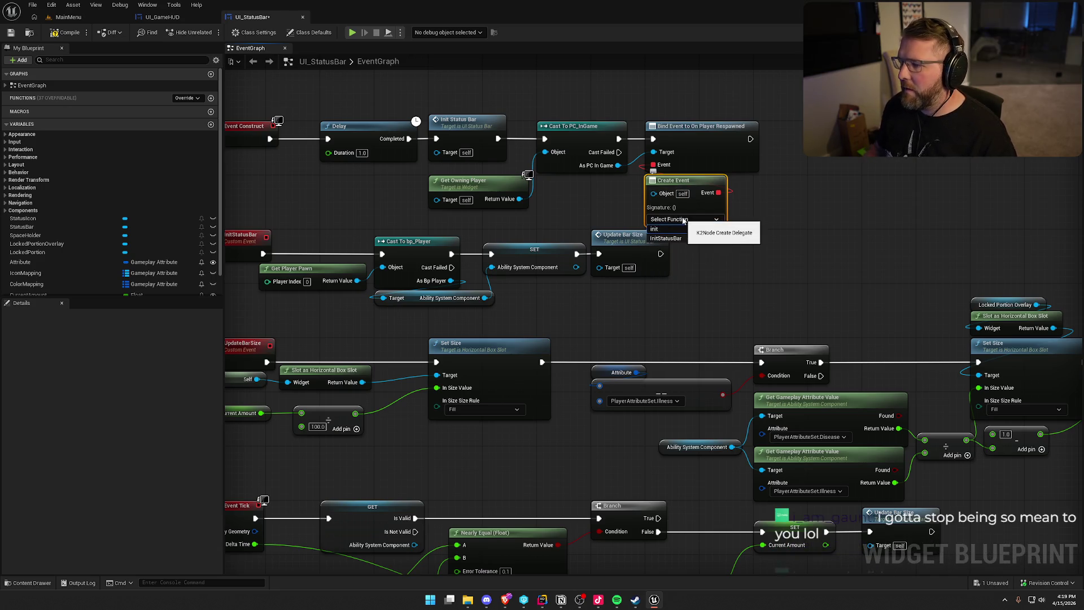
key(Return)
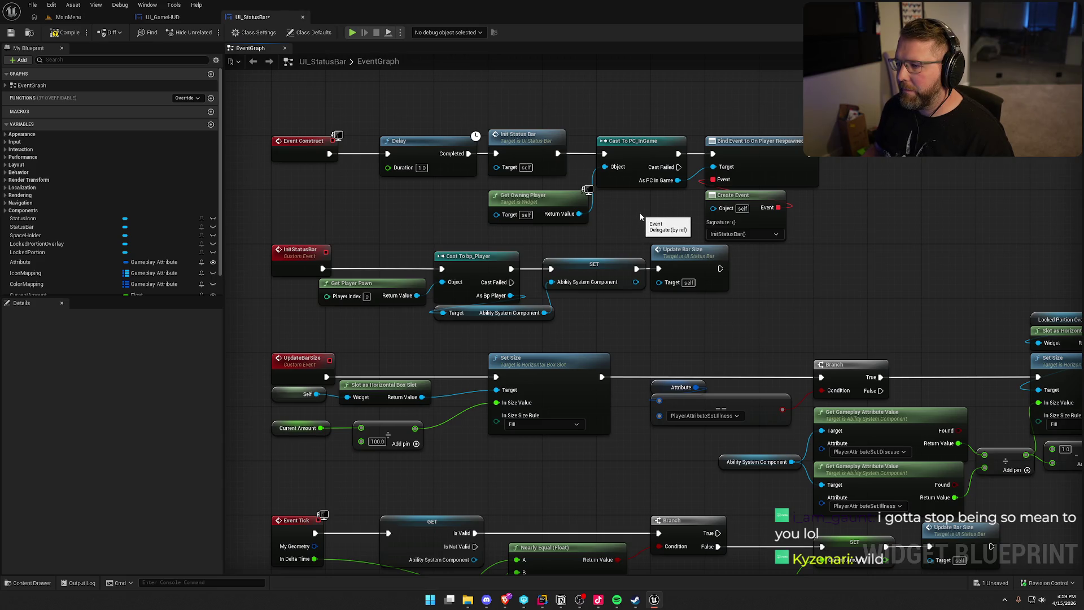
click(64, 38)
click(552, 395)
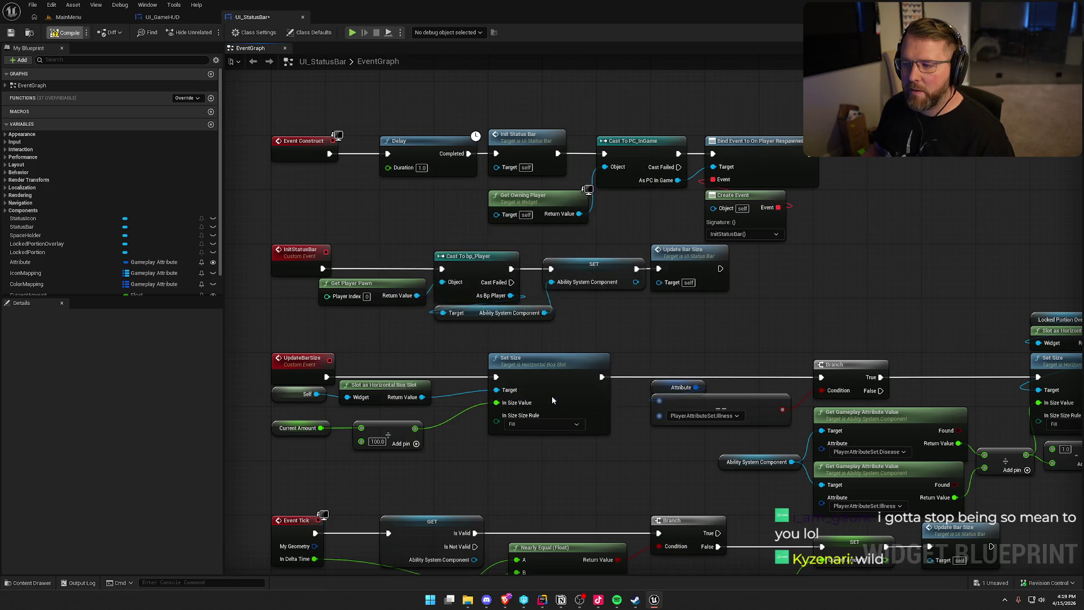
Step: Replace Get Owning Player with Get Player Controller feeding the PC_InGame cast
click(518, 197)
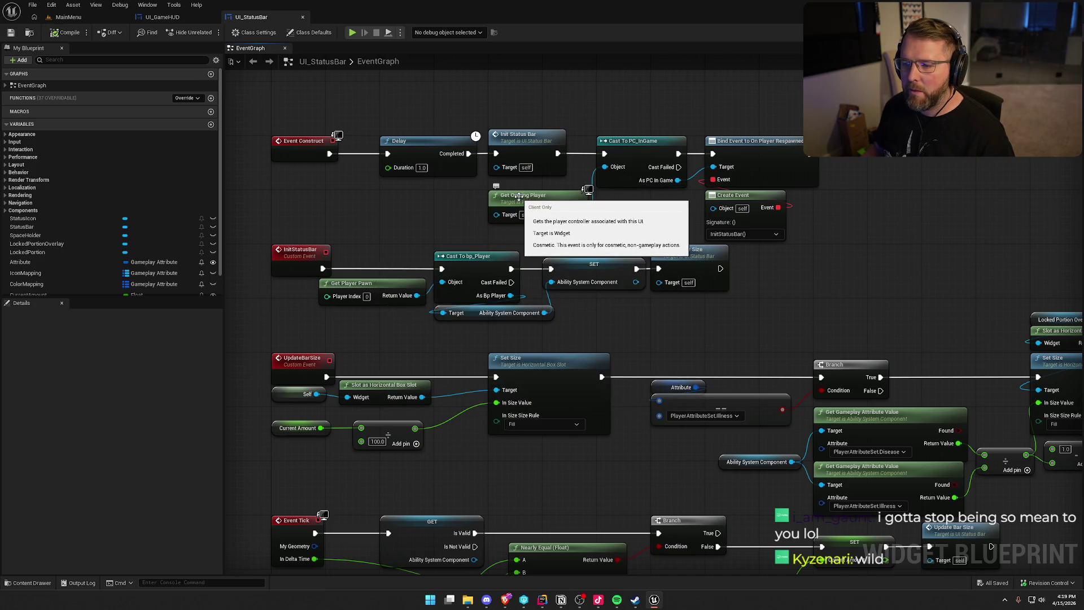
key(Delete)
right_click(516, 196)
text(get player)
scroll(569, 257, up, 2)
click(565, 237)
mouse_move(559, 204)
mouse_down()
mouse_move(524, 196)
mouse_move(605, 167)
mouse_up()
drag(555, 195, 563, 190)
click(611, 224)
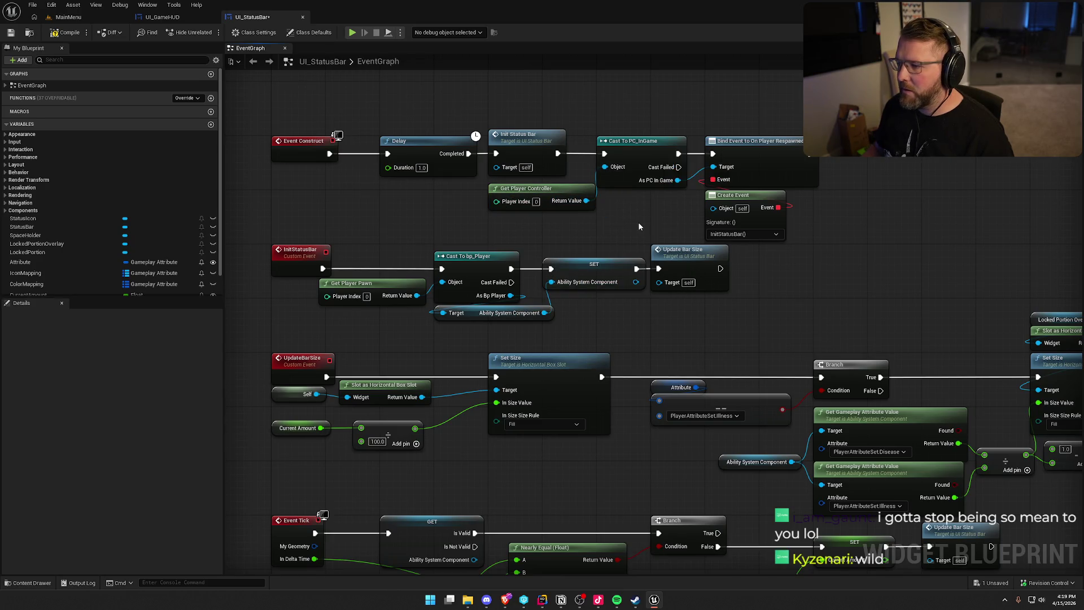
Step: Compile and save UI_StatusBar, then return to the MainMenu level editor's content files
click(80, 37)
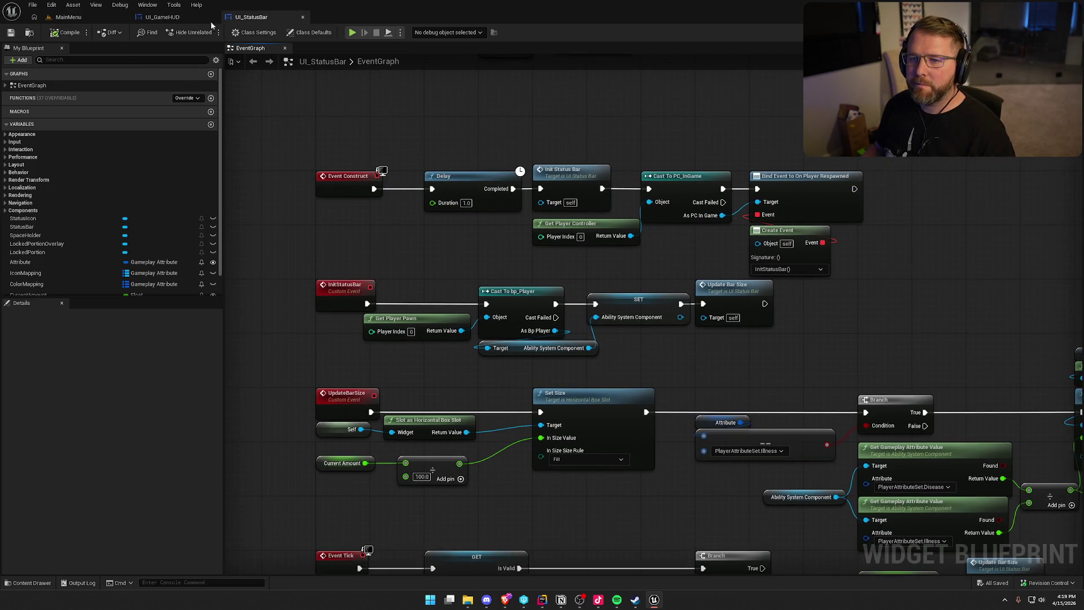
click(65, 17)
click(32, 582)
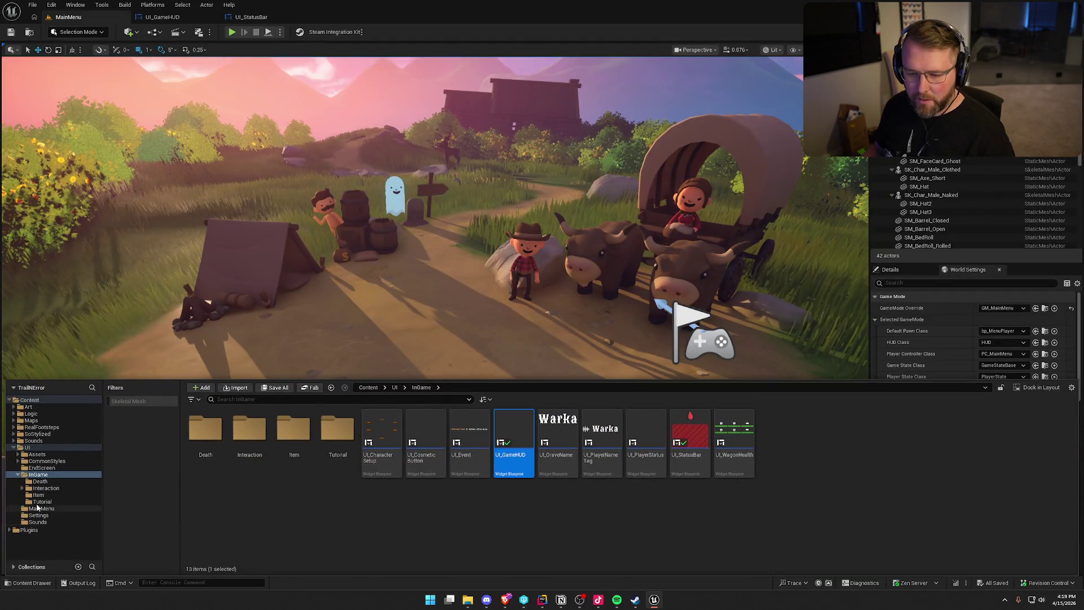
Step: Open the GameWorld level from Maps and start a play-in-editor session
click(31, 420)
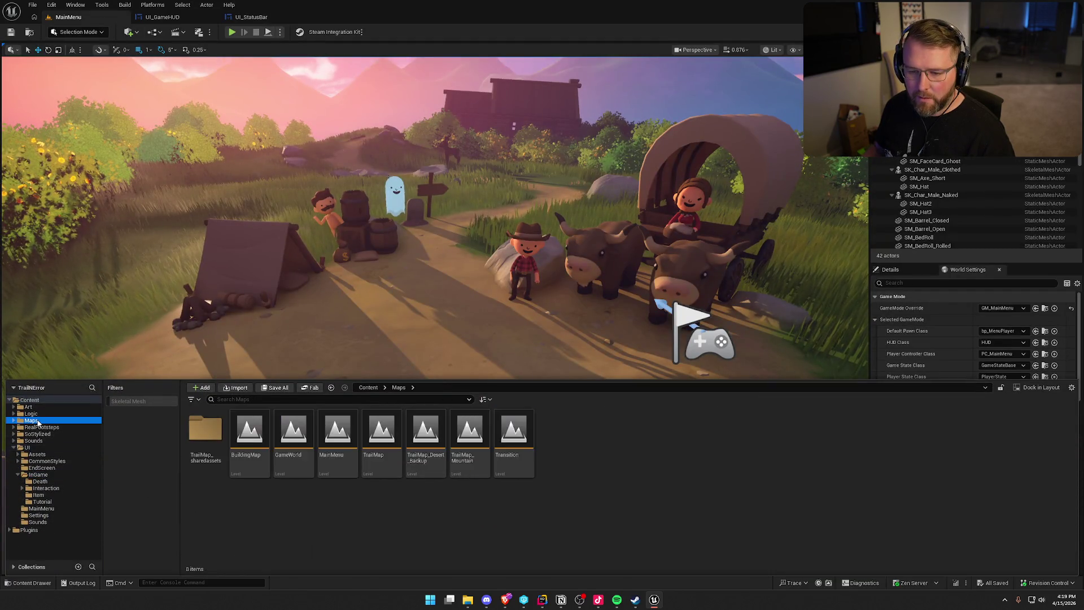
double_click(300, 434)
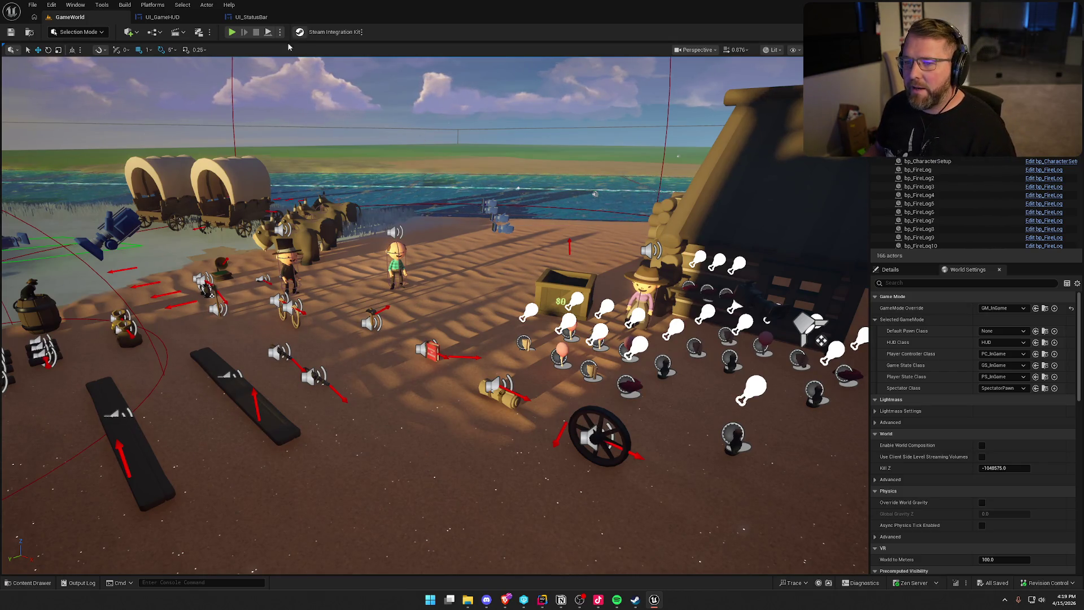
click(231, 34)
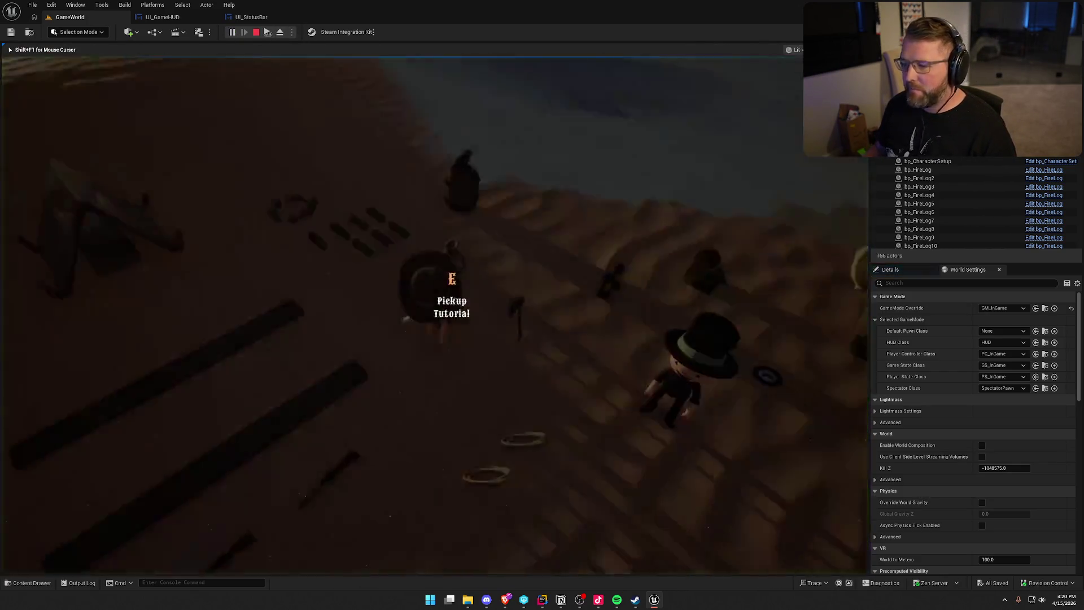
key(super)
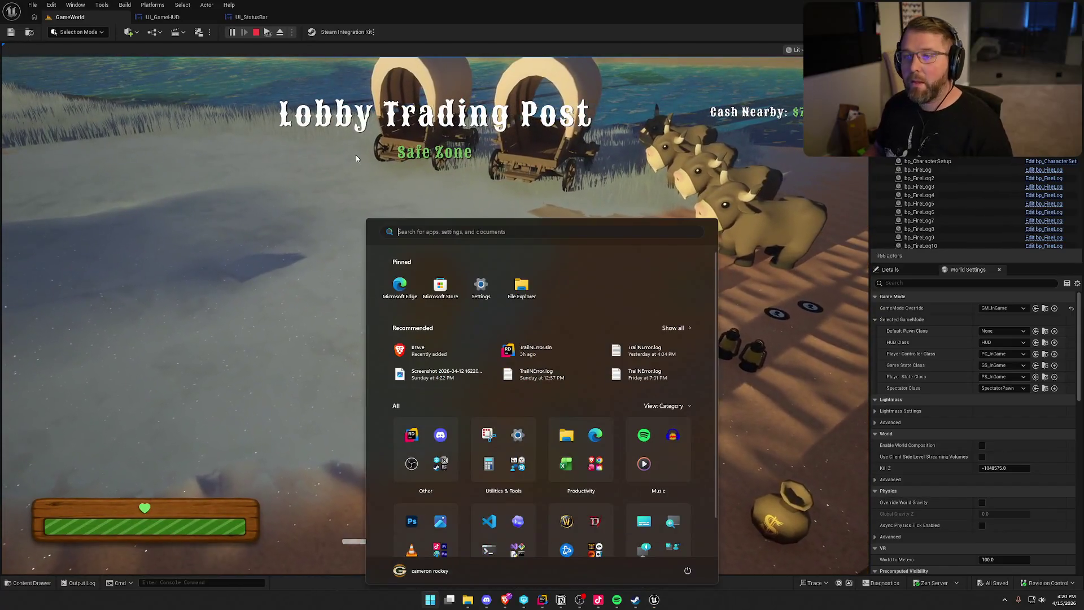
key(super)
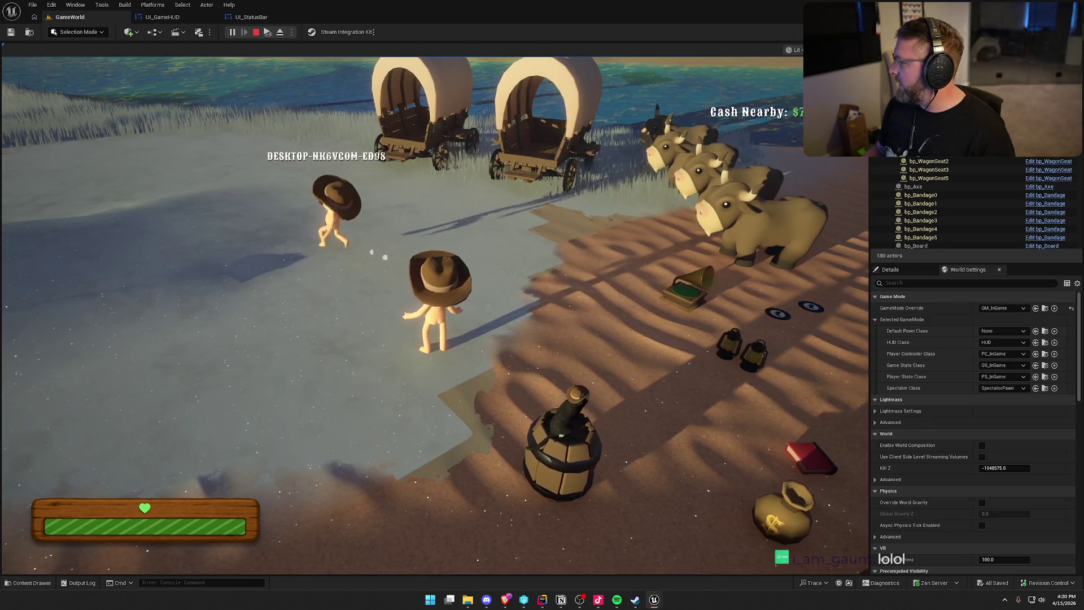
key(super)
key(Escape)
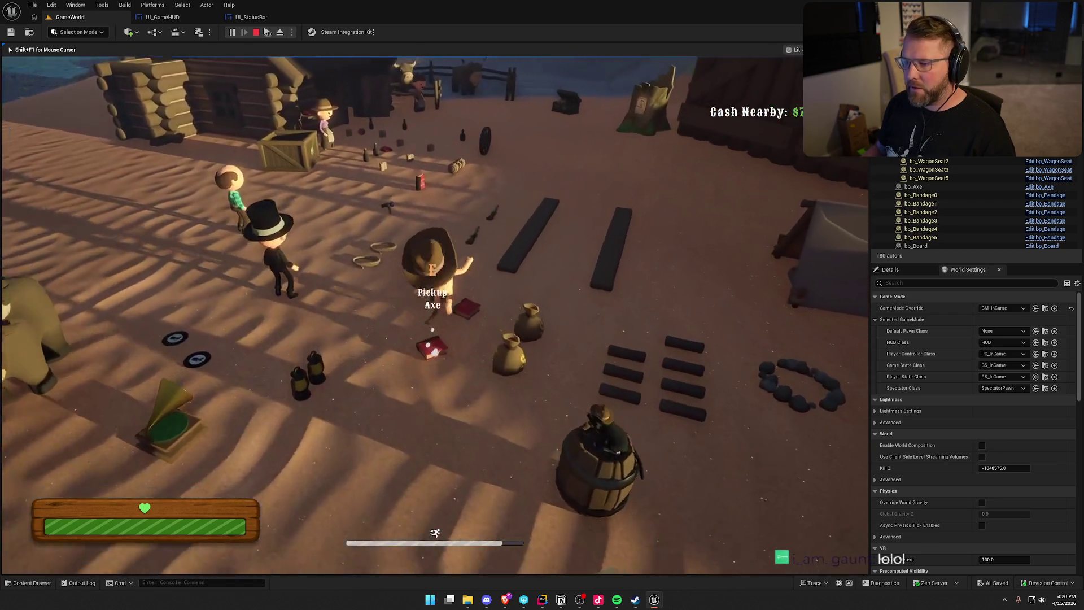
Step: Pick up the gun and shoot the other player dead to test respawning
key(e)
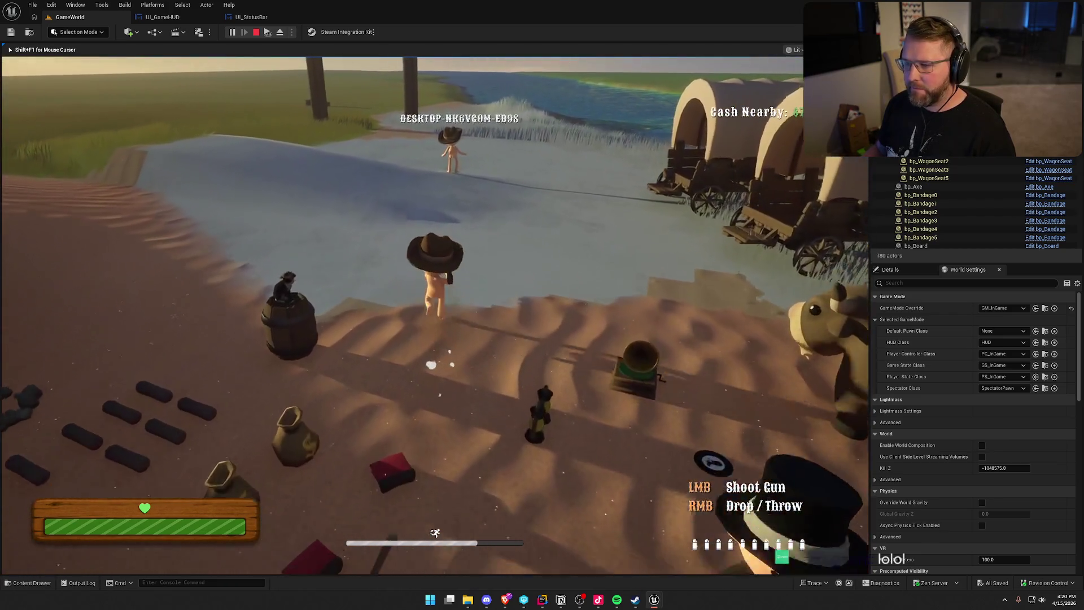
key(w)
click(429, 305)
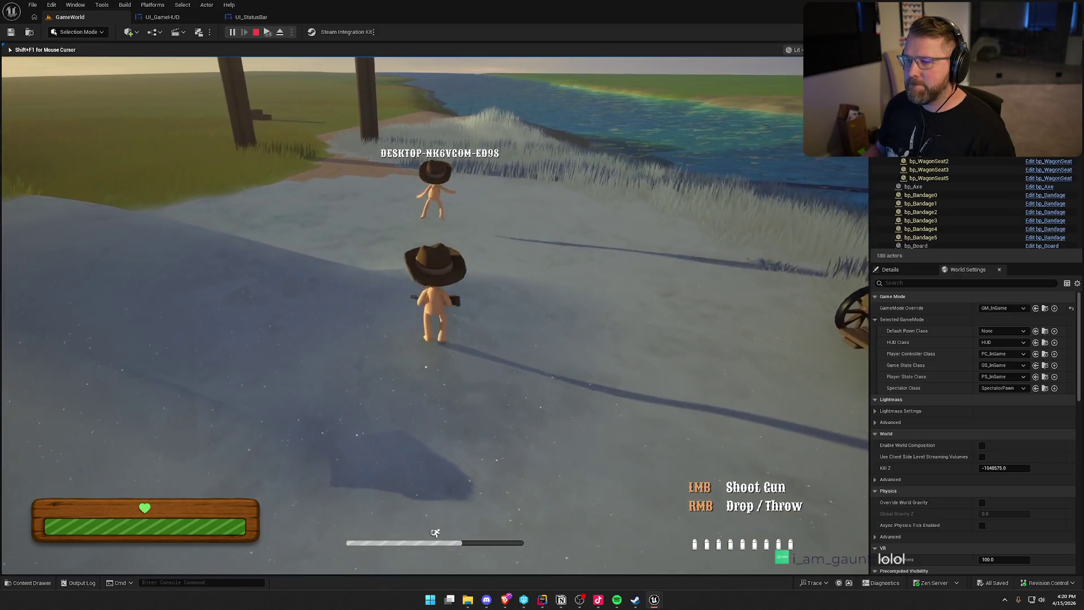
click(429, 305)
click(429, 305)
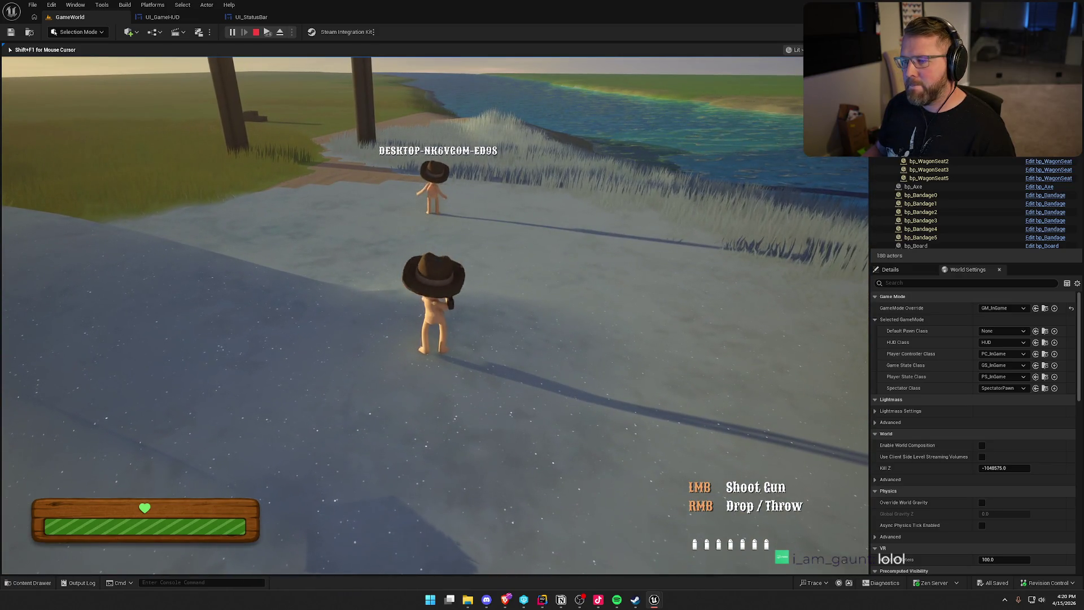
click(429, 305)
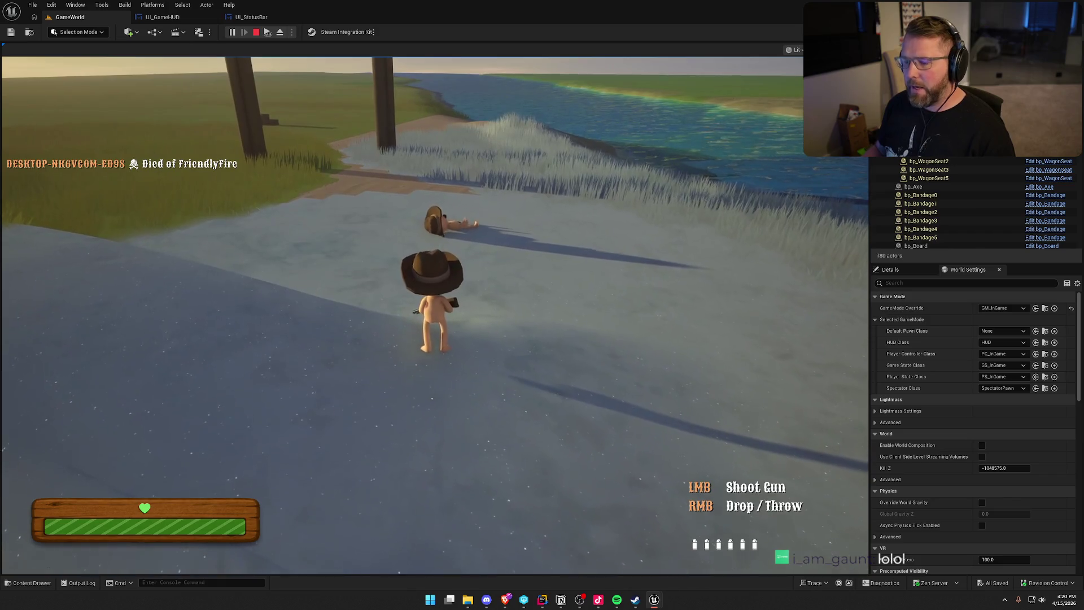
Step: Sprint toward the trading post, drop the gun, and end the play session
key(super)
key(super)
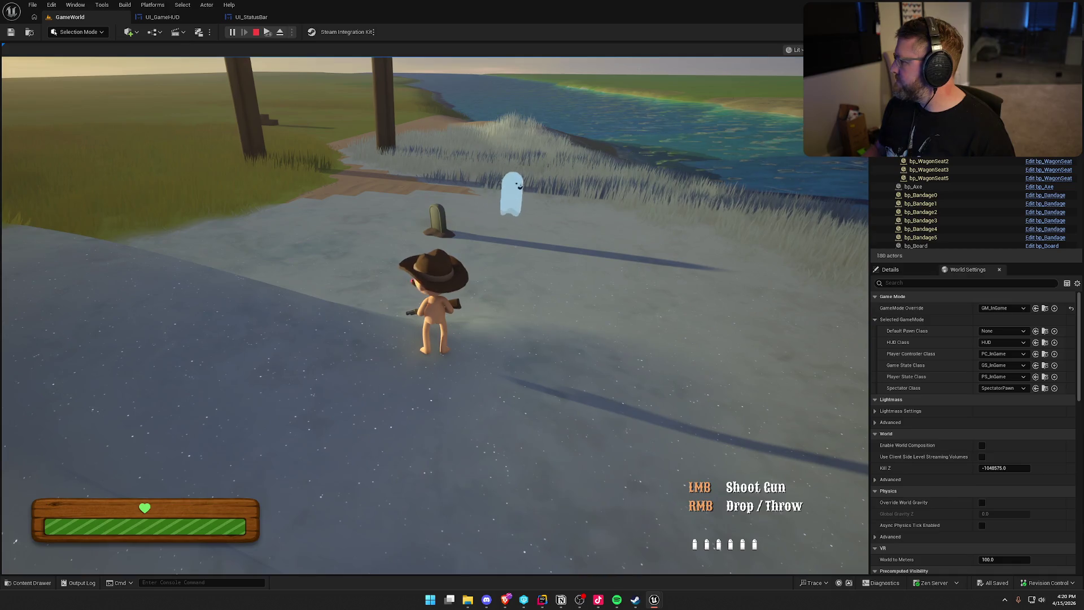
key(super)
click(714, 247)
key(shift+w)
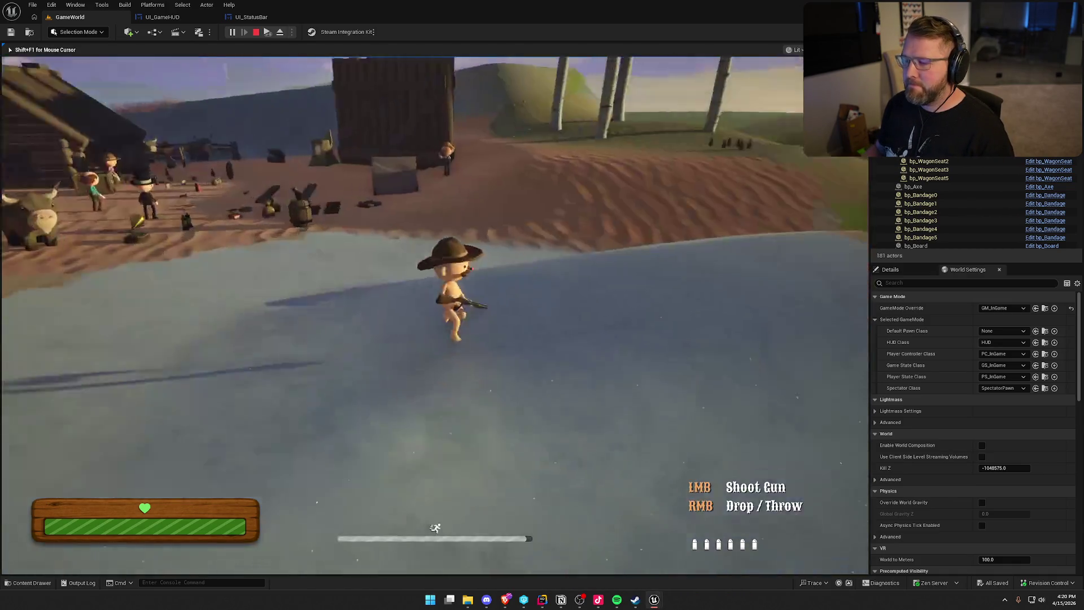
right_click(435, 315)
key(shift+w)
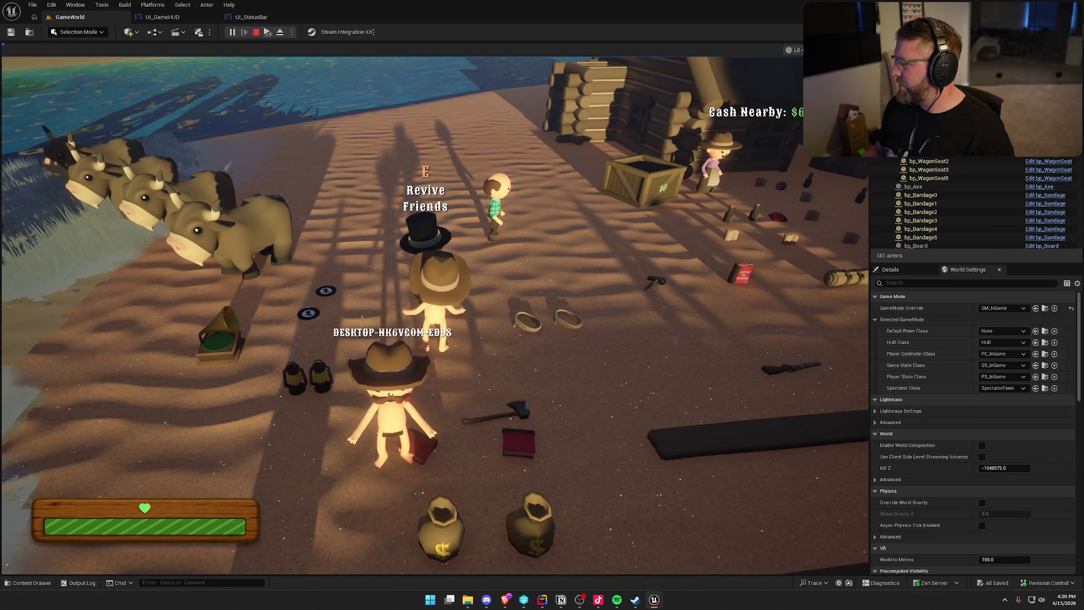
key(Escape)
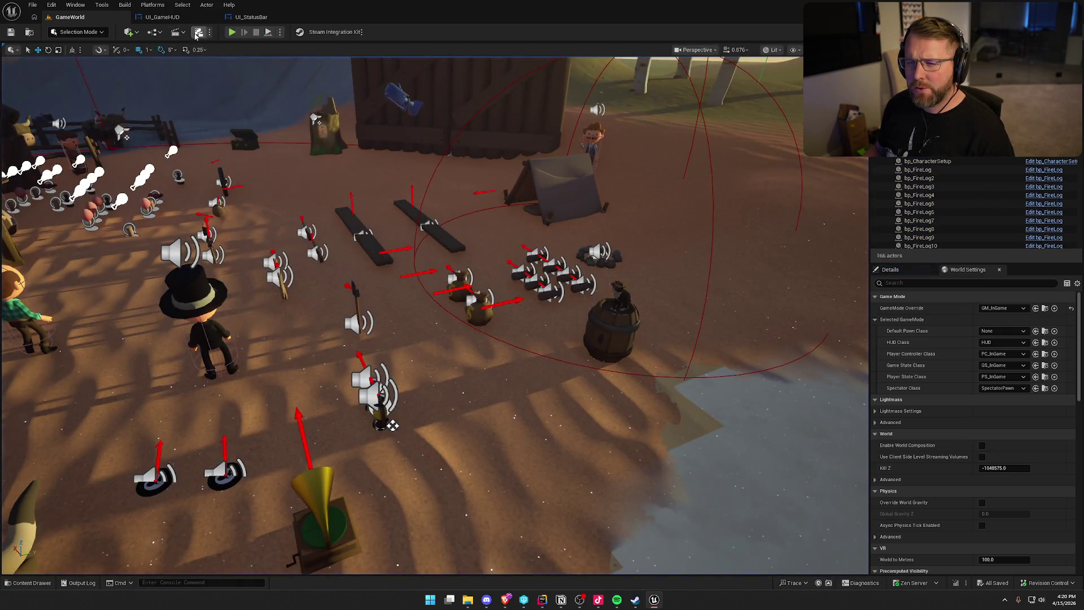
Step: In the UI_StatusBar event graph, inspect the Current Amount node and find the InitStatusBar chain
click(259, 18)
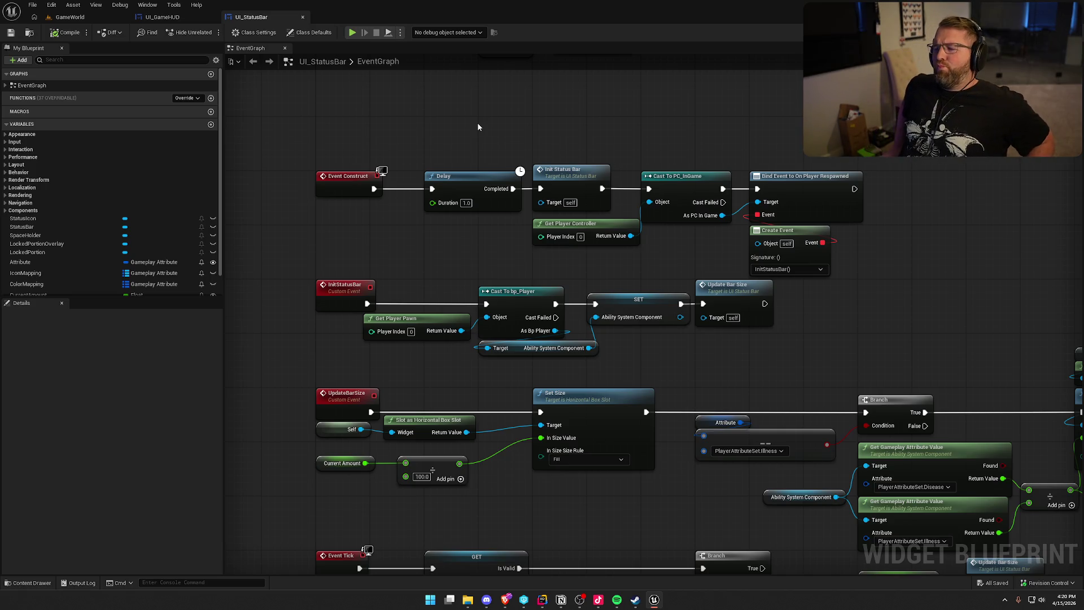
mouse_move(633, 496)
mouse_down()
mouse_move(614, 284)
mouse_move(612, 336)
mouse_up()
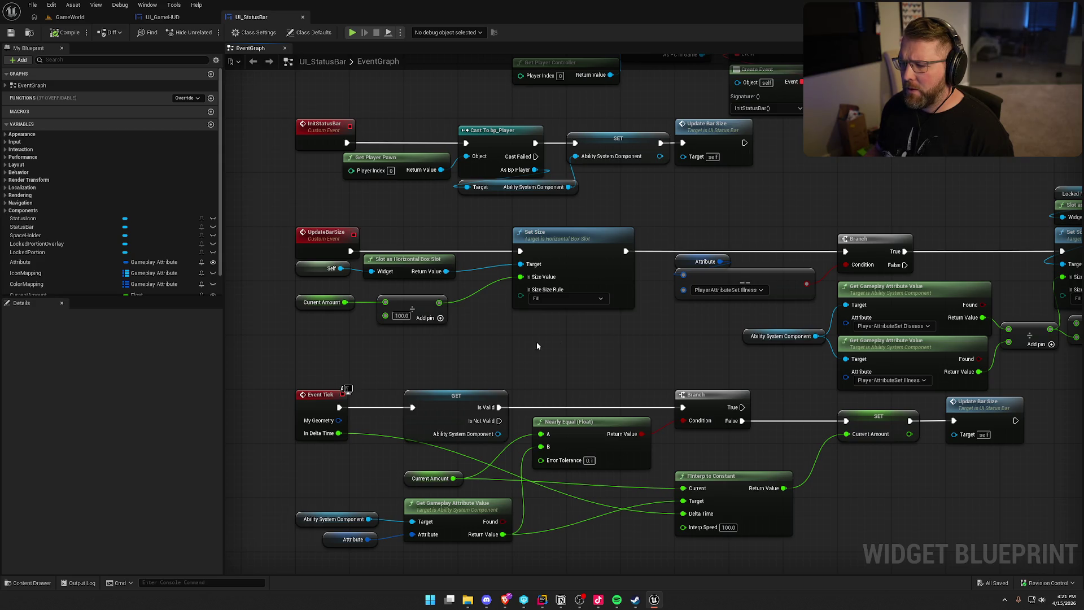
click(323, 302)
drag(308, 340, 368, 348)
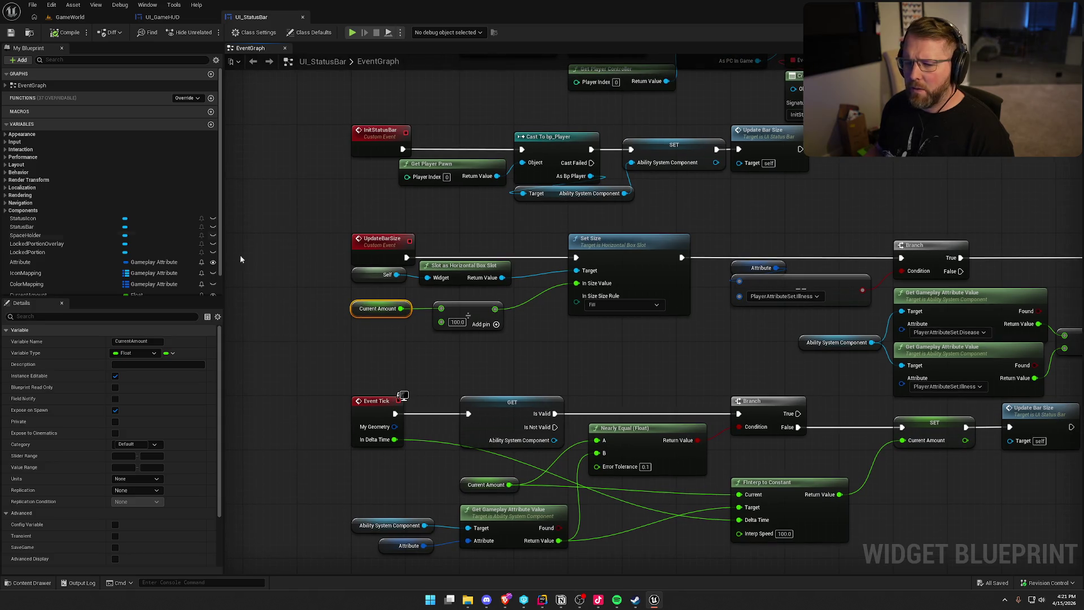
scroll(142, 218, down, 1)
drag(680, 417, 682, 249)
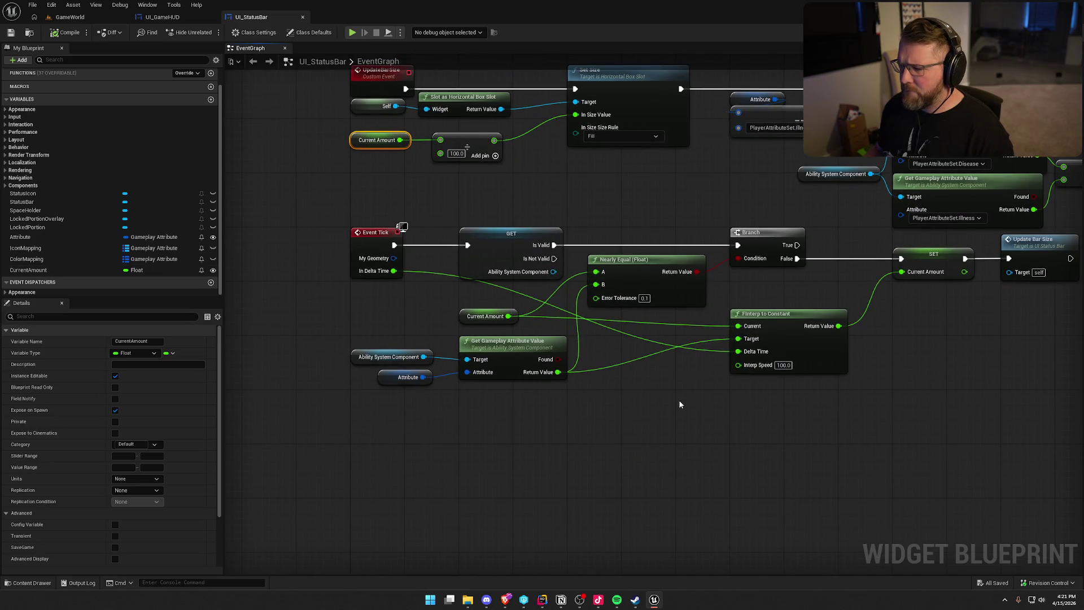
mouse_move(679, 402)
mouse_down()
mouse_move(656, 447)
mouse_move(515, 446)
mouse_move(612, 570)
mouse_move(612, 528)
mouse_move(584, 595)
mouse_up()
mouse_move(765, 243)
mouse_down()
mouse_move(748, 277)
mouse_move(731, 144)
mouse_up()
click(747, 278)
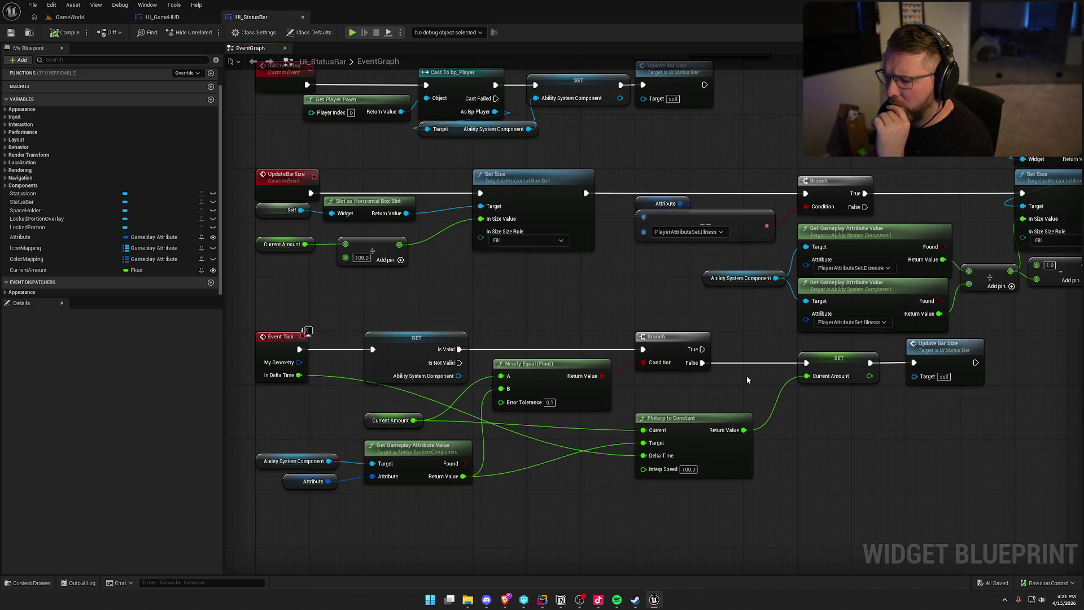
mouse_move(747, 379)
mouse_down()
mouse_move(537, 437)
mouse_move(330, 437)
mouse_up()
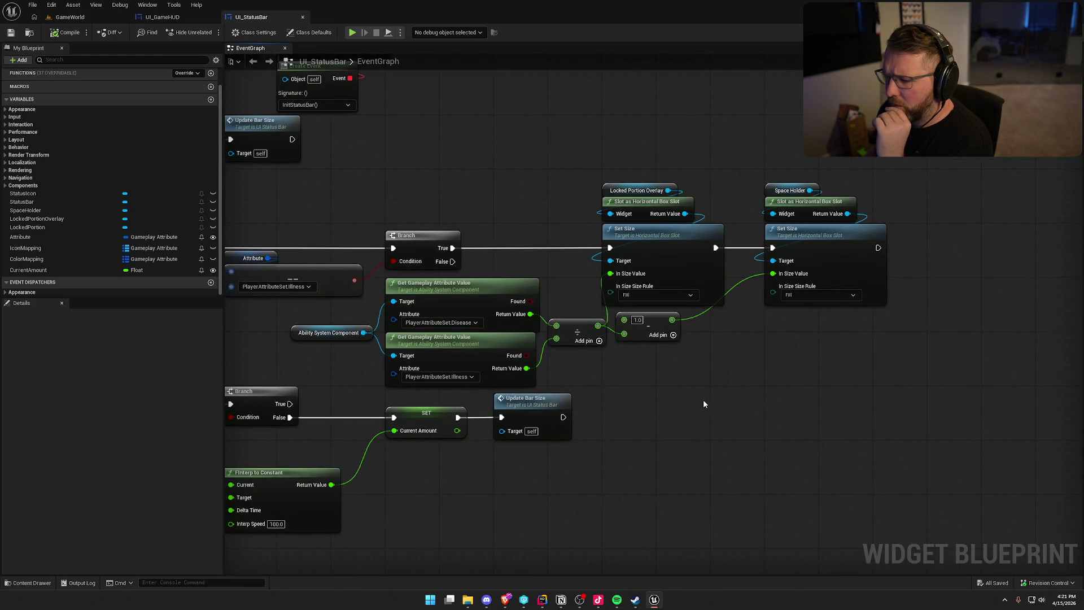
Step: Add a SET Current Amount node of 100.0 after Update Bar Size, then return to GameWorld
click(57, 270)
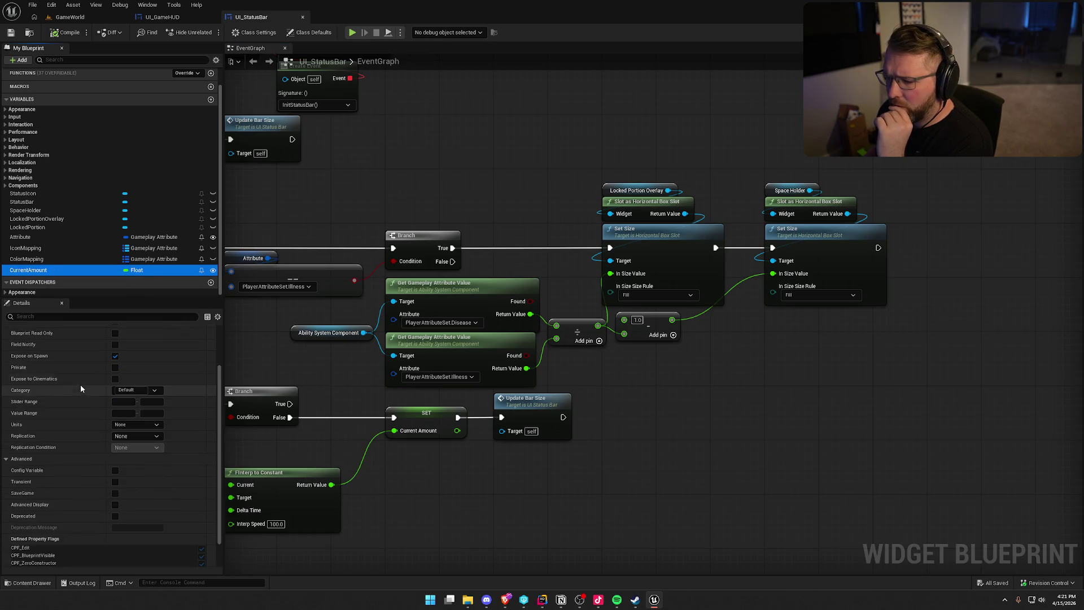
scroll(80, 384, down, 5)
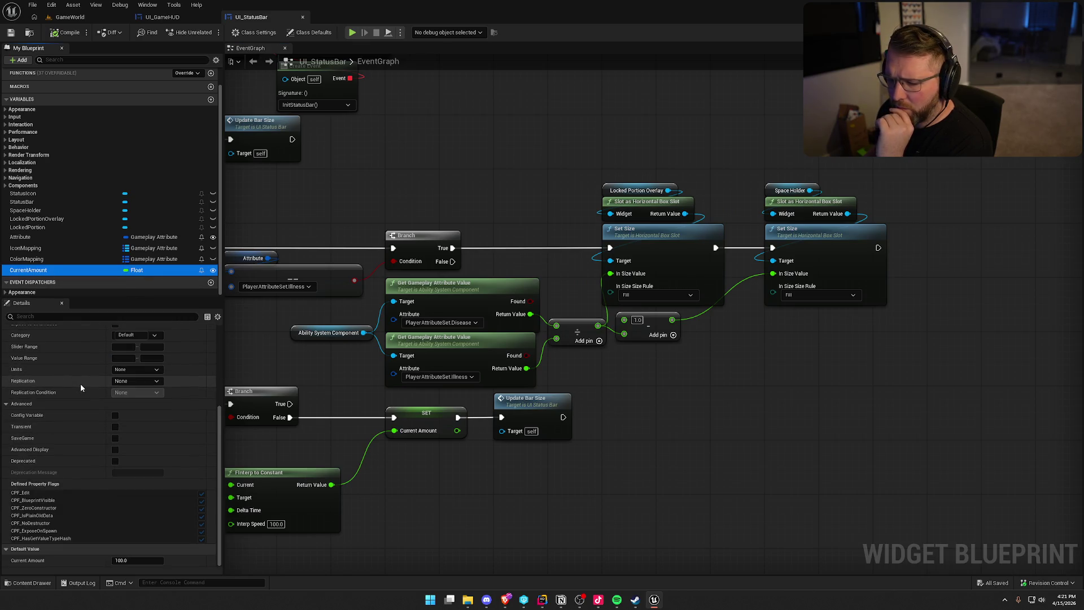
scroll(73, 414, up, 2)
drag(441, 187, 787, 364)
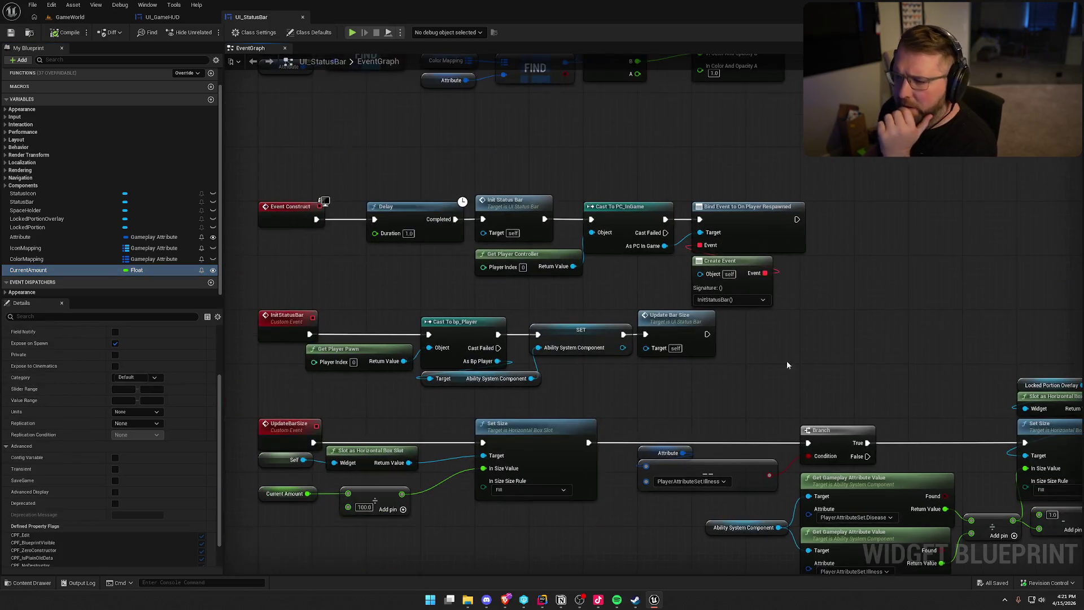
drag(56, 270, 287, 279)
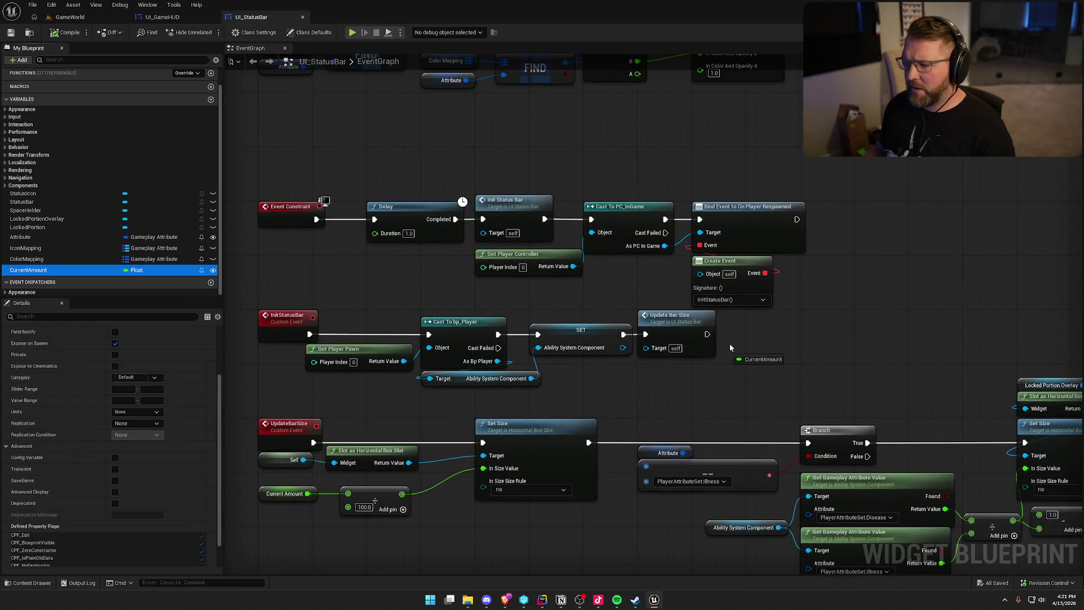
drag(736, 326, 708, 334)
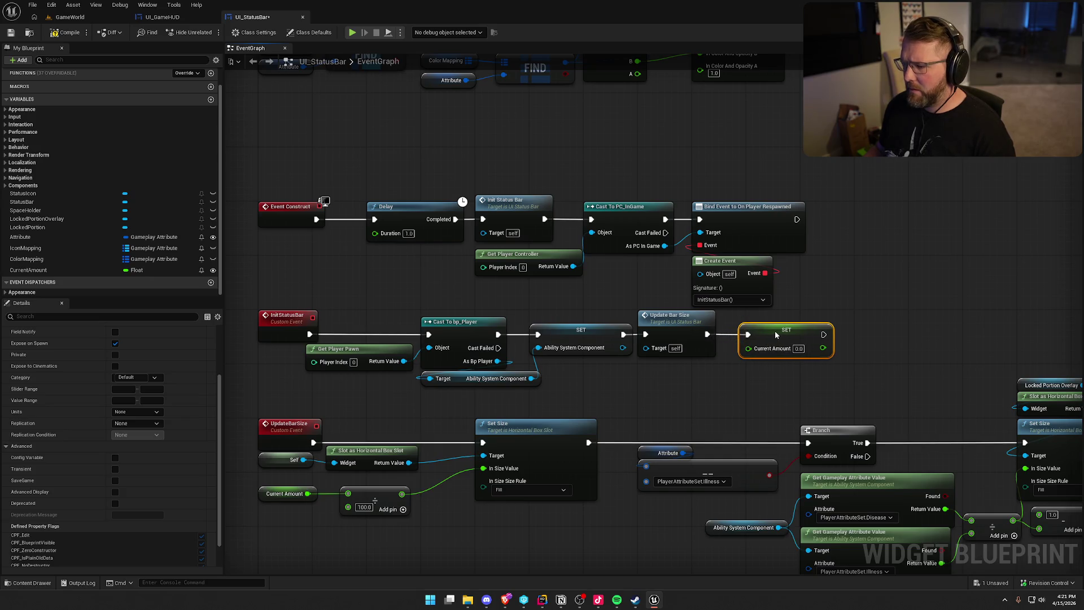
click(806, 348)
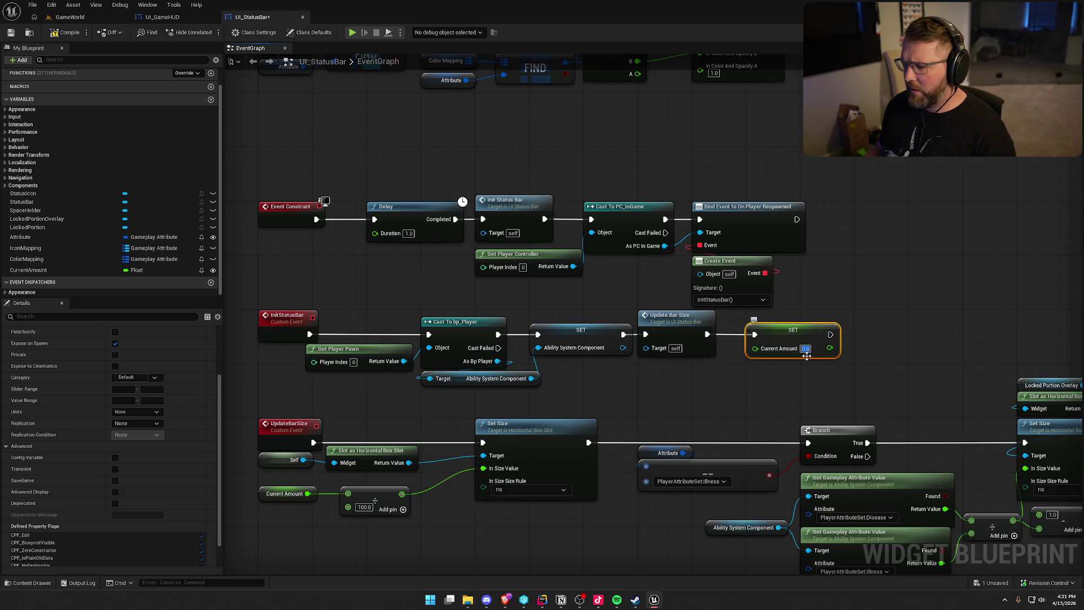
text(10)
click(565, 170)
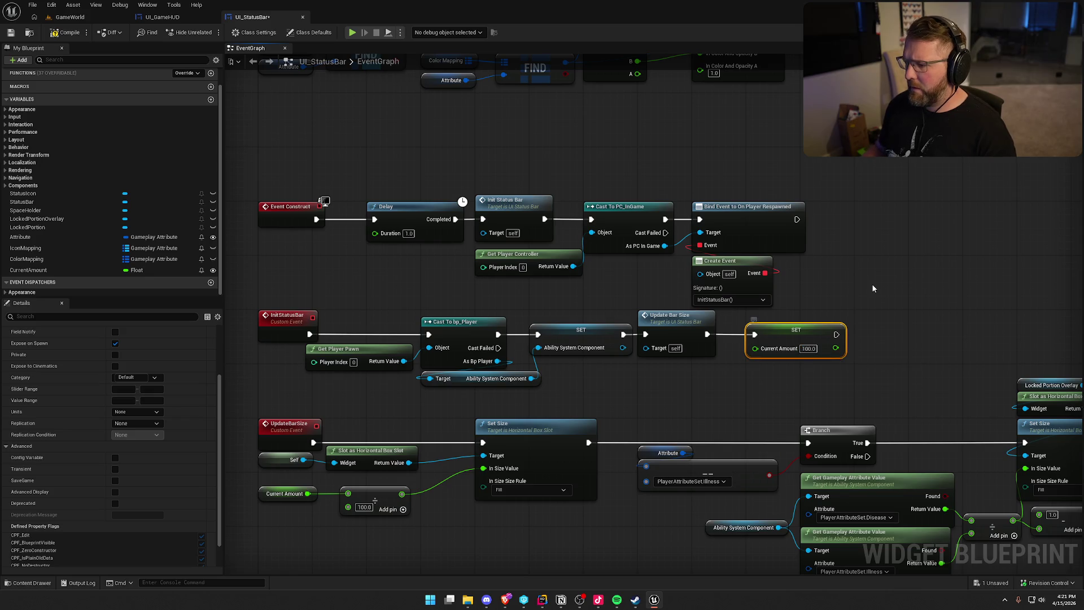
click(66, 17)
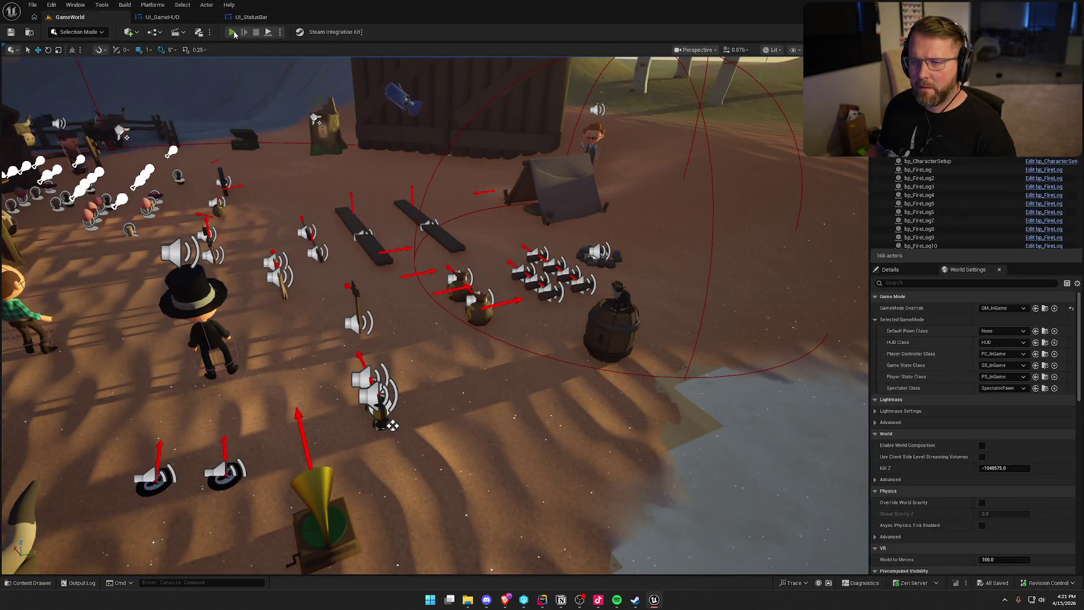
Step: Start a play-in-editor test, pick up the gun and shoot at the other player
key(alt+p)
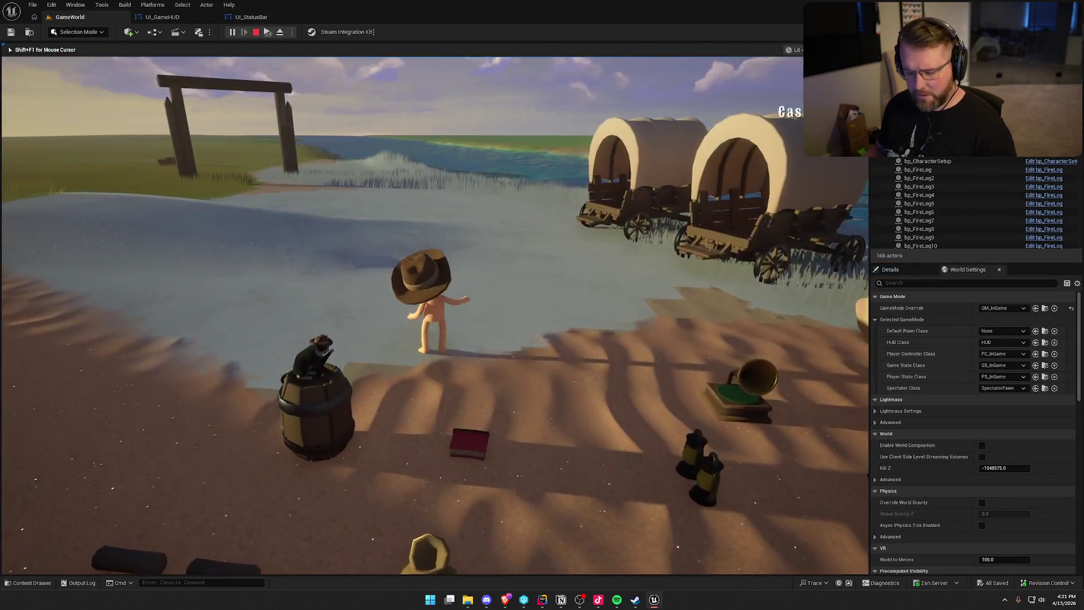
key(super)
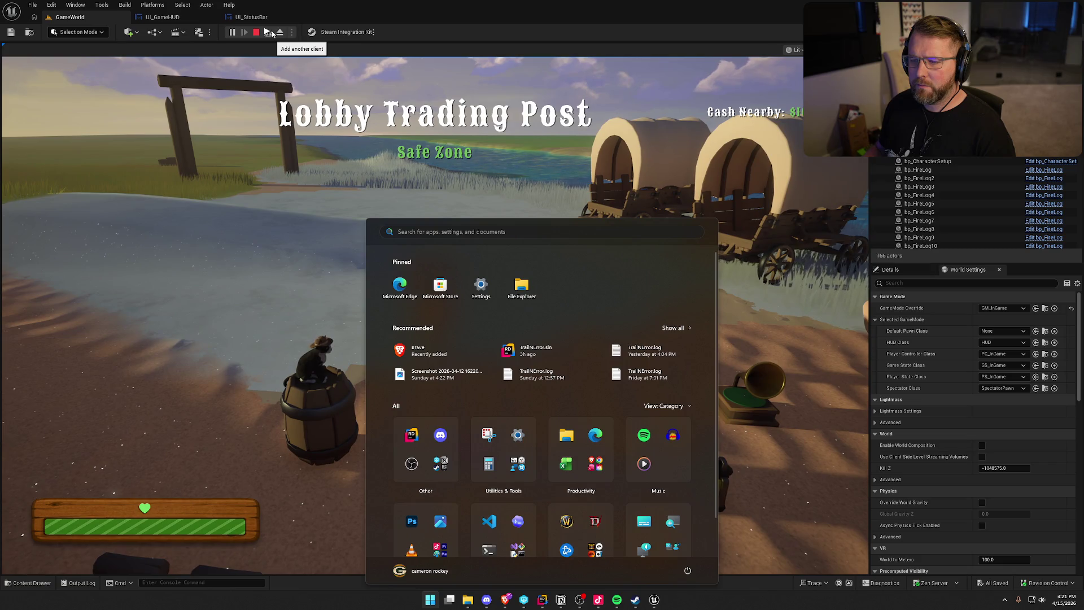
key(super)
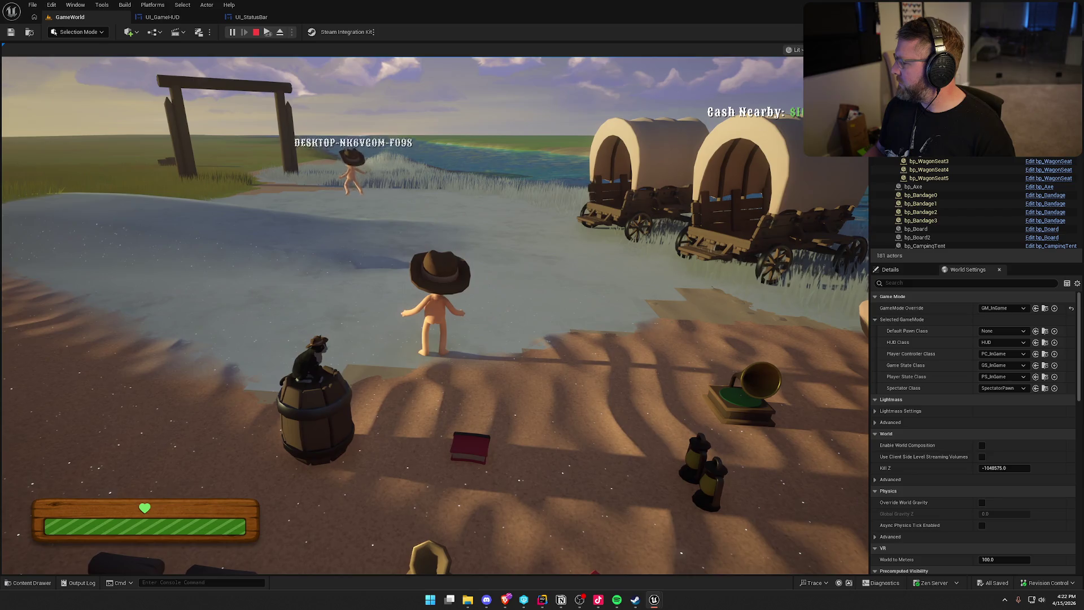
key(super)
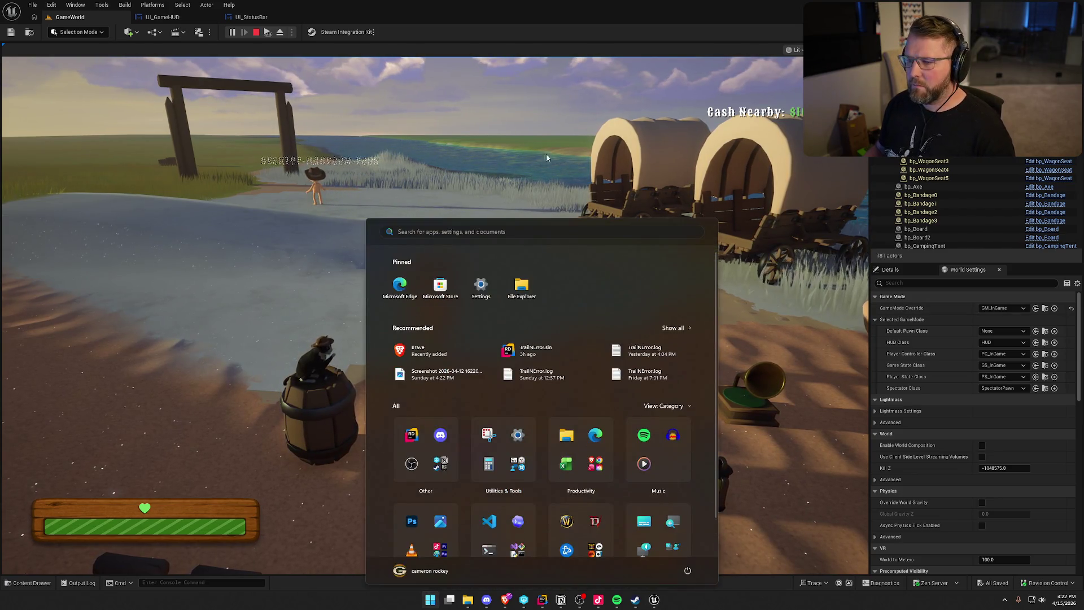
click(546, 158)
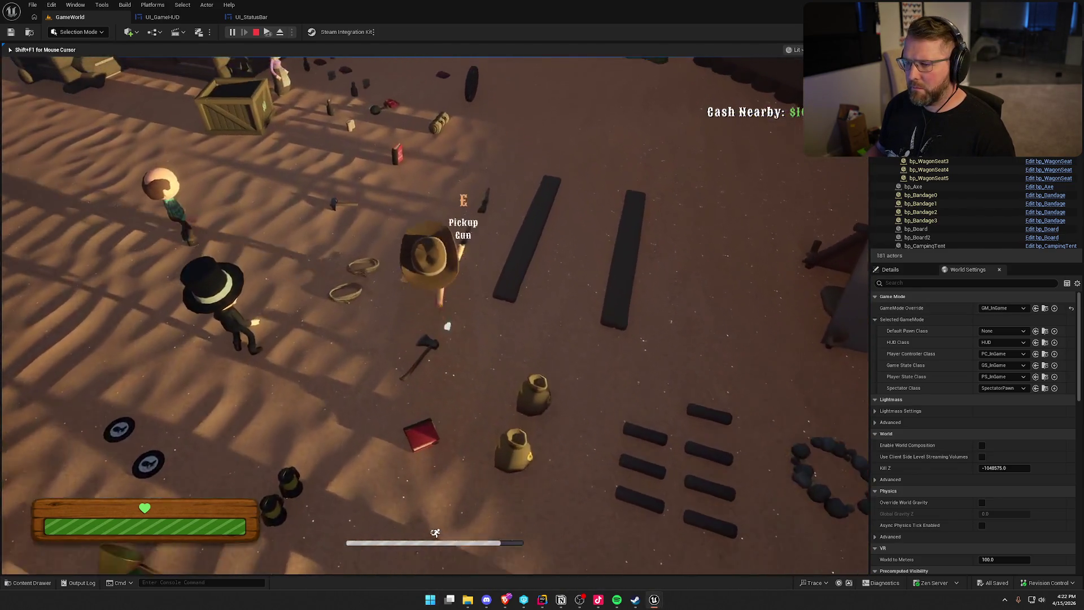
key(e)
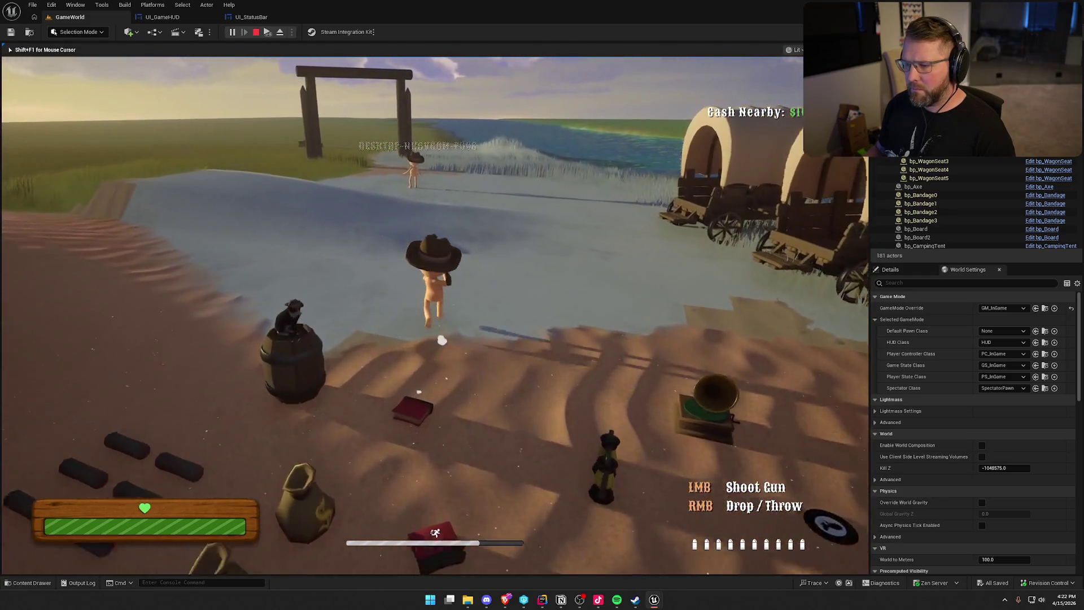
key(w)
click(434, 315)
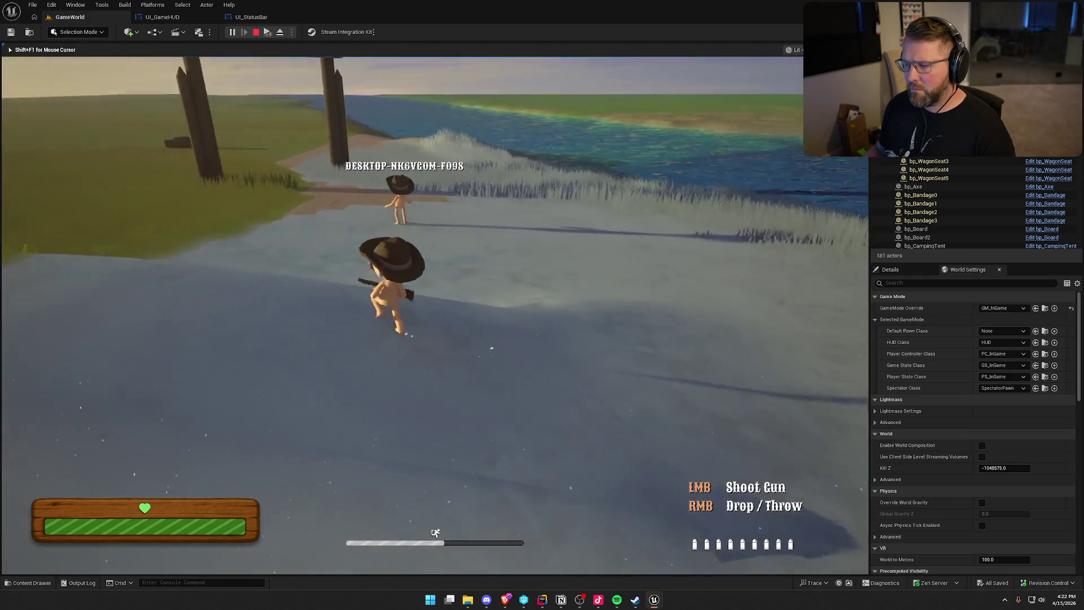
click(435, 315)
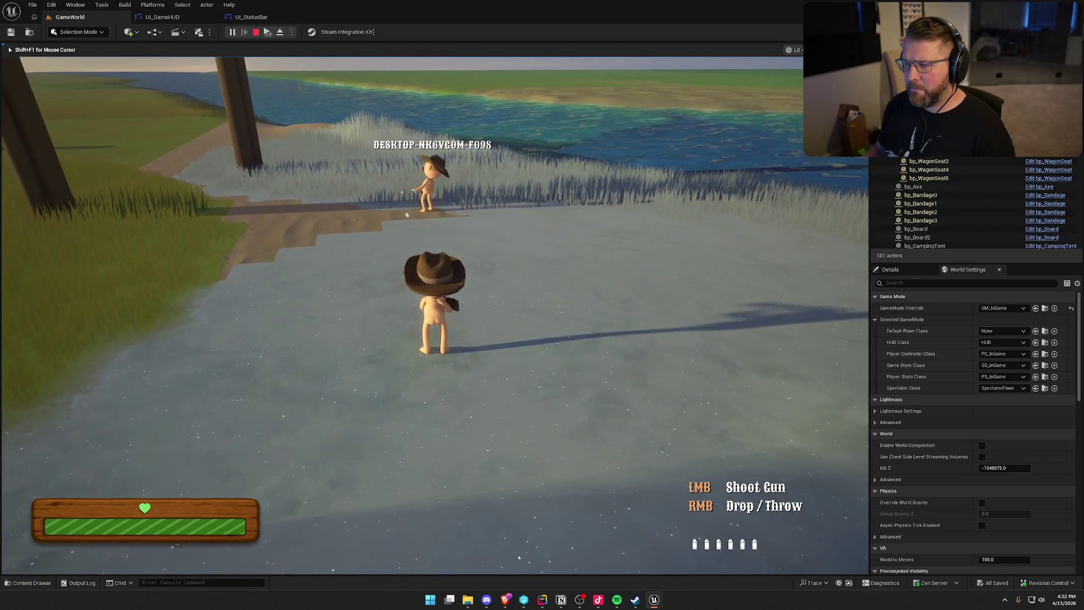
Step: Sprint across the ice into the camp, stop the play test, and open UI_StatusBar's graph
key(super)
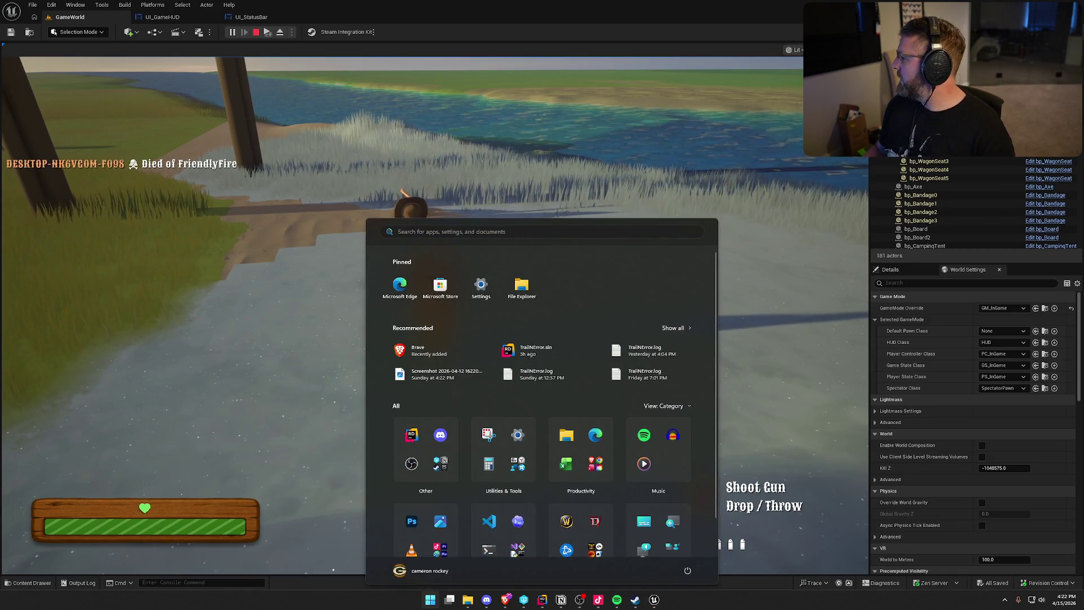
key(super)
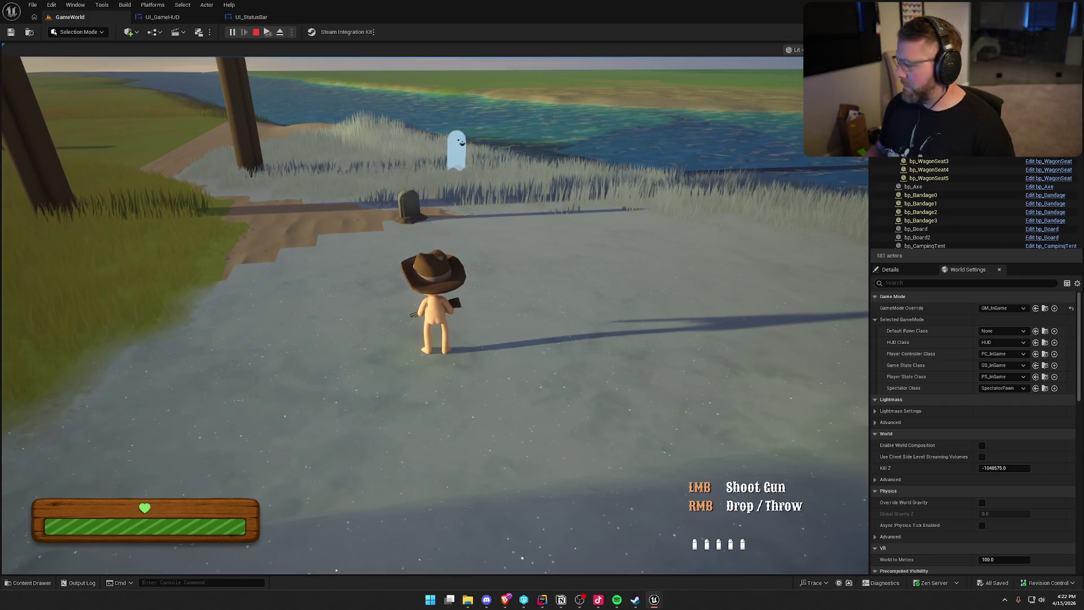
key(super)
key(super)
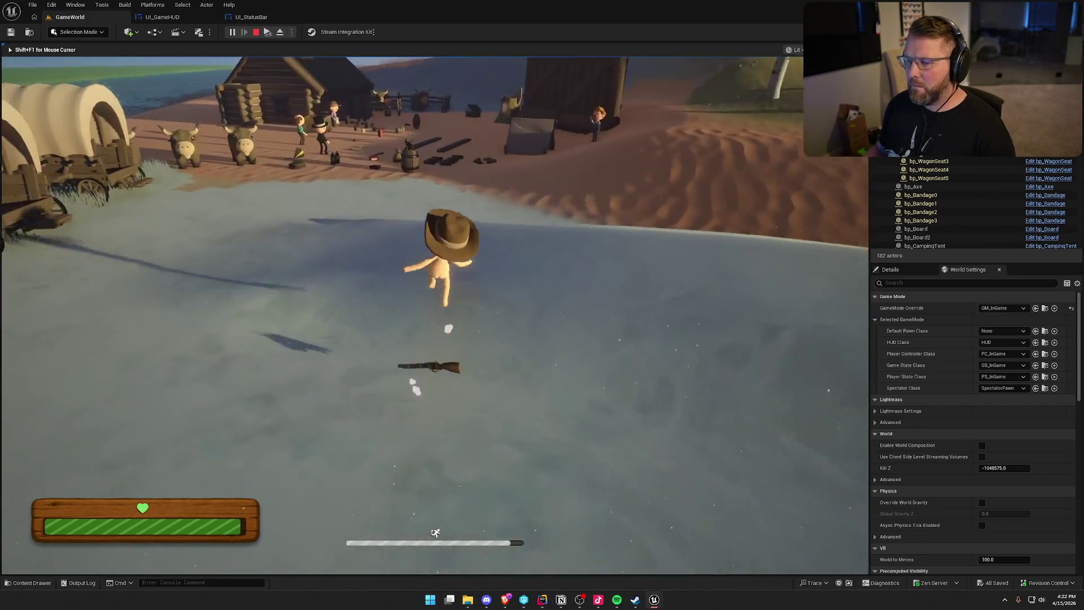
key(shift+w)
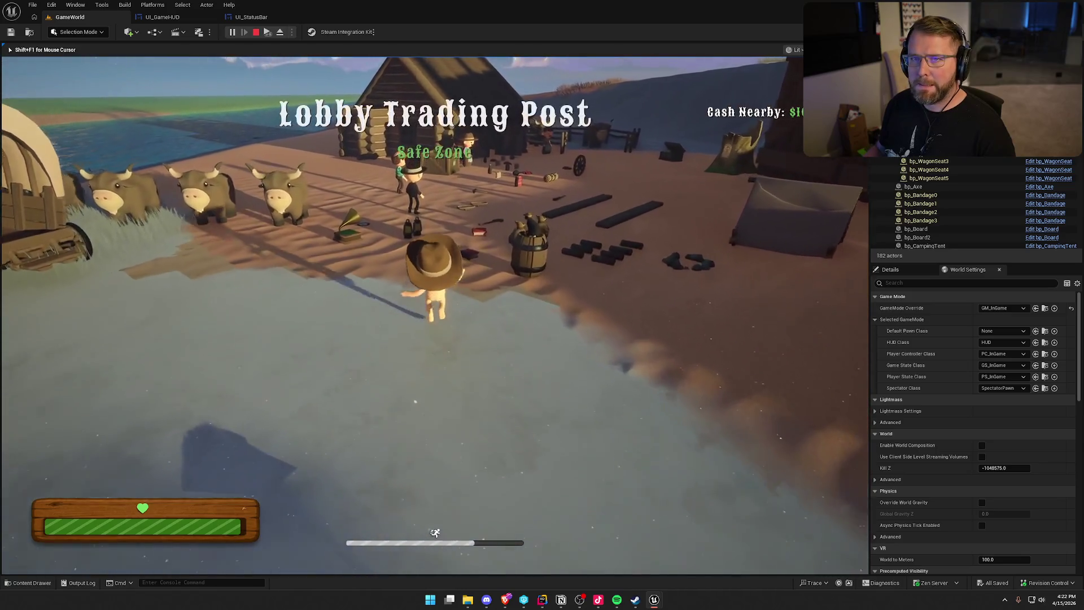
key(shift+w)
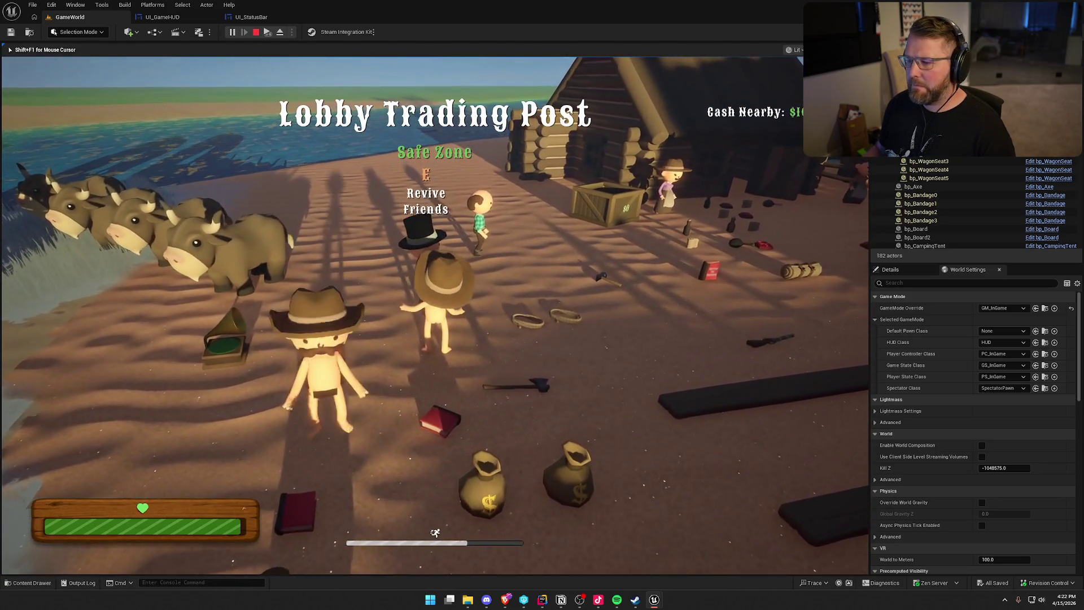
key(s)
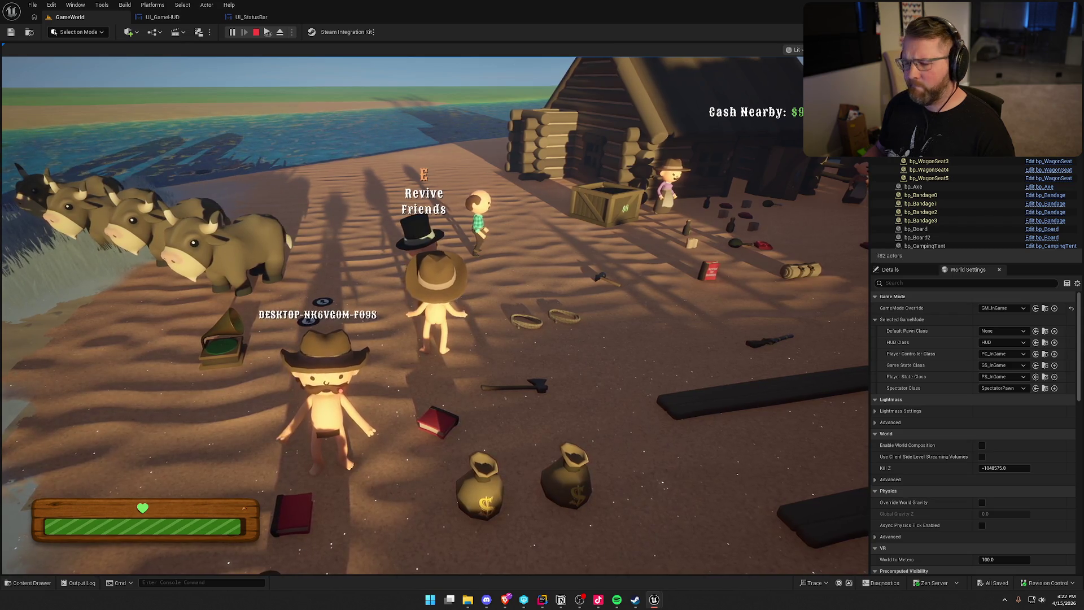
key(Escape)
click(250, 19)
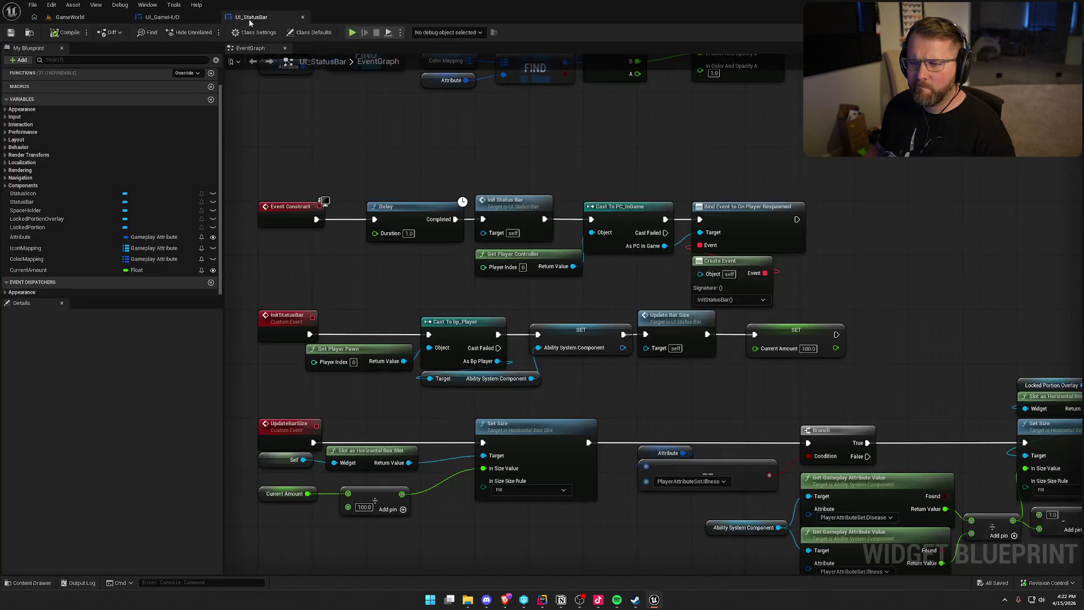
Step: Delete the SET Current Amount node from the InitStatusBar chain
click(802, 356)
key(Delete)
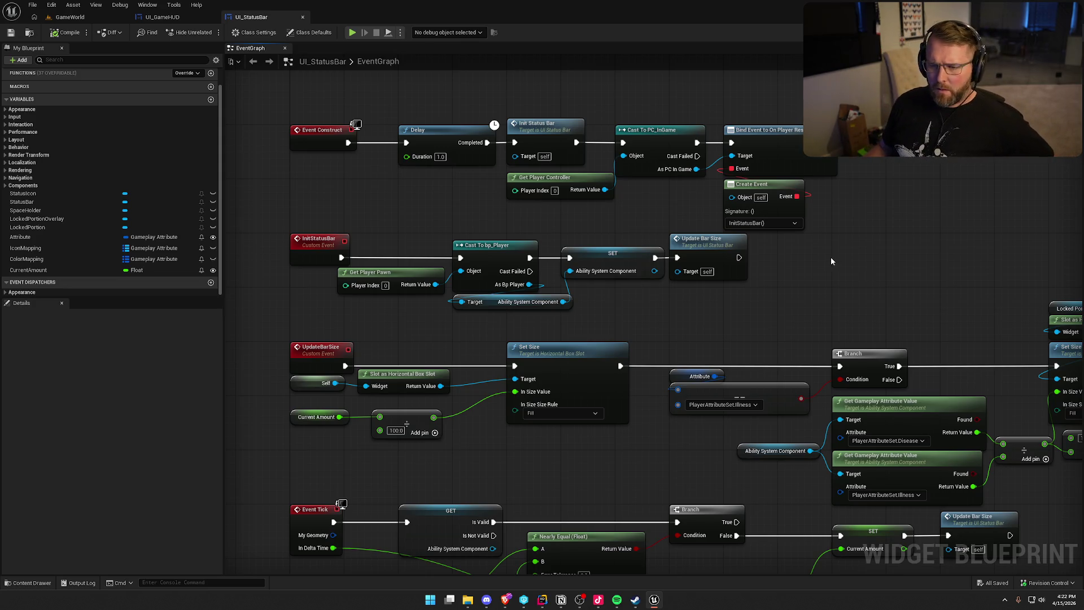
scroll(809, 214, down, 3)
mouse_move(618, 384)
mouse_down()
mouse_move(665, 391)
mouse_move(669, 466)
mouse_up()
scroll(668, 466, up, 5)
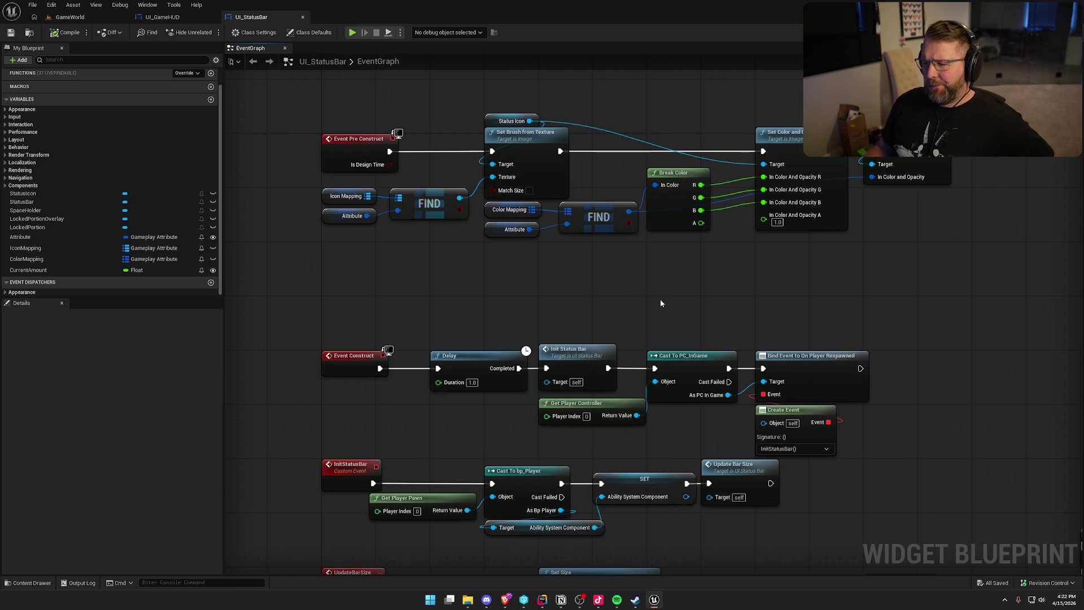
Step: Move the Event Construct and InitStatusBar chains further up in the graph
drag(394, 313, 840, 418)
drag(351, 361, 351, 307)
click(384, 366)
drag(337, 430, 615, 515)
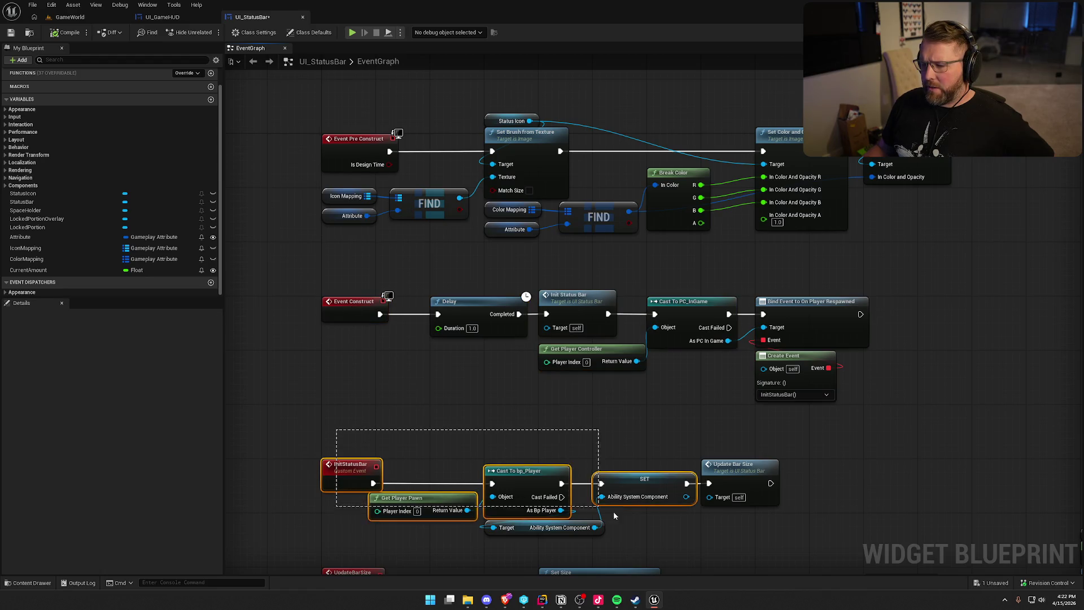
drag(715, 538, 715, 538)
drag(345, 480, 345, 425)
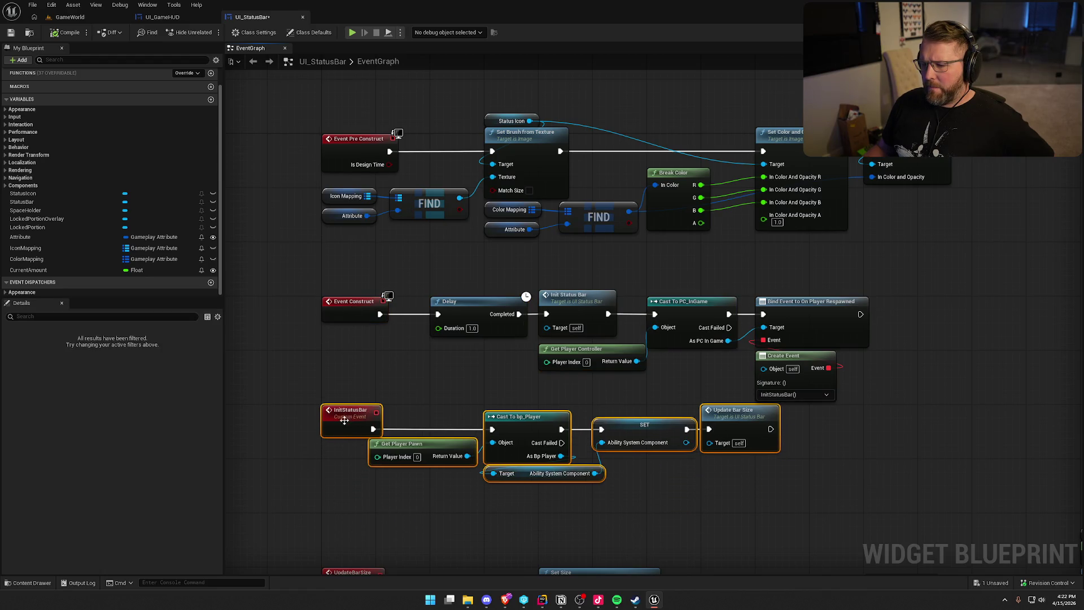
click(388, 386)
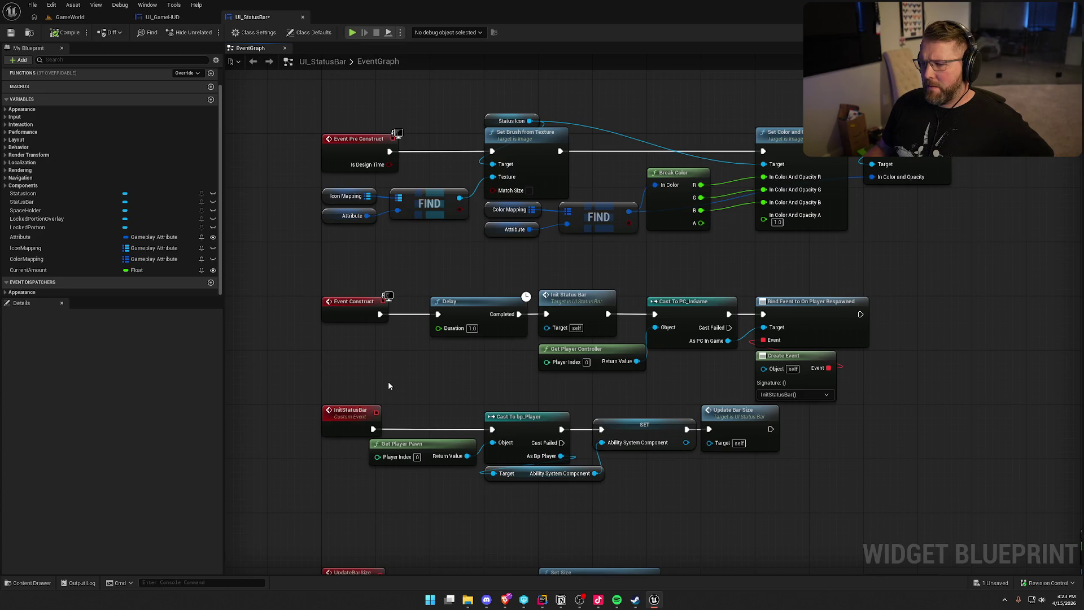
drag(325, 267, 831, 384)
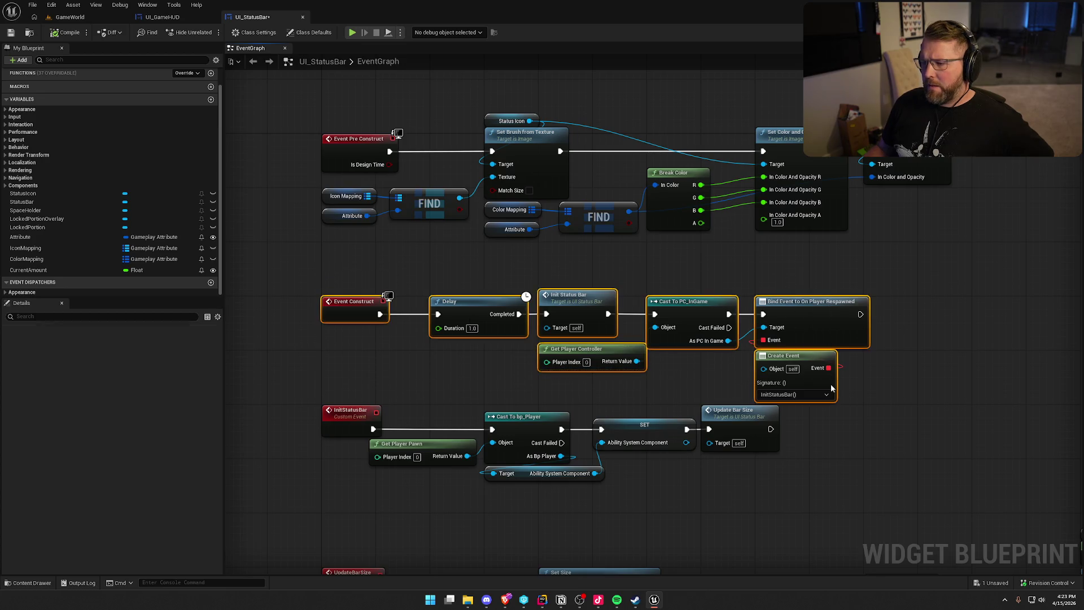
click(911, 353)
Step: Add a Print String node directly after Event Construct, then go back to GameWorld
drag(382, 317, 384, 354)
text(print string)
key(Return)
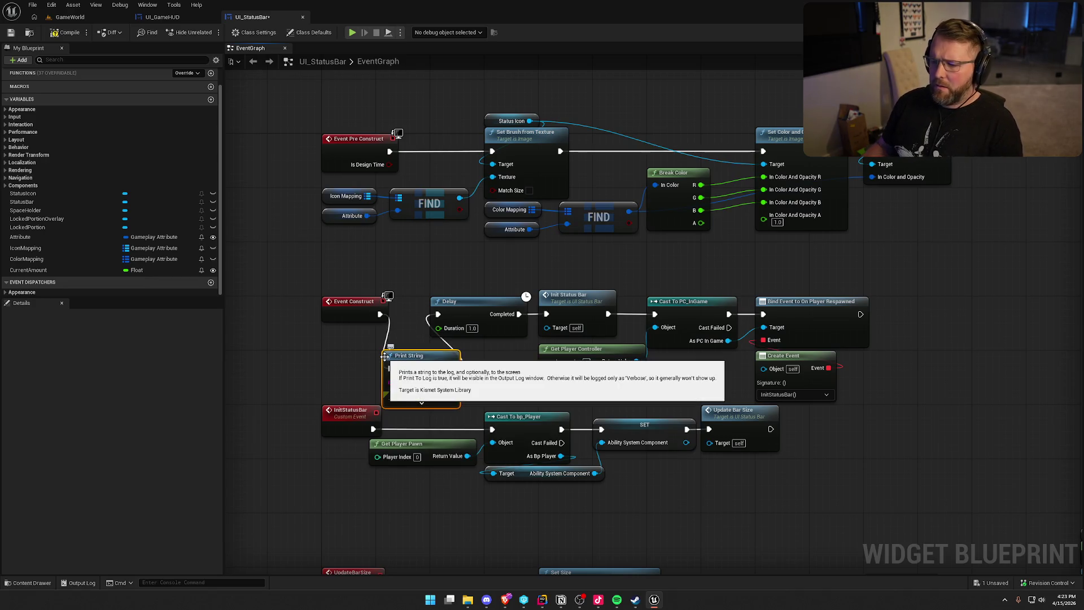
click(70, 18)
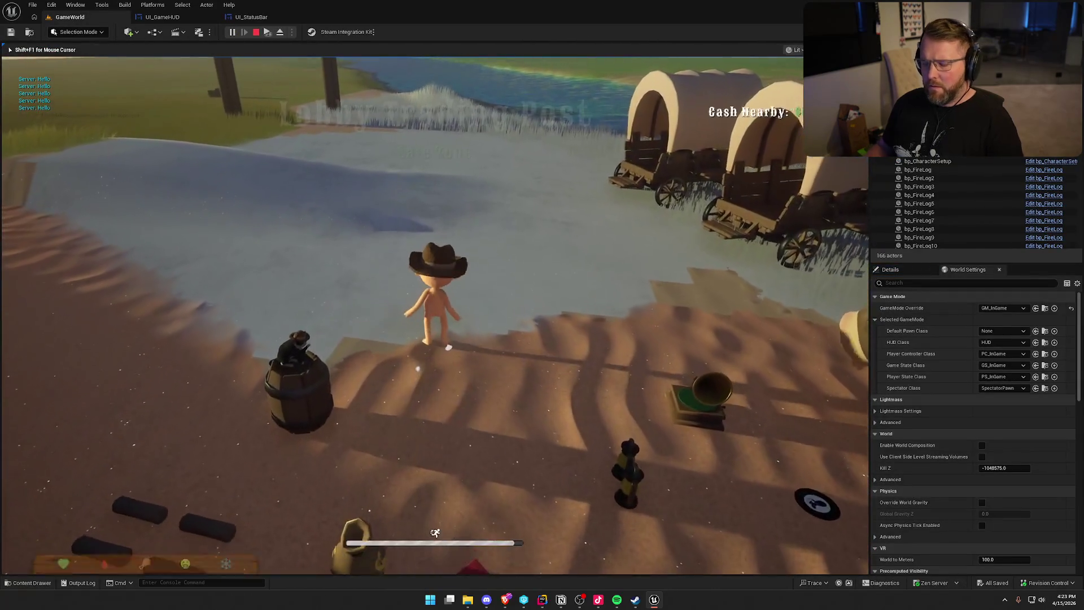
Step: Sprint across the camp, pick up the gun, and shoot the other player twice
key(super)
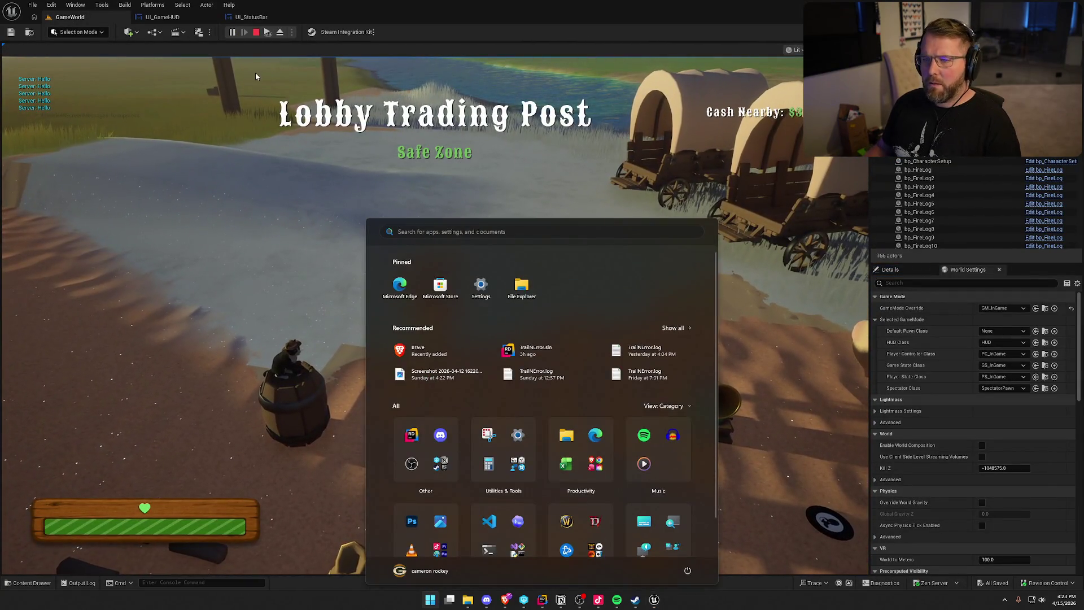
click(456, 187)
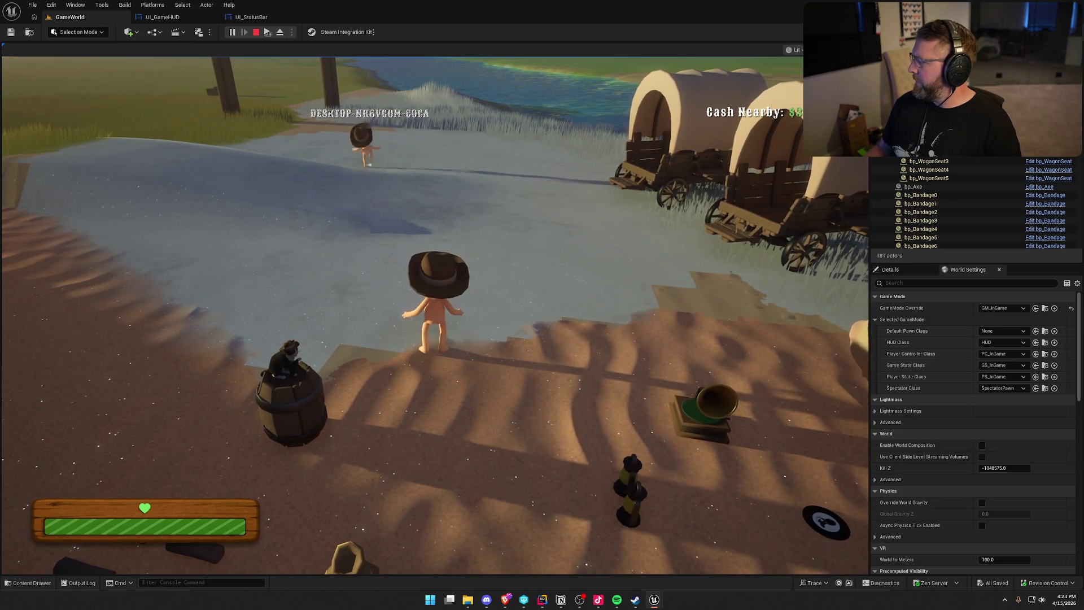
key(super)
key(super)
key(shift+w)
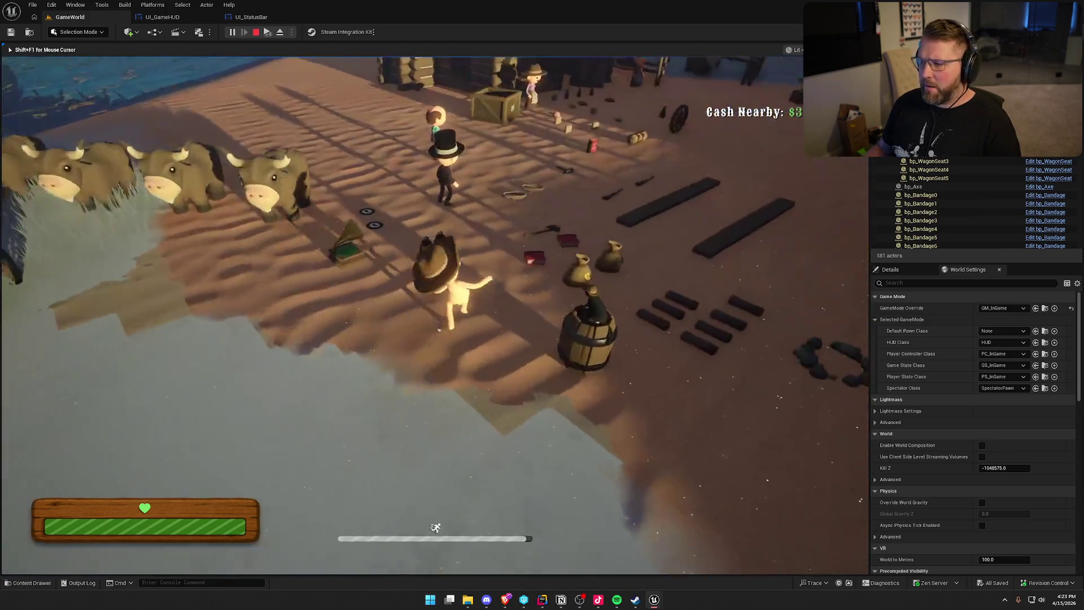
key(e)
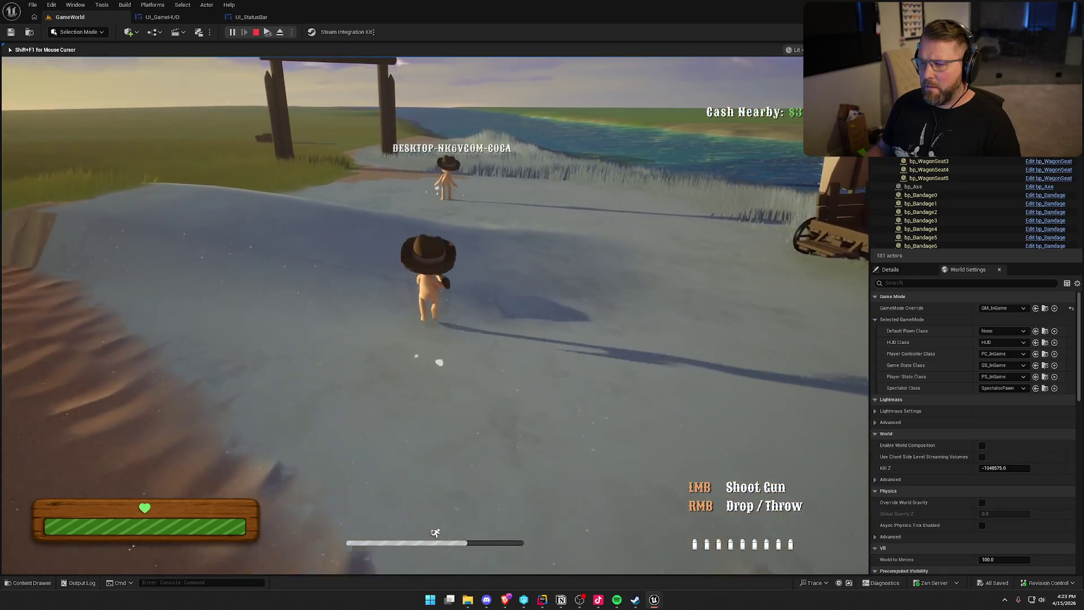
click(432, 243)
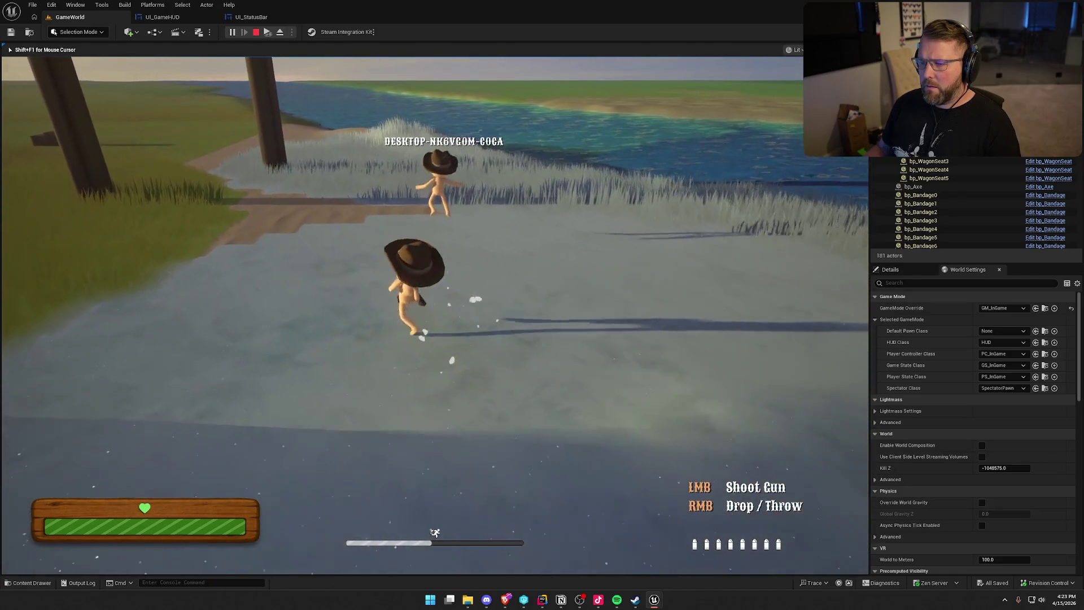
click(432, 243)
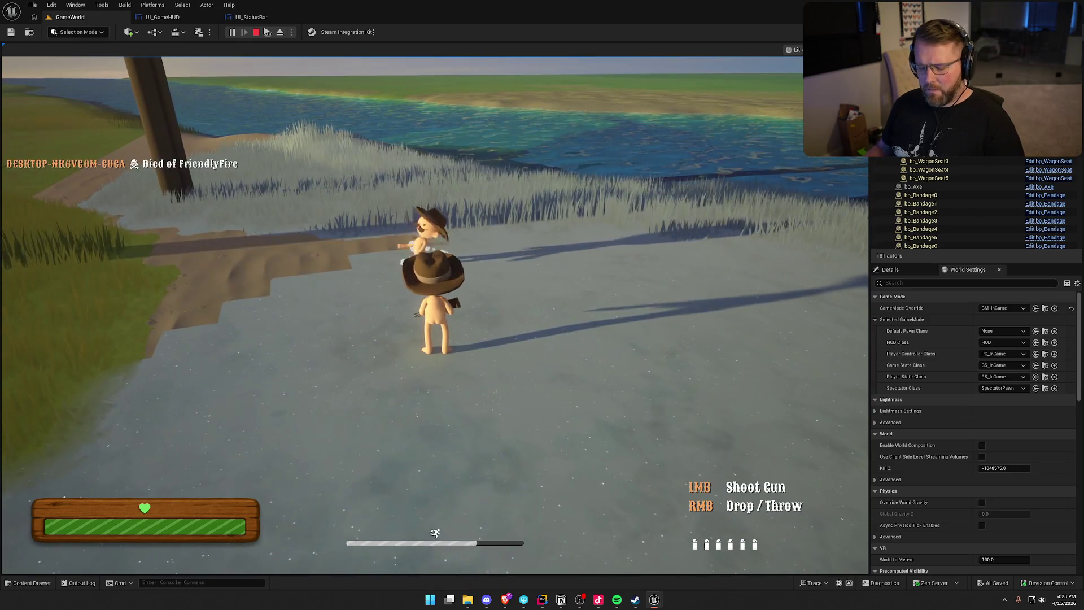
Step: After the respawn, run back to the trading post, end the session, and open UI_StatusBar
key(super)
key(super)
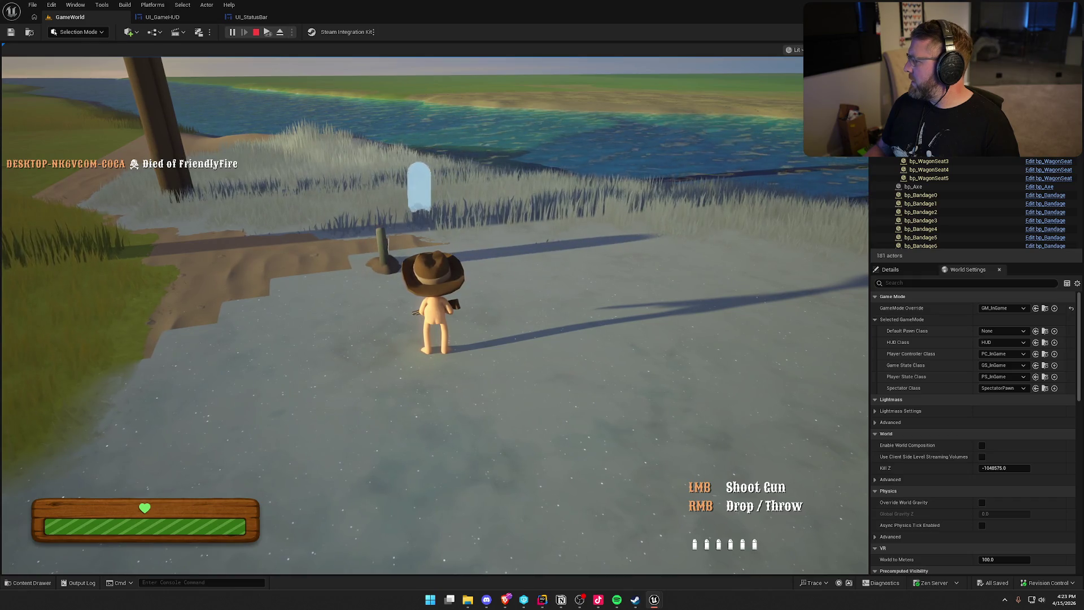
key(super)
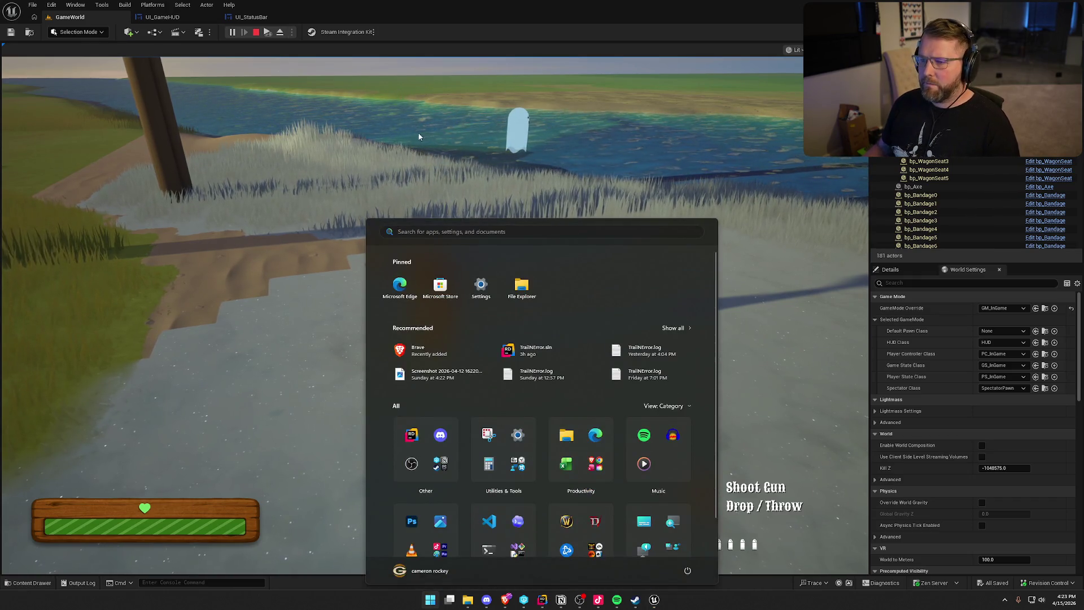
click(418, 136)
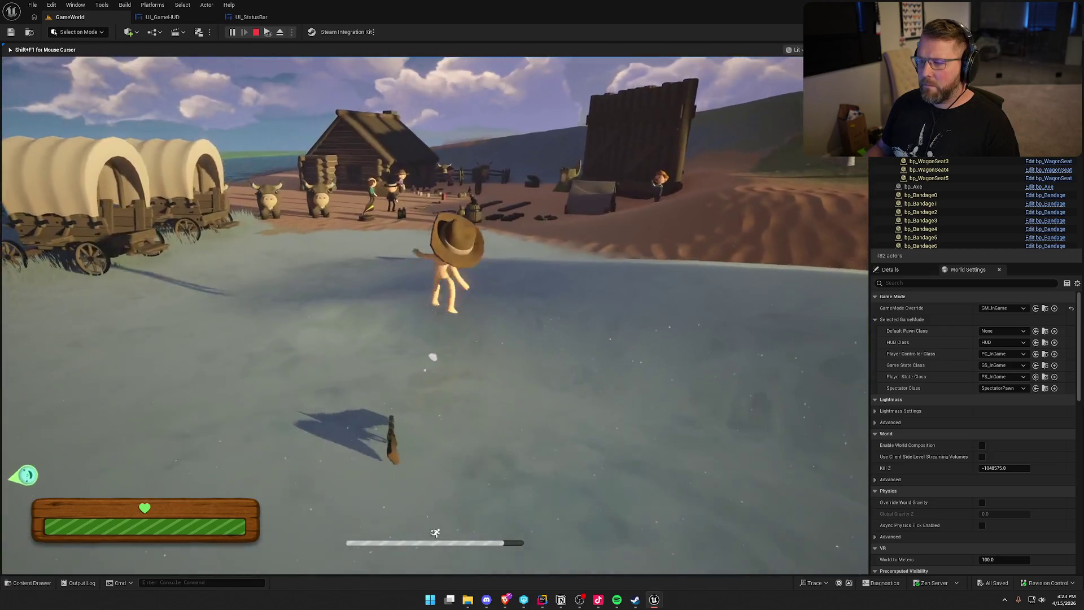
key(w)
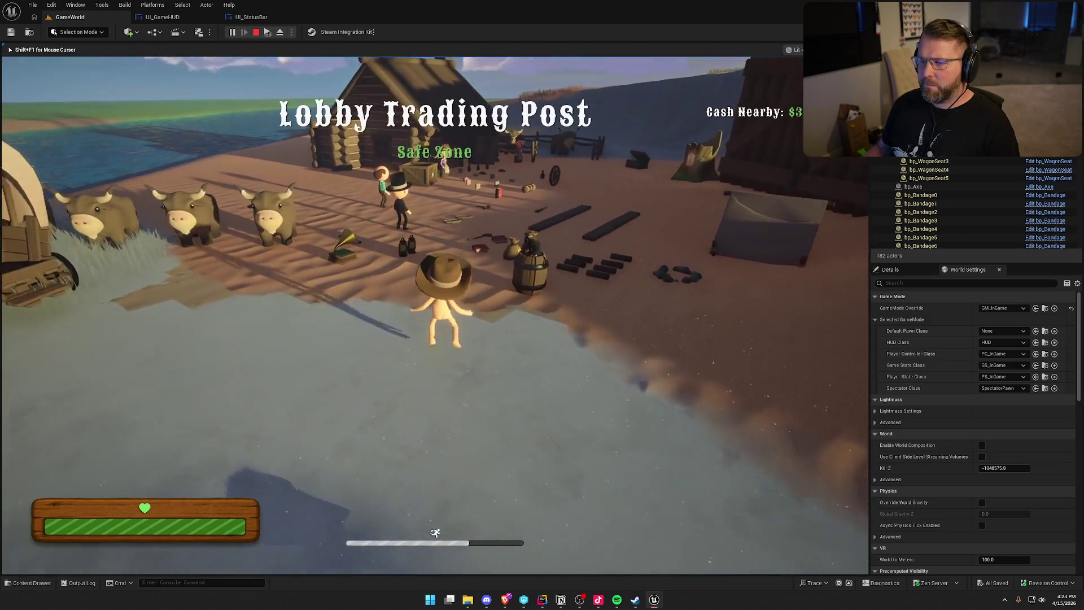
key(w)
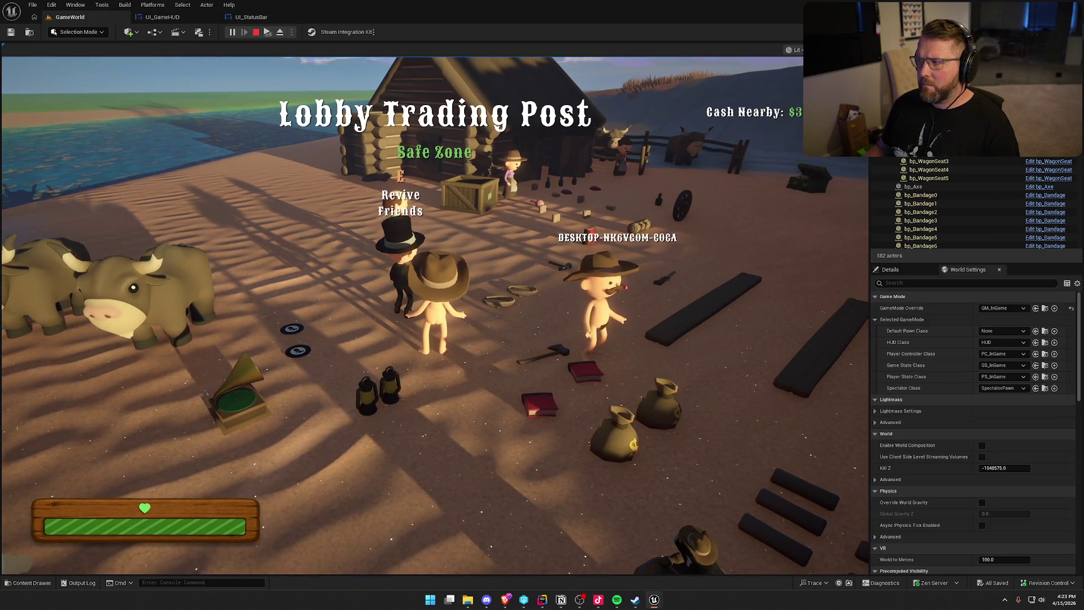
key(Escape)
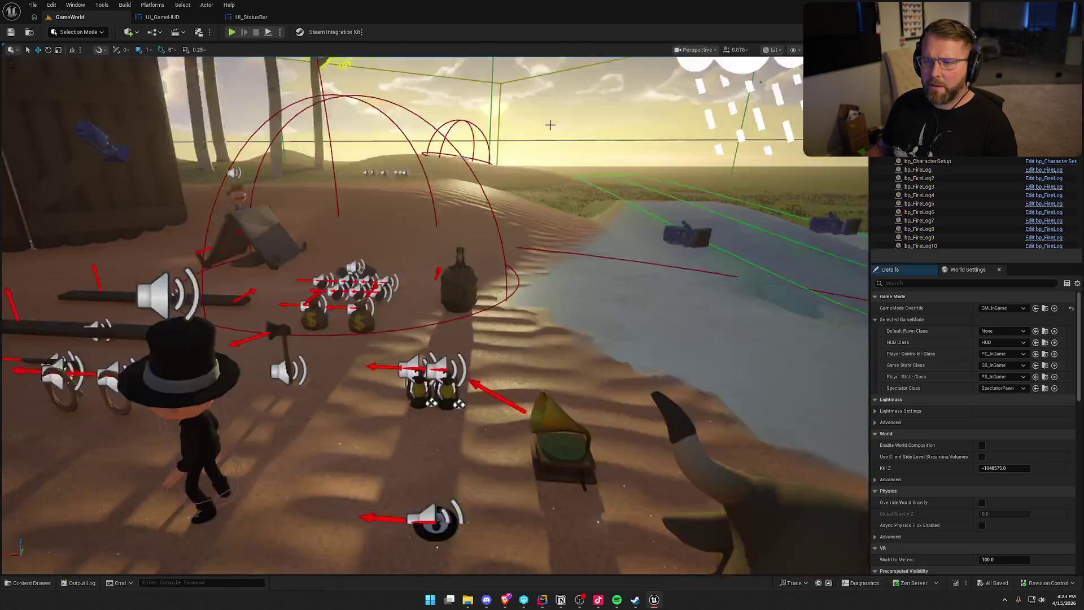
click(252, 17)
Step: Wire Event Construct straight to Delay and delete the Print String node
drag(383, 315, 437, 314)
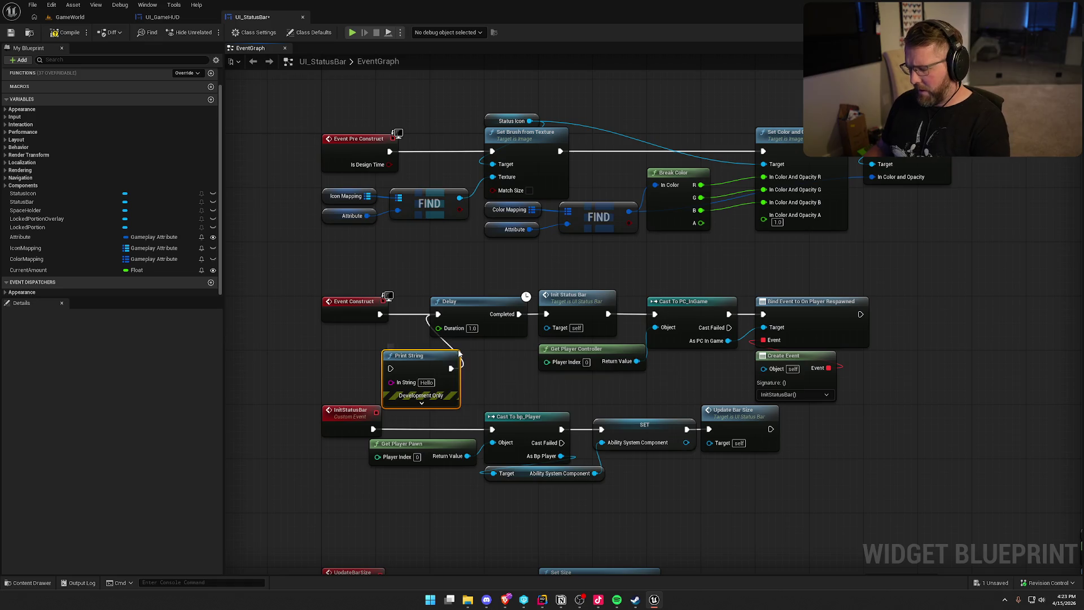
key(Delete)
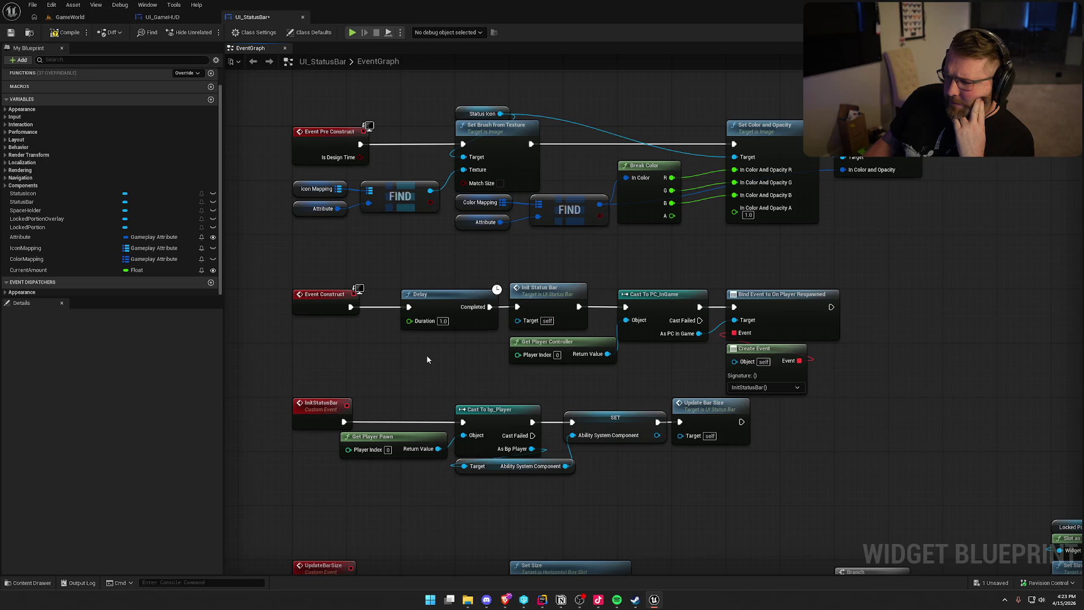
drag(426, 359, 408, 275)
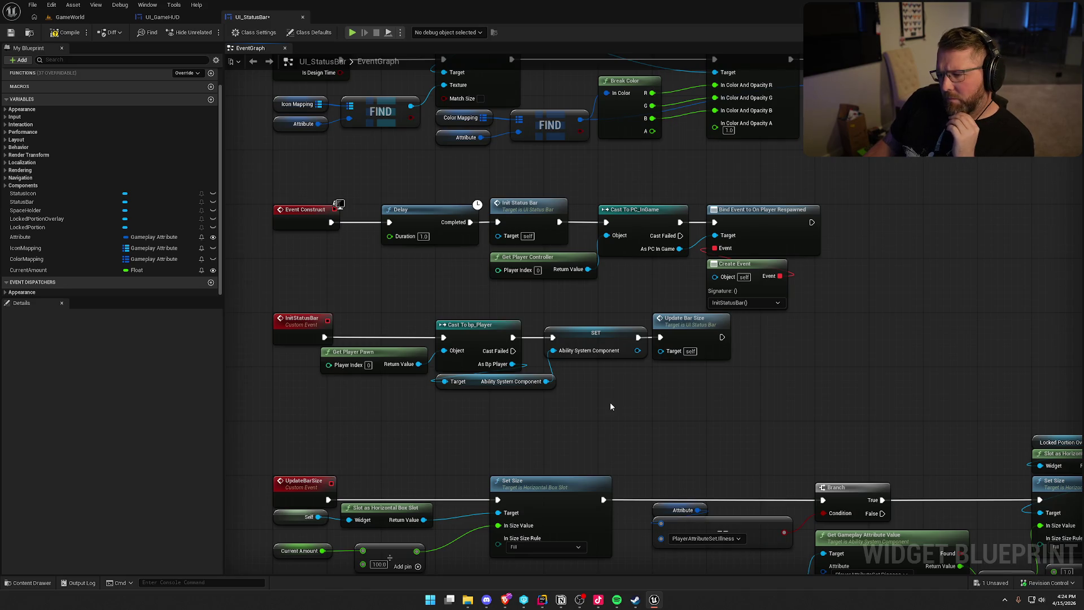
drag(368, 354, 320, 354)
drag(355, 308, 391, 264)
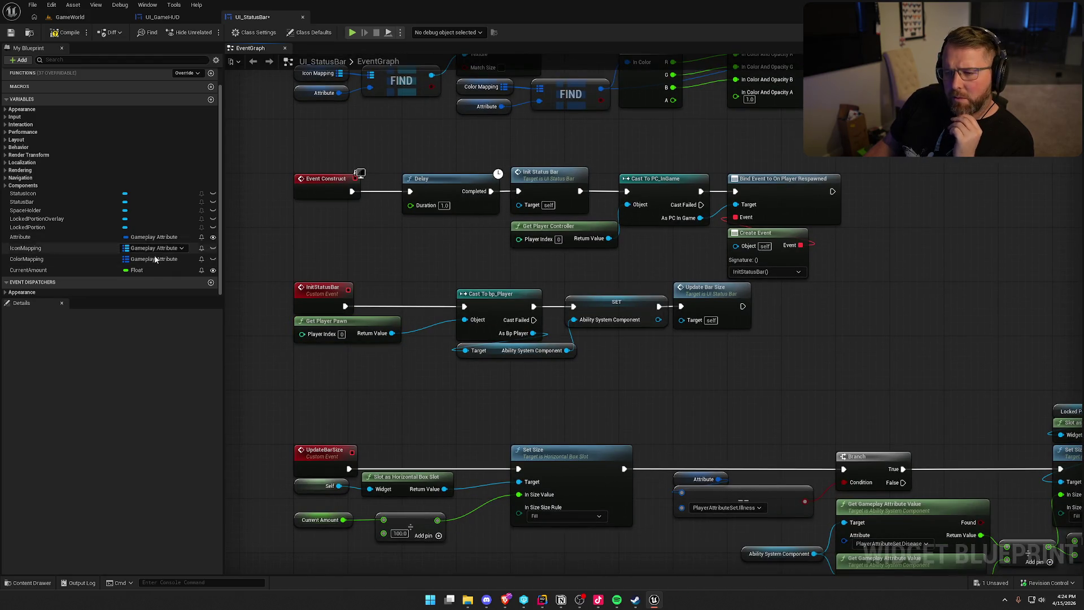
Step: Add a Print String after Update Bar Size, then start a new play session from GameWorld
drag(743, 306, 790, 331)
text(print)
key(Return)
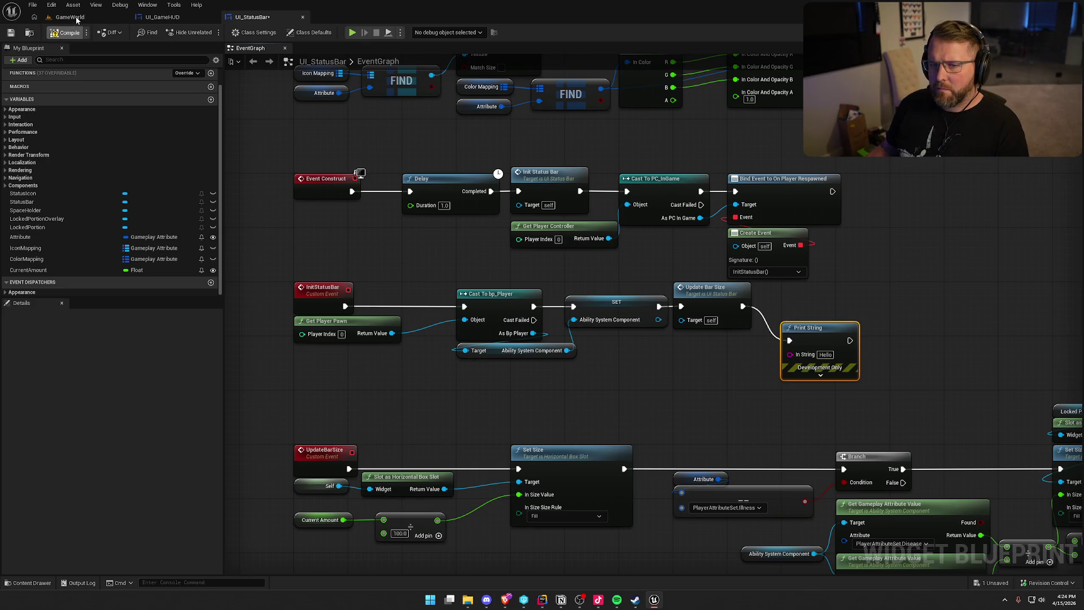
click(70, 17)
key(alt+p)
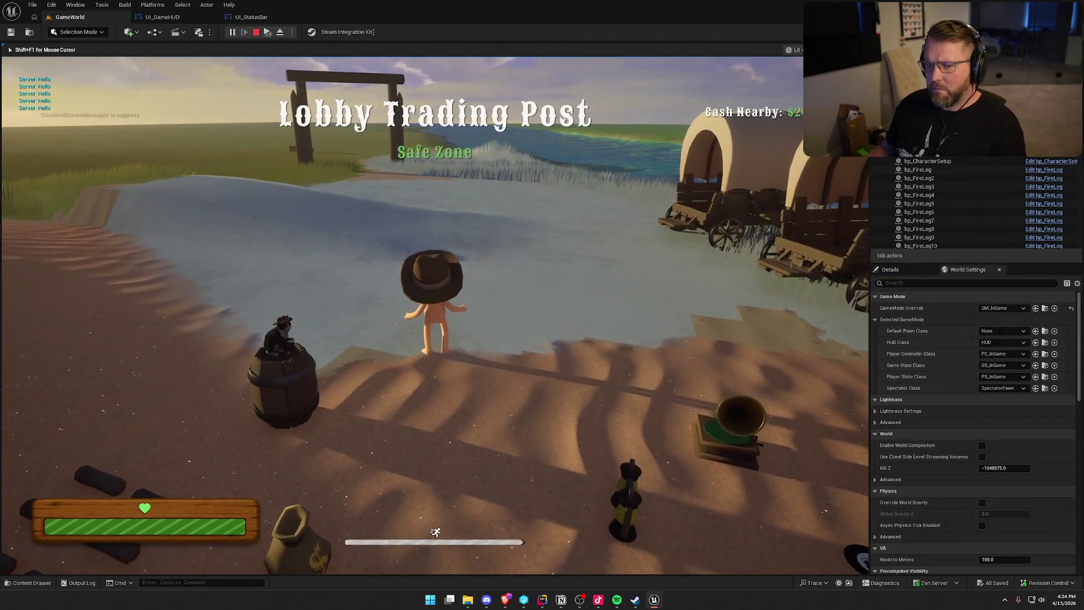
Step: Walk into the river shallows and fire the gun twice to trigger the friendly-fire death
key(super)
key(super)
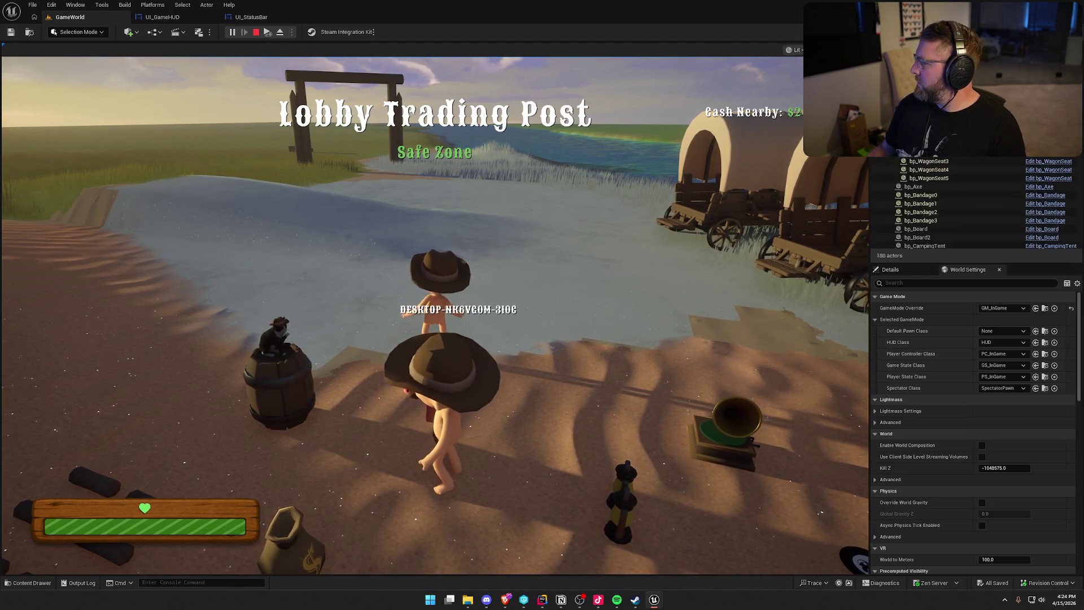
key(w)
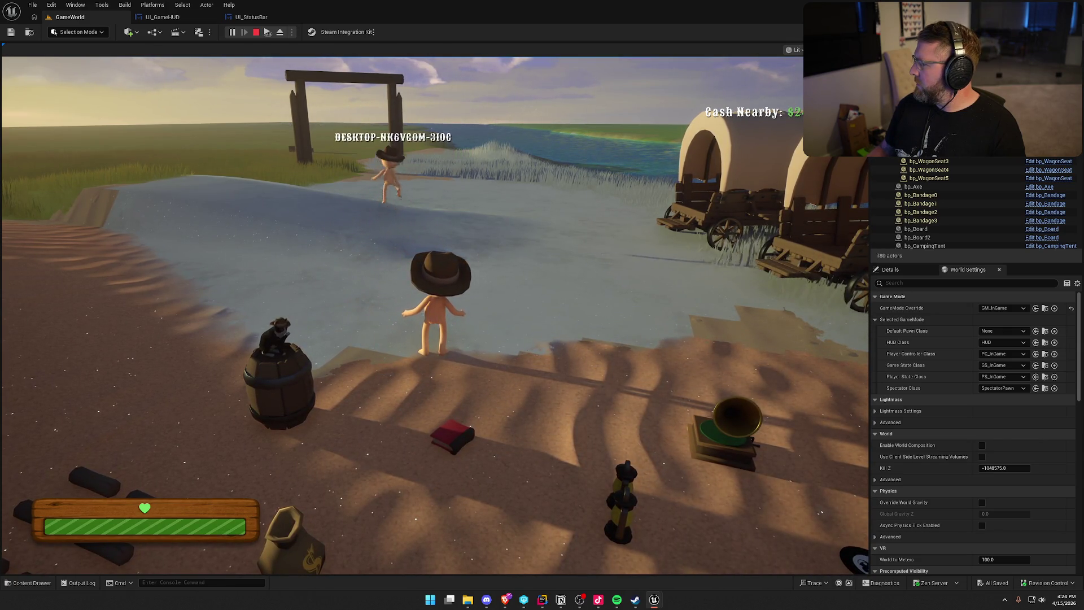
key(super)
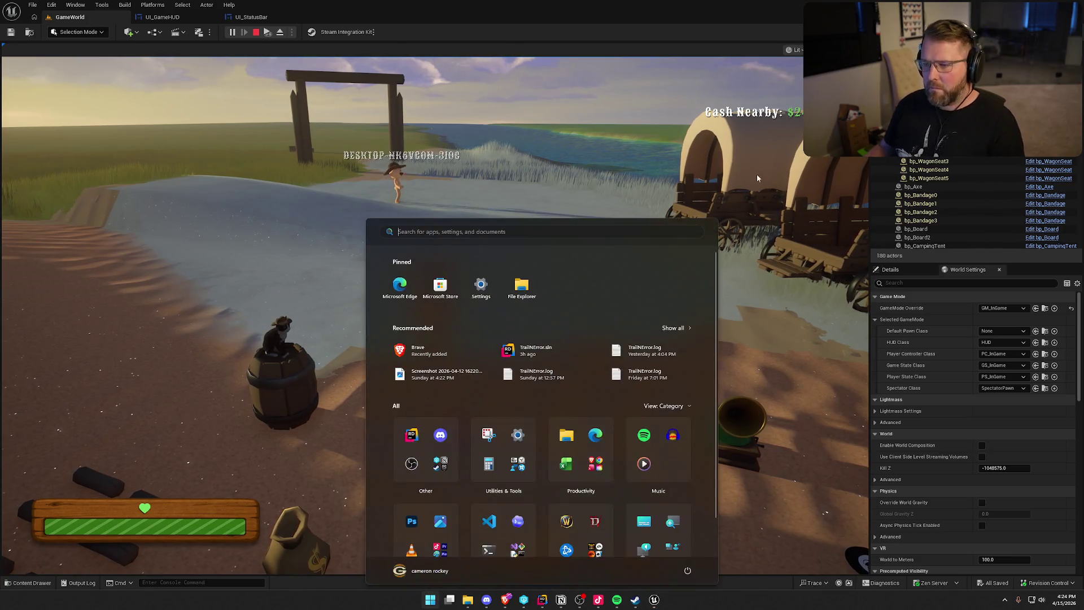
click(873, 533)
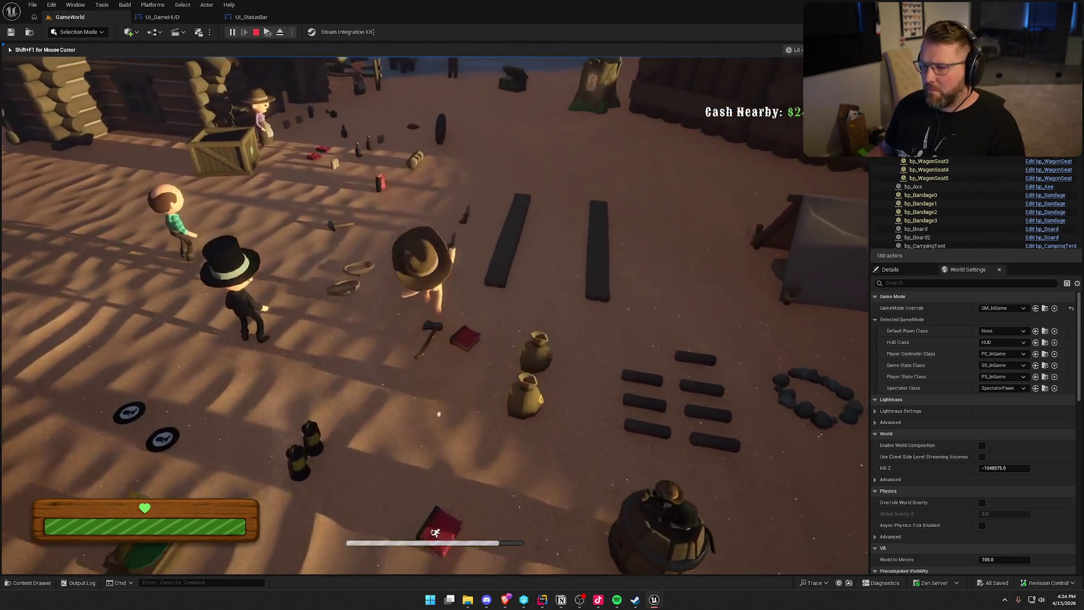
key(2)
key(w)
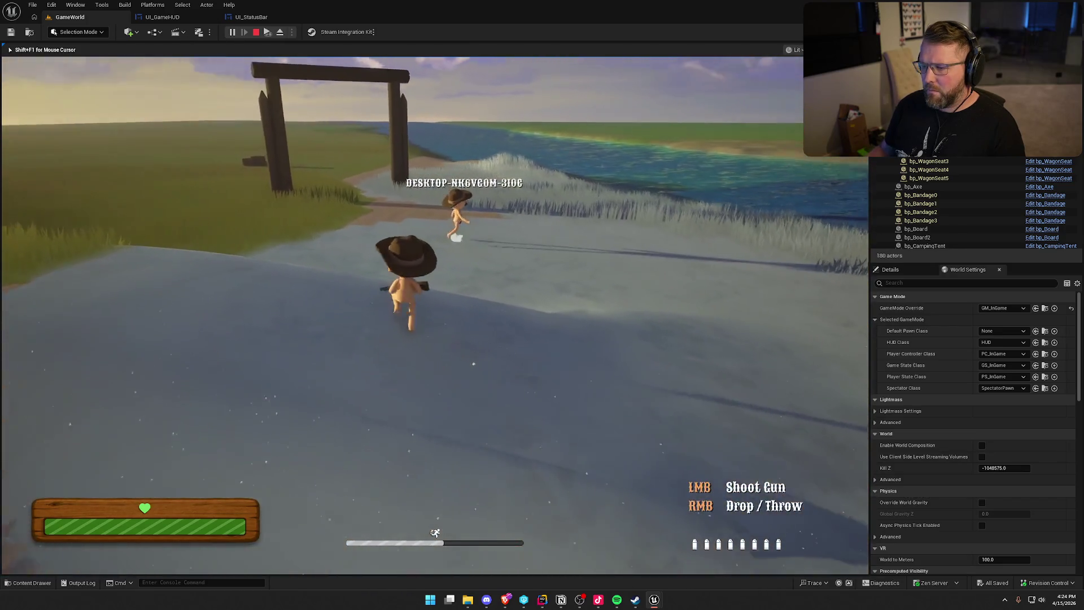
click(434, 315)
click(435, 315)
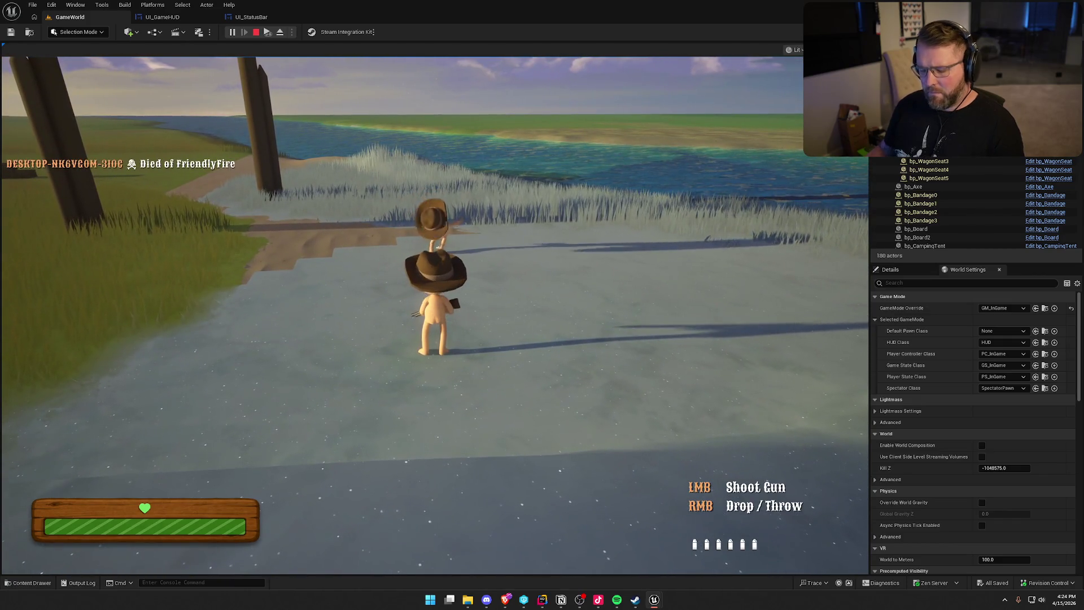
Step: After respawning, drop the gun, run to the trading post, and end the session with F8
key(super)
key(super)
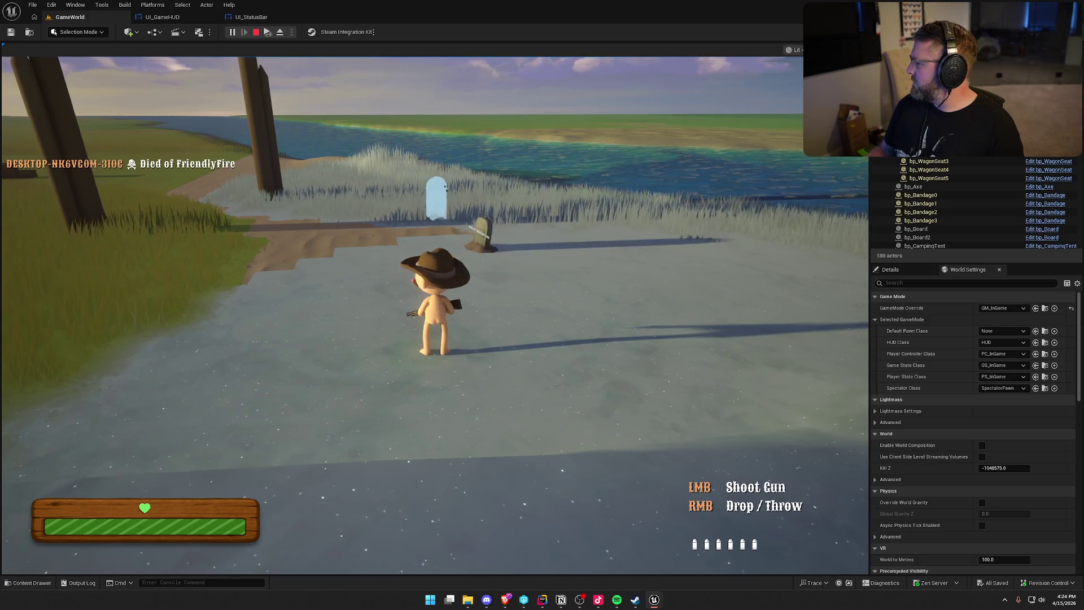
key(super)
key(super)
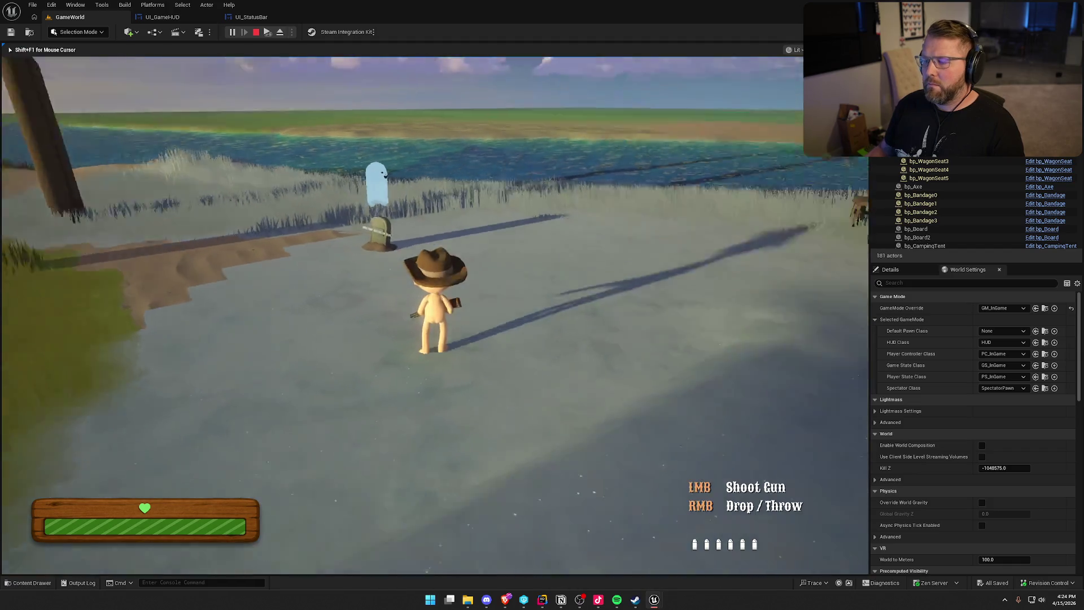
right_click(435, 315)
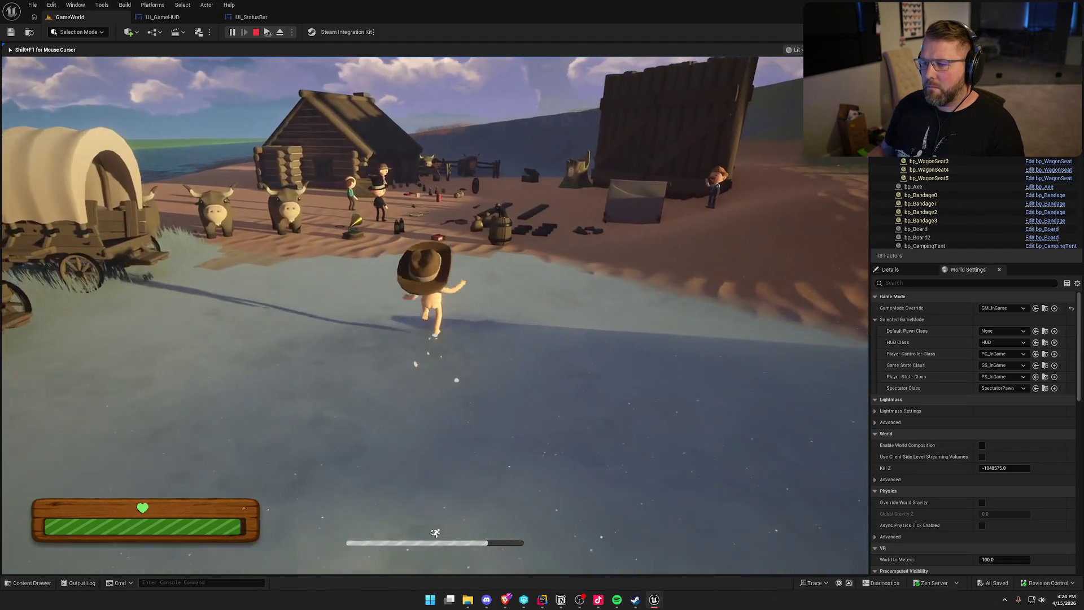
key(w)
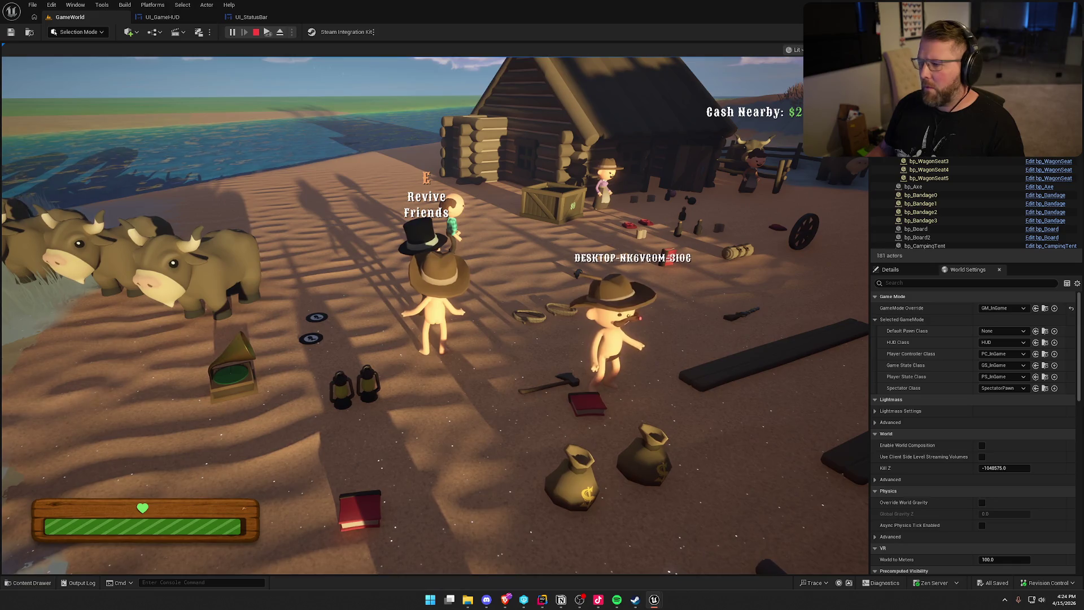
key(F8)
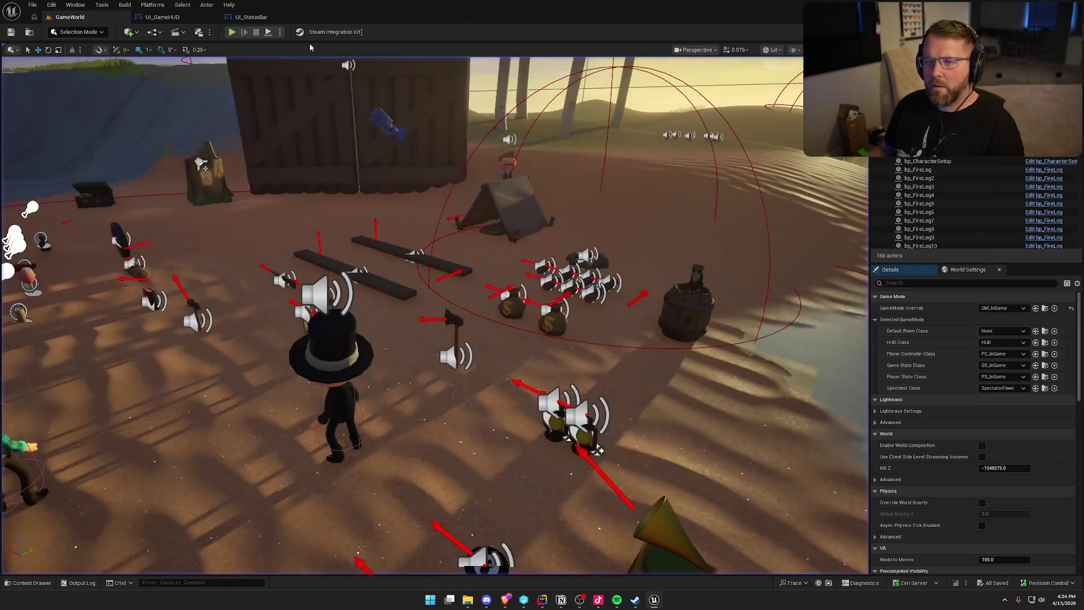
Step: In UI_StatusBar, shift the On Player Respawned binding right, raise Create Event, and delete Print String
click(159, 17)
click(251, 17)
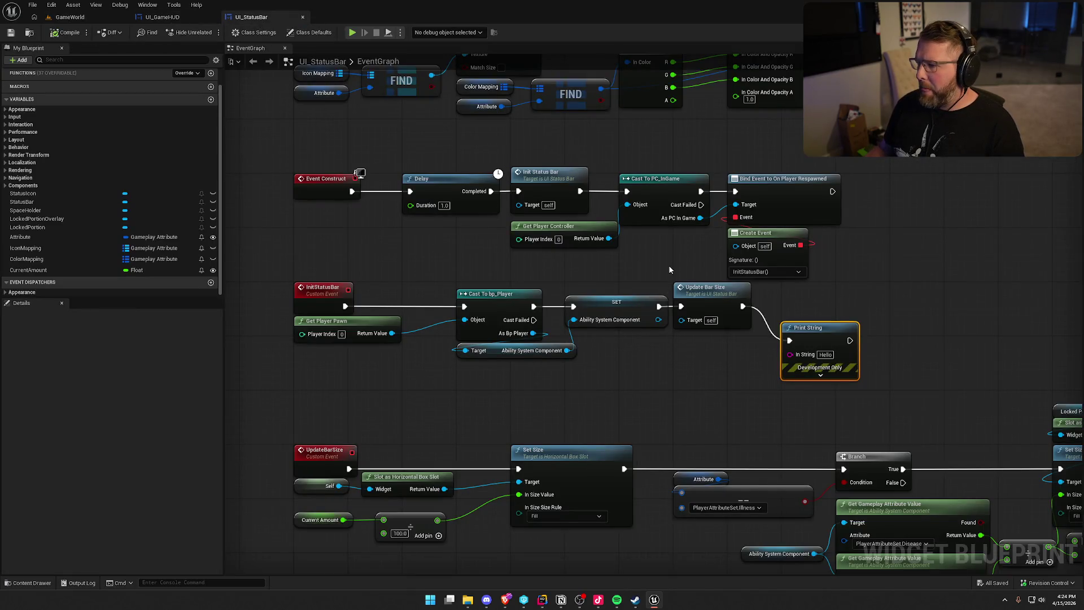
drag(601, 166, 811, 259)
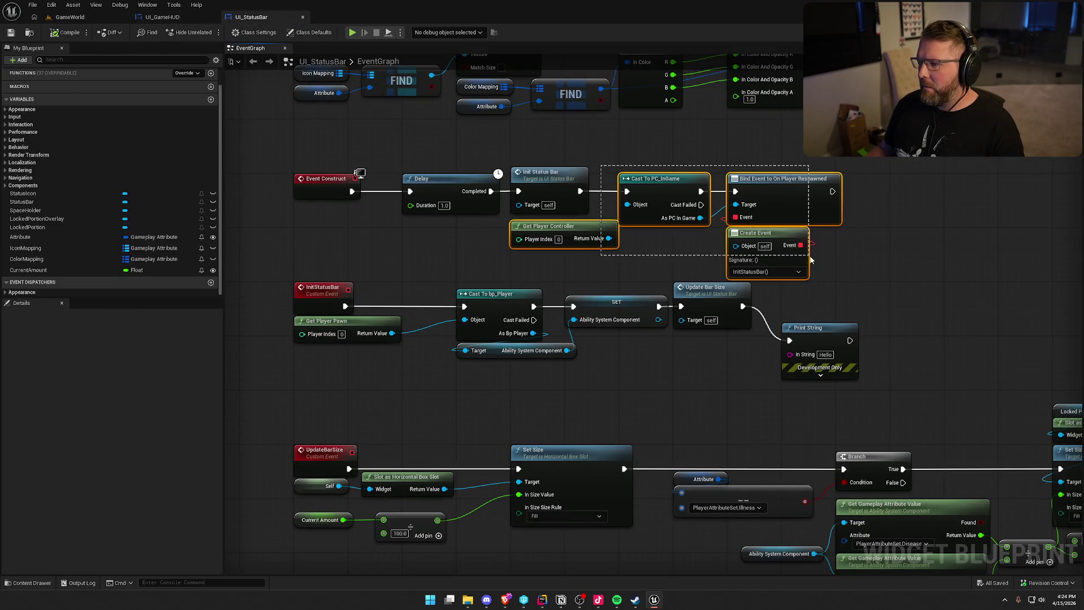
click(891, 228)
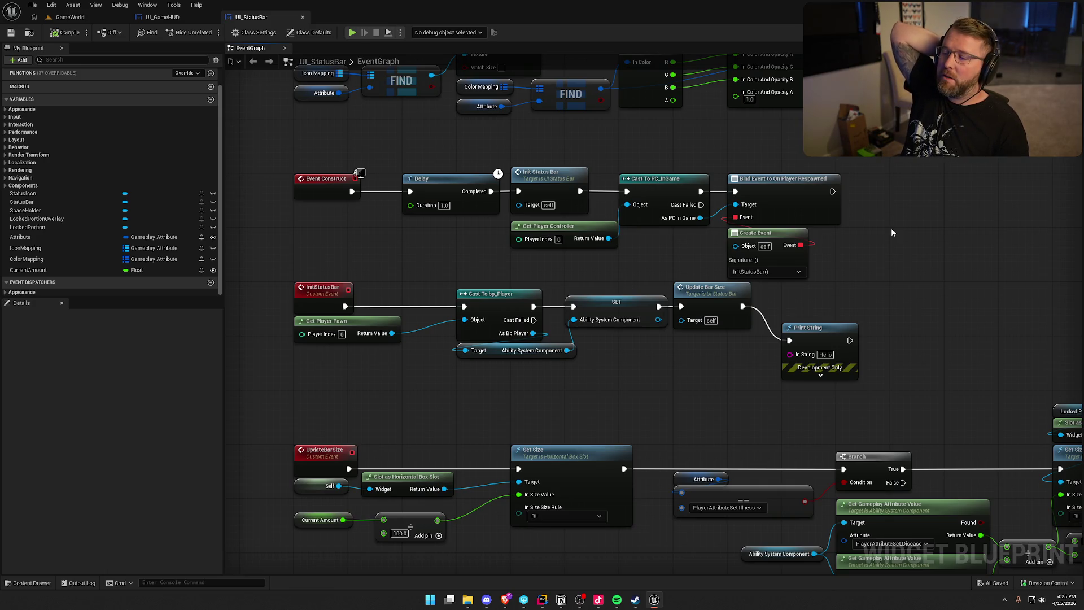
drag(817, 190, 925, 191)
drag(756, 243, 755, 209)
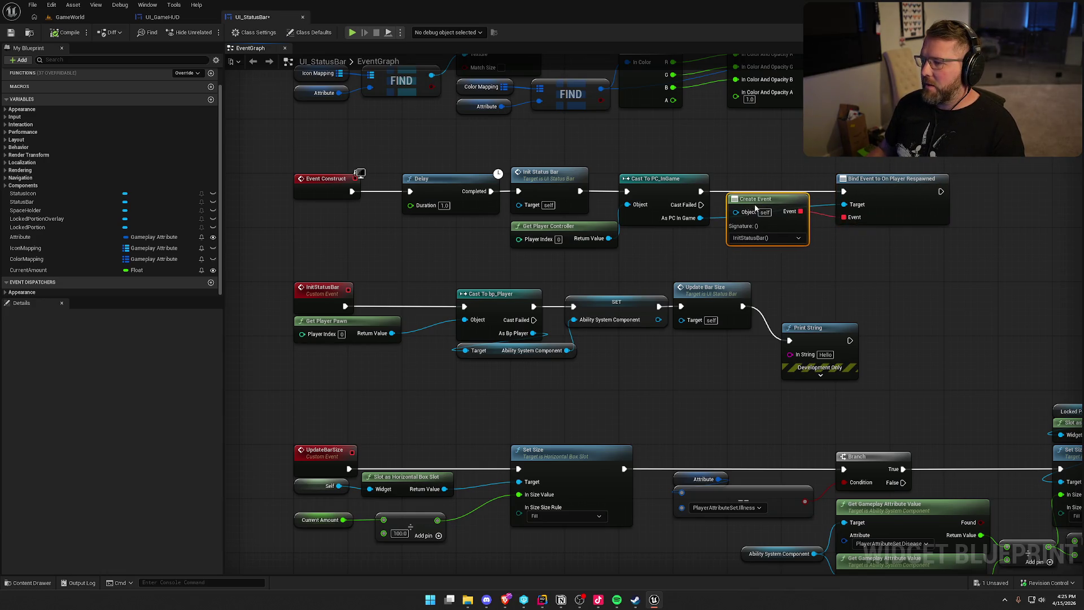
key(Delete)
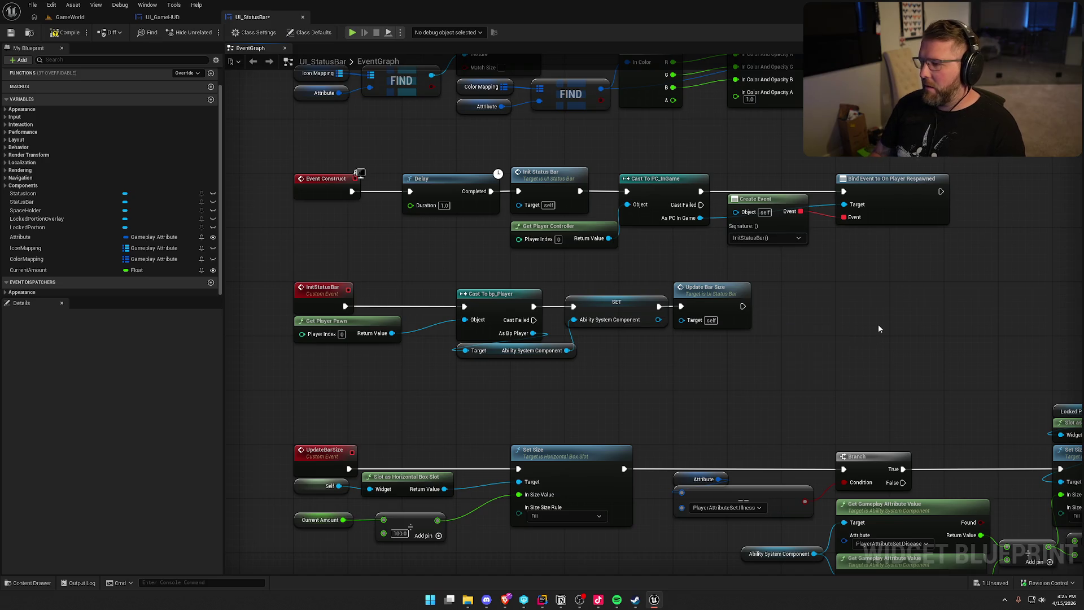
mouse_move(879, 323)
mouse_down()
mouse_move(868, 335)
mouse_move(884, 384)
mouse_up()
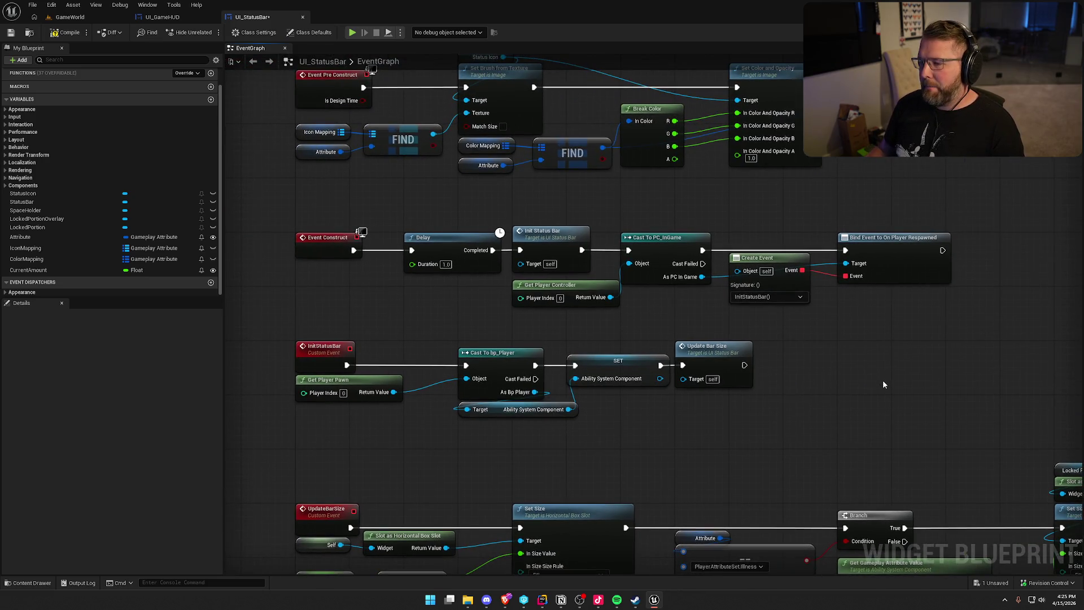
click(154, 7)
click(163, 17)
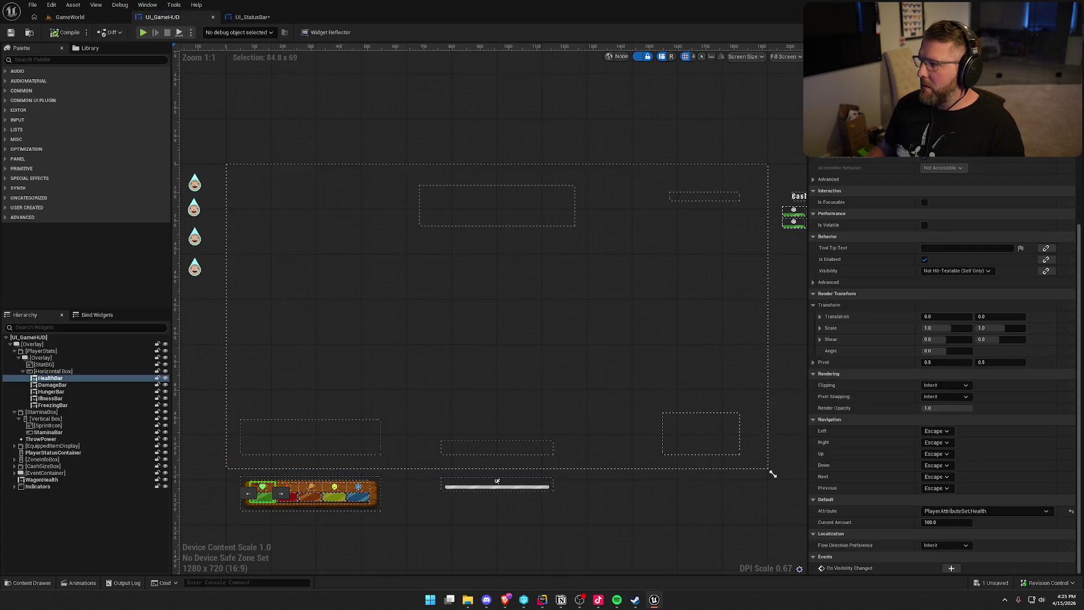
click(1065, 32)
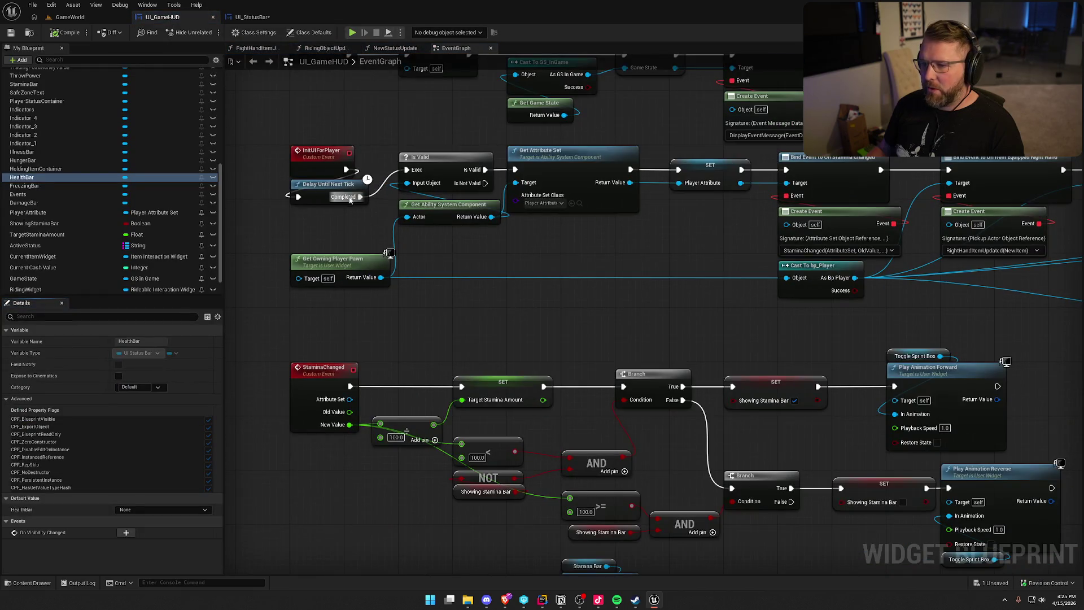
mouse_move(568, 266)
mouse_down()
mouse_move(496, 259)
mouse_move(662, 293)
mouse_move(600, 322)
mouse_move(397, 325)
mouse_up()
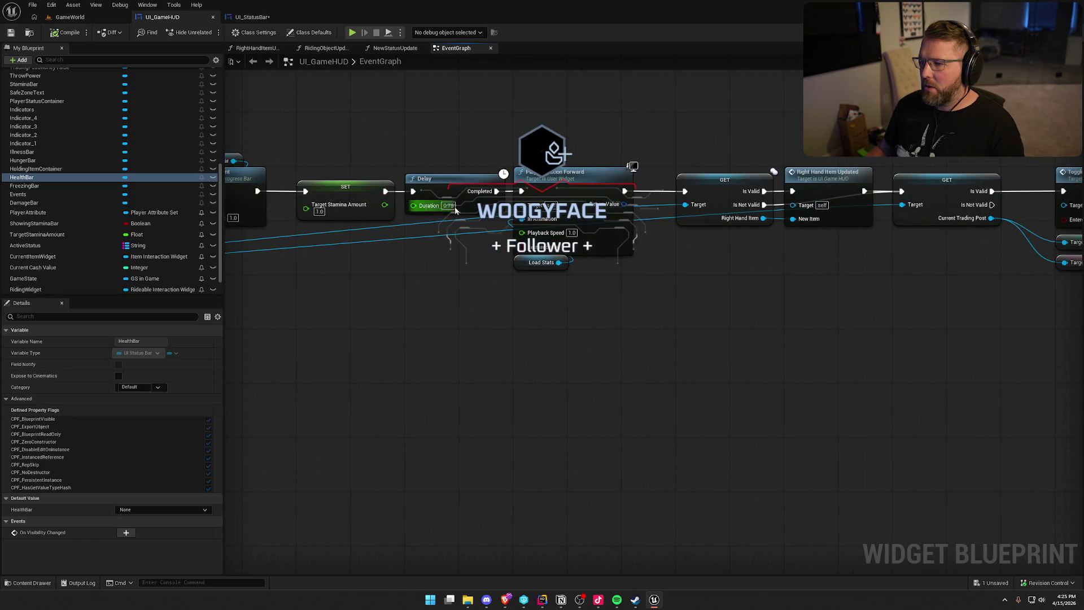
drag(455, 210, 286, 196)
scroll(442, 295, down, 1)
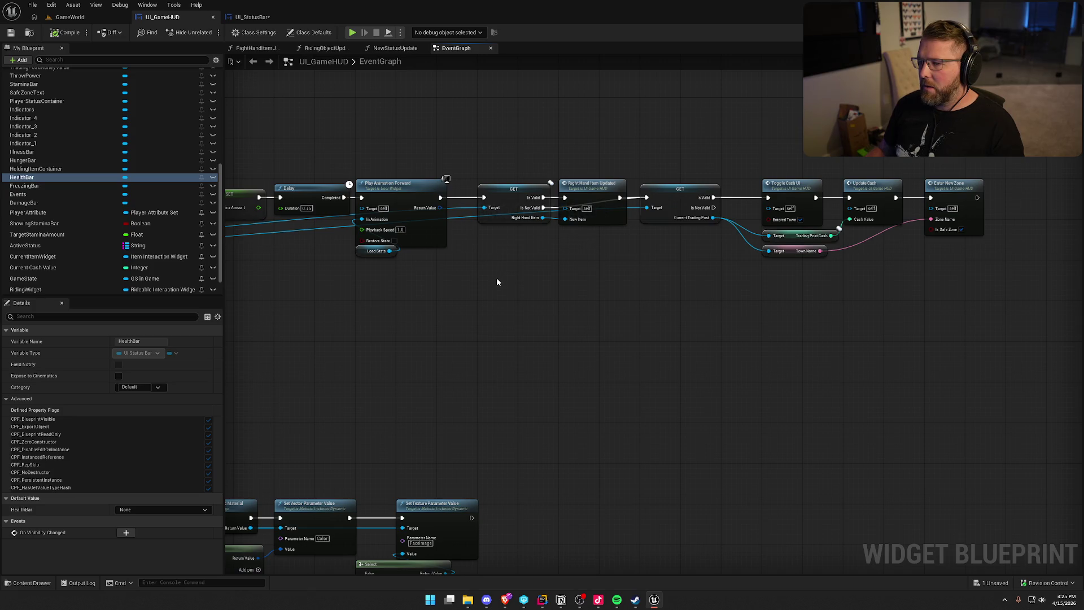
drag(497, 282, 615, 279)
click(576, 276)
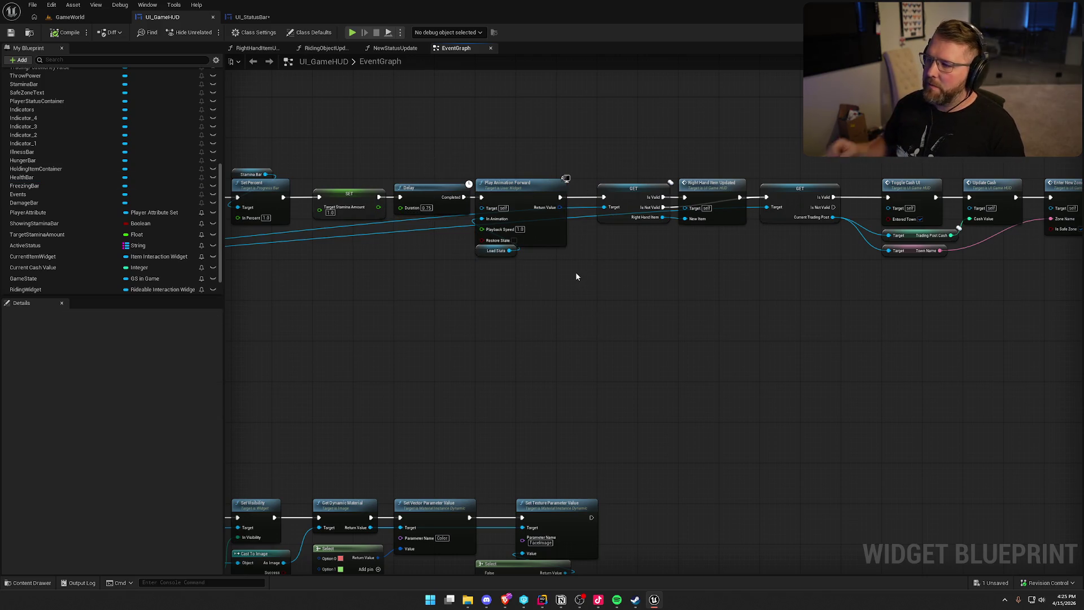
drag(584, 273, 440, 307)
scroll(442, 305, up, 2)
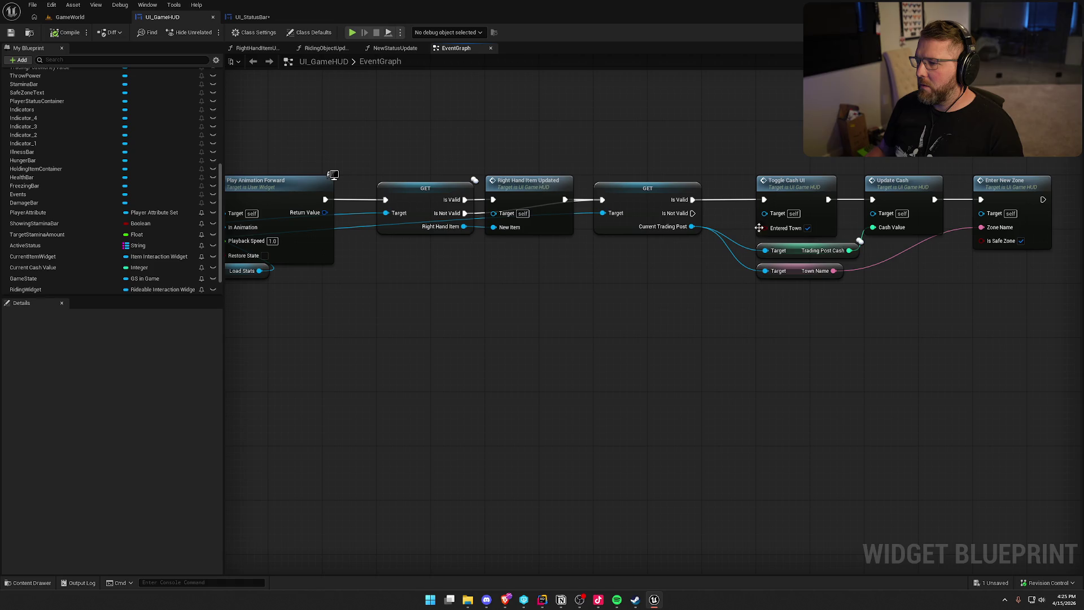
scroll(948, 324, down, 1)
mouse_move(955, 312)
mouse_down()
mouse_move(522, 171)
mouse_move(316, 170)
mouse_up()
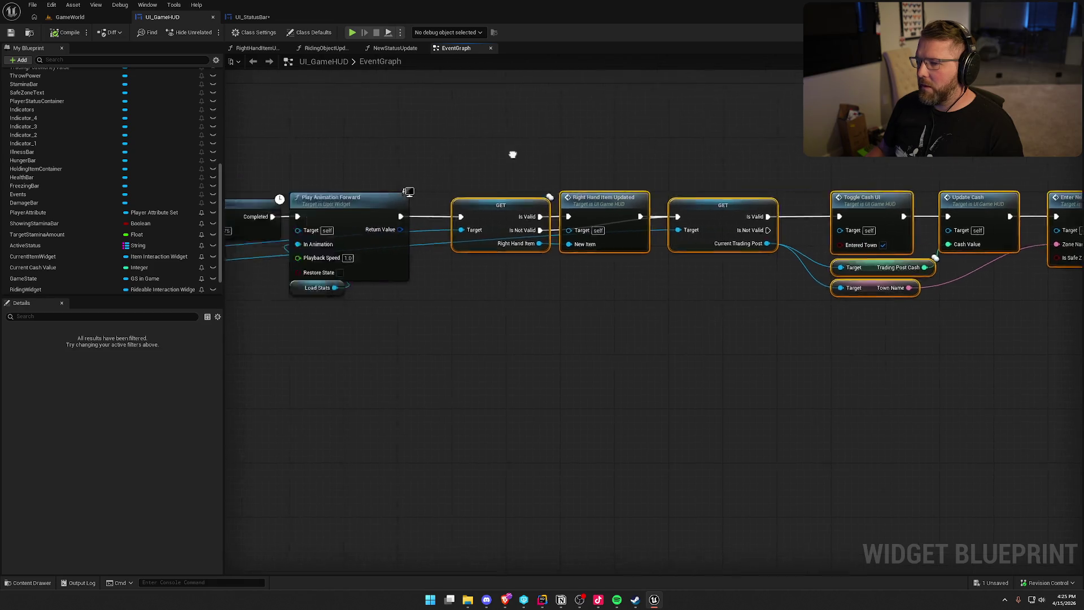
drag(459, 129, 584, 107)
click(619, 313)
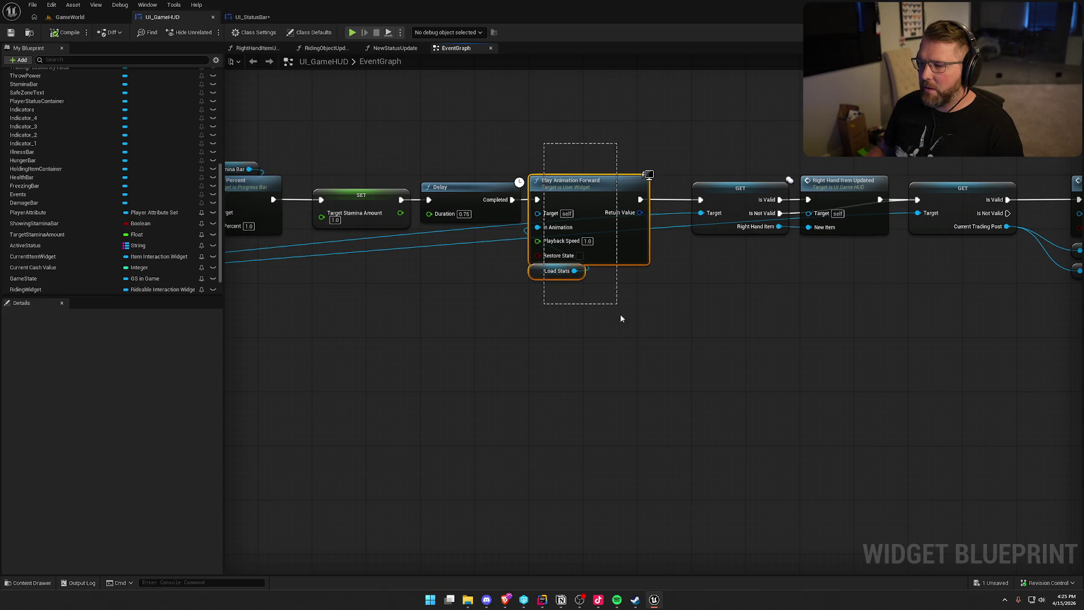
drag(458, 320, 563, 315)
drag(721, 314, 569, 126)
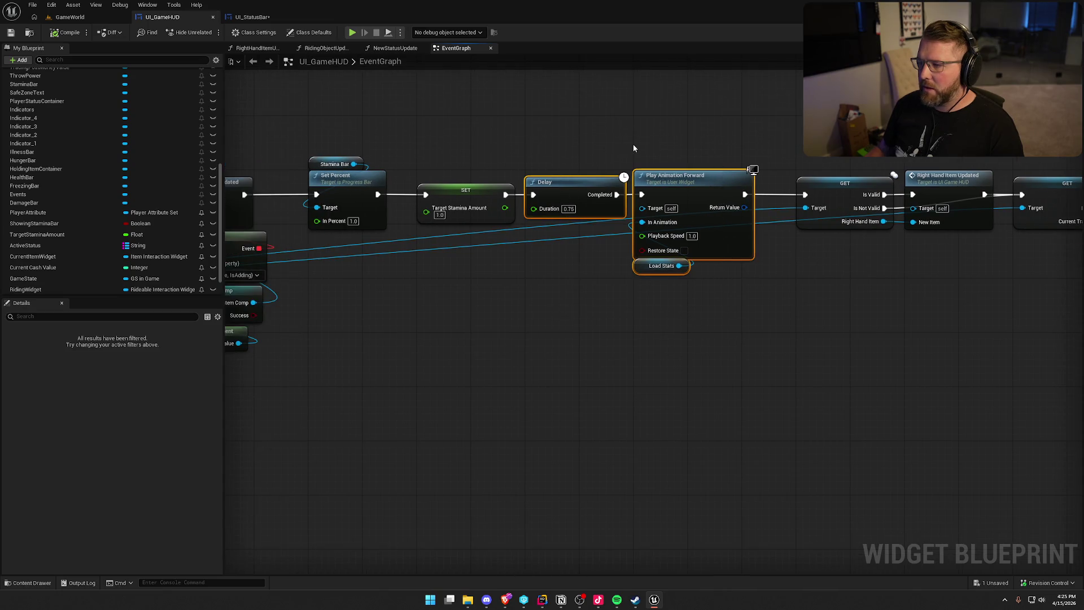
click(568, 131)
mouse_move(447, 313)
mouse_down()
mouse_move(724, 293)
mouse_move(361, 273)
mouse_up()
scroll(406, 277, down, 3)
drag(464, 154, 717, 298)
scroll(625, 249, up, 5)
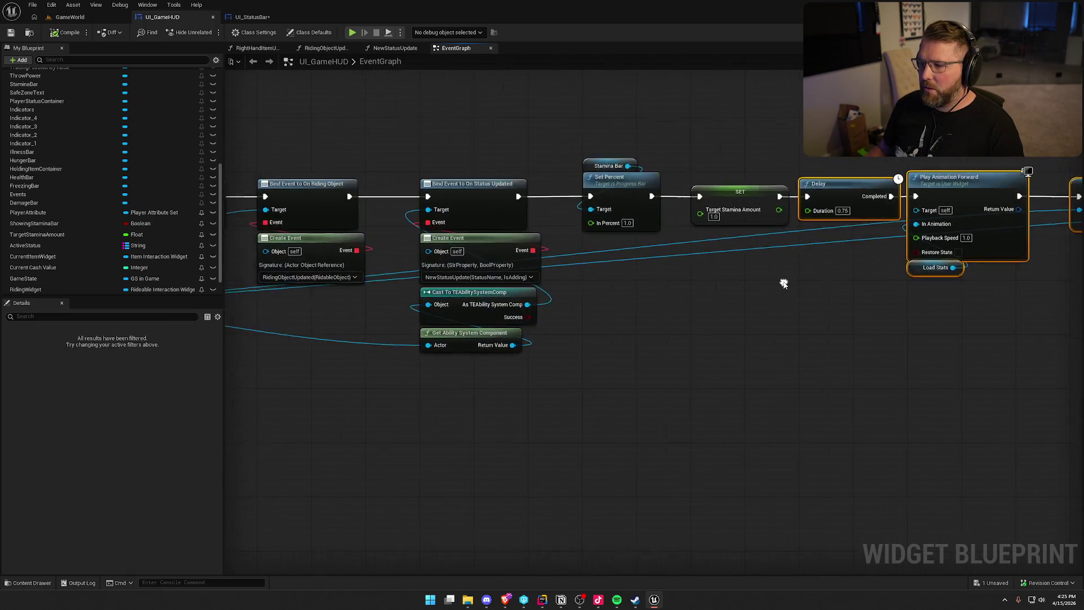
mouse_move(643, 347)
mouse_down()
mouse_move(658, 283)
mouse_move(541, 313)
mouse_move(566, 345)
mouse_up()
scroll(120, 242, down, 2)
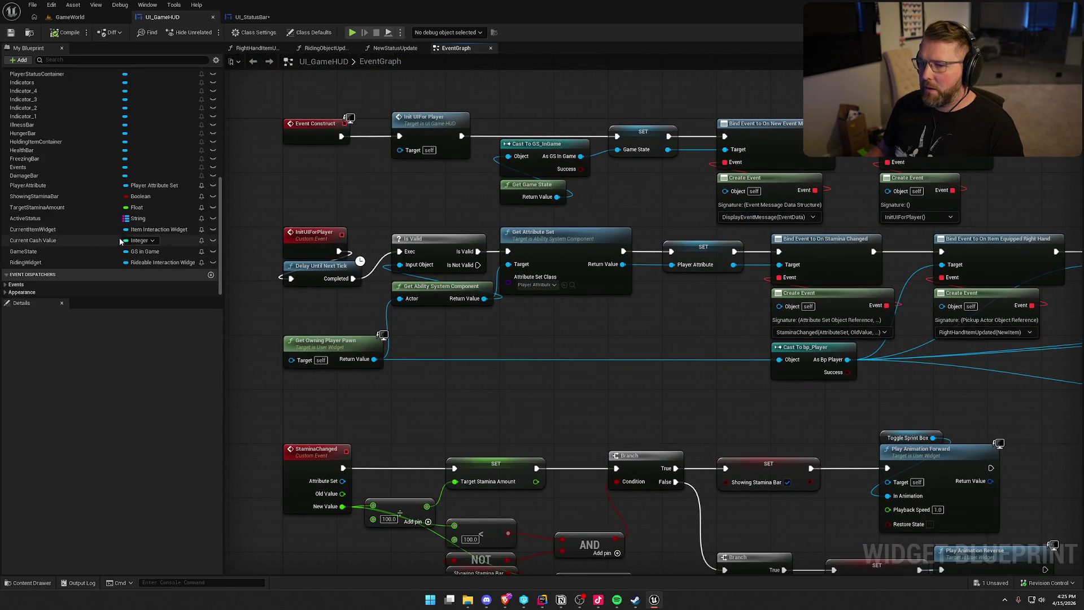
scroll(102, 257, up, 5)
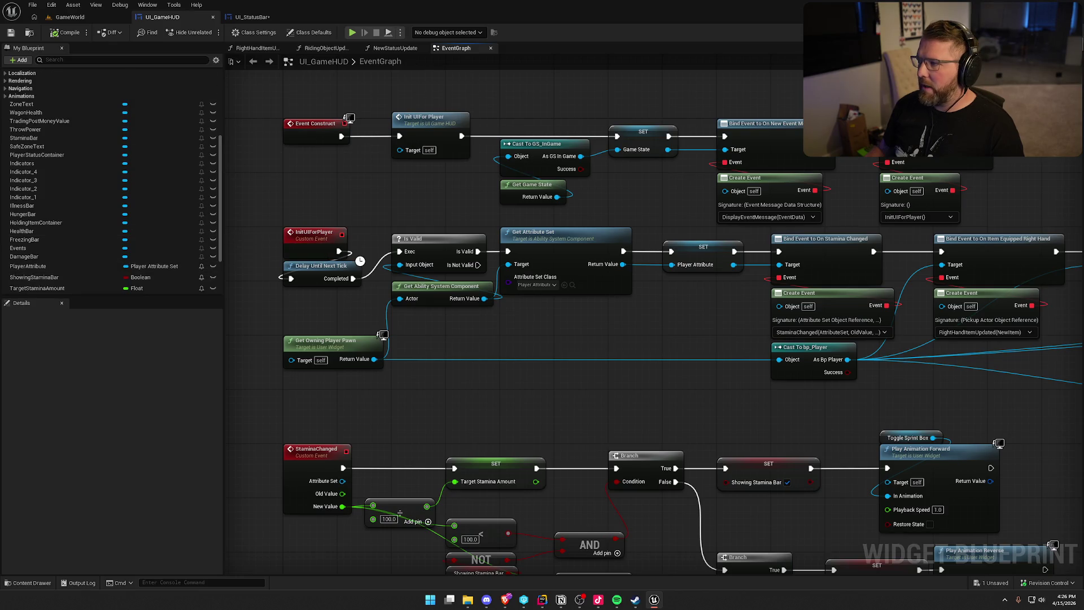
key(shift+F12)
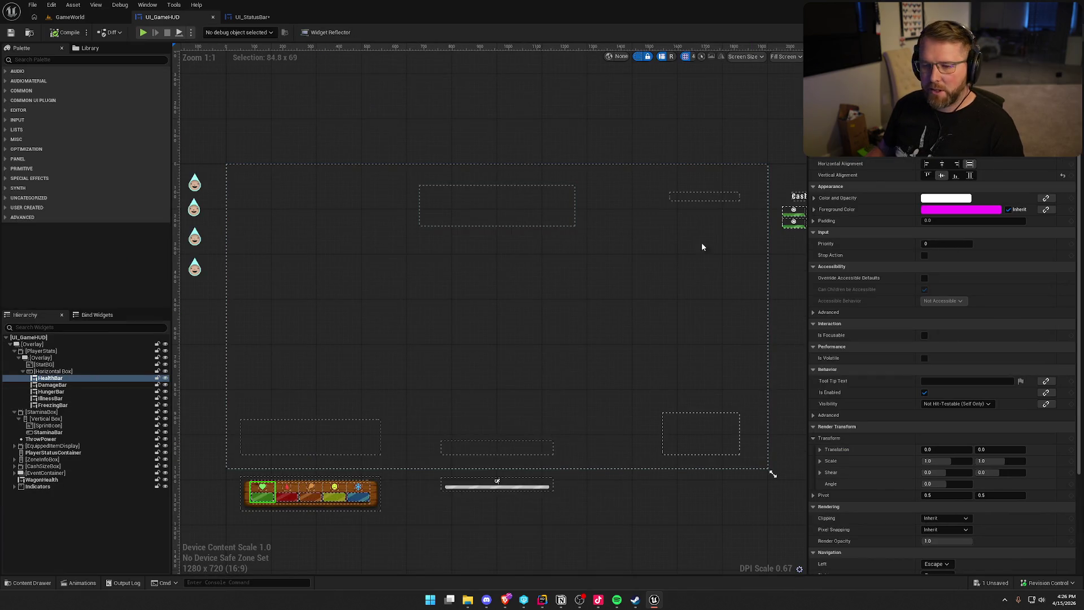
key(shift+F12)
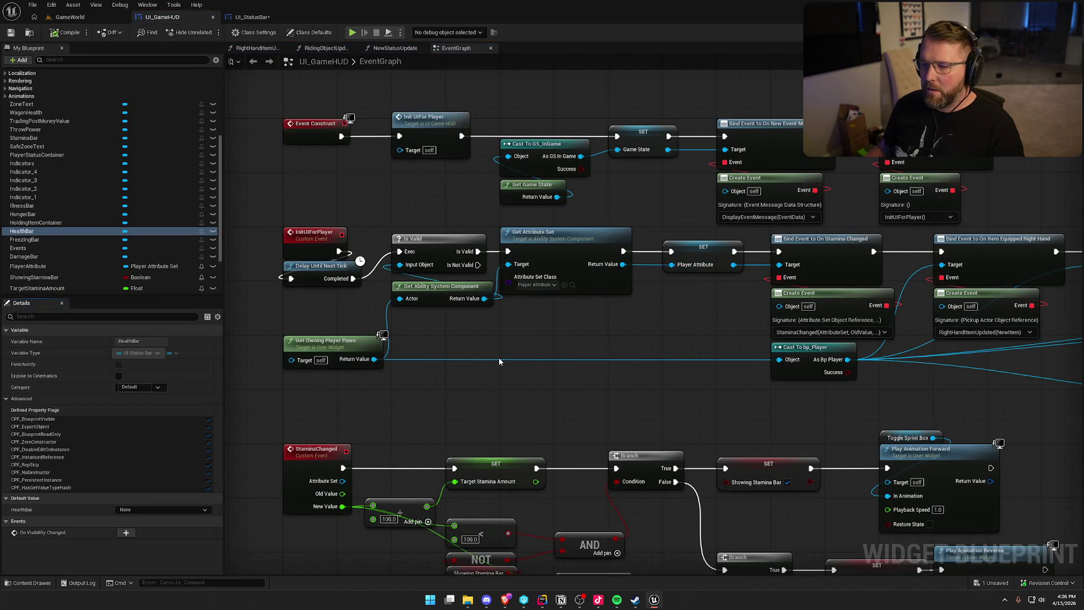
scroll(136, 175, up, 10)
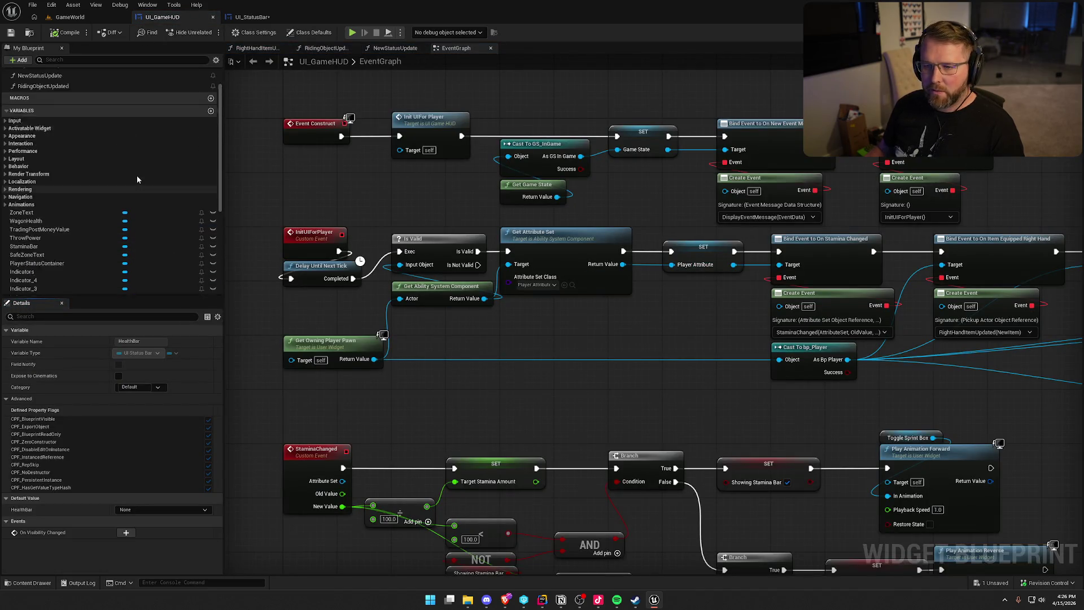
Step: Add a new function named ResetStatusBars to UI_GameHUD
click(211, 99)
text(ResetStatu)
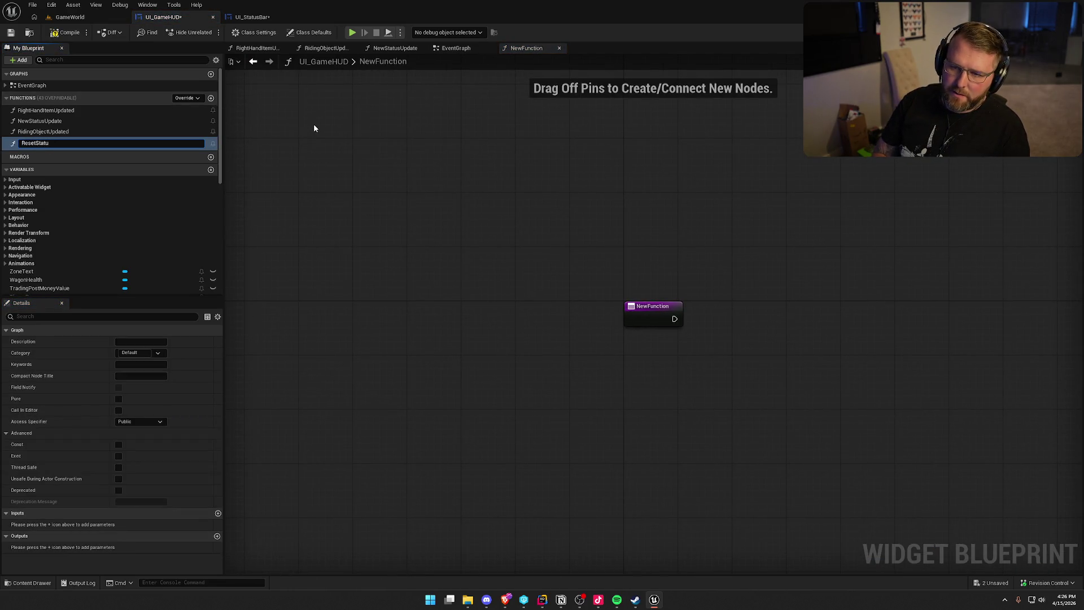
text(sBars)
key(Return)
drag(556, 410, 310, 329)
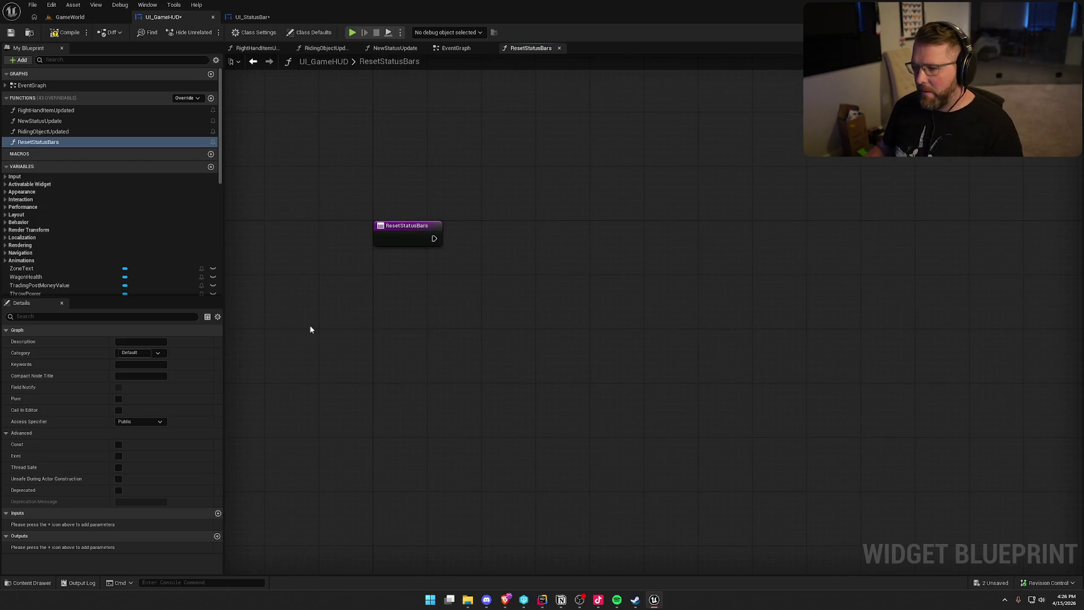
scroll(214, 290, down, 5)
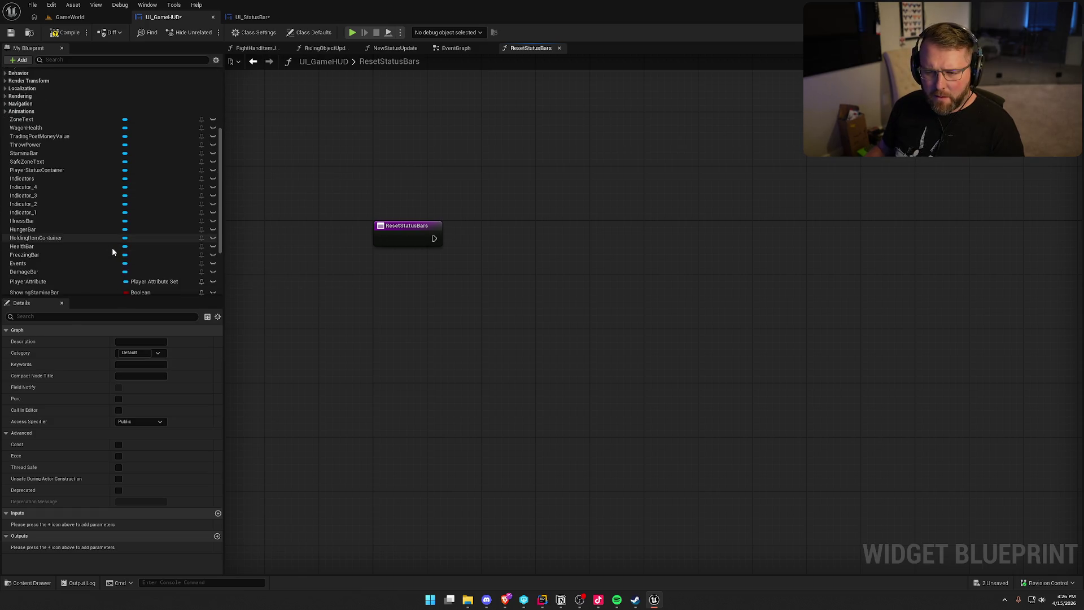
Step: Drag Illness Bar, Hunger Bar, Health Bar and Freezing Bar getters into ResetStatusBars
drag(39, 223, 339, 176)
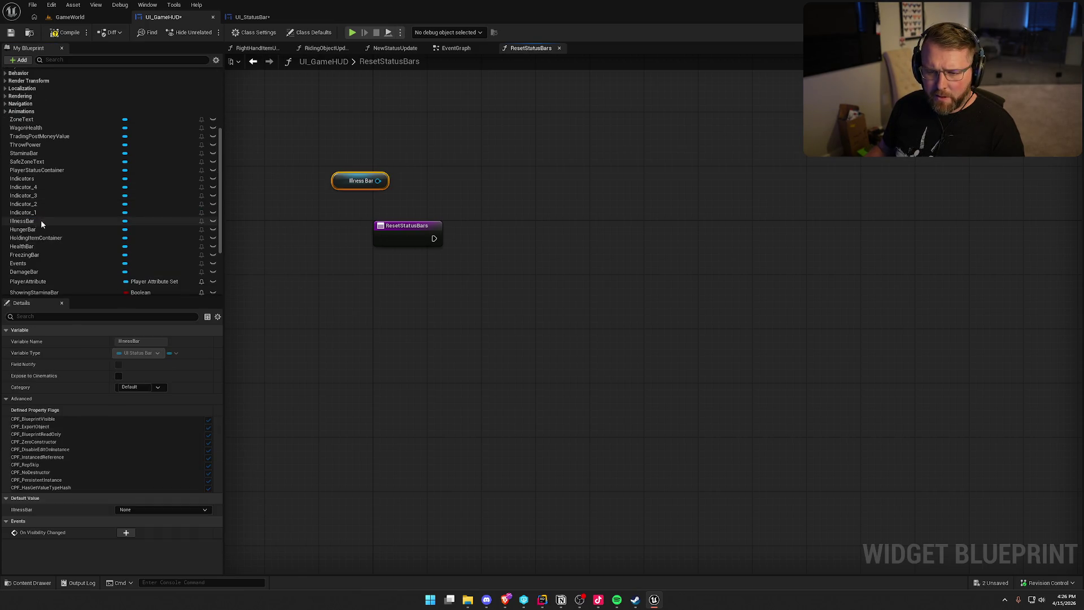
mouse_move(33, 229)
mouse_down()
mouse_move(294, 135)
mouse_move(170, 277)
mouse_move(280, 298)
mouse_up()
drag(43, 253, 300, 284)
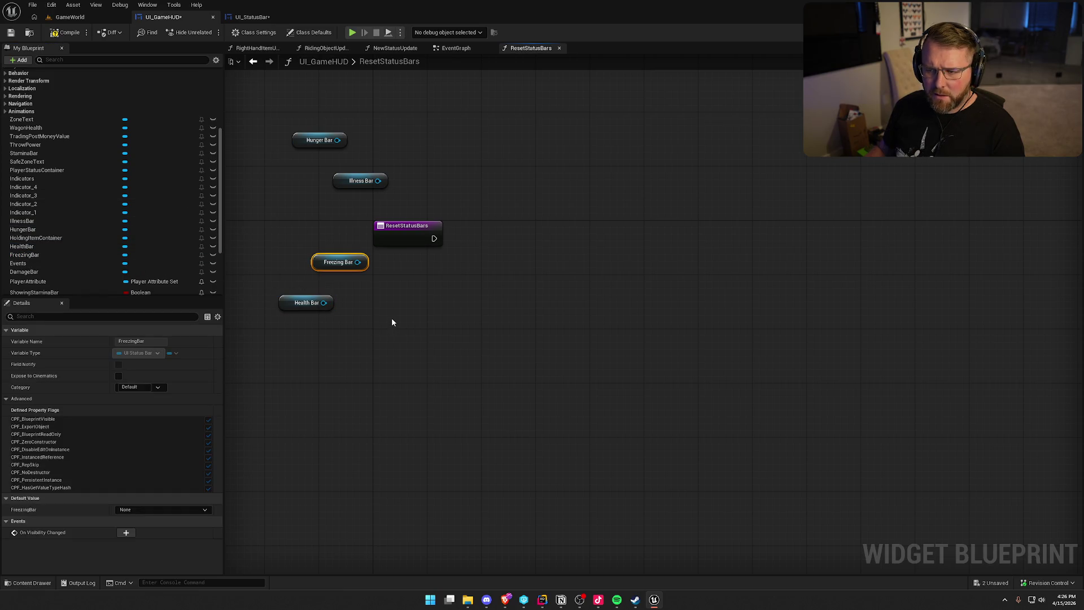
scroll(83, 255, down, 2)
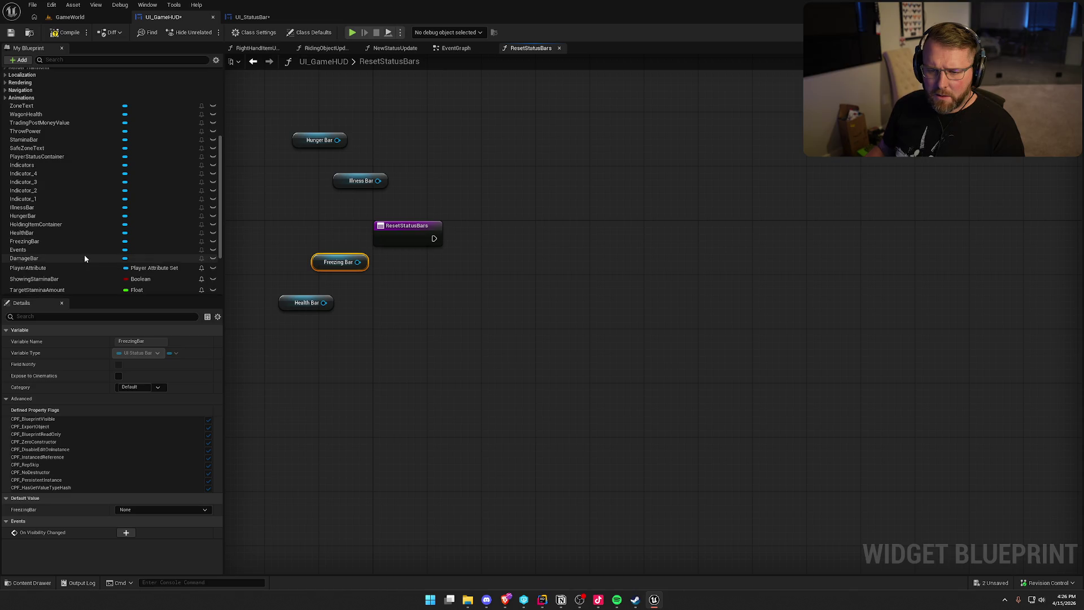
scroll(84, 259, down, 4)
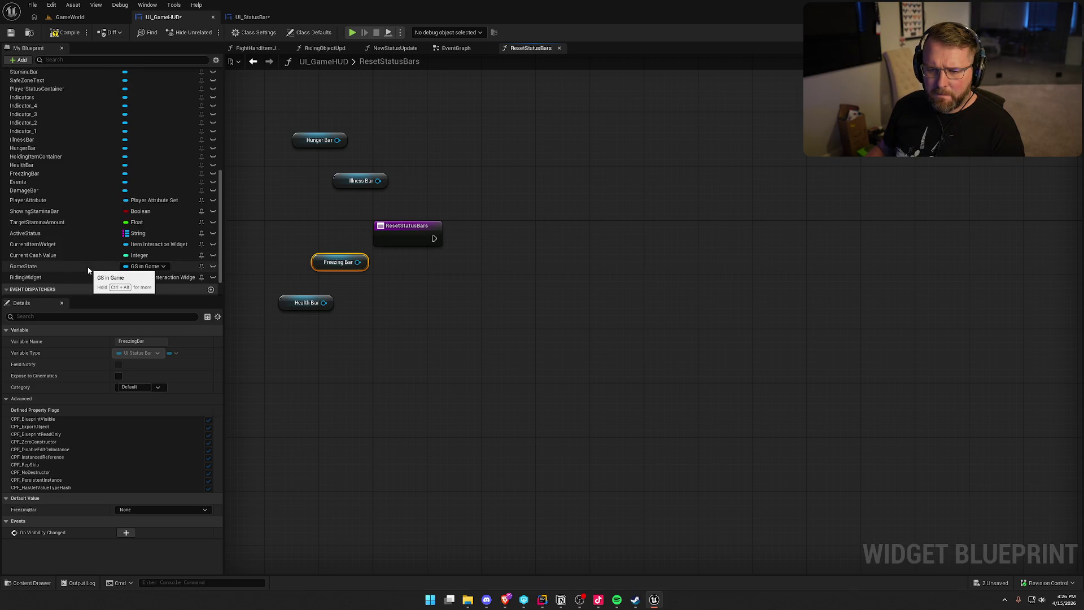
scroll(88, 270, up, 3)
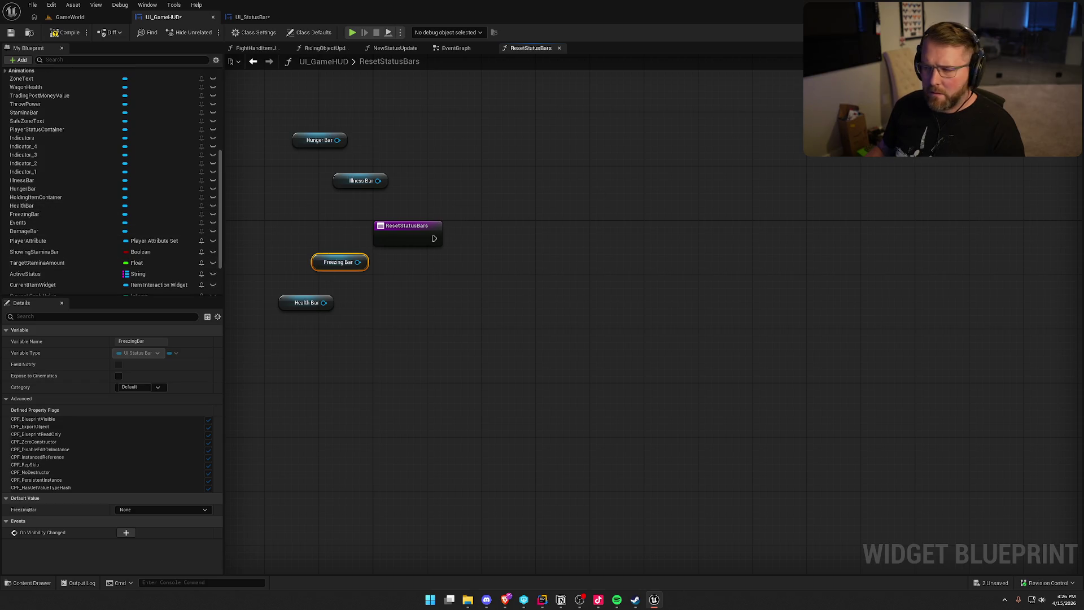
Step: Confirm the DamageBar widget in the layout, then add a Damage Bar getter to the function
double_click(306, 303)
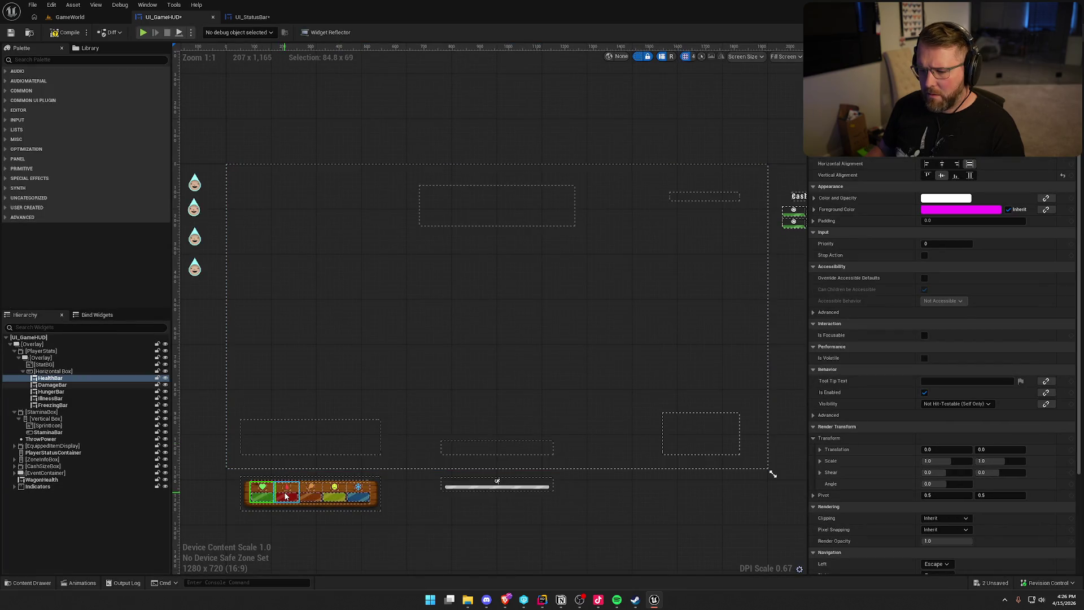
click(54, 386)
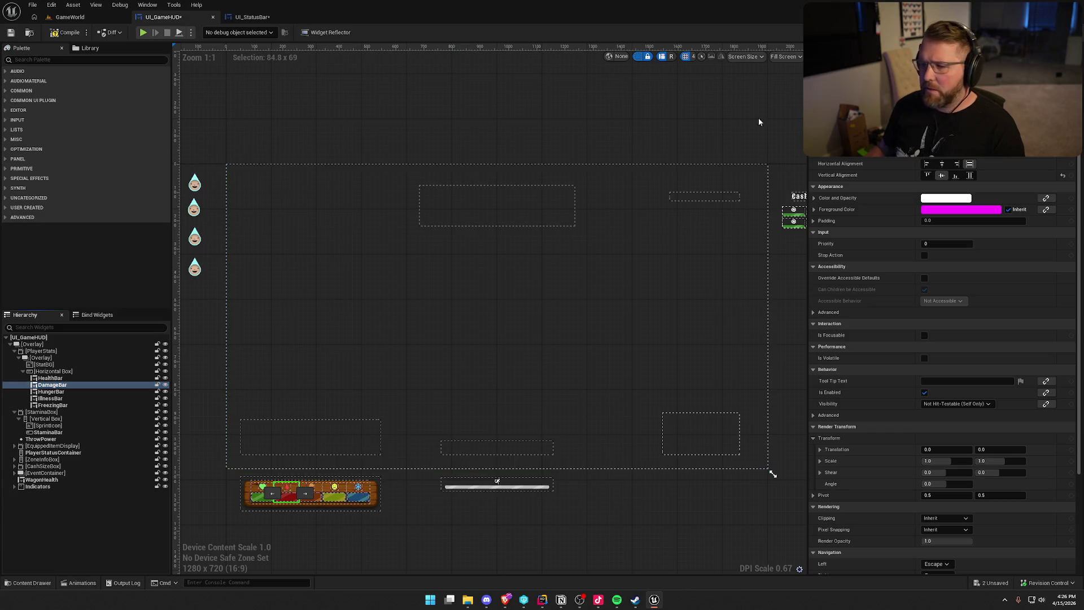
click(1064, 33)
drag(24, 231, 407, 296)
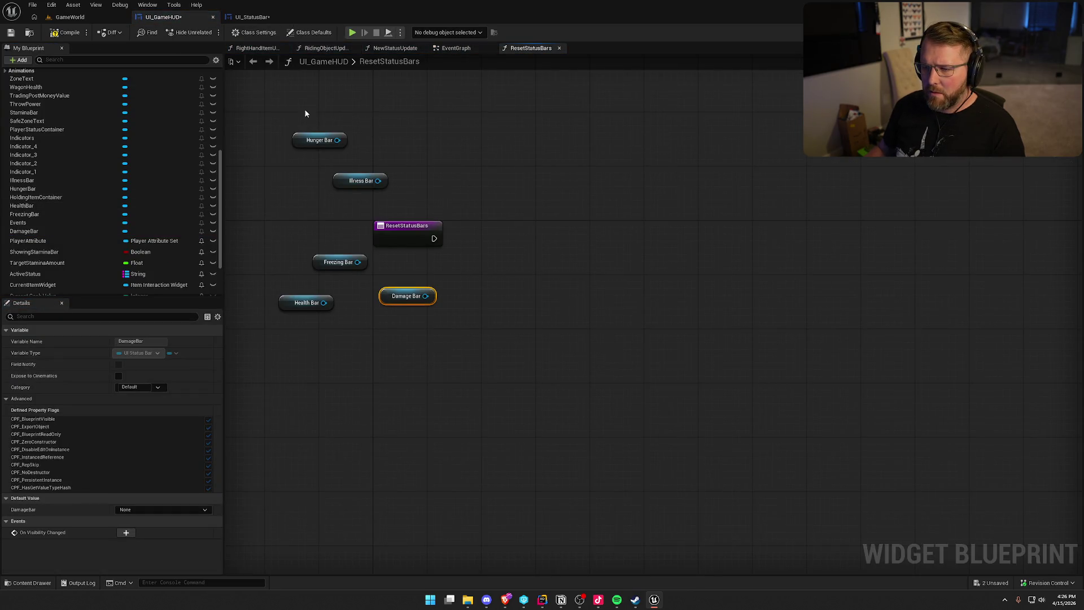
click(533, 304)
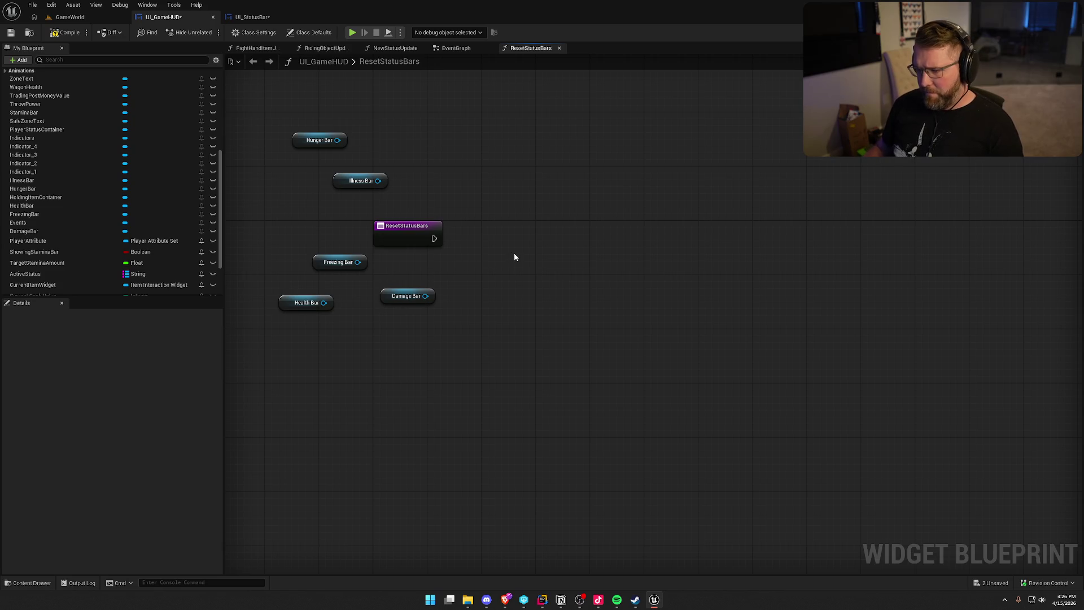
drag(377, 181, 484, 208)
click(252, 17)
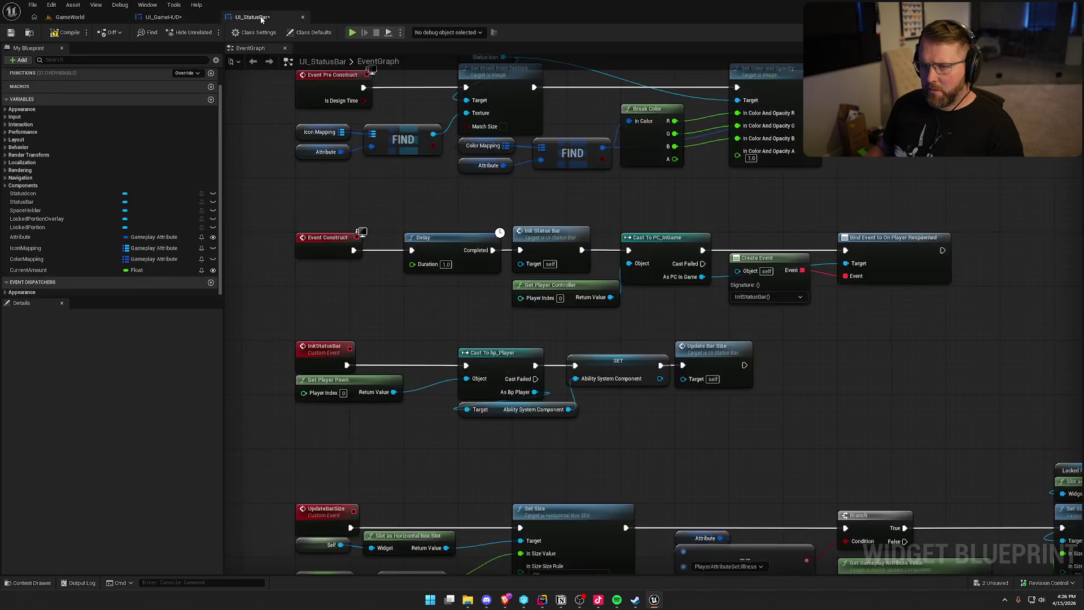
Step: In ResetStatusBars, create an Init Status Bar call from the Illness Bar getter
click(185, 16)
drag(378, 181, 443, 186)
text(init)
key(Return)
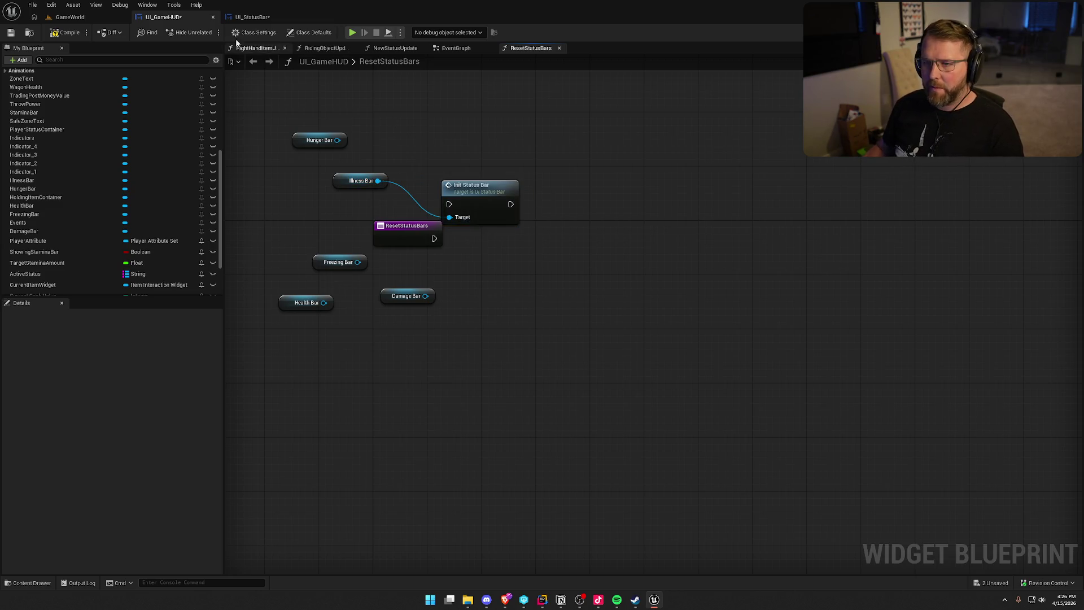
Step: In UI_StatusBar, delete the Bind Event, Create Event, Cast To PC_InGame and Get Player Controller nodes
click(253, 17)
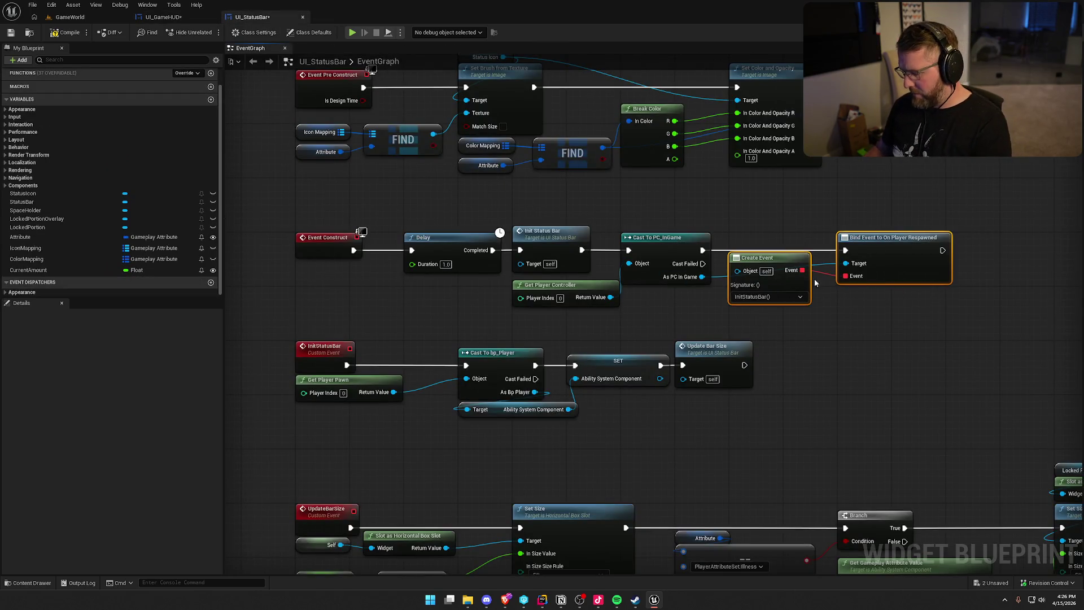
key(Delete)
click(658, 237)
ctrl+click(551, 284)
key(Delete)
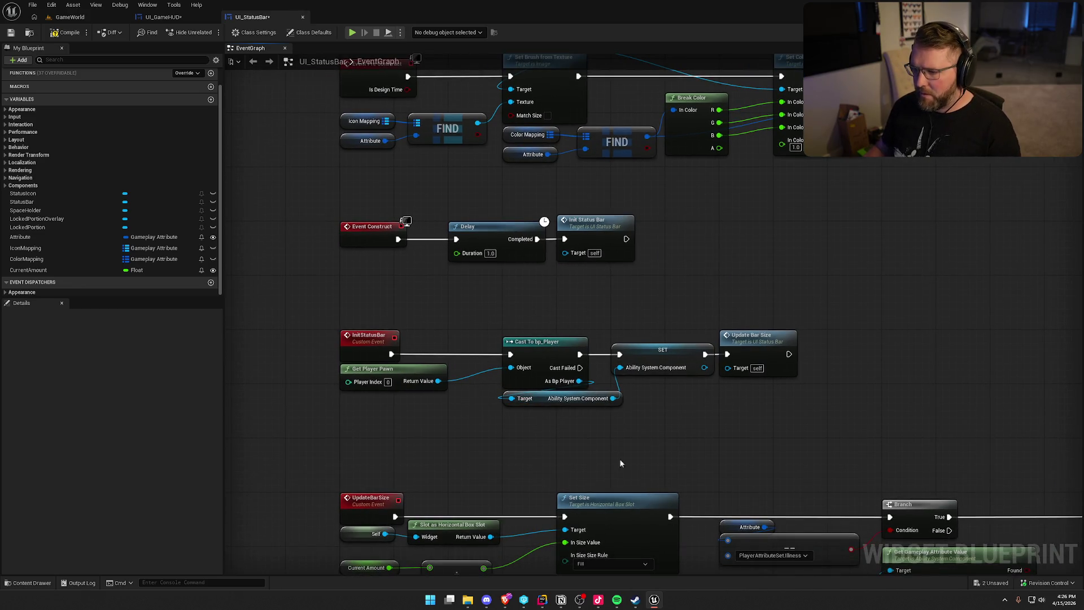
Step: Stack the Damage, Illness, Freezing and Hunger getters under the entry node, wiring them to Init Status Bar's Target
click(179, 19)
mouse_move(480, 208)
mouse_down()
mouse_move(527, 228)
mouse_move(510, 222)
mouse_move(447, 237)
mouse_up()
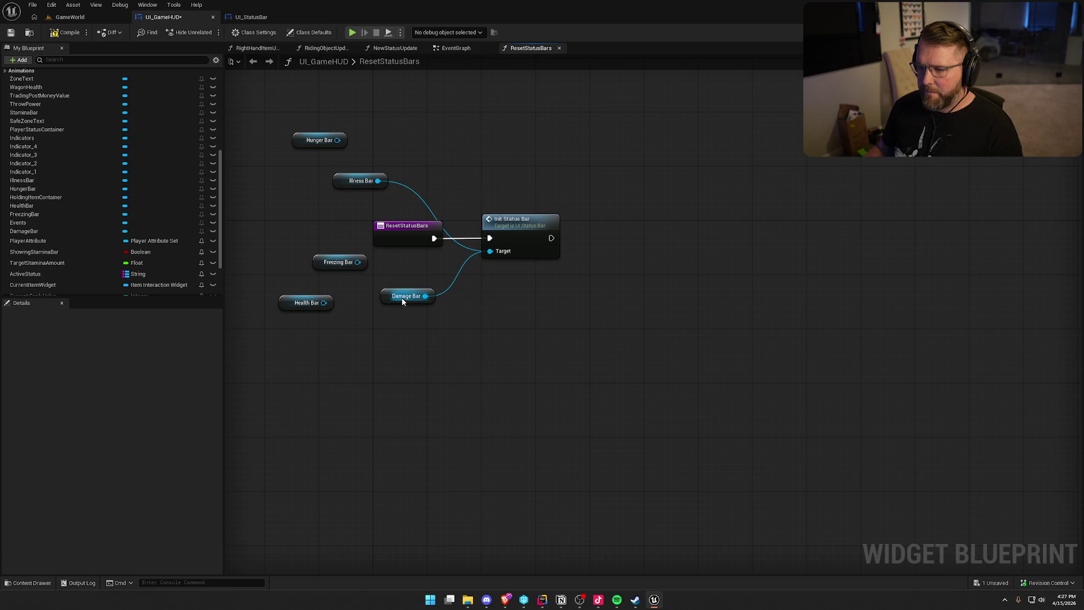
drag(403, 301, 415, 266)
drag(351, 182, 402, 278)
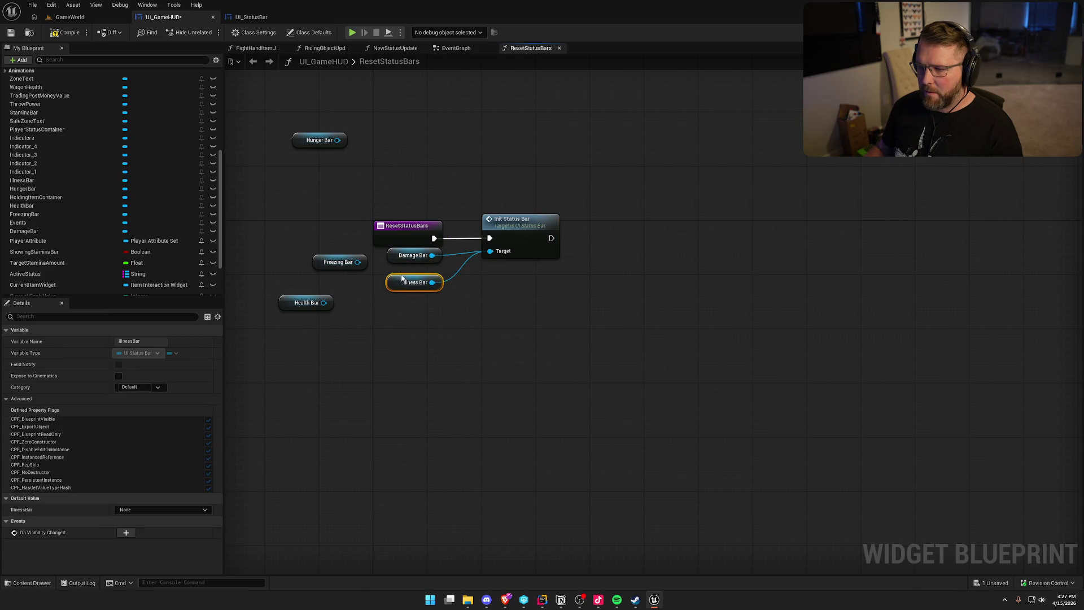
drag(332, 261, 392, 309)
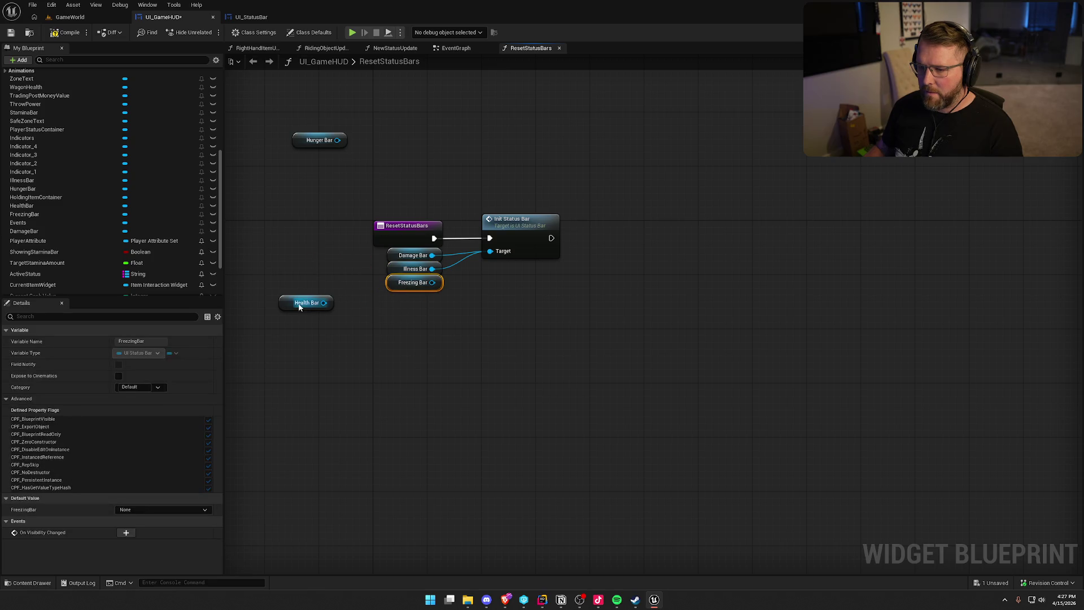
drag(306, 134, 405, 310)
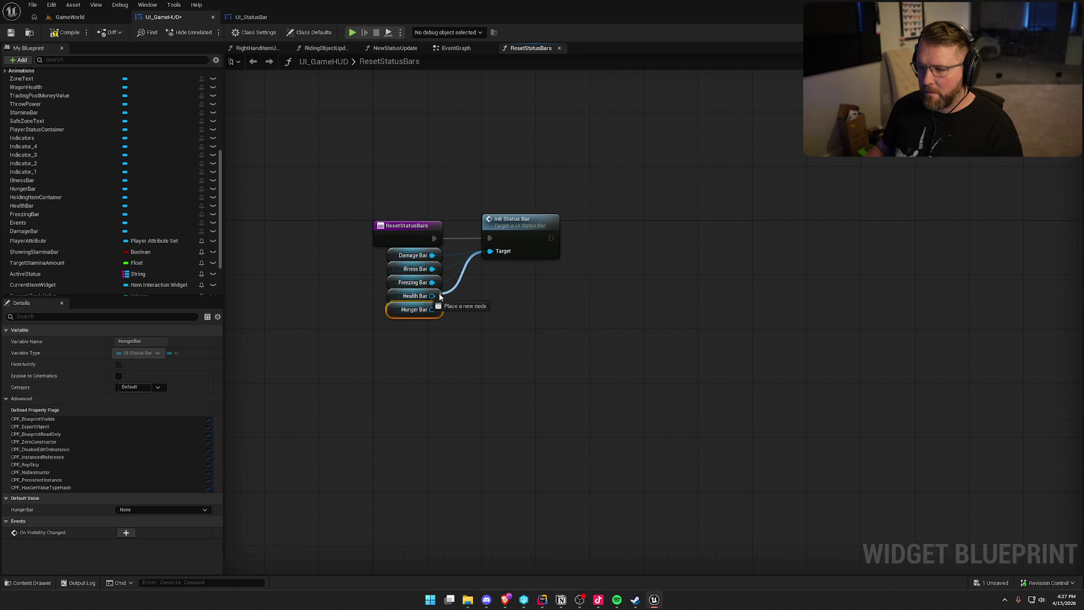
drag(432, 310, 436, 313)
drag(496, 253, 497, 253)
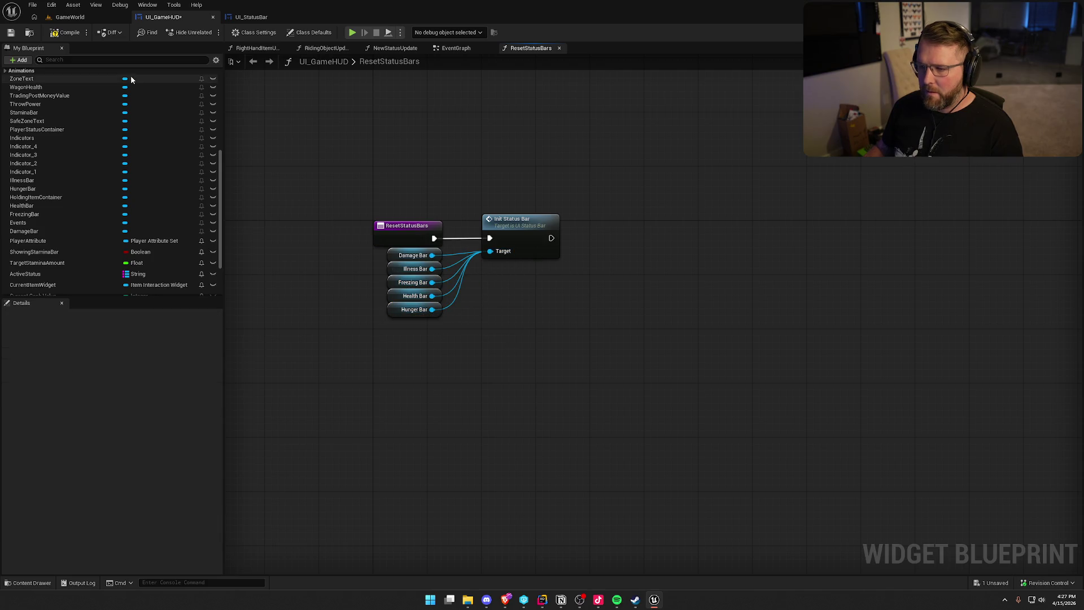
click(456, 48)
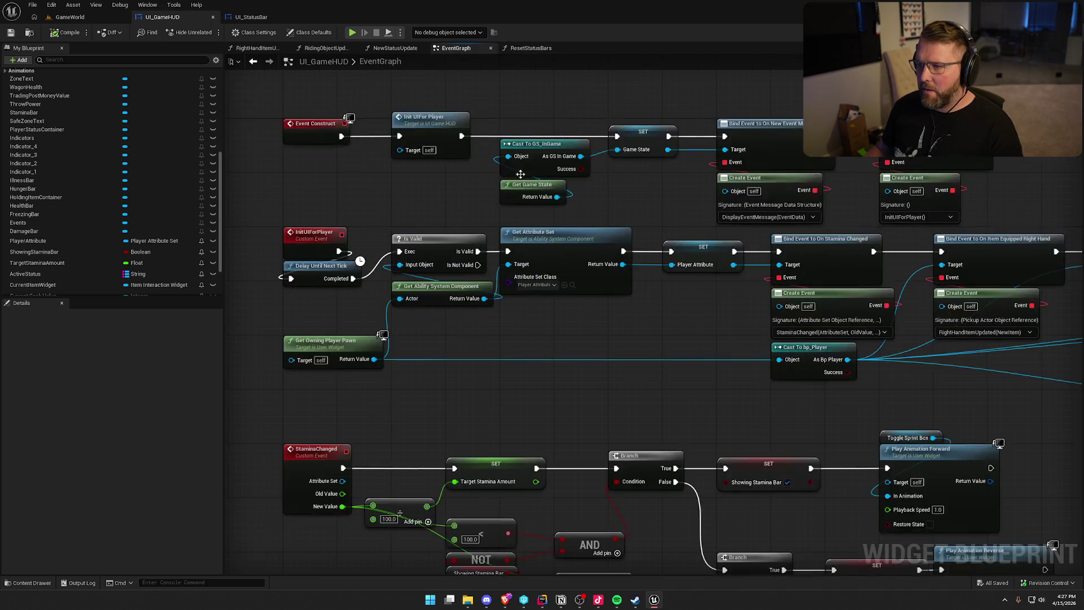
Step: Shift the nodes after the stamina SET to the right to make room
scroll(408, 380, up, 3)
mouse_move(447, 145)
mouse_down()
mouse_move(1065, 387)
mouse_move(757, 368)
mouse_move(577, 418)
mouse_move(537, 307)
mouse_up()
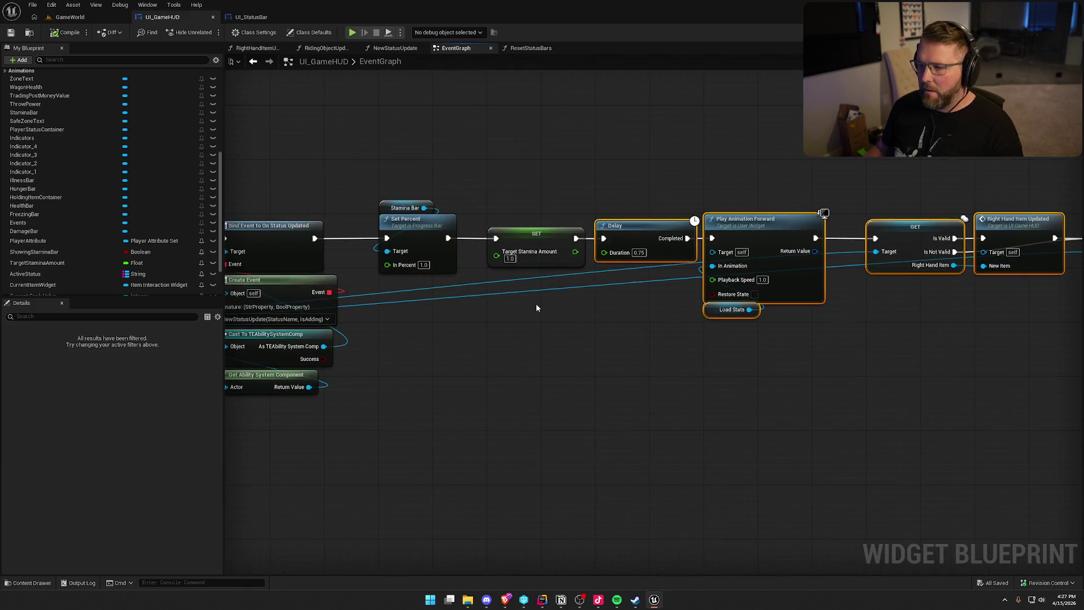
drag(640, 235, 804, 233)
click(588, 263)
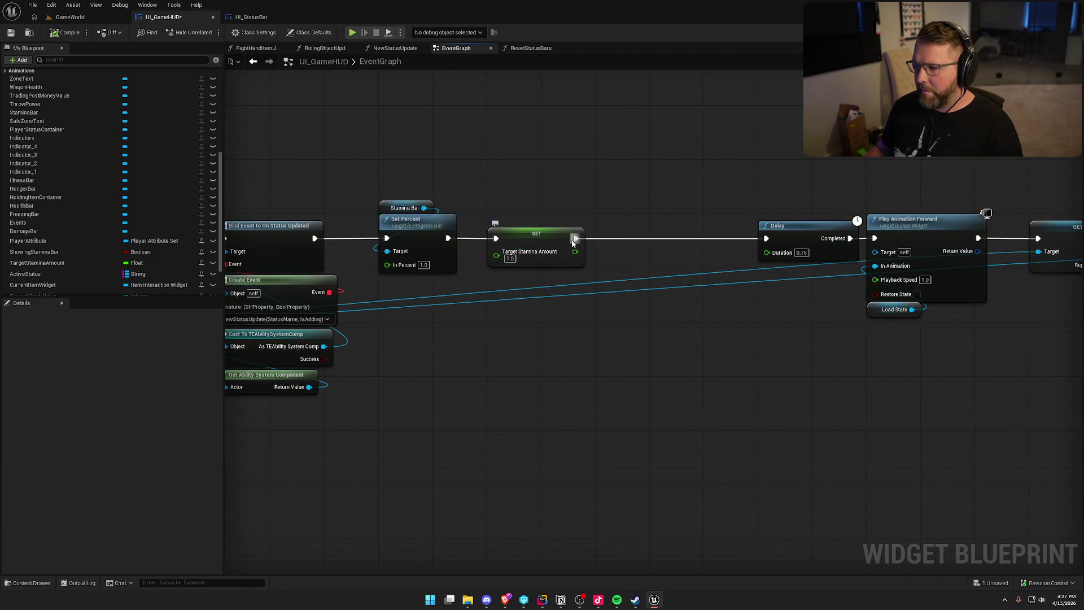
Step: Insert a Reset Status Bars call between the stamina SET and the Delay, then return to the running game
drag(574, 239, 620, 244)
text(resets)
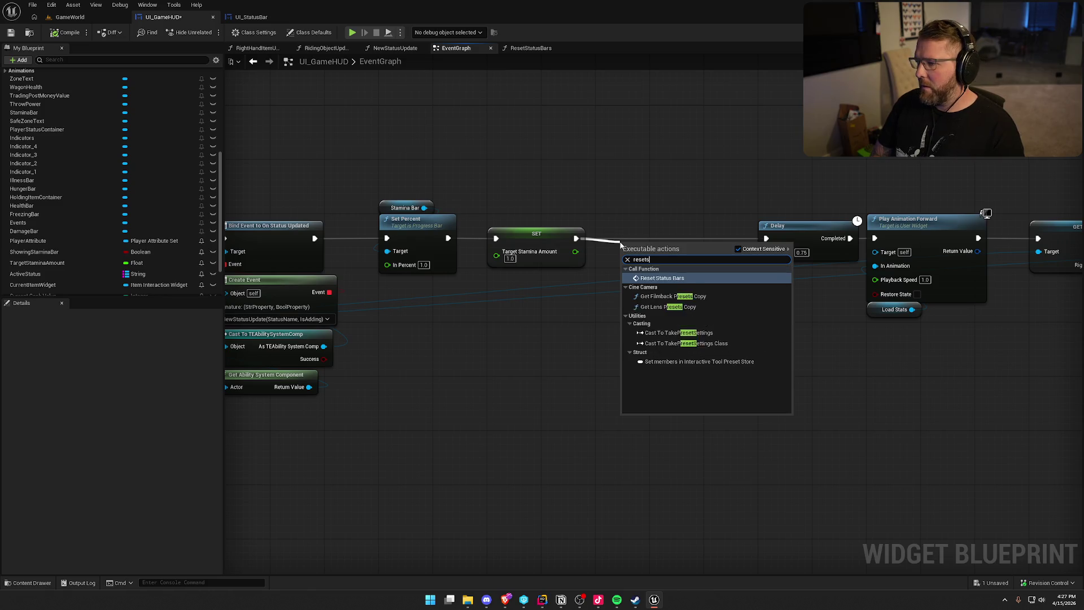
key(Return)
drag(668, 258, 643, 228)
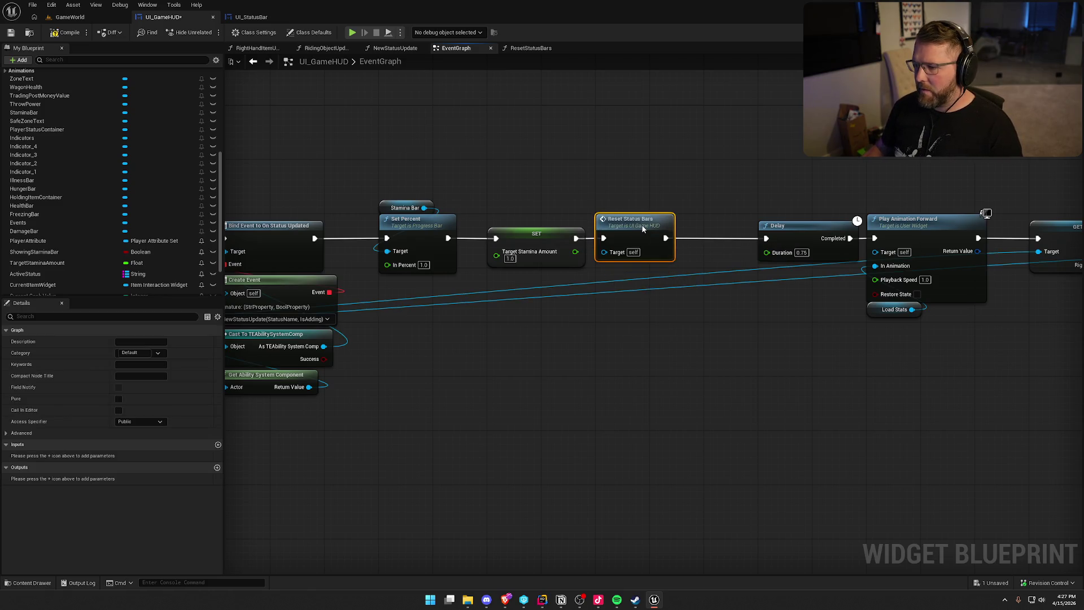
scroll(751, 373, down, 6)
scroll(549, 308, up, 5)
mouse_move(541, 306)
mouse_down()
mouse_move(668, 388)
mouse_move(931, 490)
mouse_move(734, 486)
mouse_up()
scroll(734, 485, up, 2)
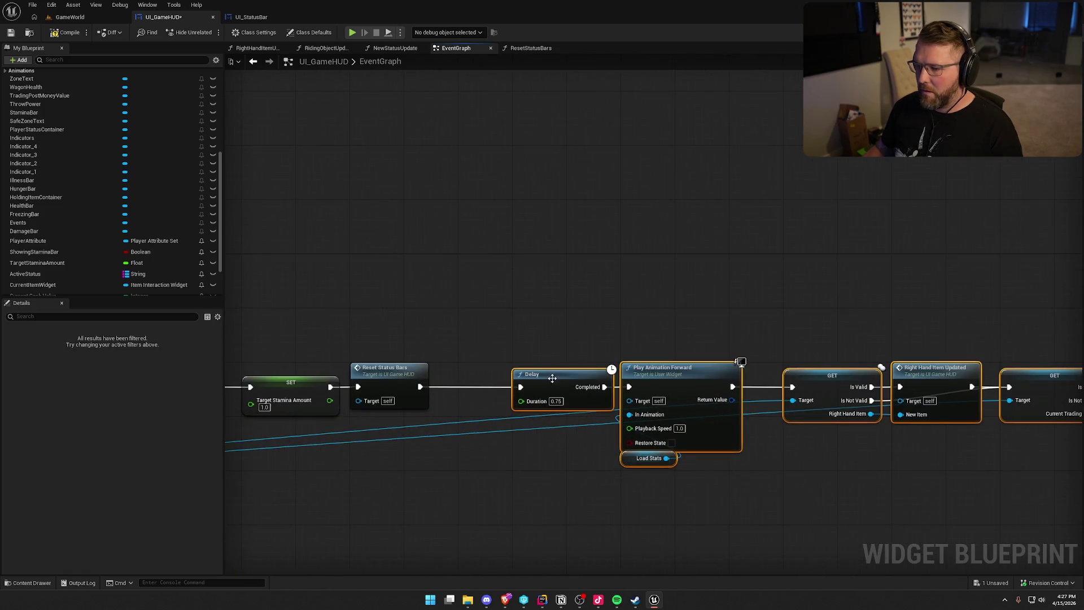
click(734, 486)
click(59, 17)
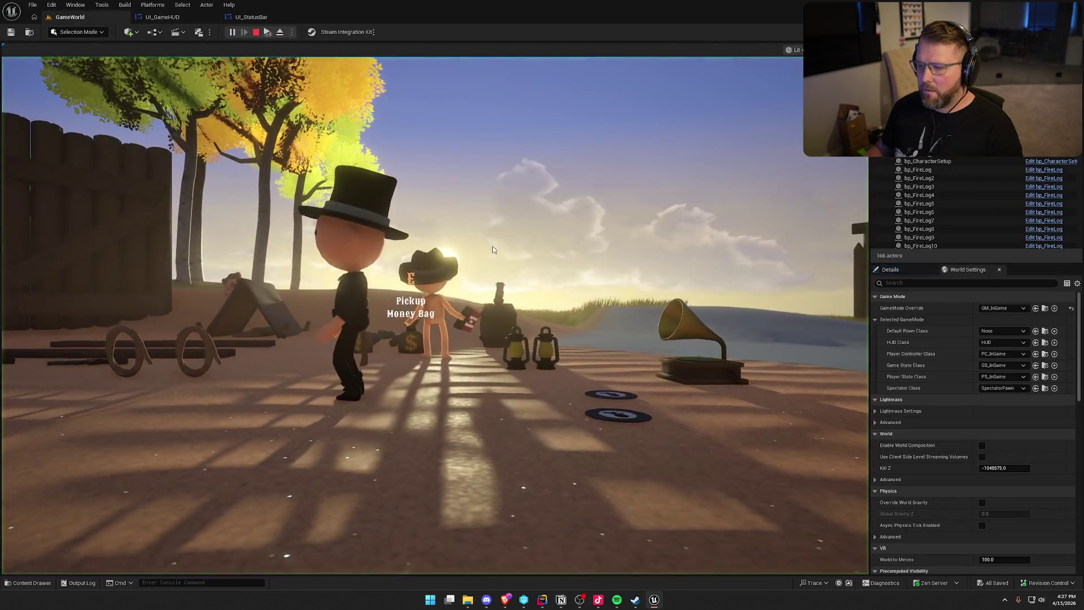
Step: Take control of the player, walk to the water and pick up the gun
click(493, 246)
key(w)
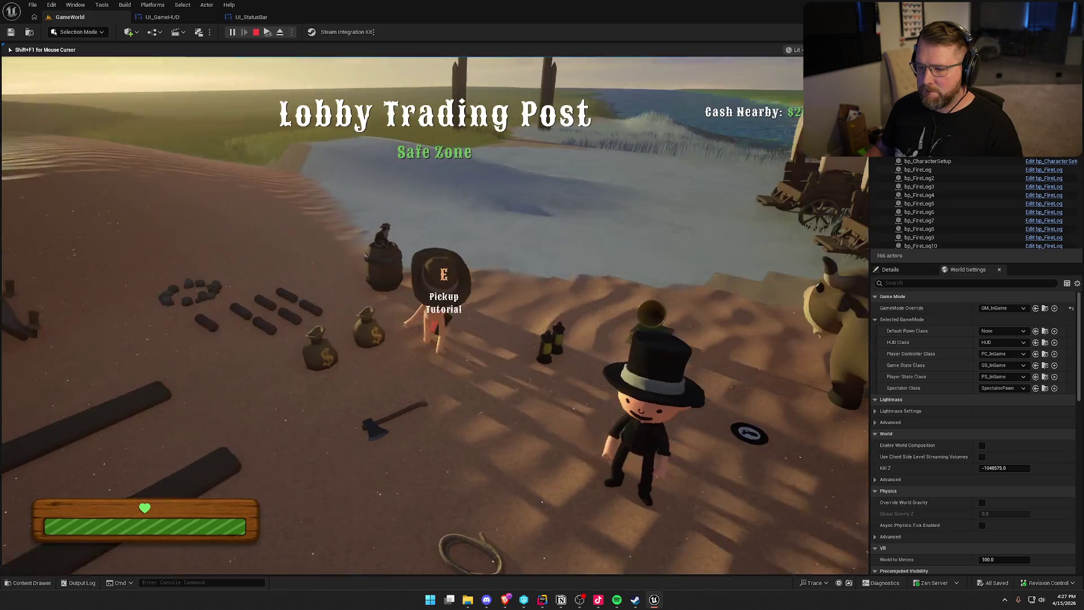
key(super)
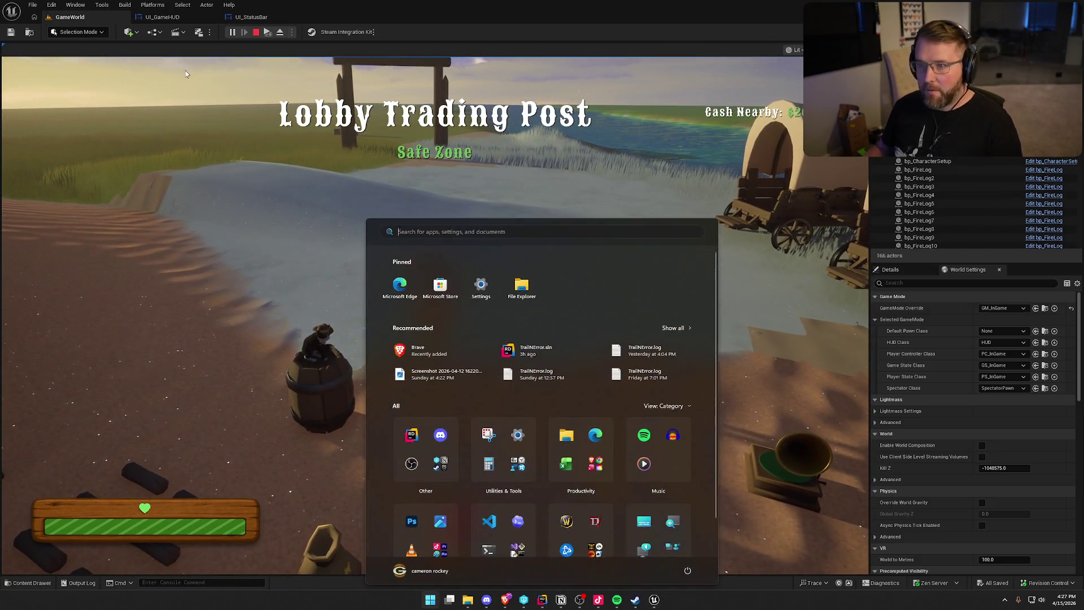
key(super)
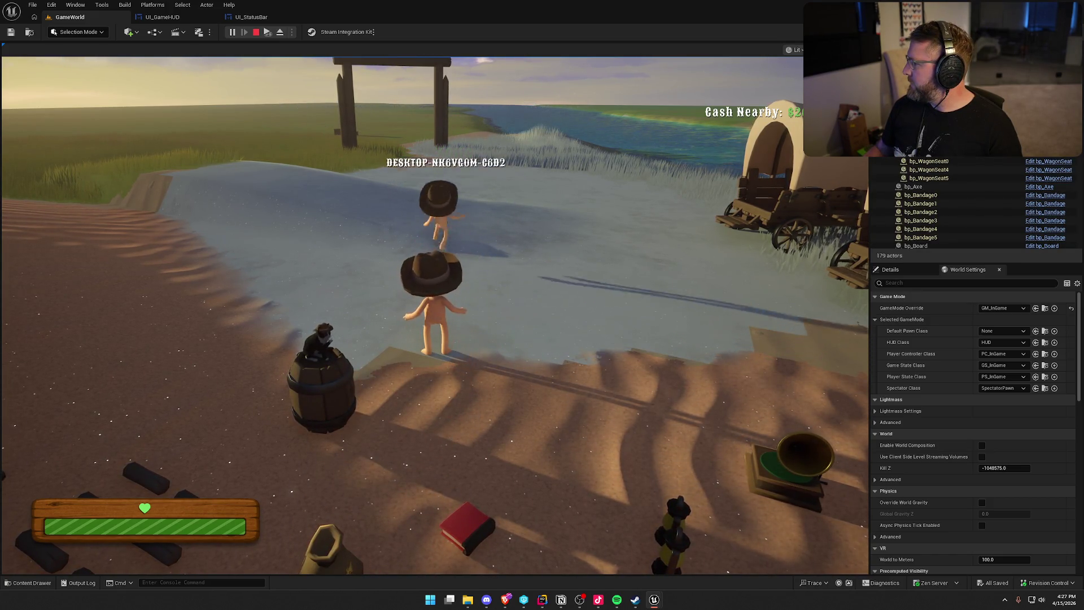
key(super)
click(434, 311)
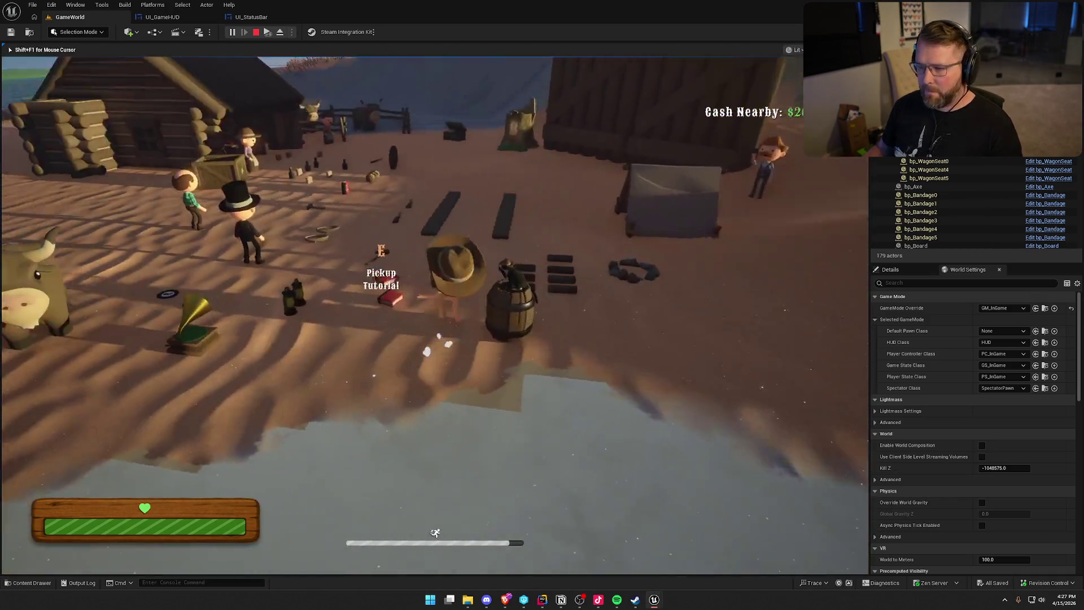
key(e)
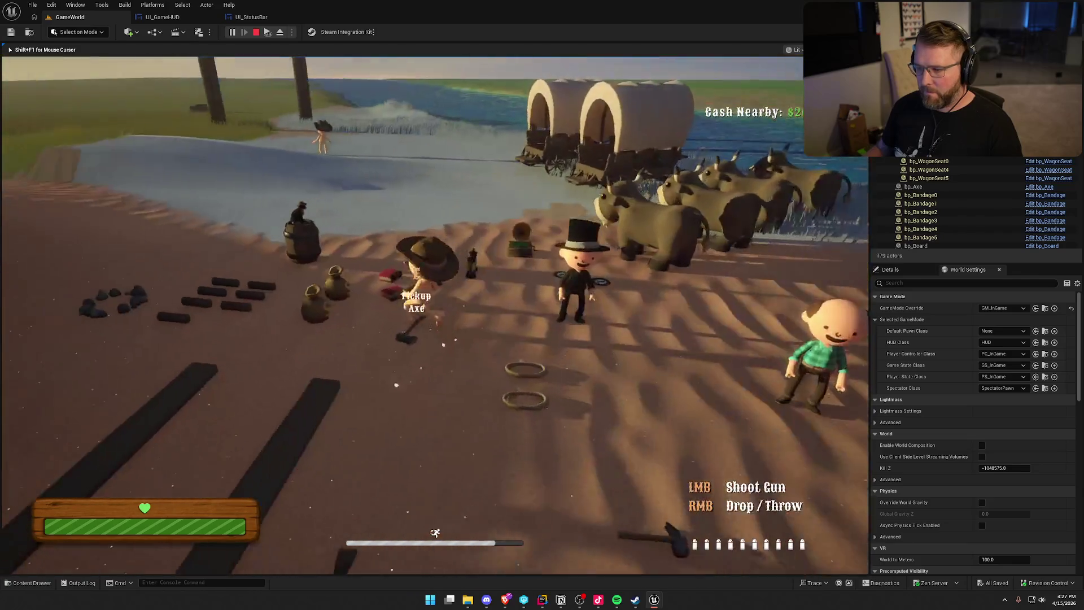
key(w)
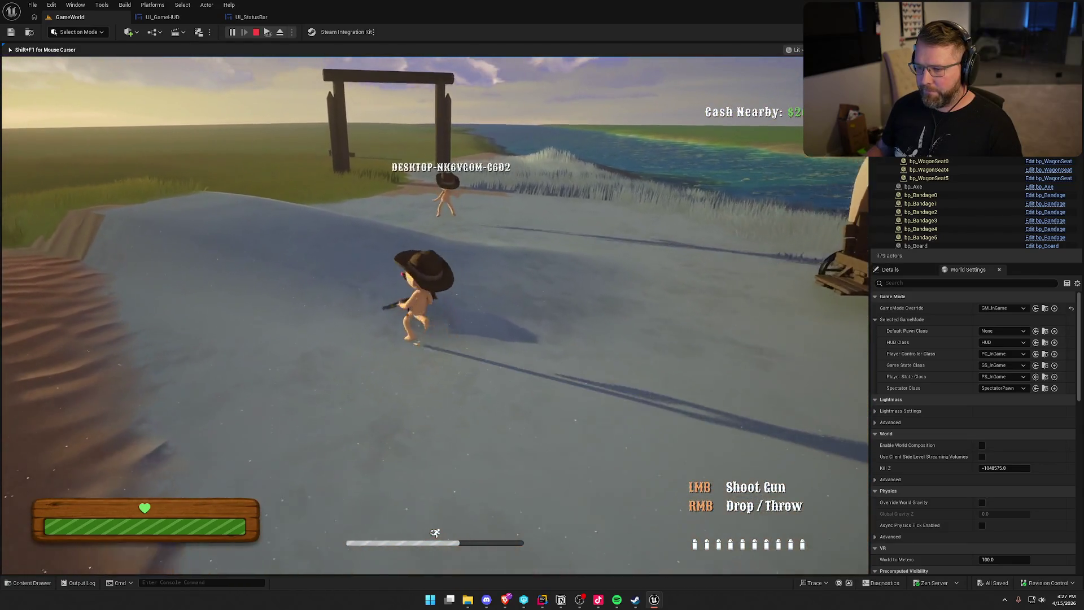
Step: Shoot the other player repeatedly until they die of FriendlyFire
click(435, 311)
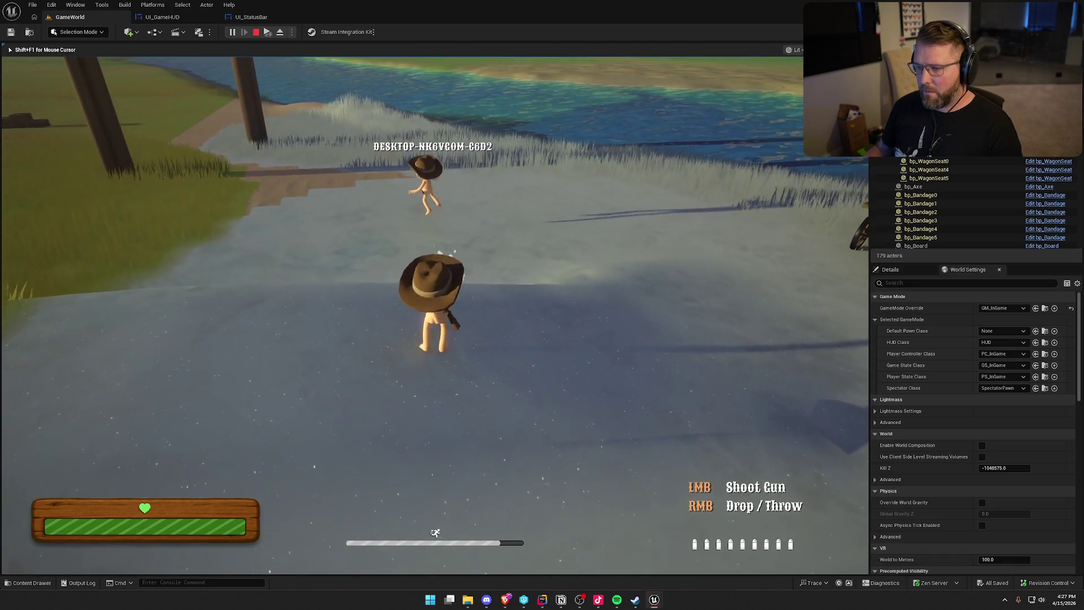
click(435, 311)
click(434, 311)
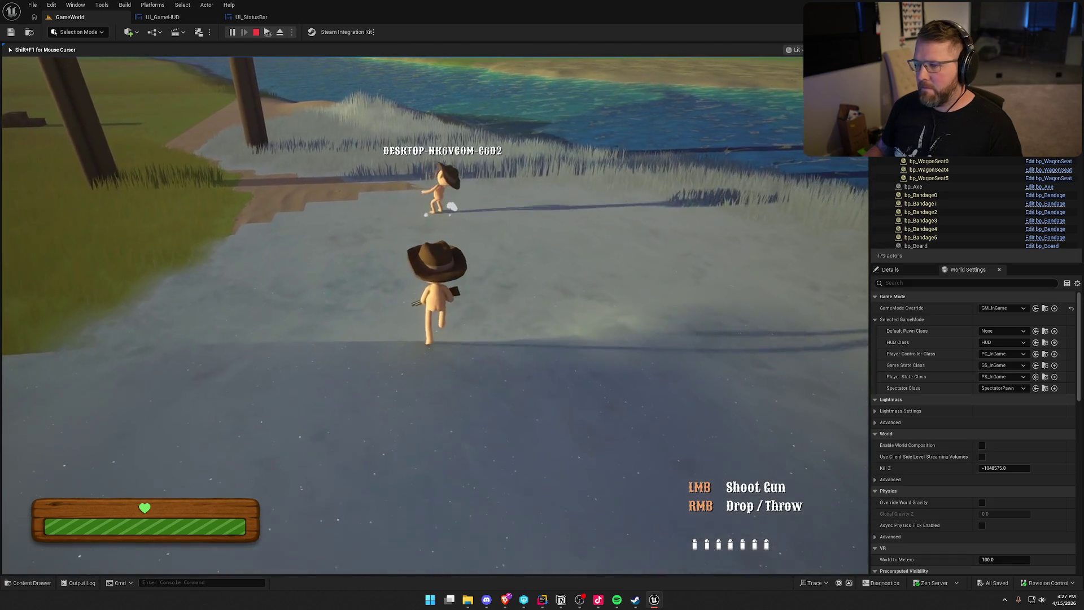
click(435, 310)
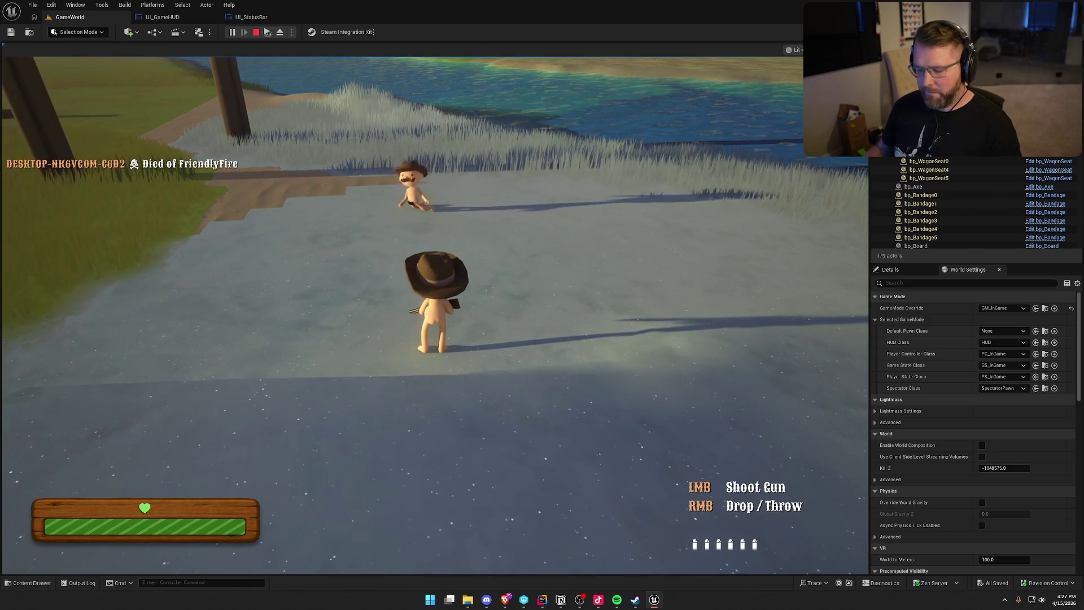
key(super)
key(Escape)
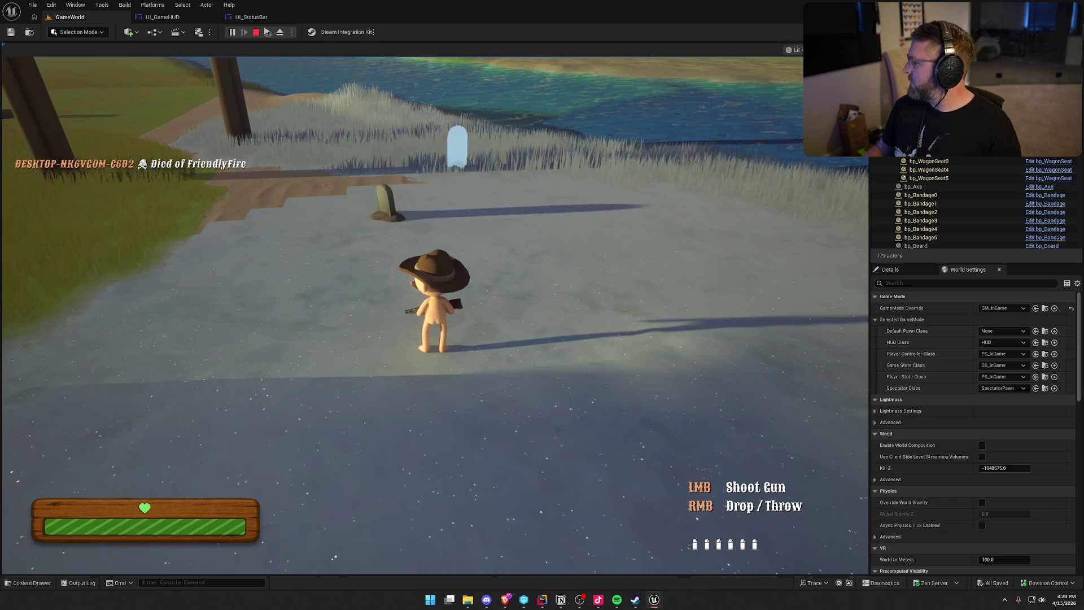
Step: Switch to the respawned player, run to the Lobby Trading Post, and stop the play session
key(super)
key(Escape)
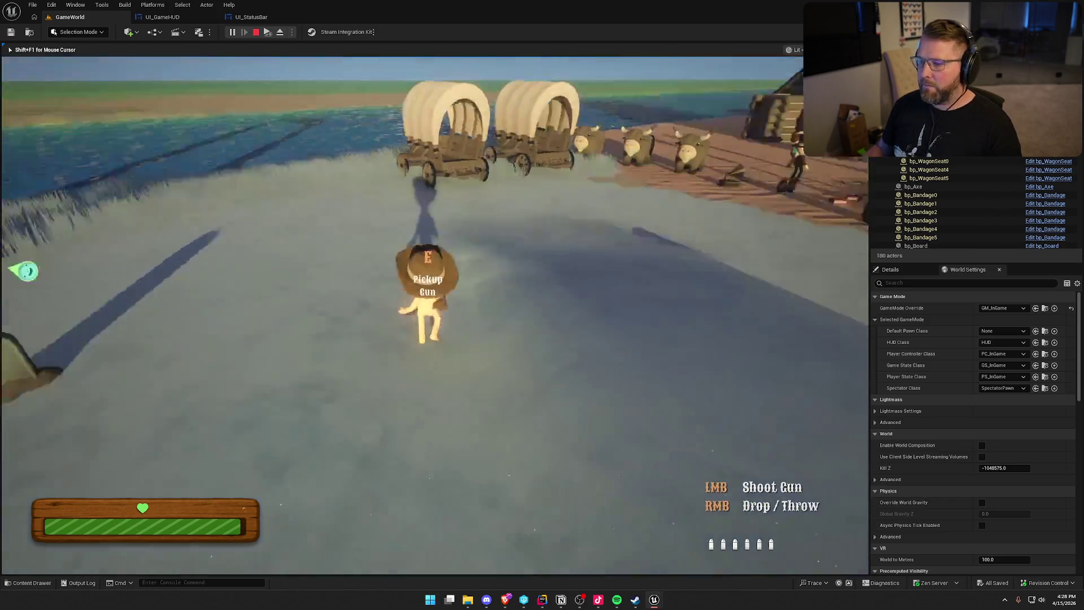
key(shift+w)
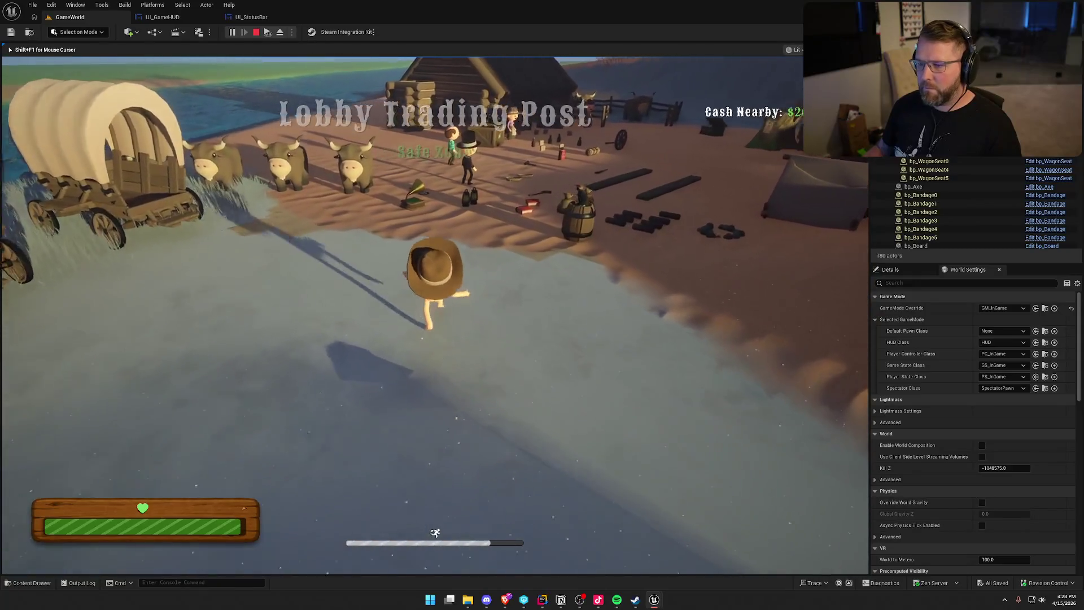
key(w)
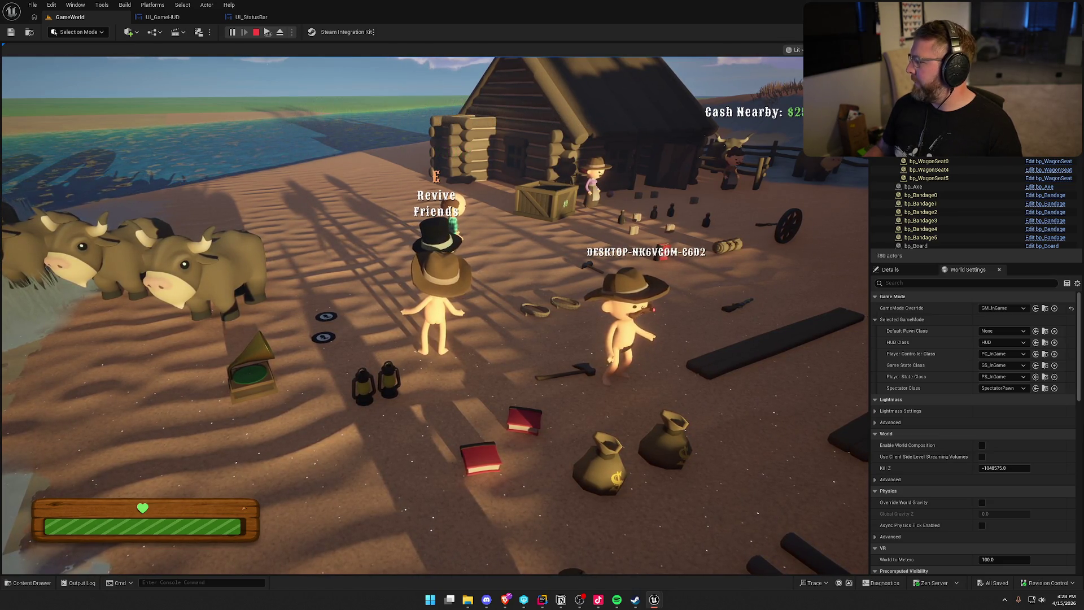
key(Escape)
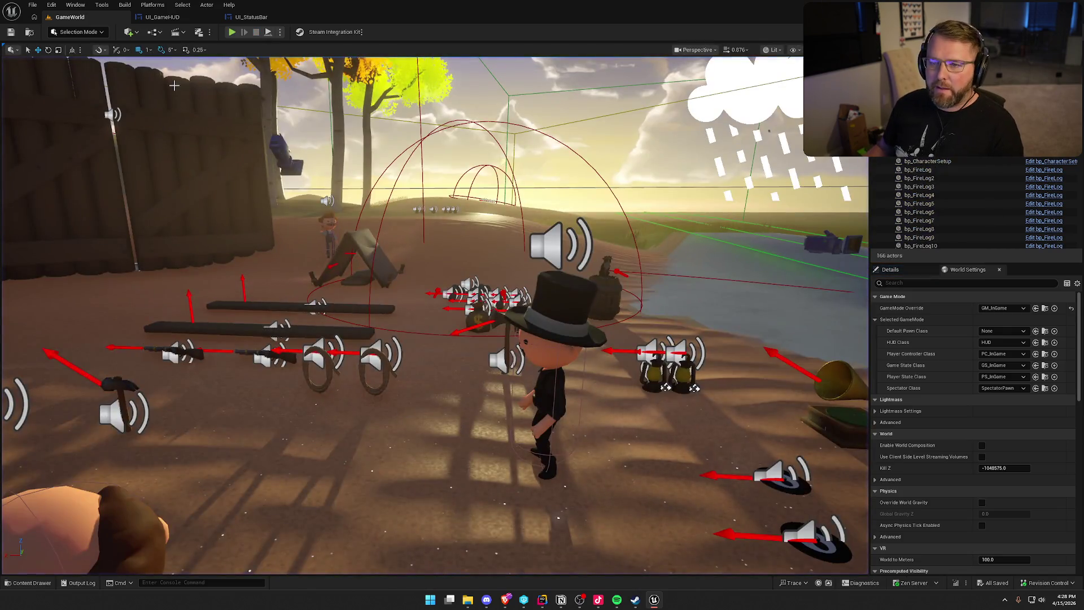
Step: In UI_GameHUD, move the Delay aside and wire Reset Status Bars directly into Play Animation Forward
click(268, 18)
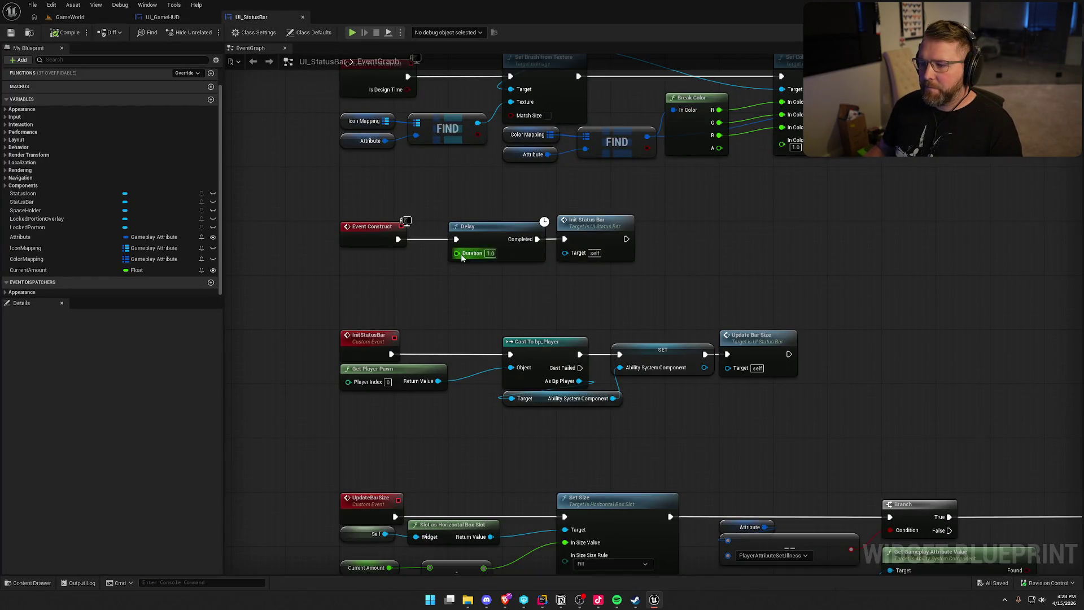
click(162, 17)
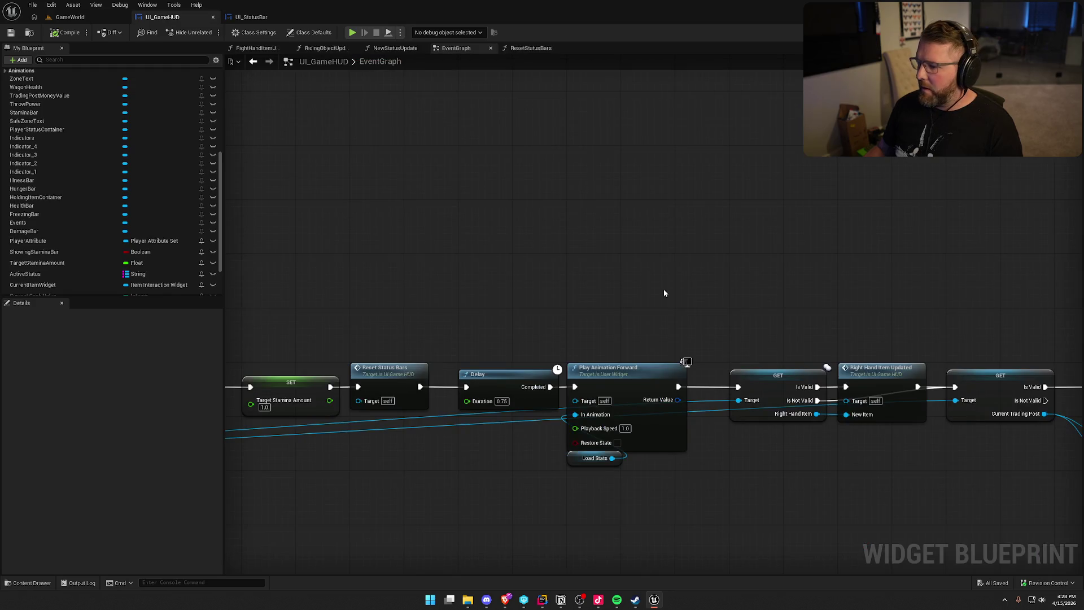
drag(609, 133, 753, 316)
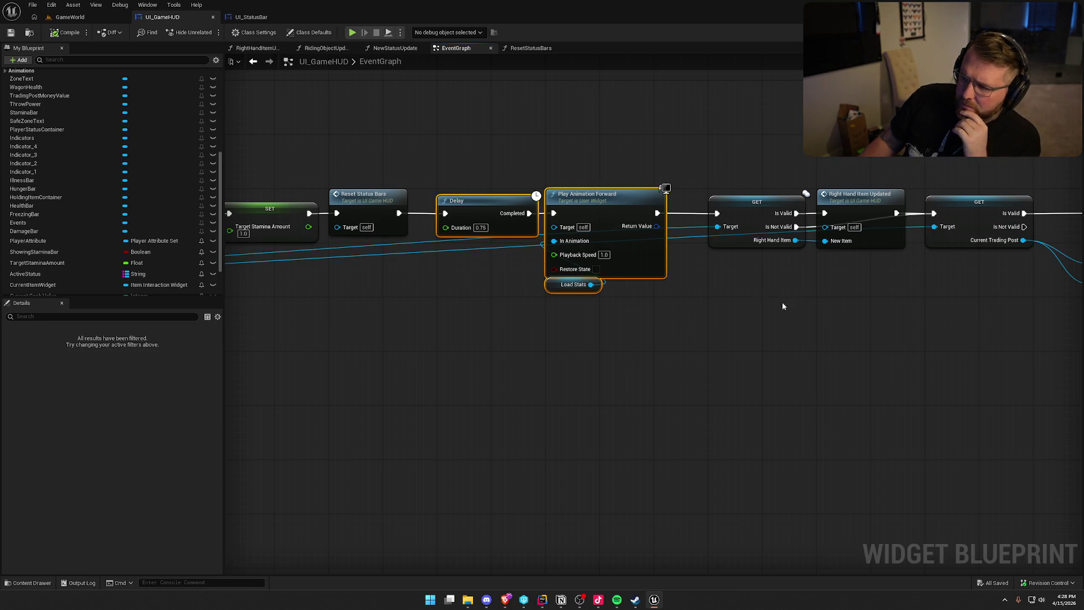
click(485, 220)
drag(478, 202, 465, 115)
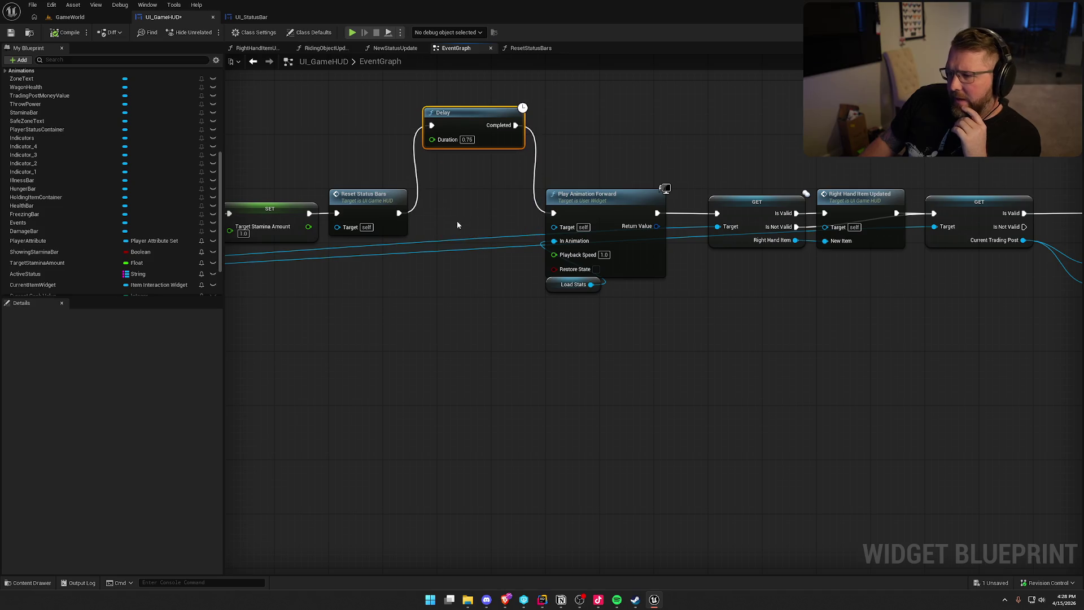
drag(399, 213, 554, 213)
click(599, 164)
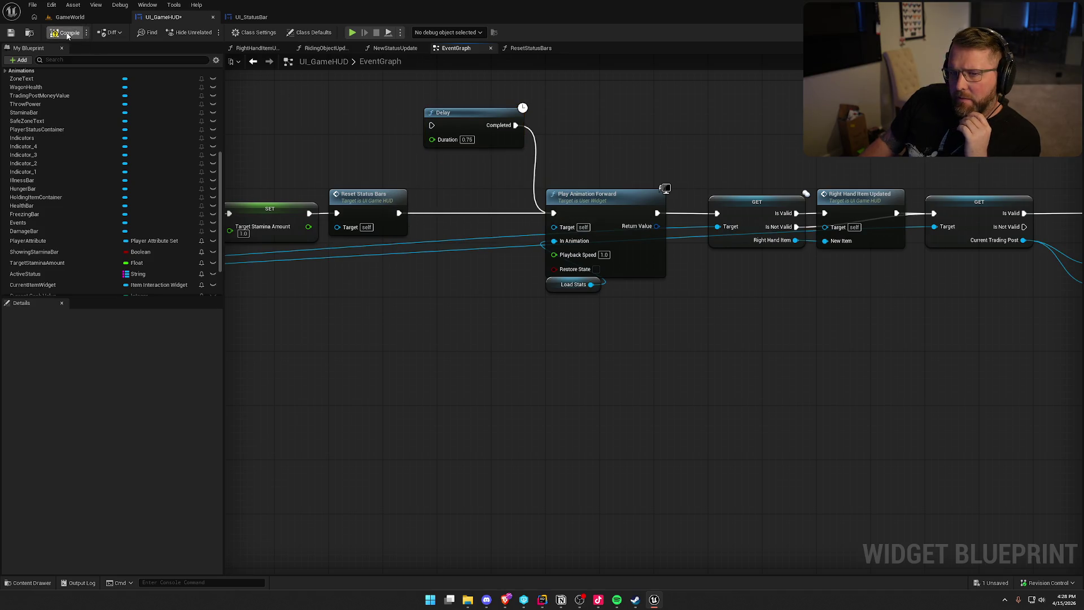
Step: Compile and save UI_GameHUD, then start a new play session from GameWorld
key(ctrl+s)
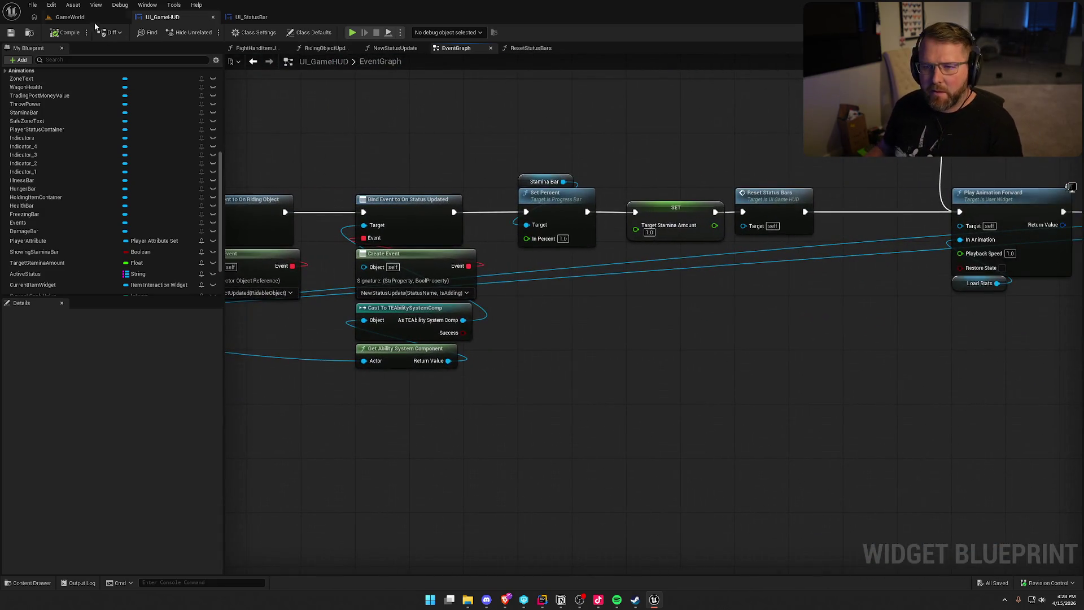
click(70, 17)
click(232, 32)
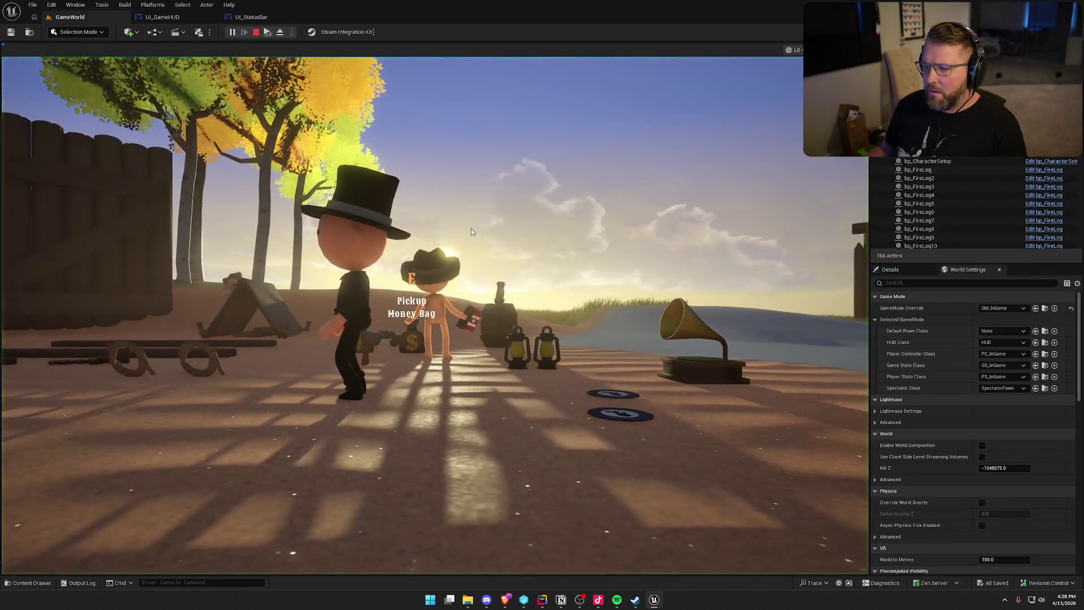
Step: Run to the riverbank with the other player's view and drop the held gun, watching the status bars
key(shift+w)
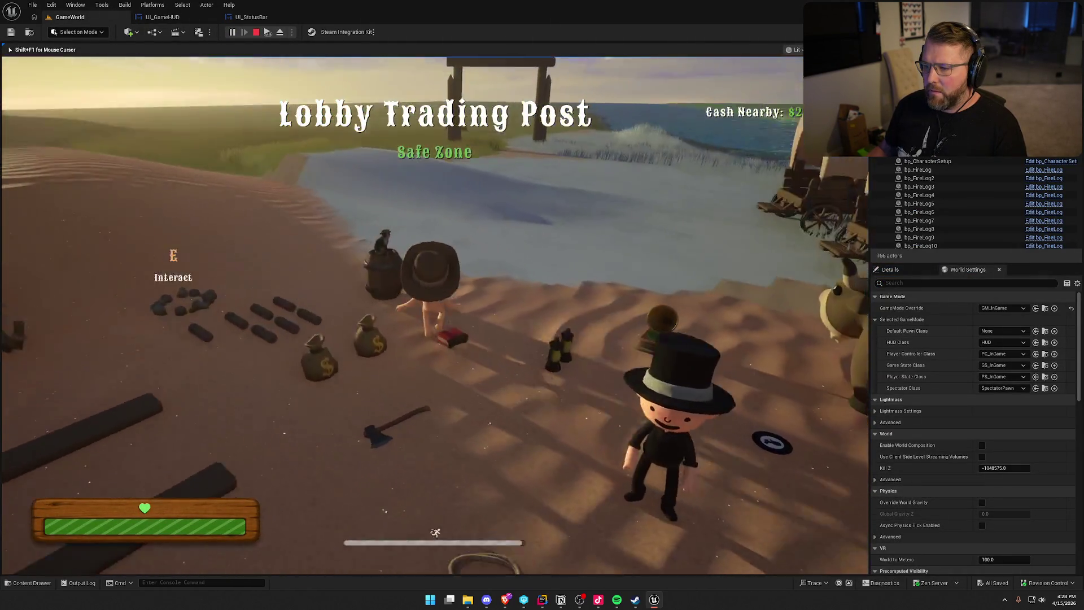
key(super)
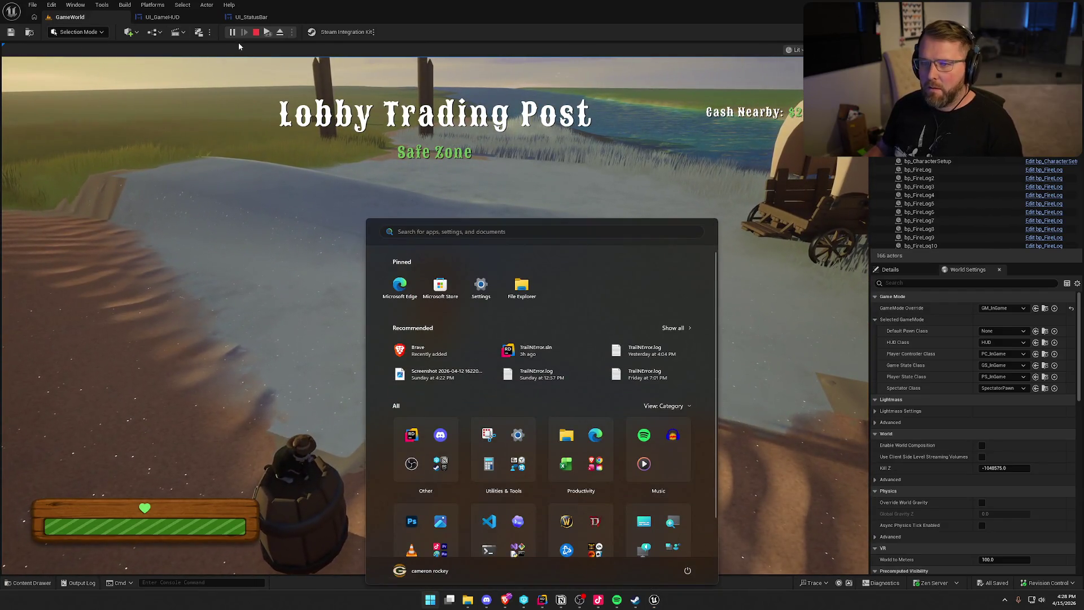
key(super)
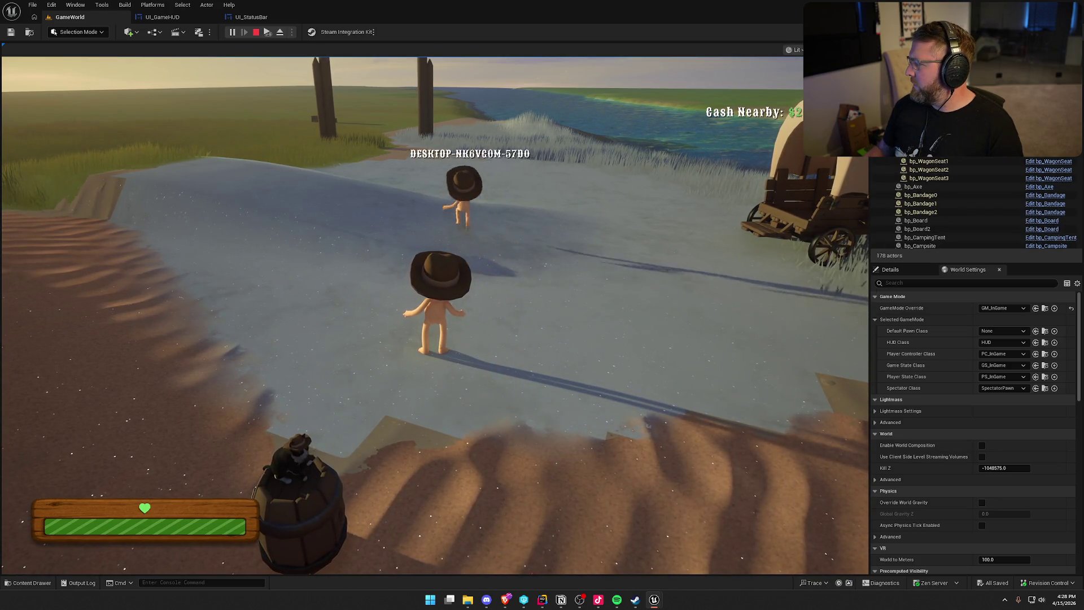
key(super)
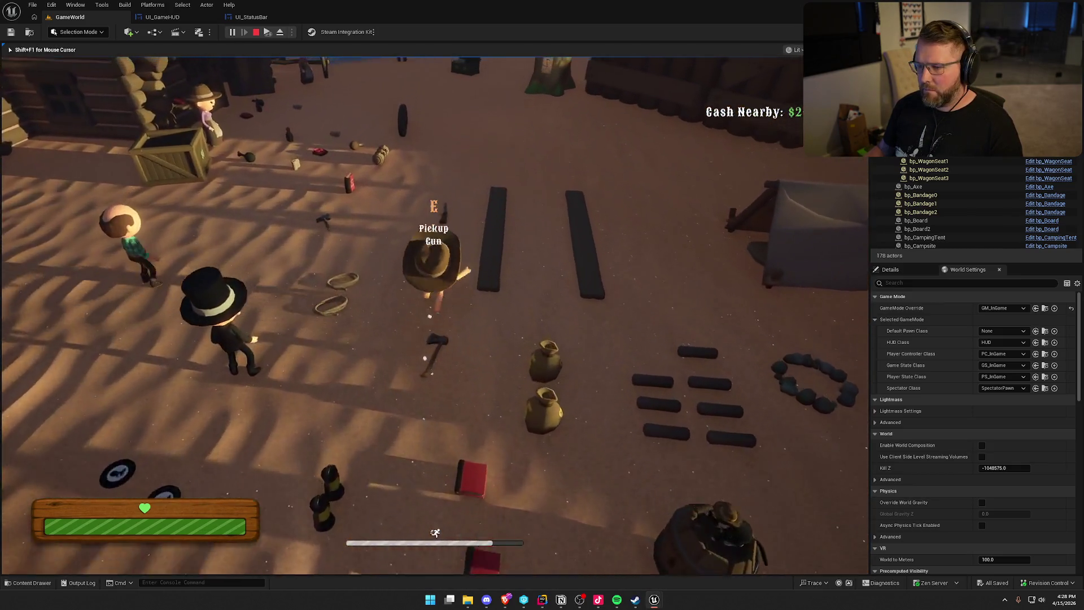
key(1)
key(shift+w)
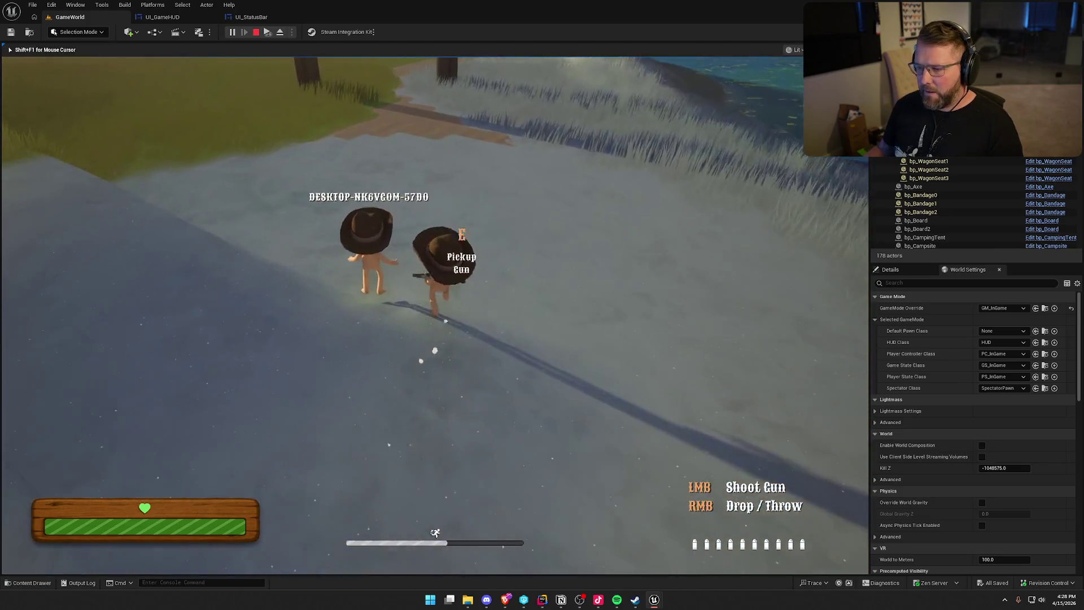
right_click(434, 315)
key(super)
key(super)
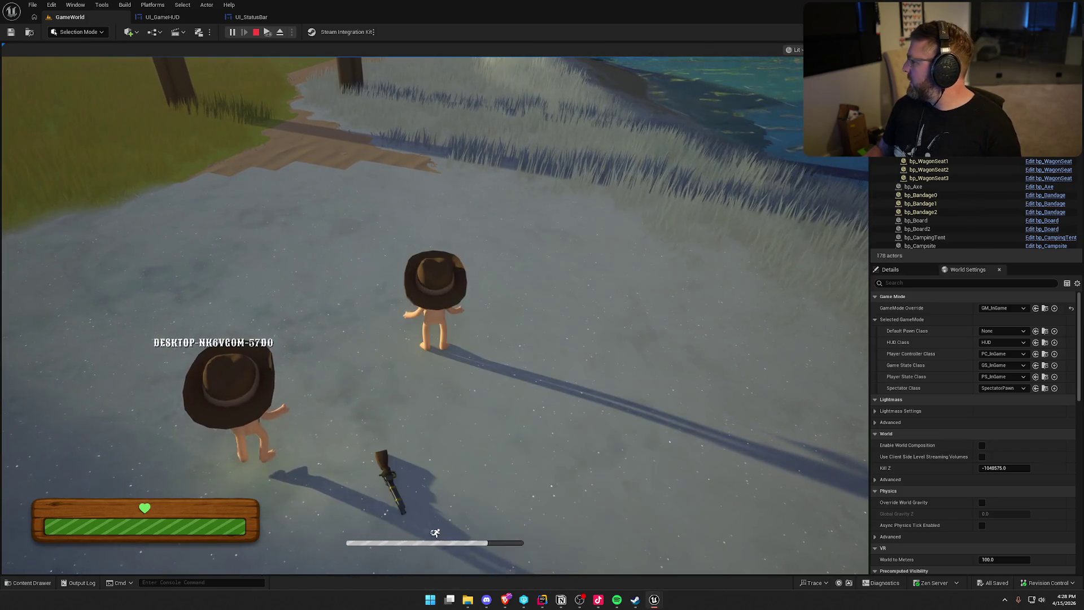
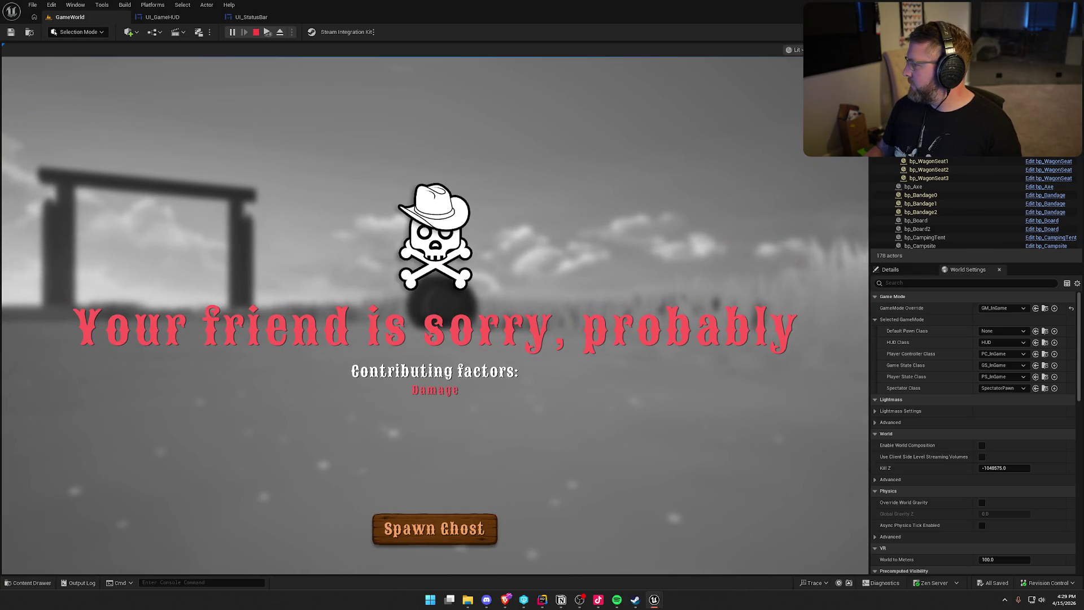
Step: Dismiss the death screen and choose Spawn Ghost to rejoin the running game
key(super)
key(Escape)
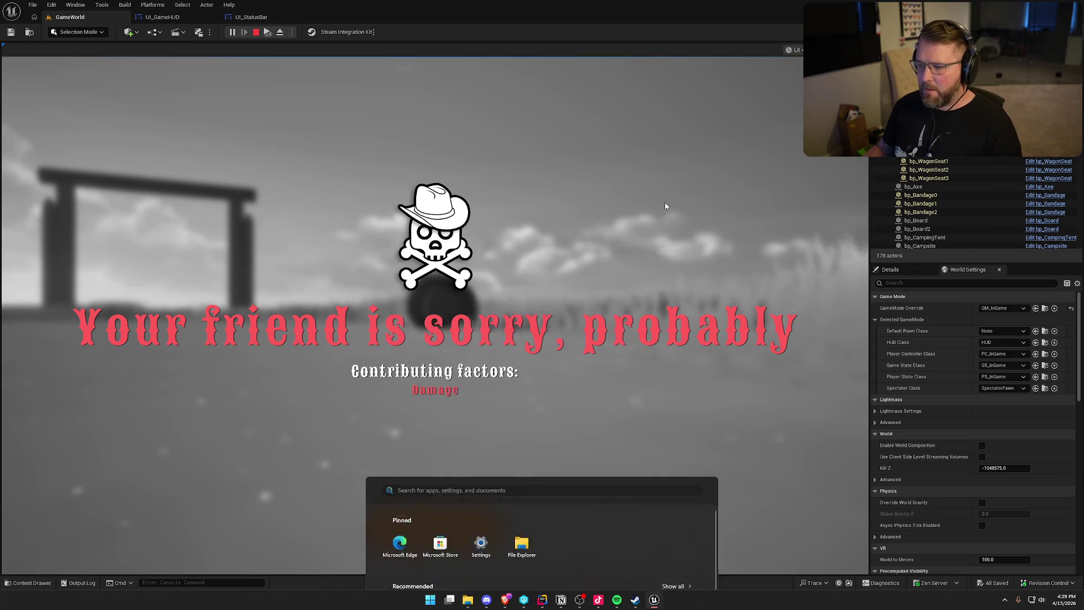
click(414, 526)
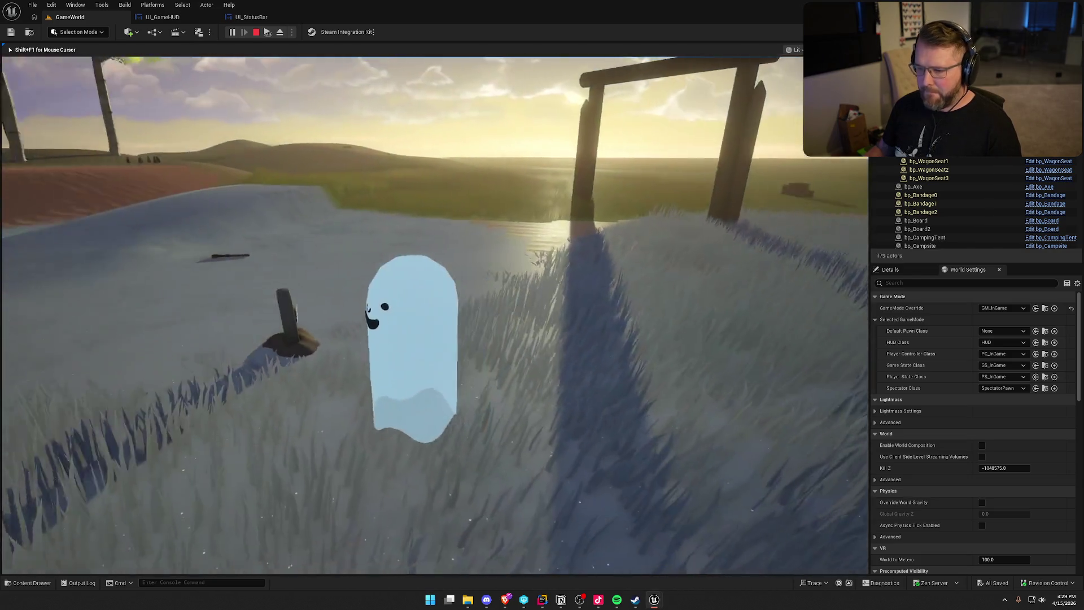
key(super)
Step: Sprint the respawned character to the riverbank and back into camp, then stop and restart play-in-editor
key(Escape)
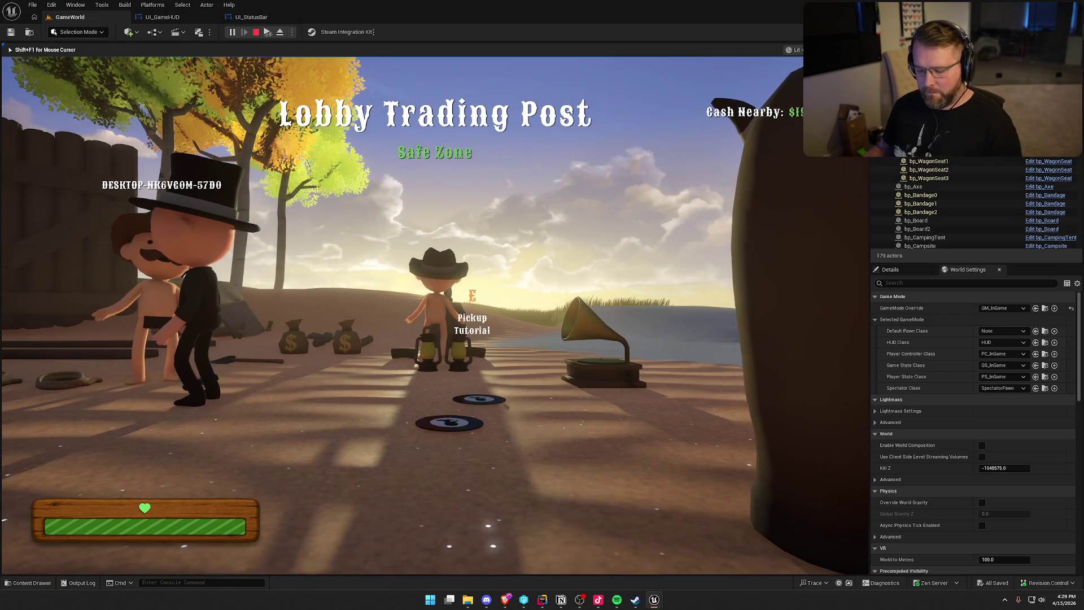
key(super)
key(Escape)
key(shift+w)
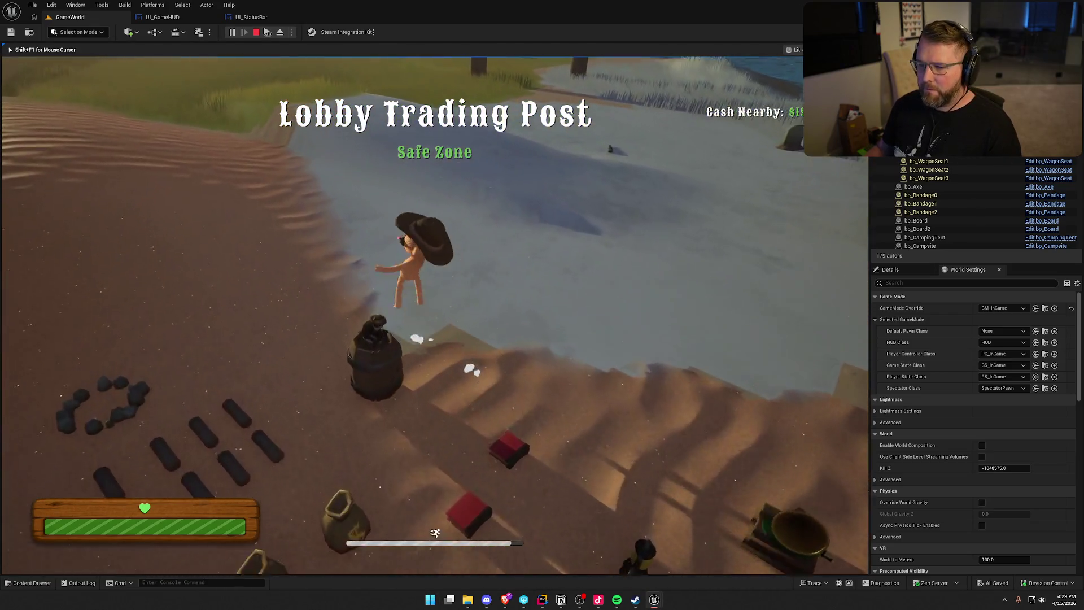
key(w)
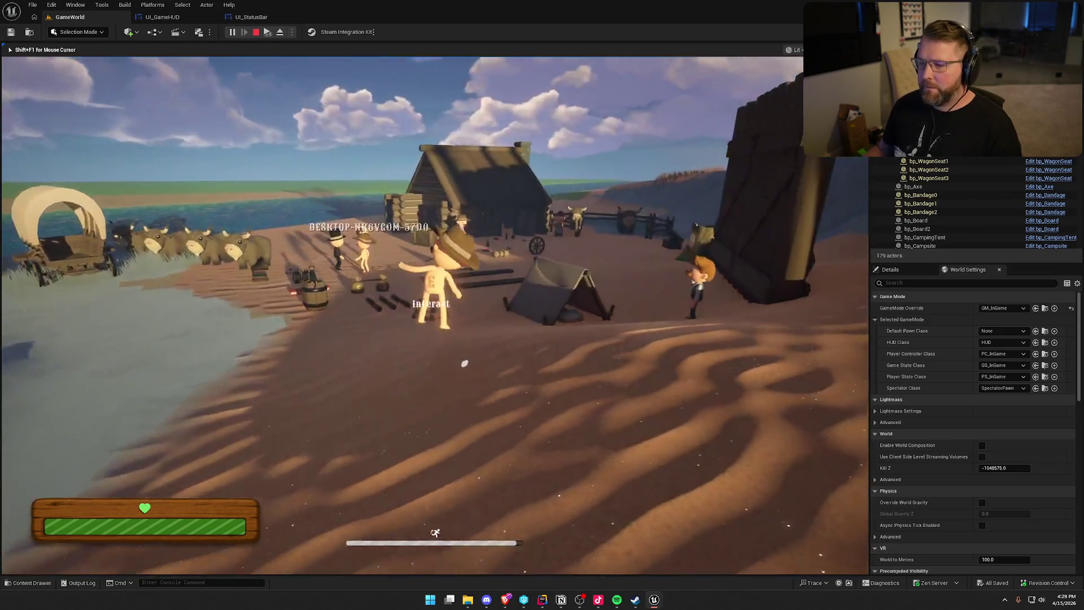
key(w)
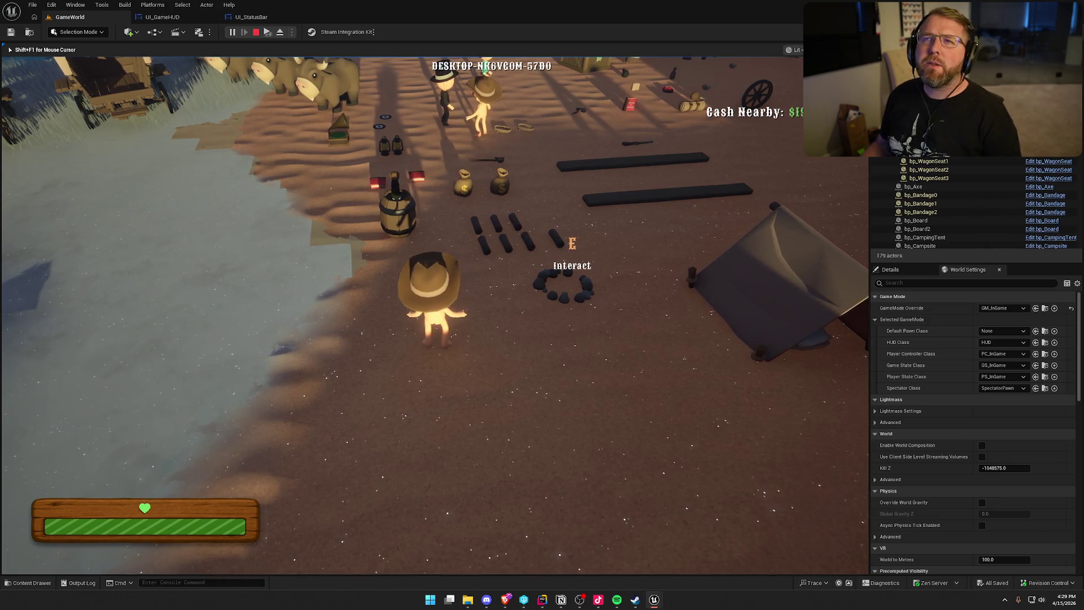
key(Escape)
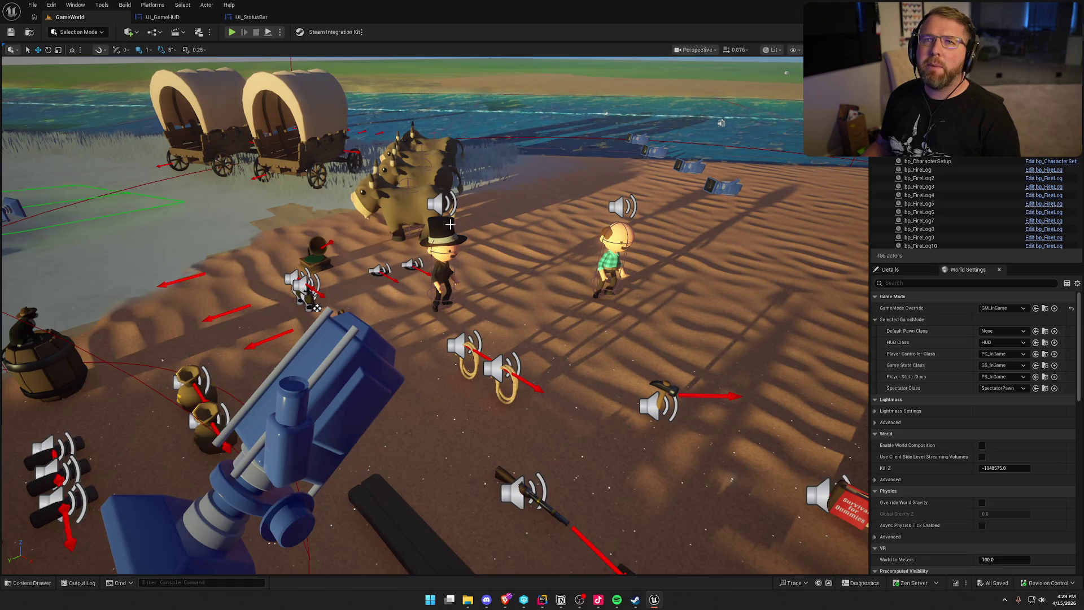
click(232, 32)
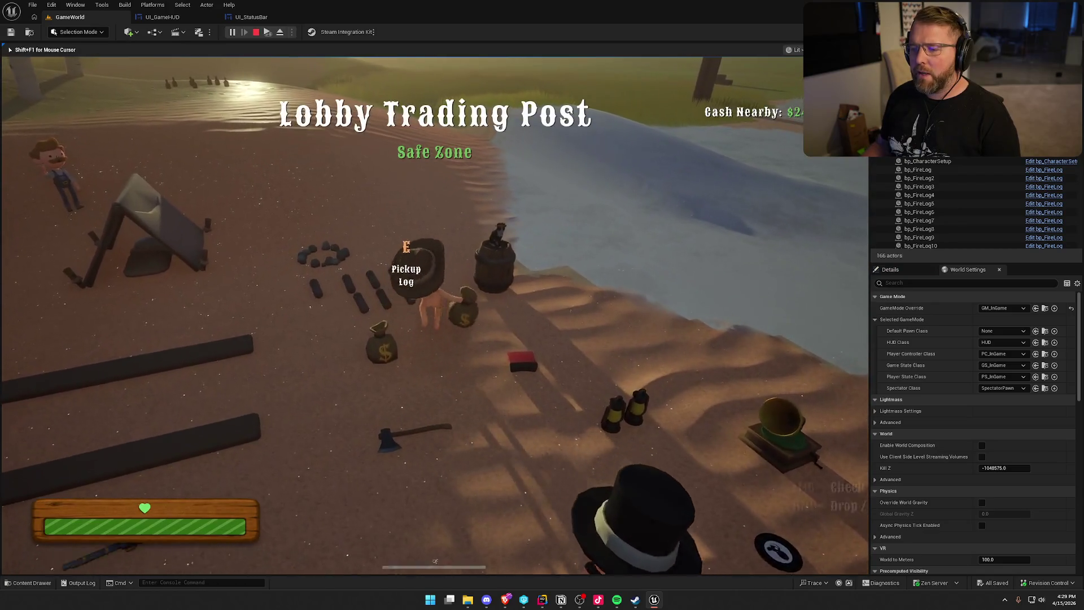
Step: Pick up the money bag, throw it twice, and recover it each time, ending while carrying it
key(e)
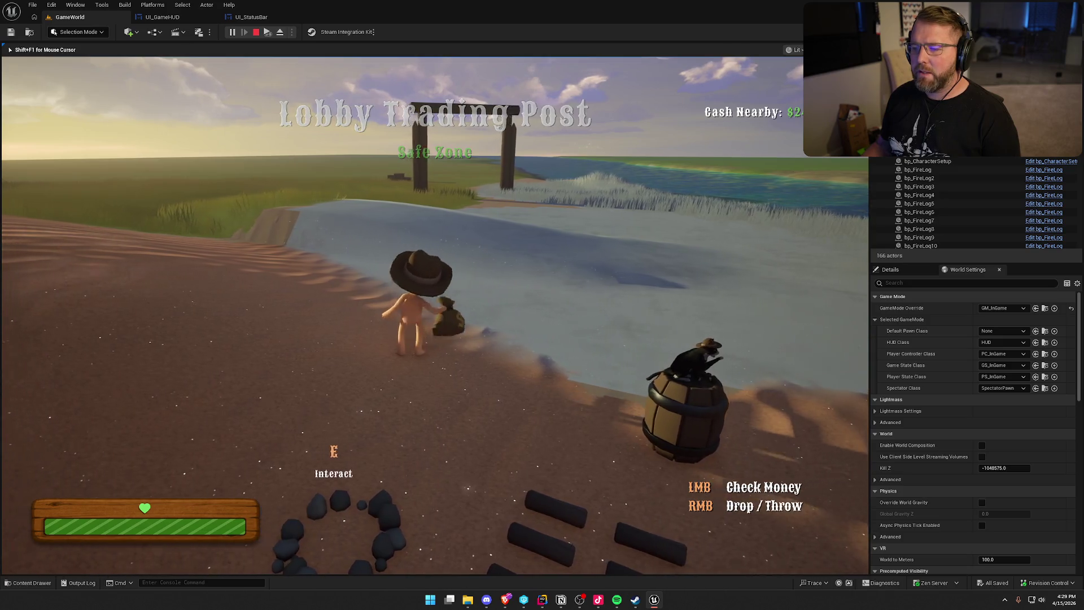
right_click(435, 317)
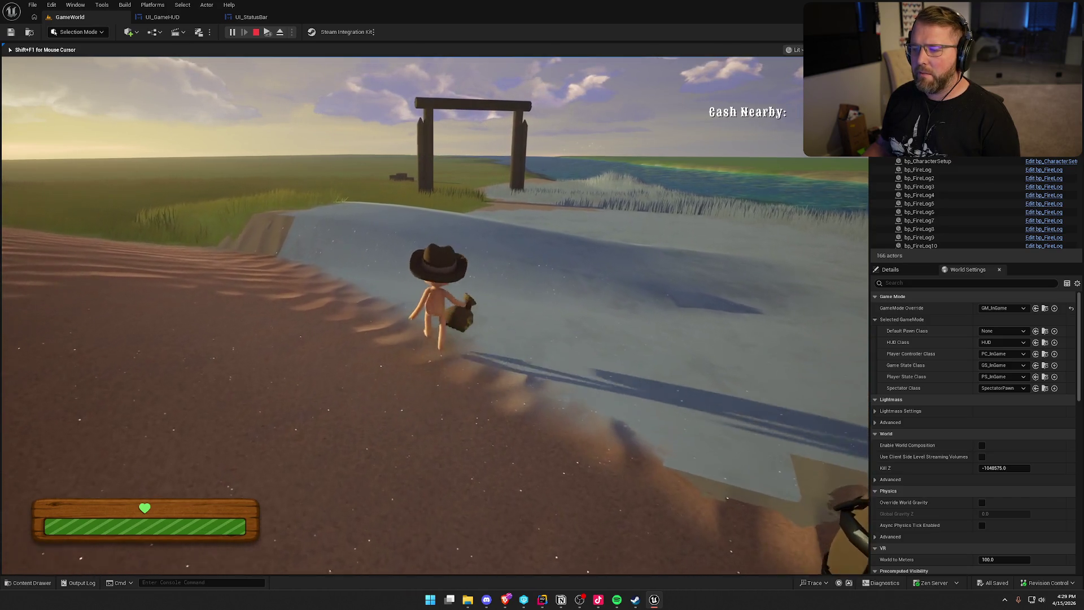
key(e)
right_click(435, 317)
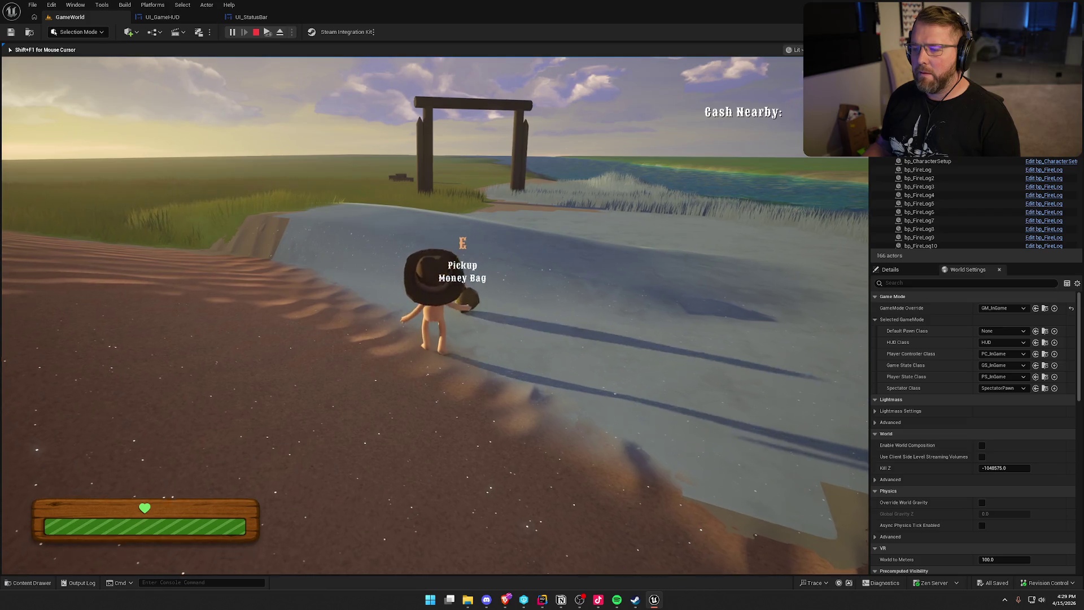
key(e)
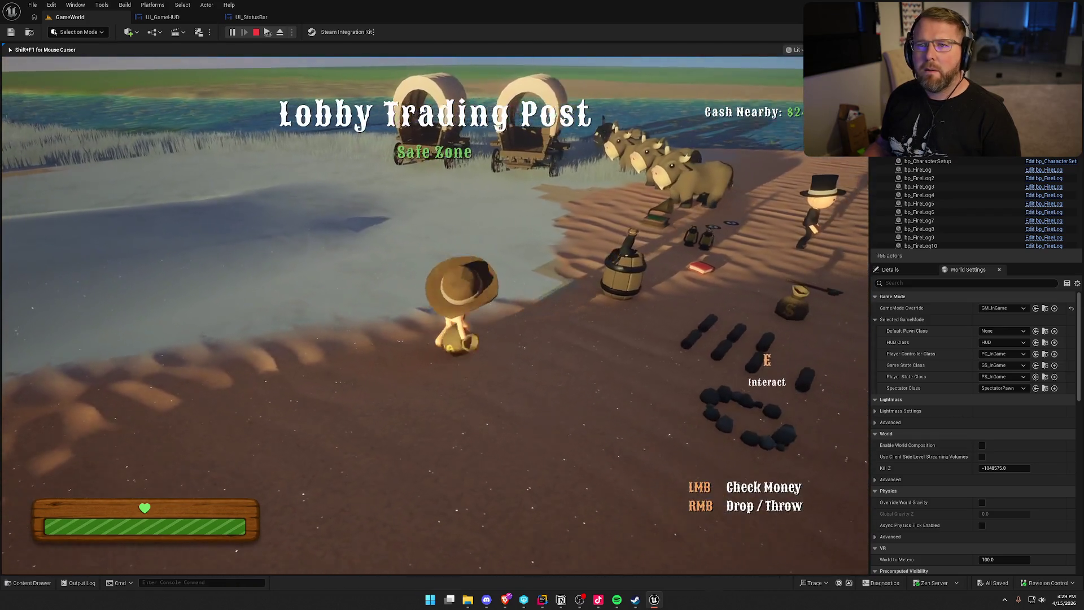